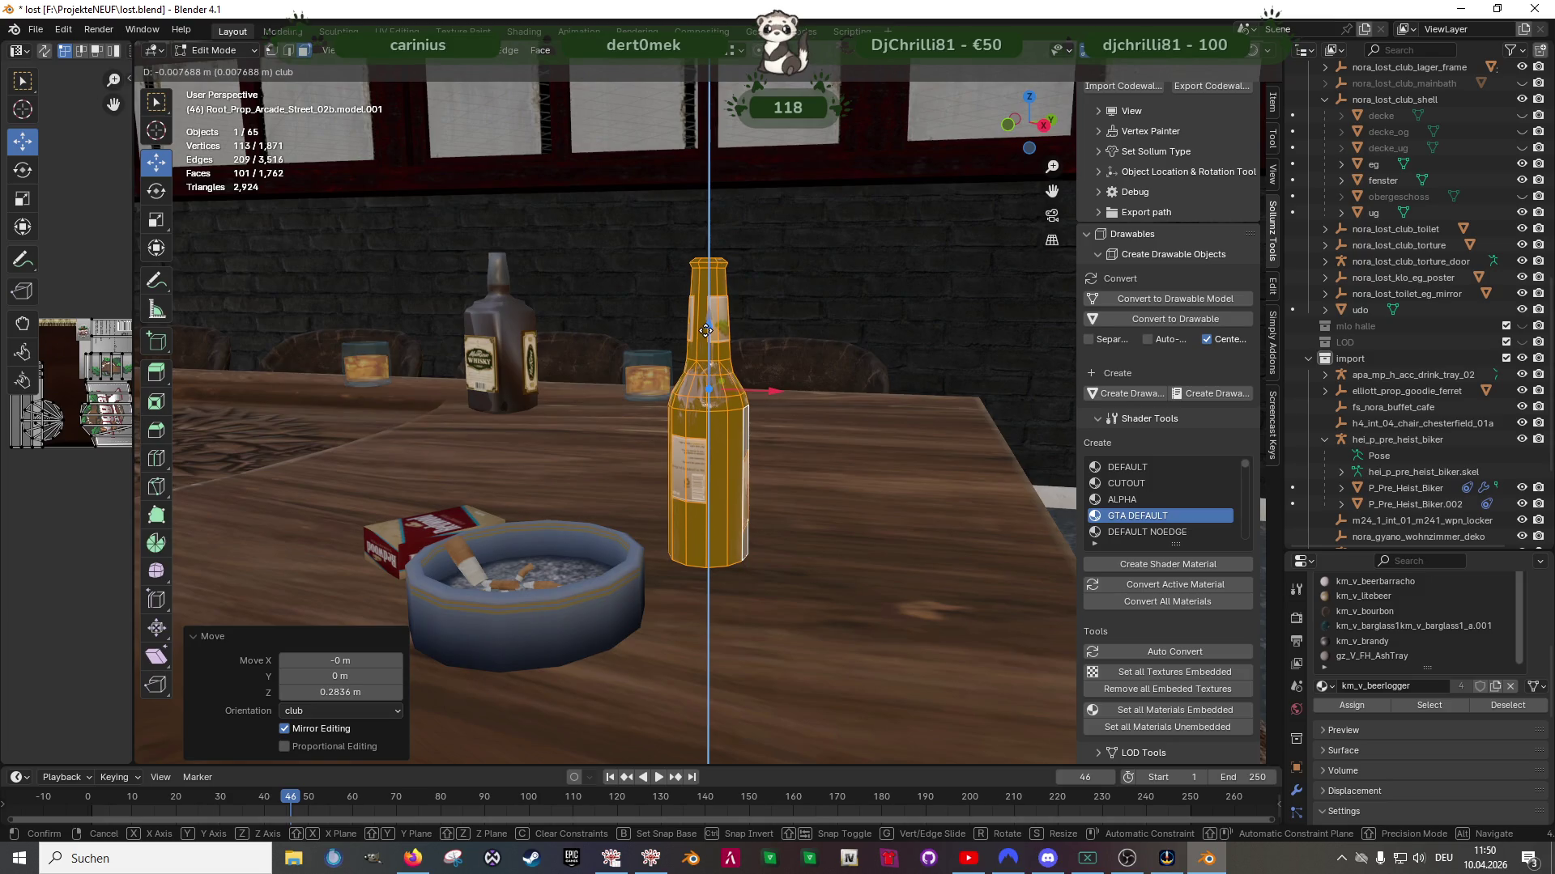
Rotate the beer bottle mesh about -174° around its vertical Z axis
left_click(704, 333)
middle_click_drag(703, 334, 780, 501)
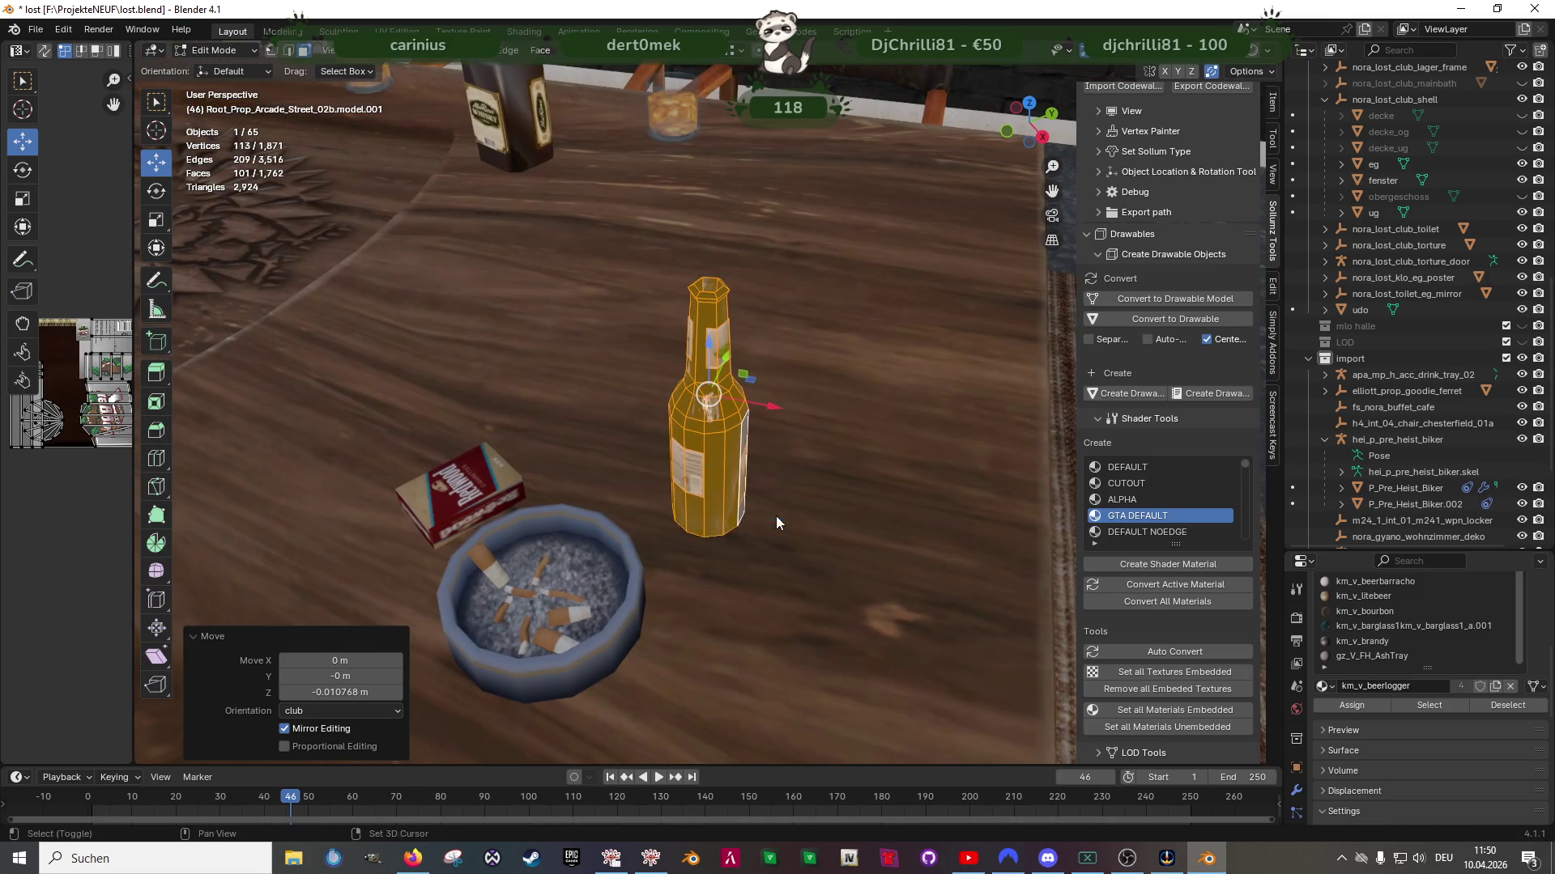
key("shift+space")
key("r")
mouse_move(744, 434)
left_mouse_down()
mouse_move(684, 449)
mouse_move(626, 390)
left_mouse_up()
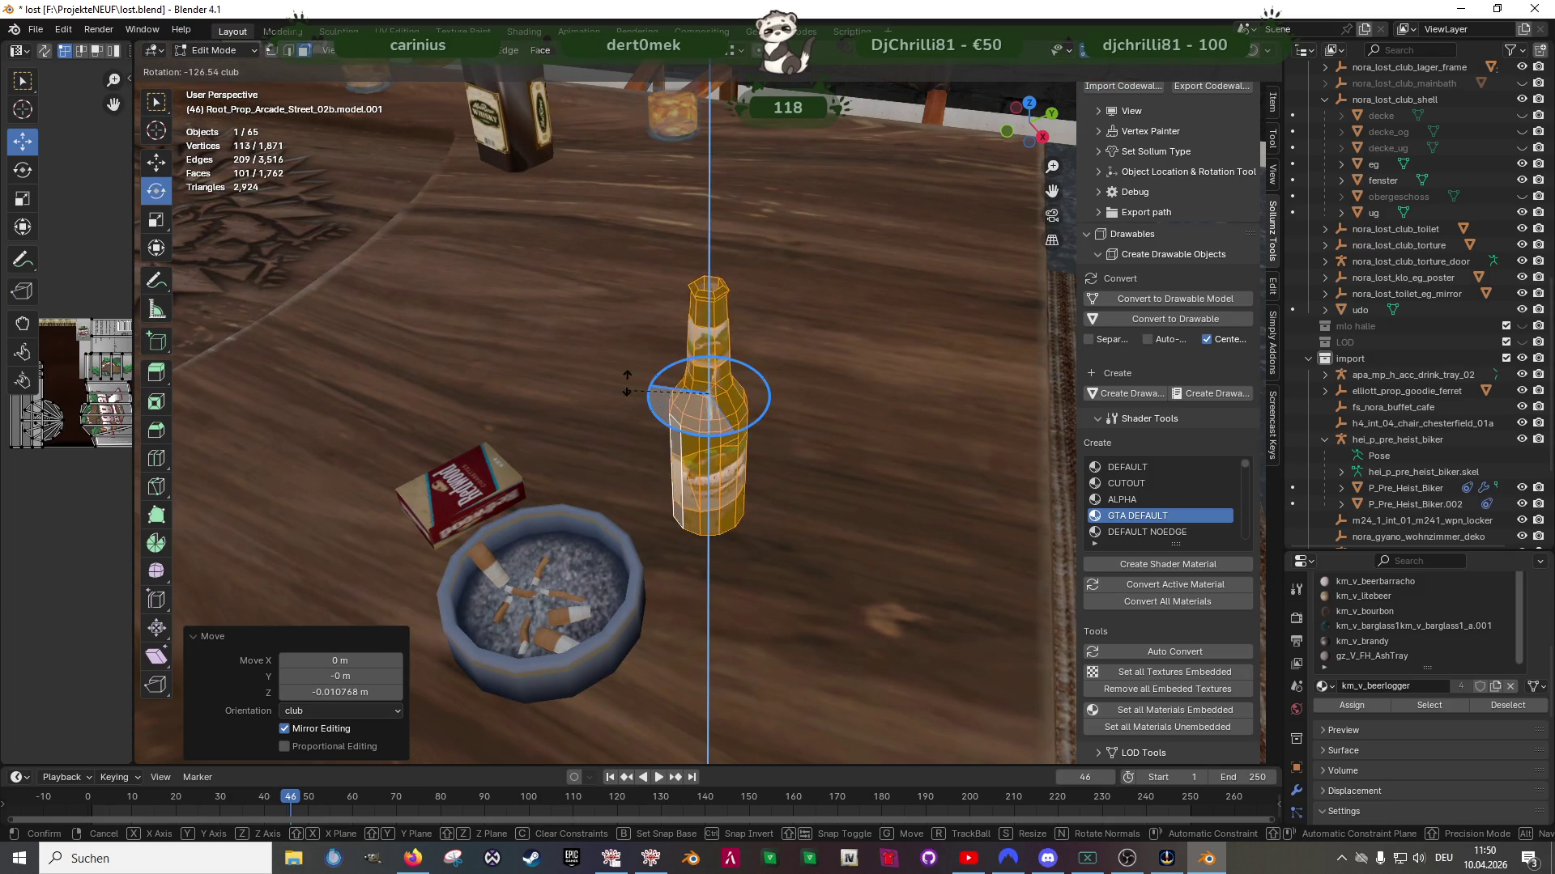
left_click_drag(660, 336, 660, 339)
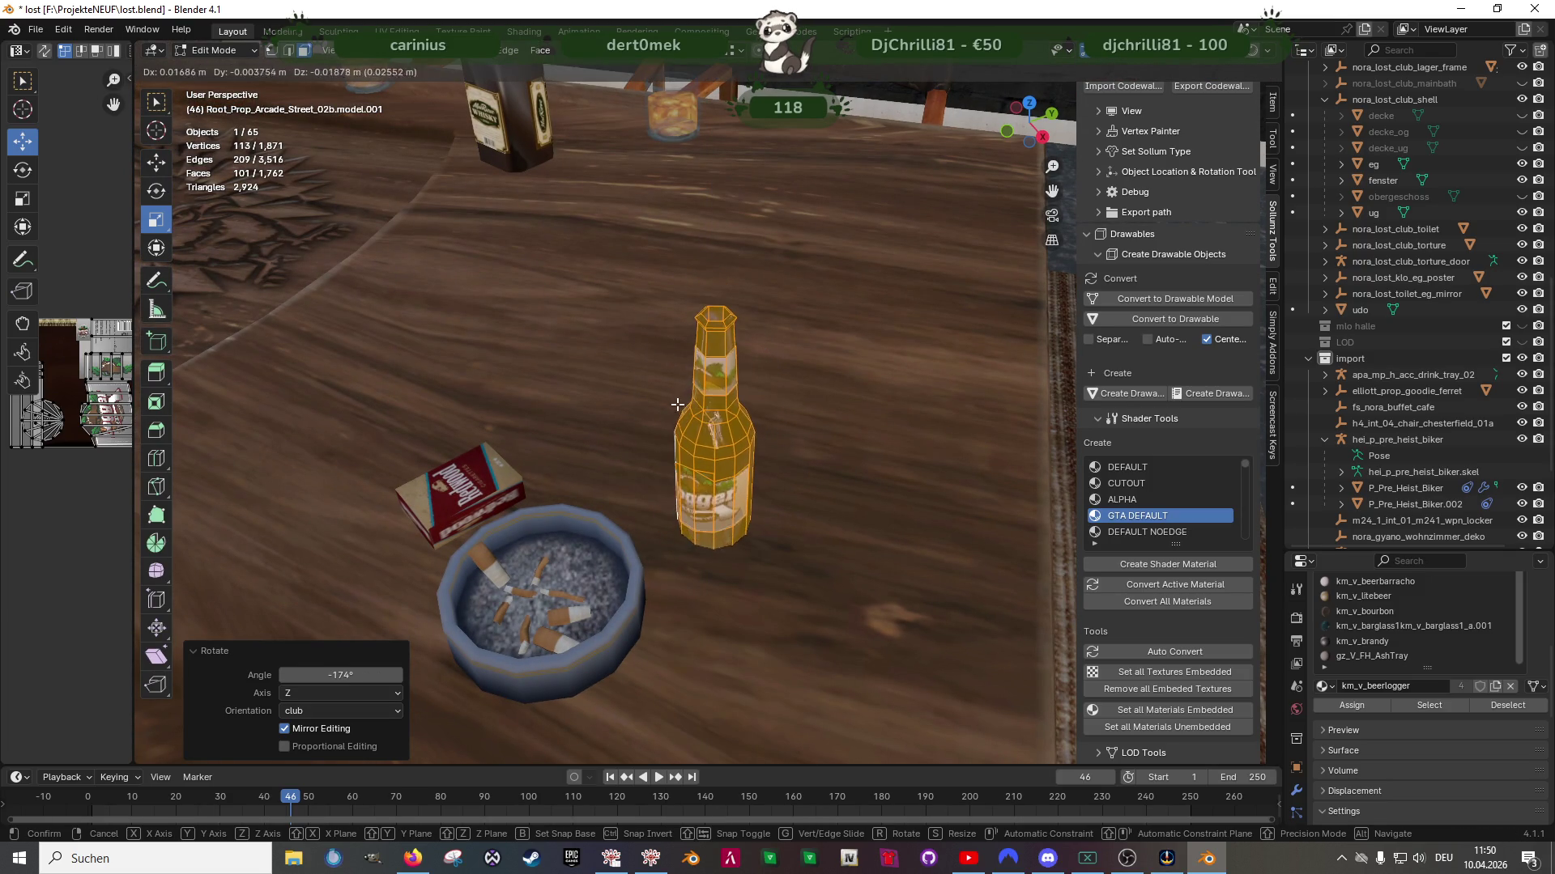
Slide the bottle across the tabletop so it sits beside the ashtray
key("shift+space")
key("s")
key("g")
mouse_move(659, 406)
middle_mouse_down()
mouse_move(672, 381)
mouse_move(679, 415)
middle_mouse_up()
mouse_move(678, 367)
left_mouse_down()
mouse_move(767, 407)
mouse_move(751, 397)
left_mouse_up()
mouse_move(751, 396)
middle_mouse_down()
mouse_move(676, 382)
mouse_move(596, 463)
mouse_move(641, 467)
middle_mouse_up()
scroll(676, 382, "down", 3)
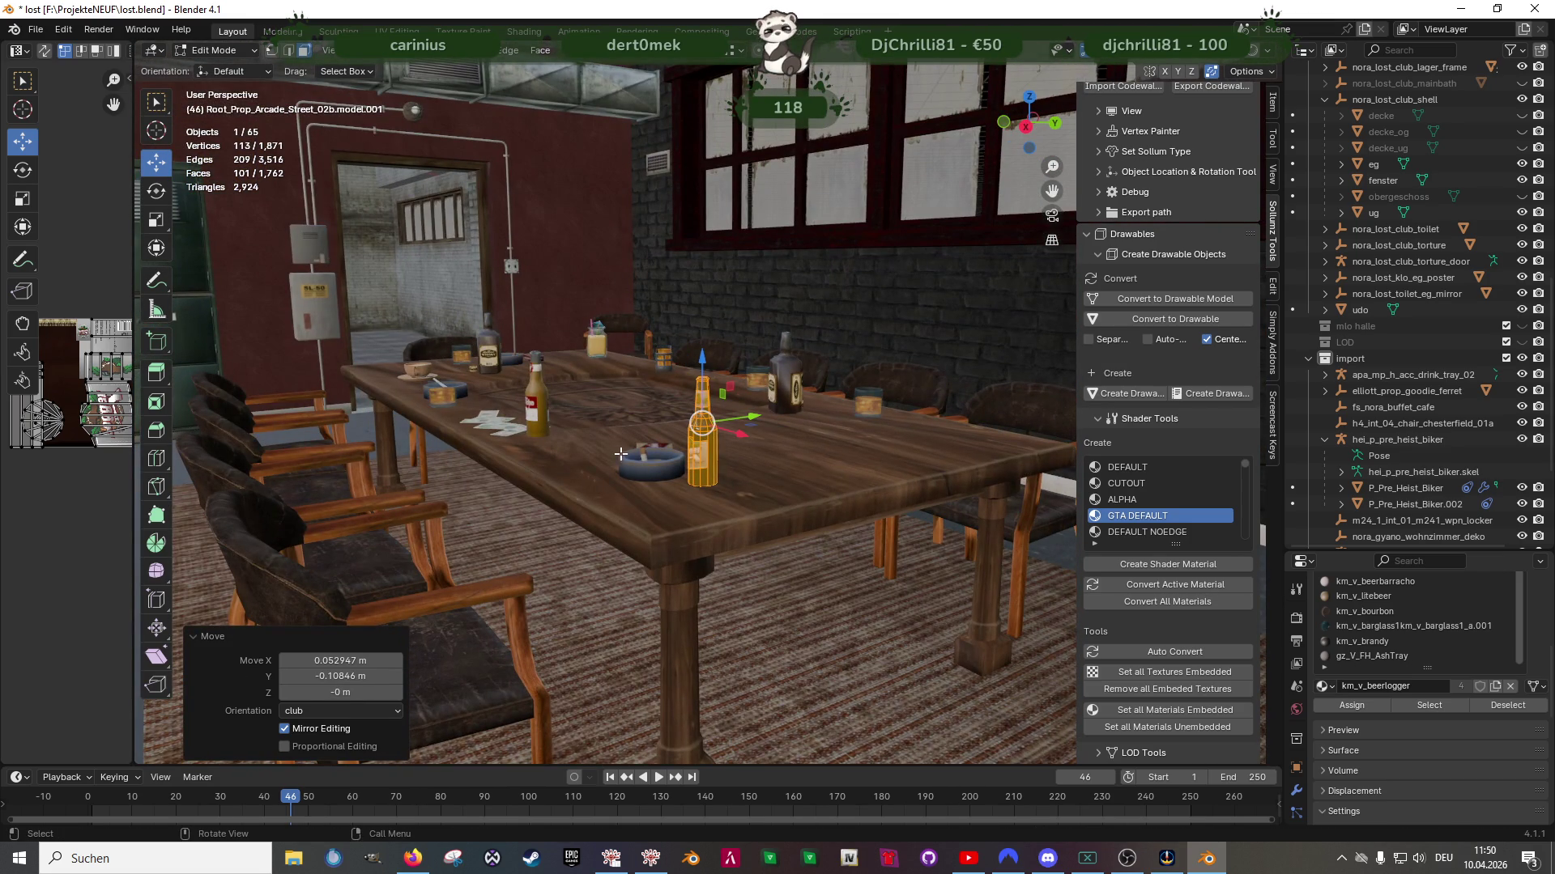
right_click(782, 469)
Separate the selected bottle faces into a new object
mouse_move(807, 723)
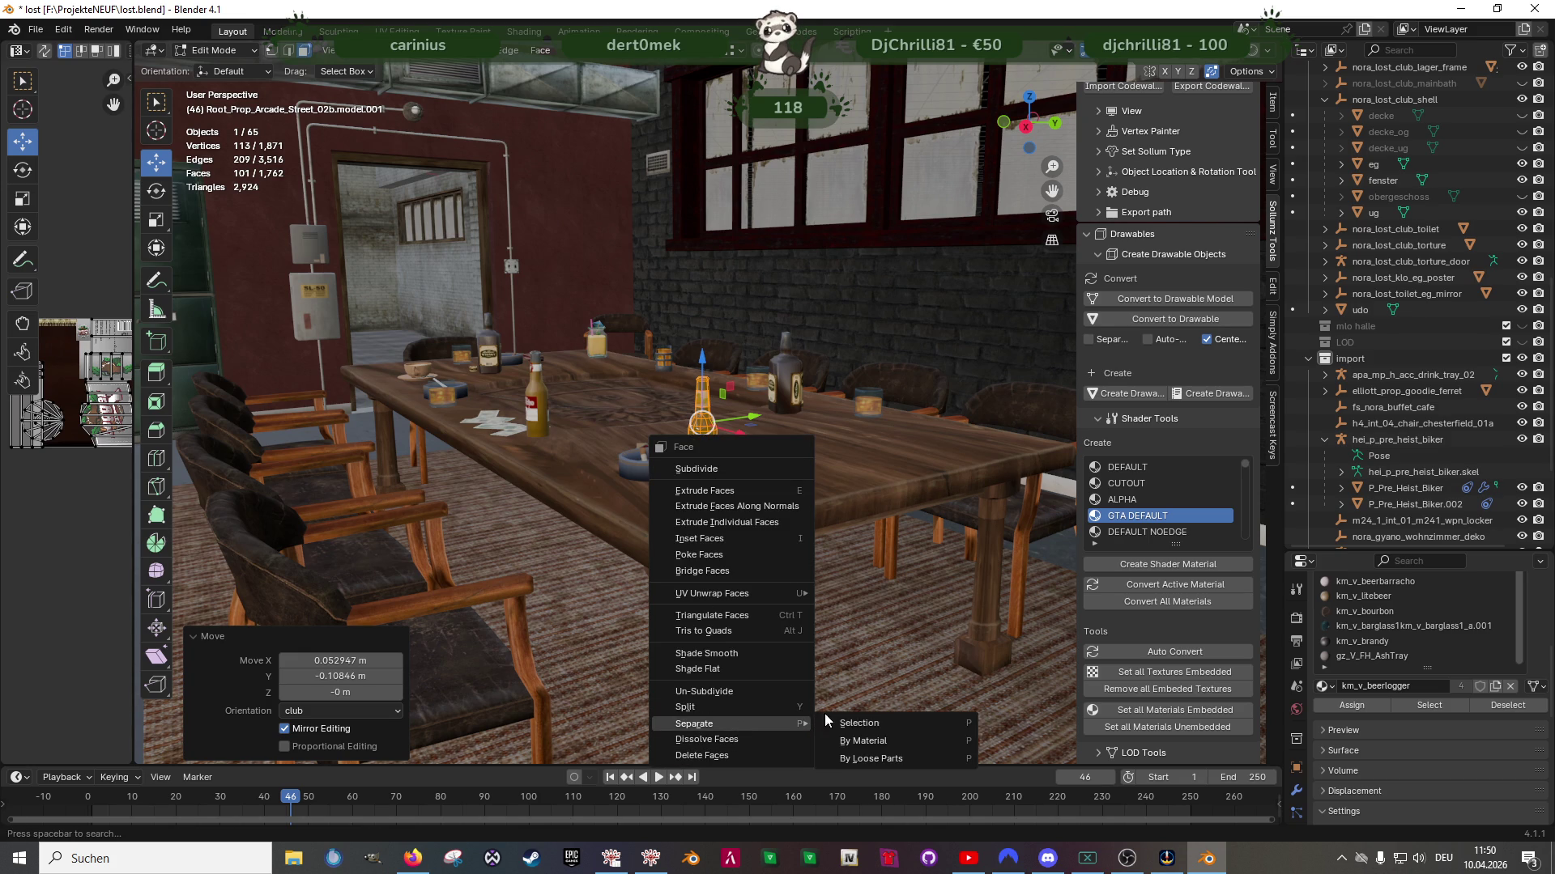
left_click(860, 724)
key("Tab")
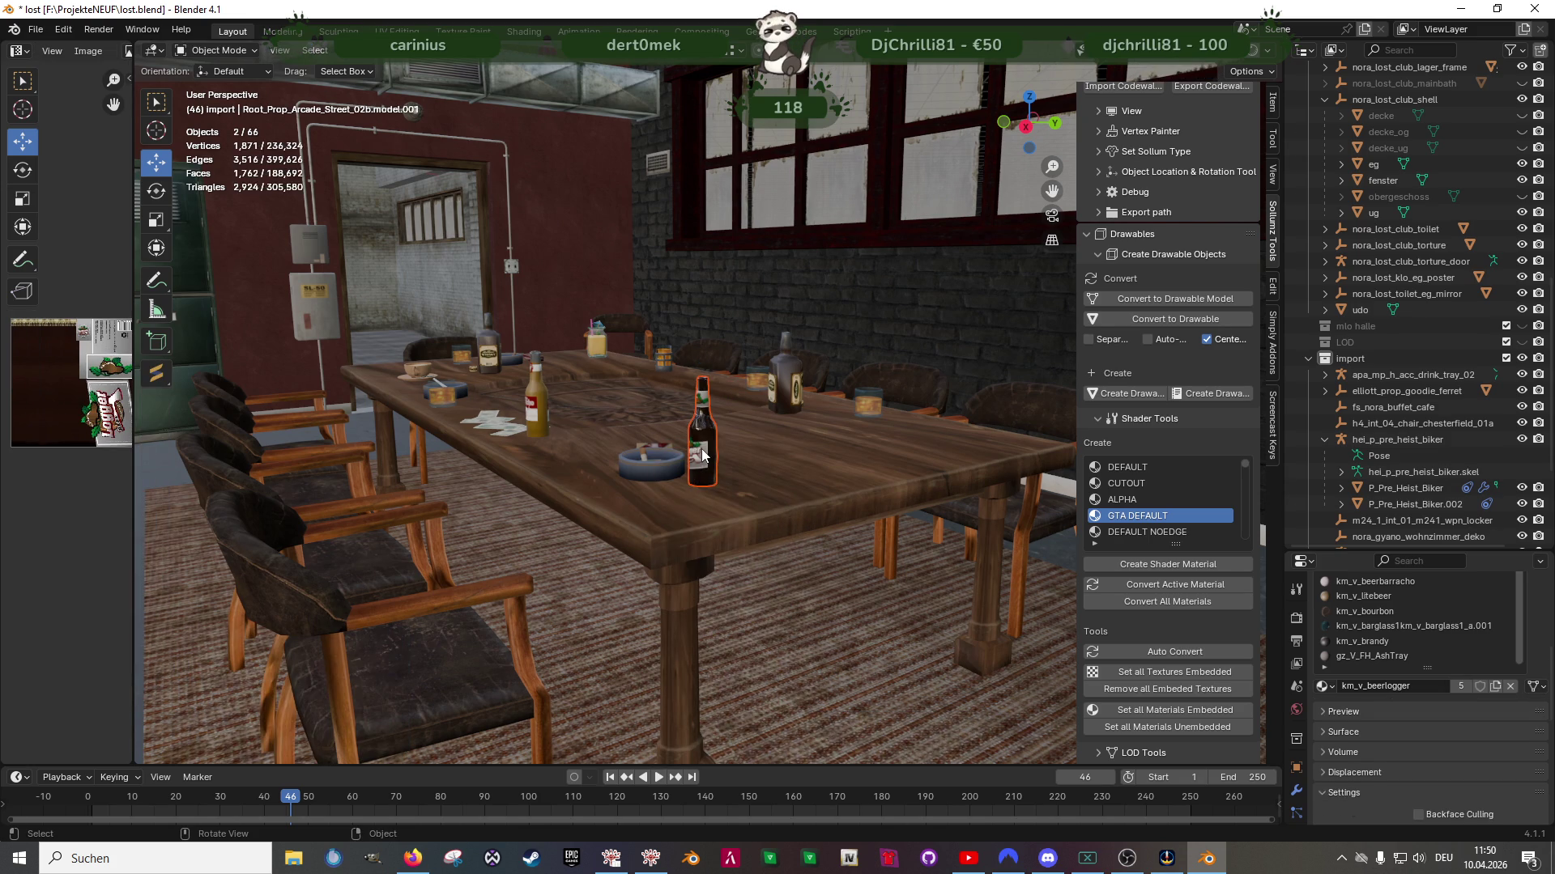
Join the bottle into the bkr_int03_gamermstuff club interior model
left_click(570, 407, "shift")
right_click(593, 371)
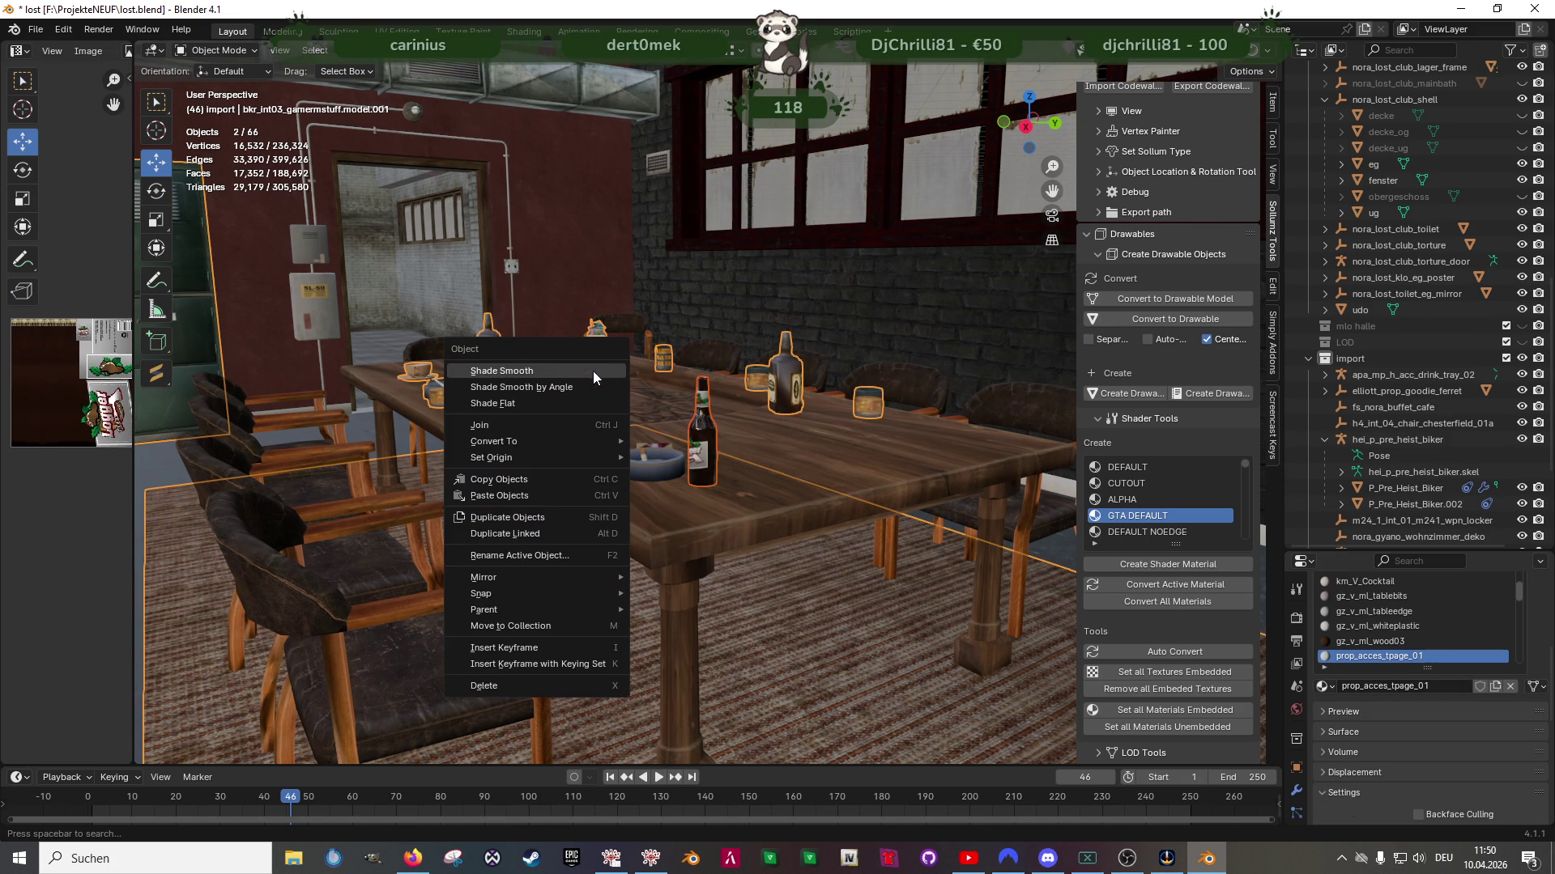
key("ctrl+j")
mouse_move(654, 494)
middle_mouse_down()
mouse_move(649, 478)
mouse_move(750, 508)
mouse_move(604, 500)
mouse_move(622, 503)
middle_mouse_up()
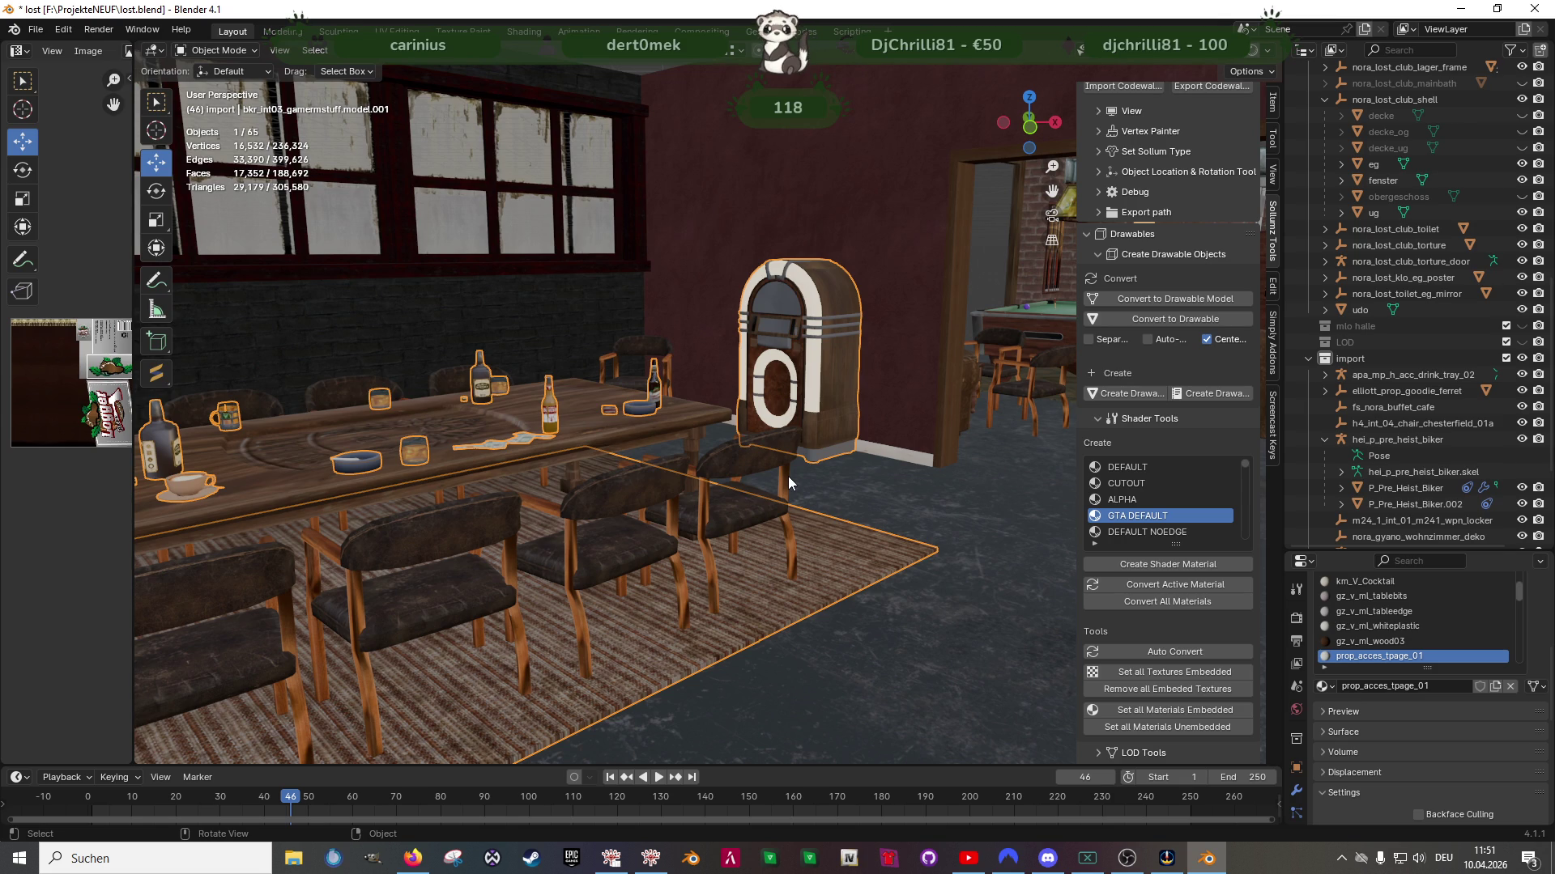
mouse_move(788, 477)
middle_mouse_down()
mouse_move(765, 433)
mouse_move(587, 402)
mouse_move(623, 483)
mouse_move(674, 442)
mouse_move(784, 411)
mouse_move(677, 448)
mouse_move(916, 433)
mouse_move(586, 430)
mouse_move(794, 440)
mouse_move(647, 435)
mouse_move(744, 453)
mouse_move(676, 429)
middle_mouse_up()
Select the eagle poster's faces in Edit Mode and duplicate them
left_click(628, 271)
key("Tab")
left_click(608, 292)
mouse_move(608, 291)
middle_mouse_down()
mouse_move(653, 336)
mouse_move(577, 354)
middle_mouse_up()
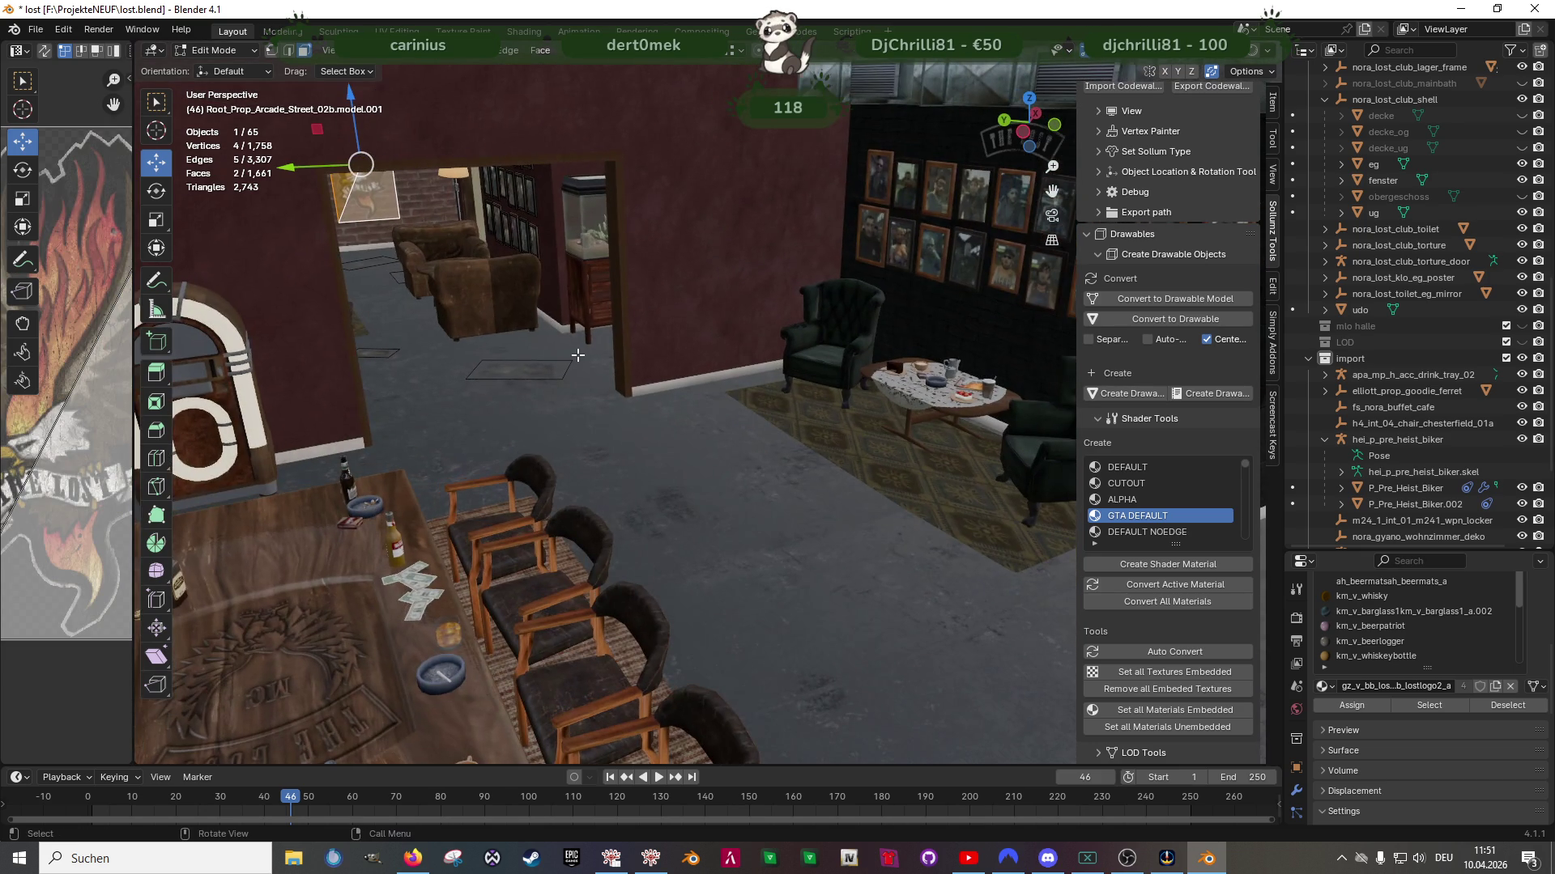
key("KP_Decimal")
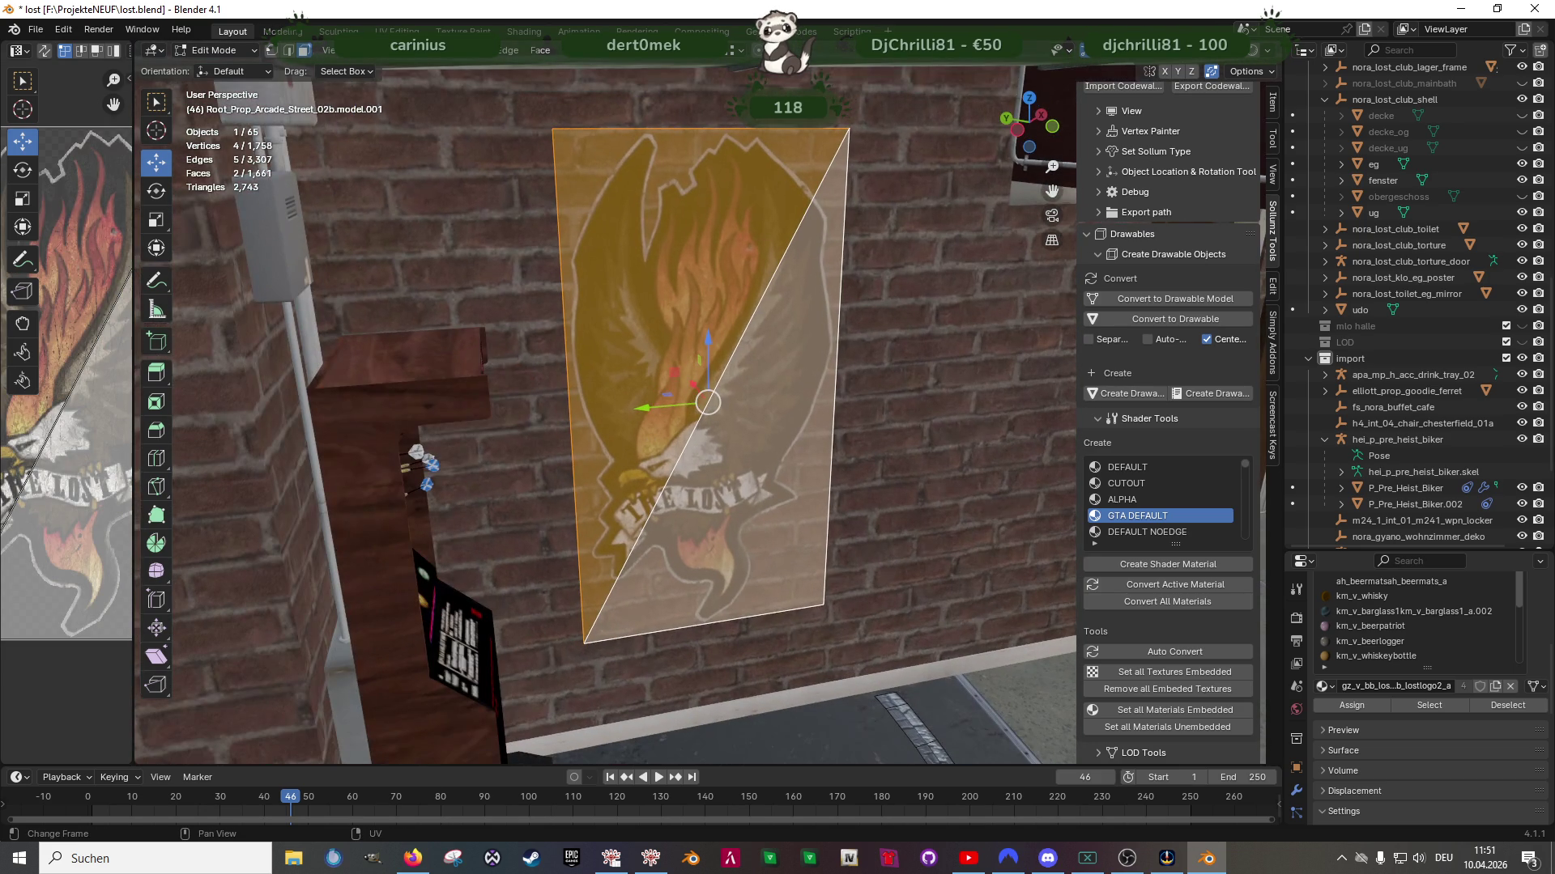
key("KP_Decimal")
scroll(608, 447, "down", 3)
mouse_move(607, 448)
middle_mouse_down()
mouse_move(736, 469)
mouse_move(495, 368)
middle_mouse_up()
key("shift+d")
key("Escape")
scroll(783, 506, "down", 2)
Slide the duplicate poster along X toward the doorway
mouse_move(446, 311)
left_mouse_down()
mouse_move(556, 358)
mouse_move(843, 590)
left_mouse_up()
mouse_move(844, 590)
middle_mouse_down()
mouse_move(795, 531)
mouse_move(639, 457)
middle_mouse_up()
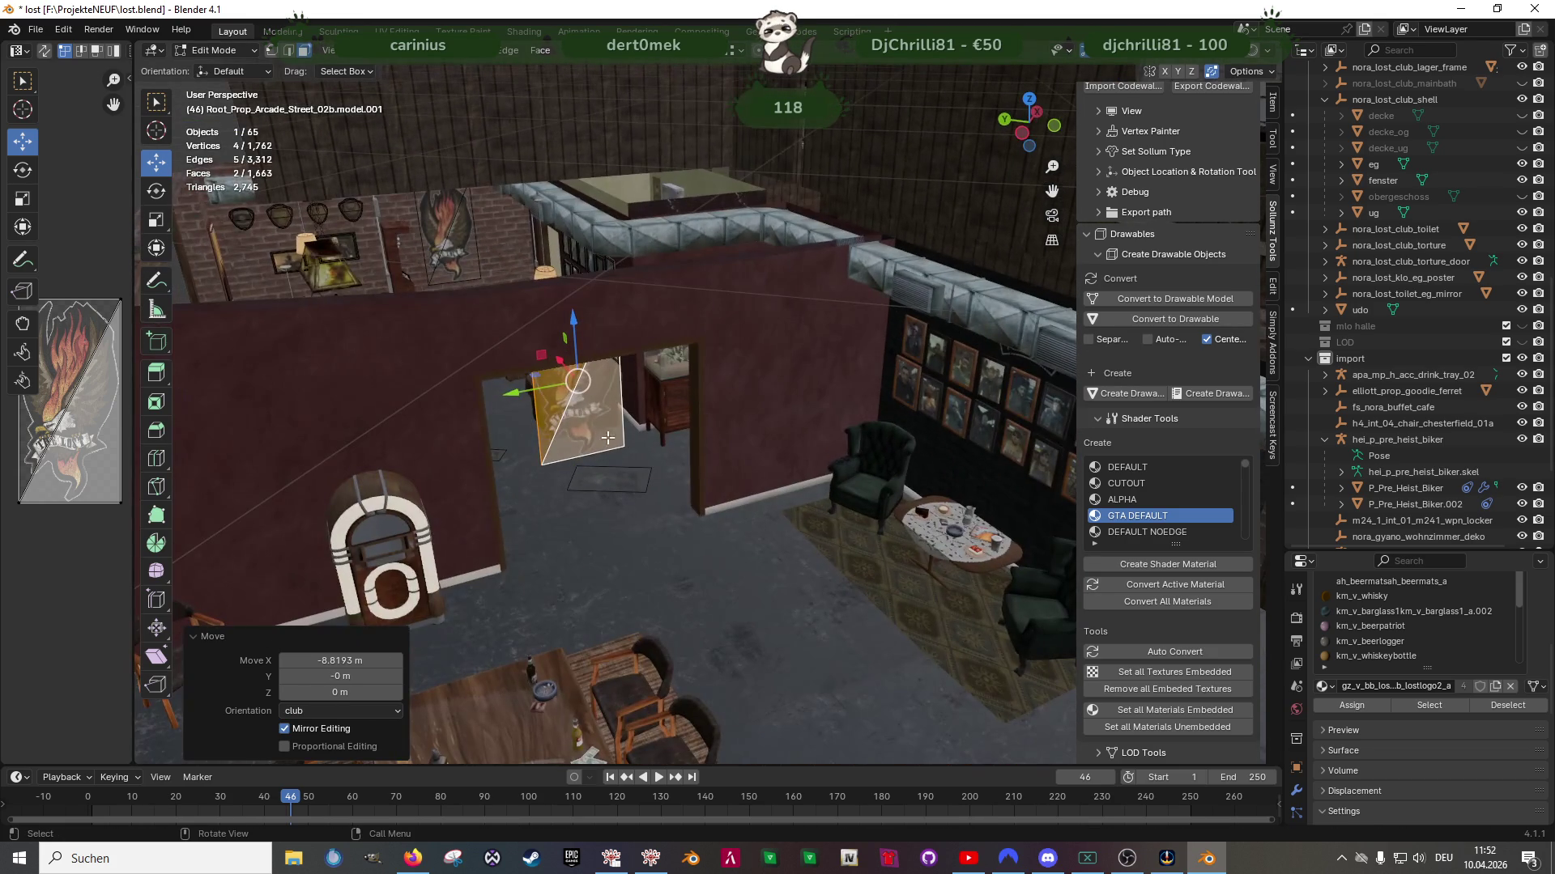
mouse_move(561, 364)
left_mouse_down()
mouse_move(602, 411)
mouse_move(576, 415)
left_mouse_up()
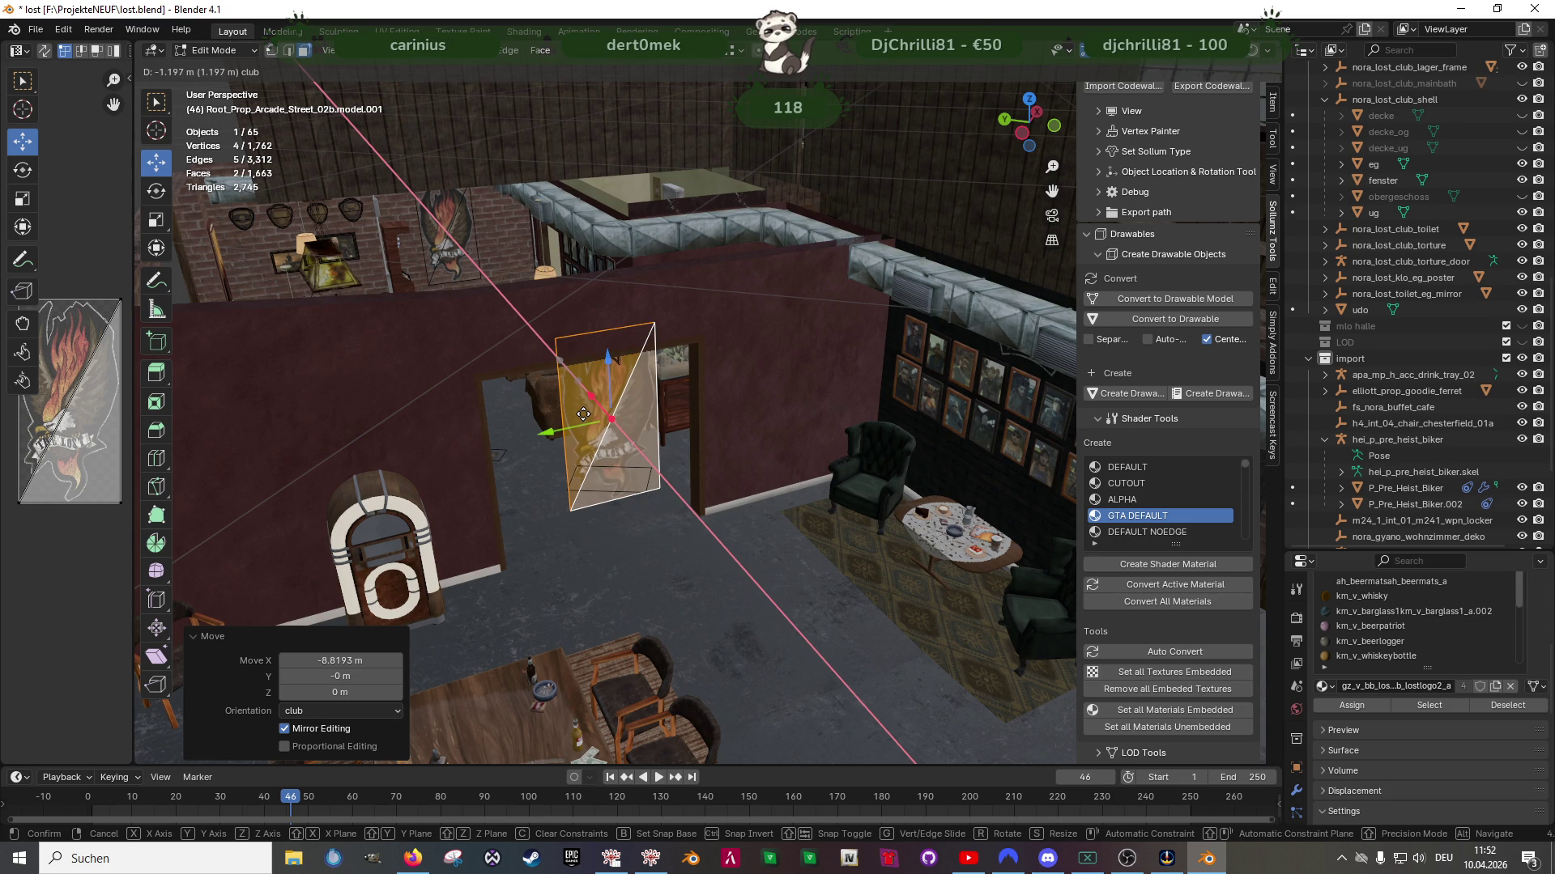
left_click(585, 414)
Move the poster along Y onto the red wall and raise it 0.0707 m on Z
middle_click_drag(585, 414, 669, 485)
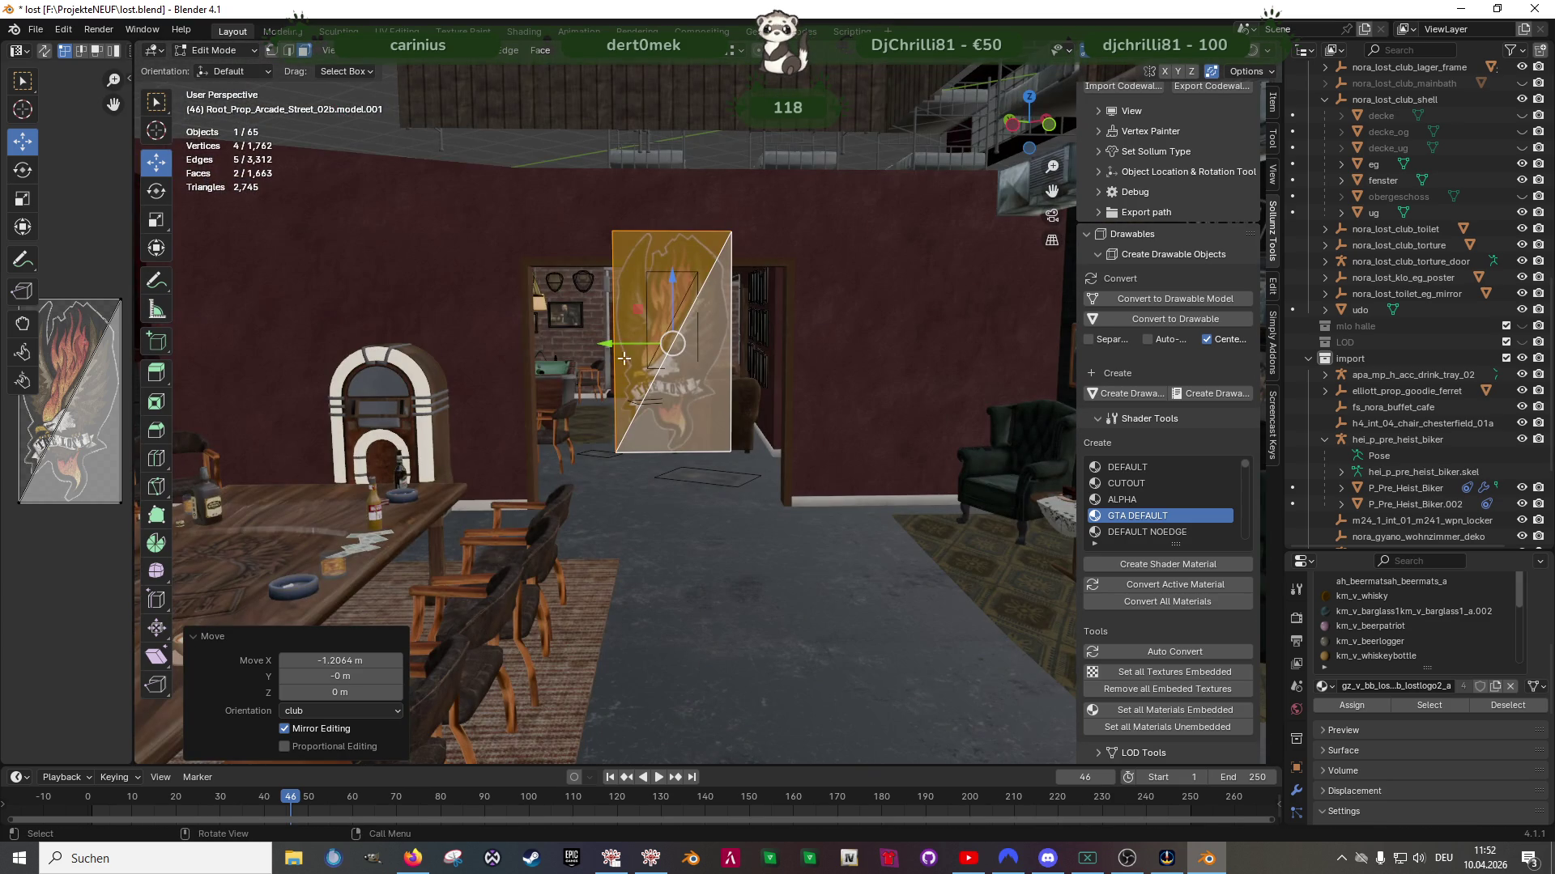
left_click_drag(623, 358, 239, 356)
middle_click_drag(239, 356, 518, 404)
left_click_drag(463, 363, 866, 361)
middle_click_drag(867, 361, 620, 432)
left_click_drag(469, 320, 756, 323)
left_click_drag(812, 252, 803, 244)
middle_click_drag(803, 244, 774, 536)
right_click(774, 536)
Separate the duplicated poster faces into their own object
mouse_move(684, 538)
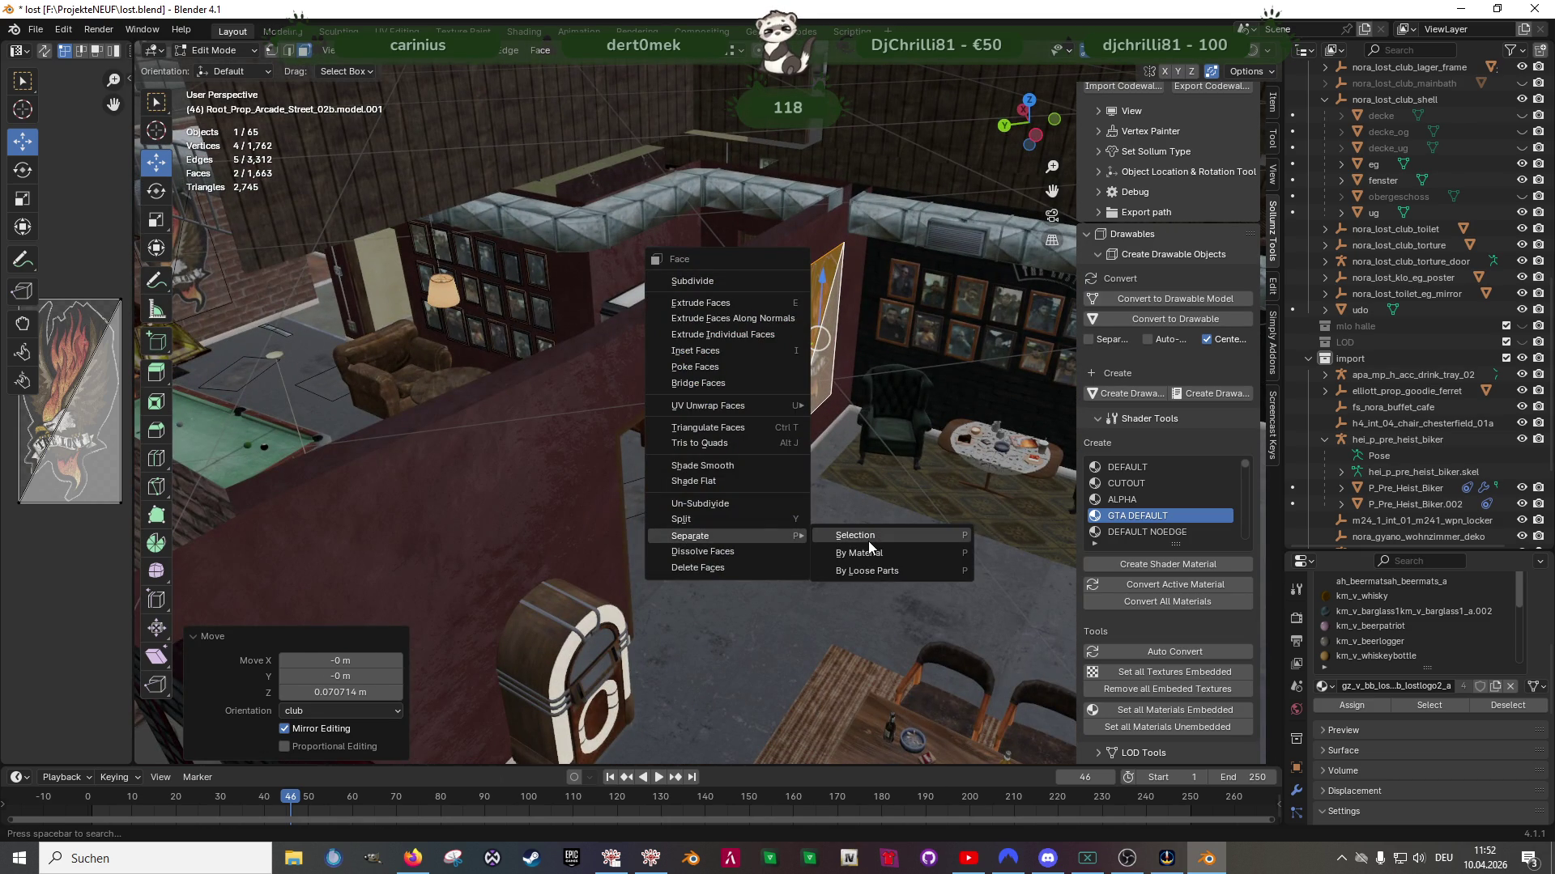
left_click(868, 541)
key("Tab")
Join the poster into the bkr_int03_gamermstuff model, bringing the scene to 65 objects
left_click(807, 384)
mouse_move(806, 384)
middle_mouse_down()
mouse_move(805, 500)
mouse_move(722, 515)
middle_mouse_up()
left_click(747, 518, "shift")
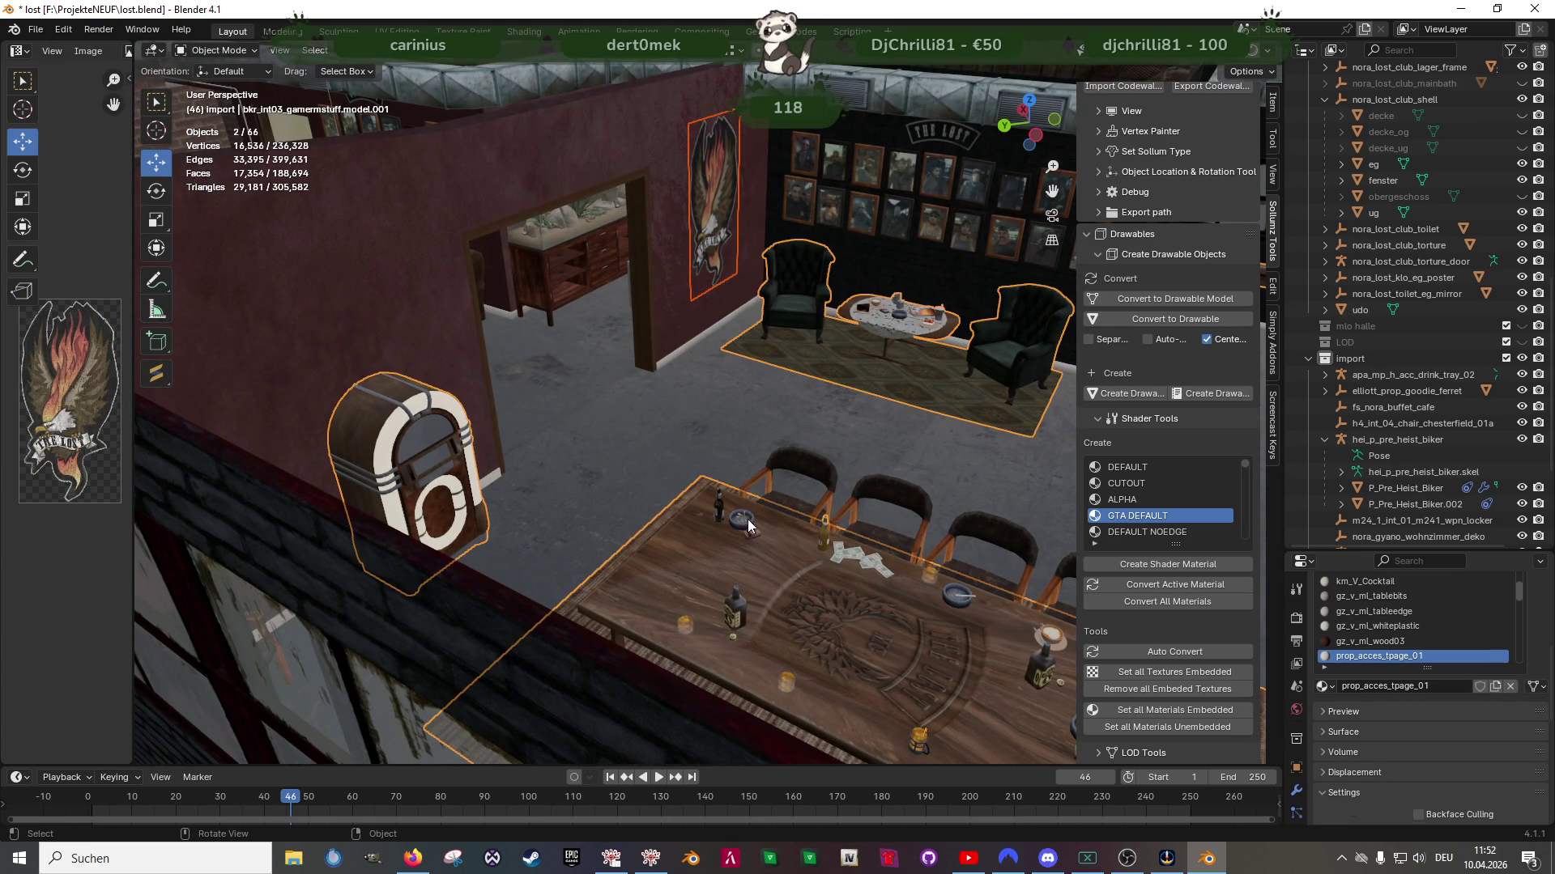
right_click(751, 367)
left_click(648, 369)
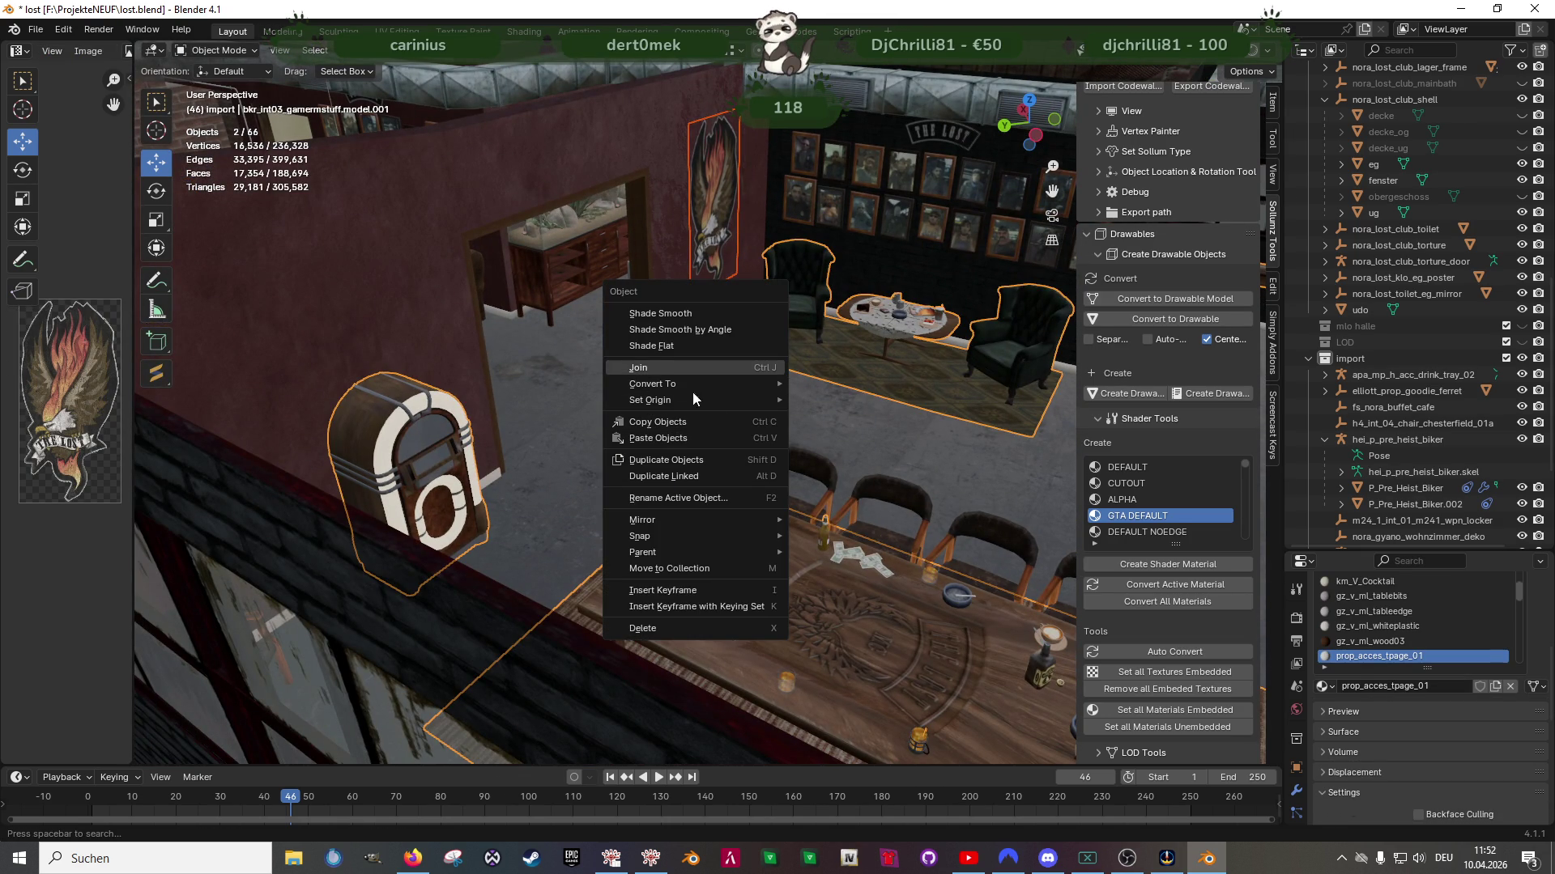
mouse_move(847, 439)
middle_mouse_down()
mouse_move(780, 439)
mouse_move(803, 515)
mouse_move(689, 522)
middle_mouse_up()
scroll(689, 518, "up", 3)
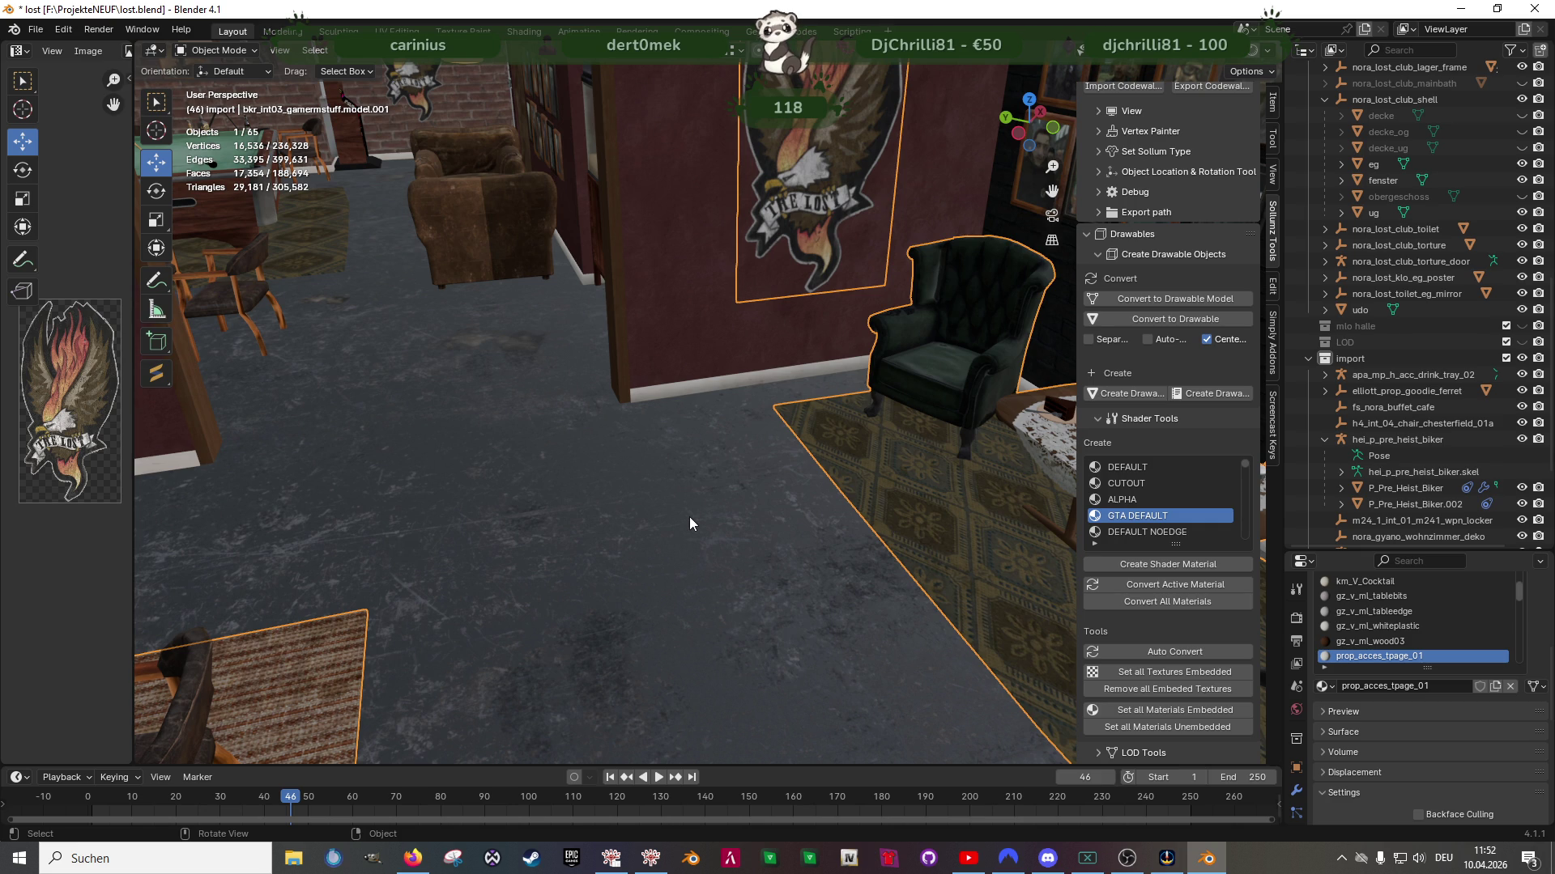
Save lost.blend
mouse_move(690, 524)
middle_mouse_down()
mouse_move(649, 497)
mouse_move(808, 569)
mouse_move(652, 538)
mouse_move(785, 523)
mouse_move(615, 523)
mouse_move(634, 534)
mouse_move(554, 575)
mouse_move(588, 555)
mouse_move(662, 568)
middle_mouse_up()
key("ctrl+s")
mouse_move(627, 469)
middle_mouse_down()
mouse_move(792, 465)
mouse_move(664, 506)
mouse_move(705, 507)
mouse_move(671, 530)
mouse_move(692, 556)
mouse_move(620, 496)
mouse_move(661, 576)
mouse_move(722, 543)
mouse_move(910, 547)
mouse_move(666, 583)
mouse_move(660, 567)
middle_mouse_up()
Select the Bound Box and roughly stretch and shift it along X
left_click(641, 340)
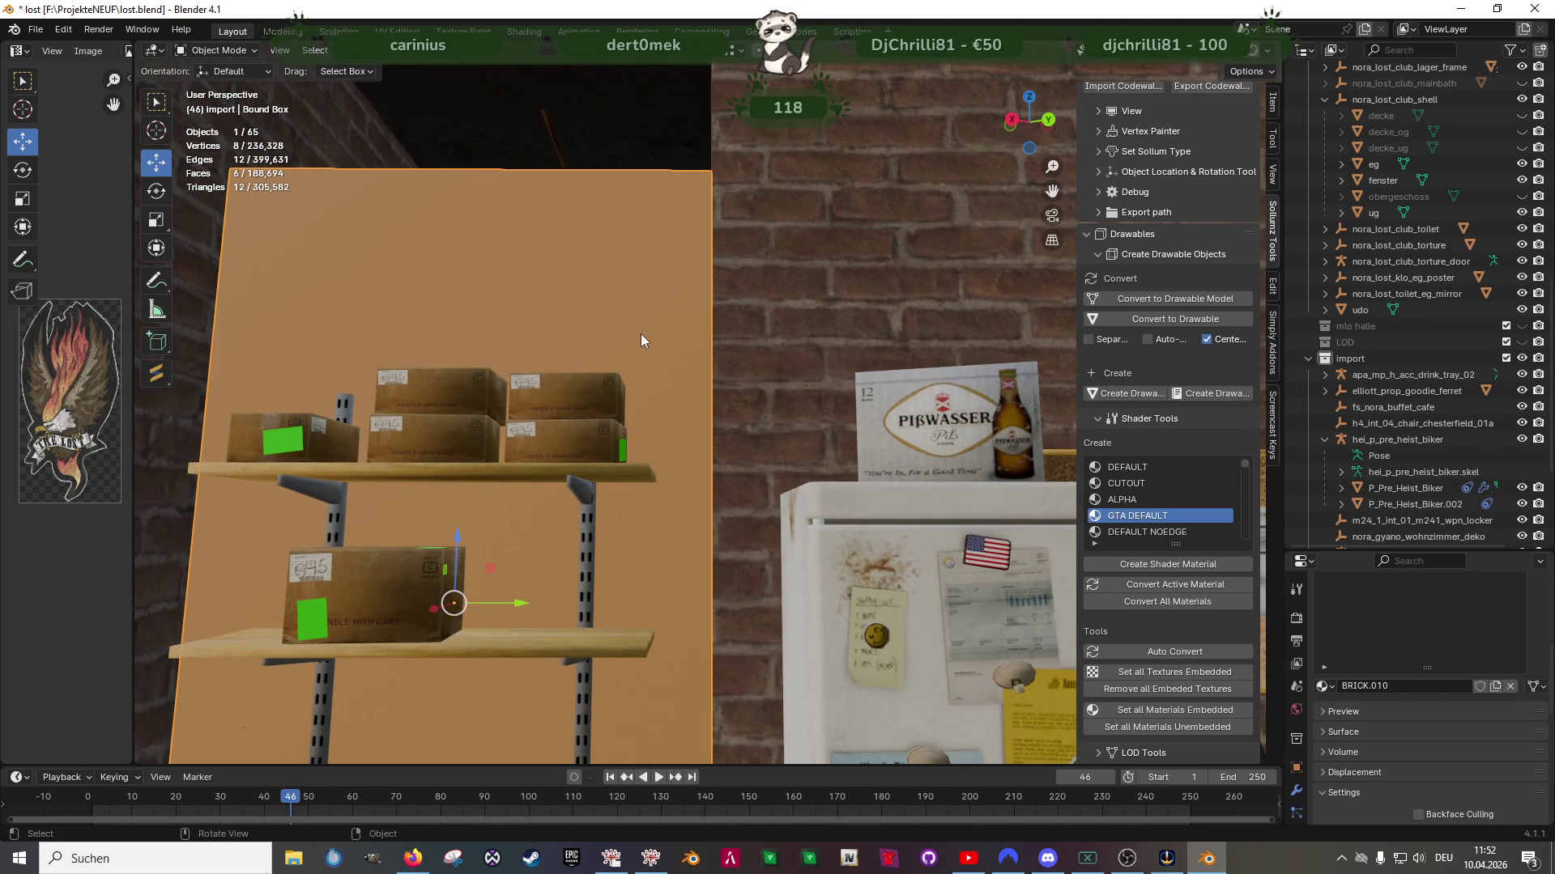
mouse_move(633, 364)
middle_mouse_down()
mouse_move(756, 266)
mouse_move(661, 452)
mouse_move(581, 464)
mouse_move(615, 424)
mouse_move(623, 442)
middle_mouse_up()
key("shift+space")
key("s")
mouse_move(648, 400)
left_mouse_down()
mouse_move(607, 406)
mouse_move(608, 423)
mouse_move(632, 403)
left_mouse_up()
key("shift+space")
key("g")
middle_click_drag(632, 403, 642, 472)
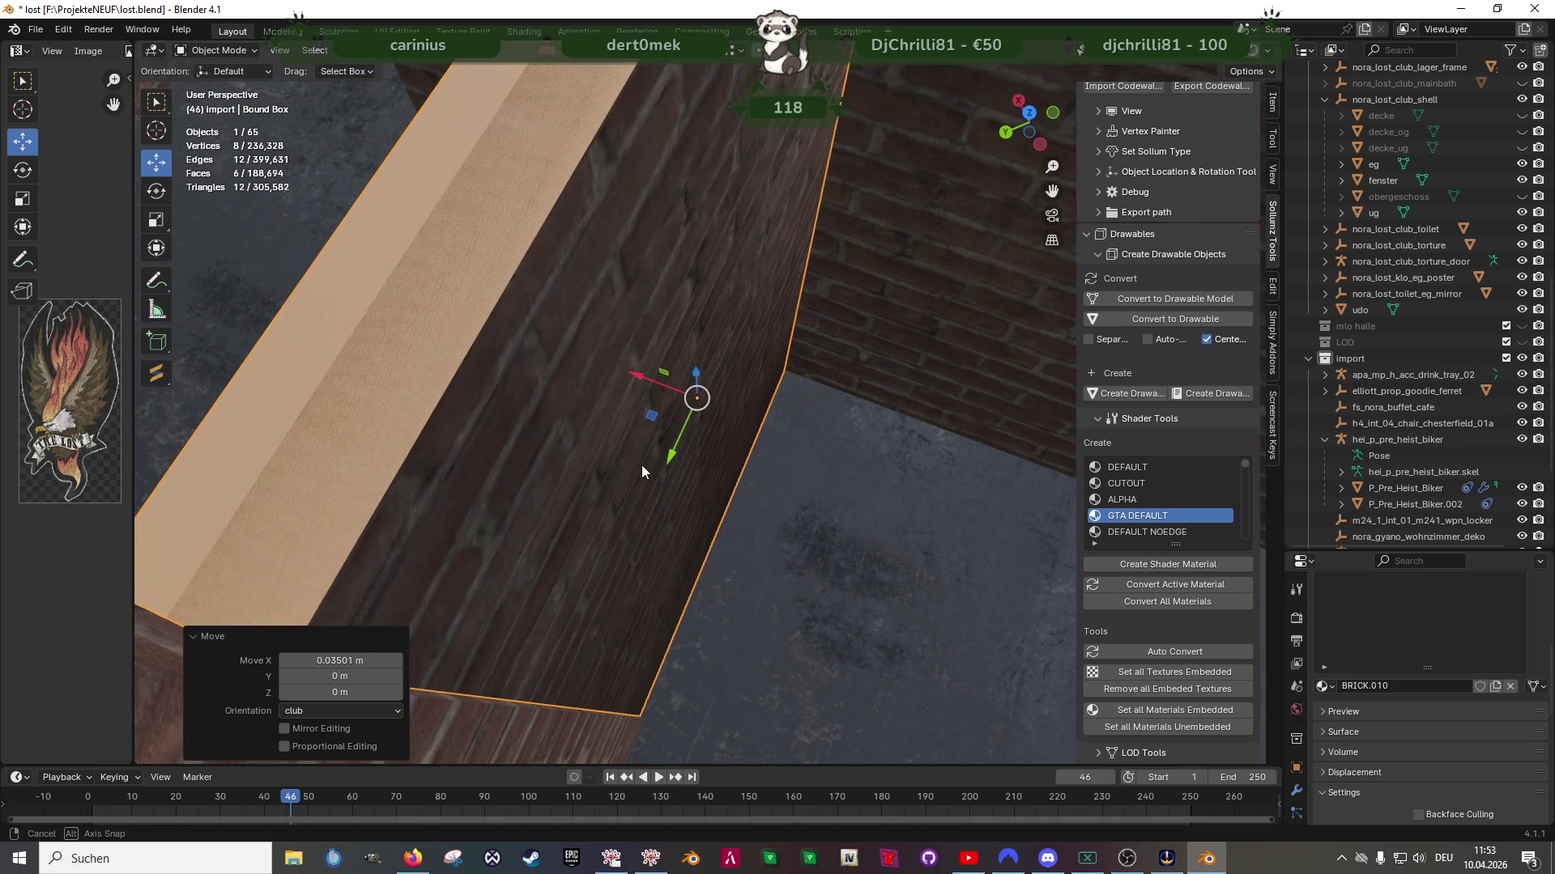
key("shift+space")
key("s")
mouse_move(644, 382)
left_mouse_down()
mouse_move(619, 377)
mouse_move(618, 391)
mouse_move(628, 380)
left_mouse_up()
middle_click_drag(538, 450, 628, 438)
Scale the Bound Box to 1.807 along X and shift it along X
scroll(628, 439, "down", 2)
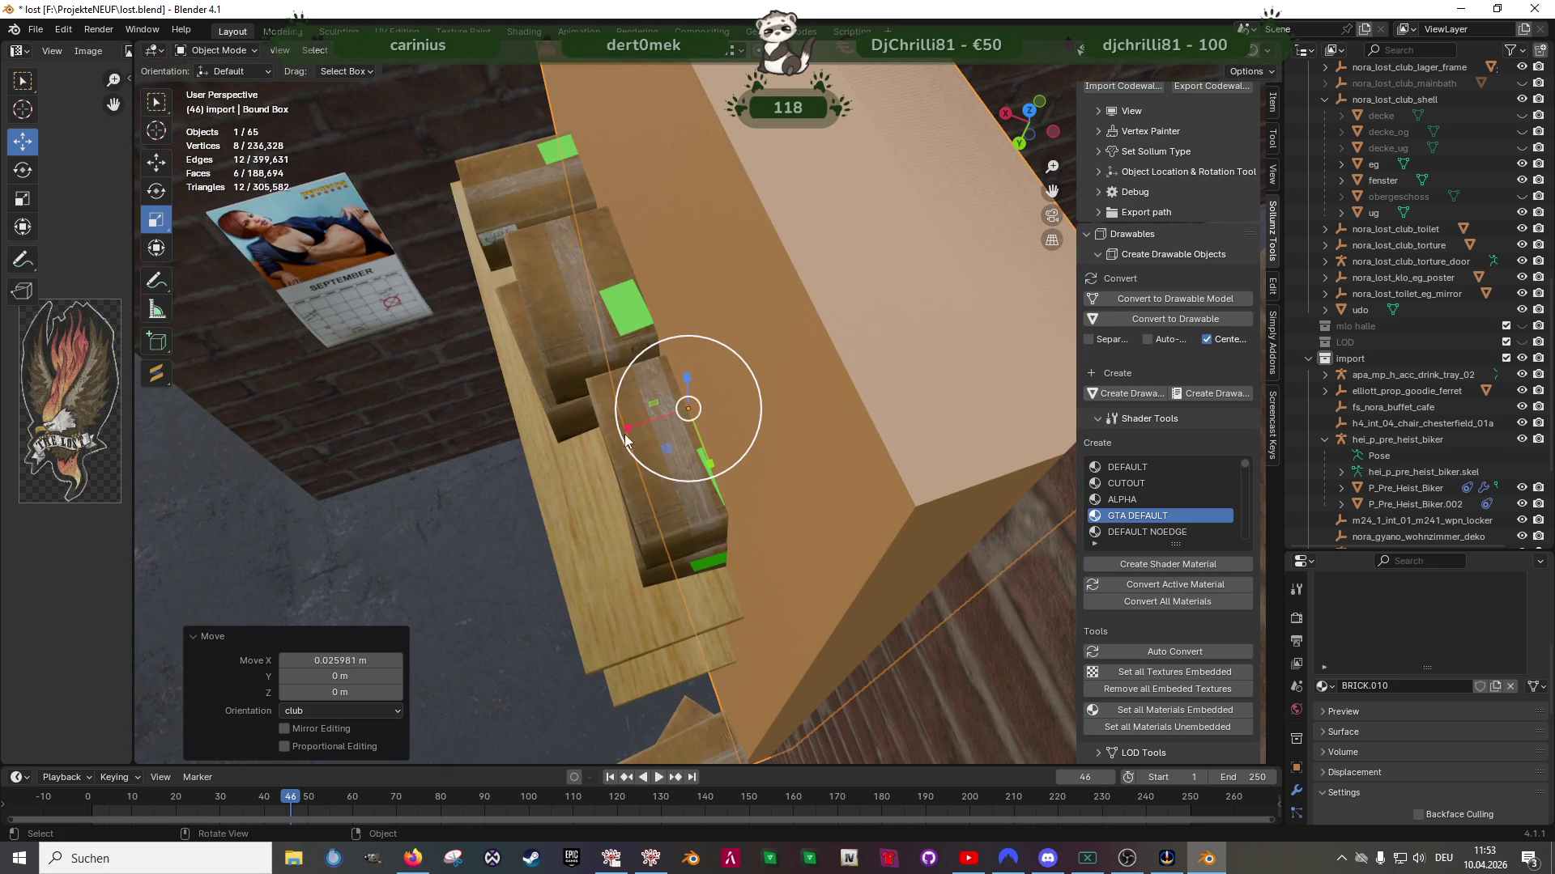
key("s")
key("x")
left_click(567, 447)
scroll(672, 463, "up", 6)
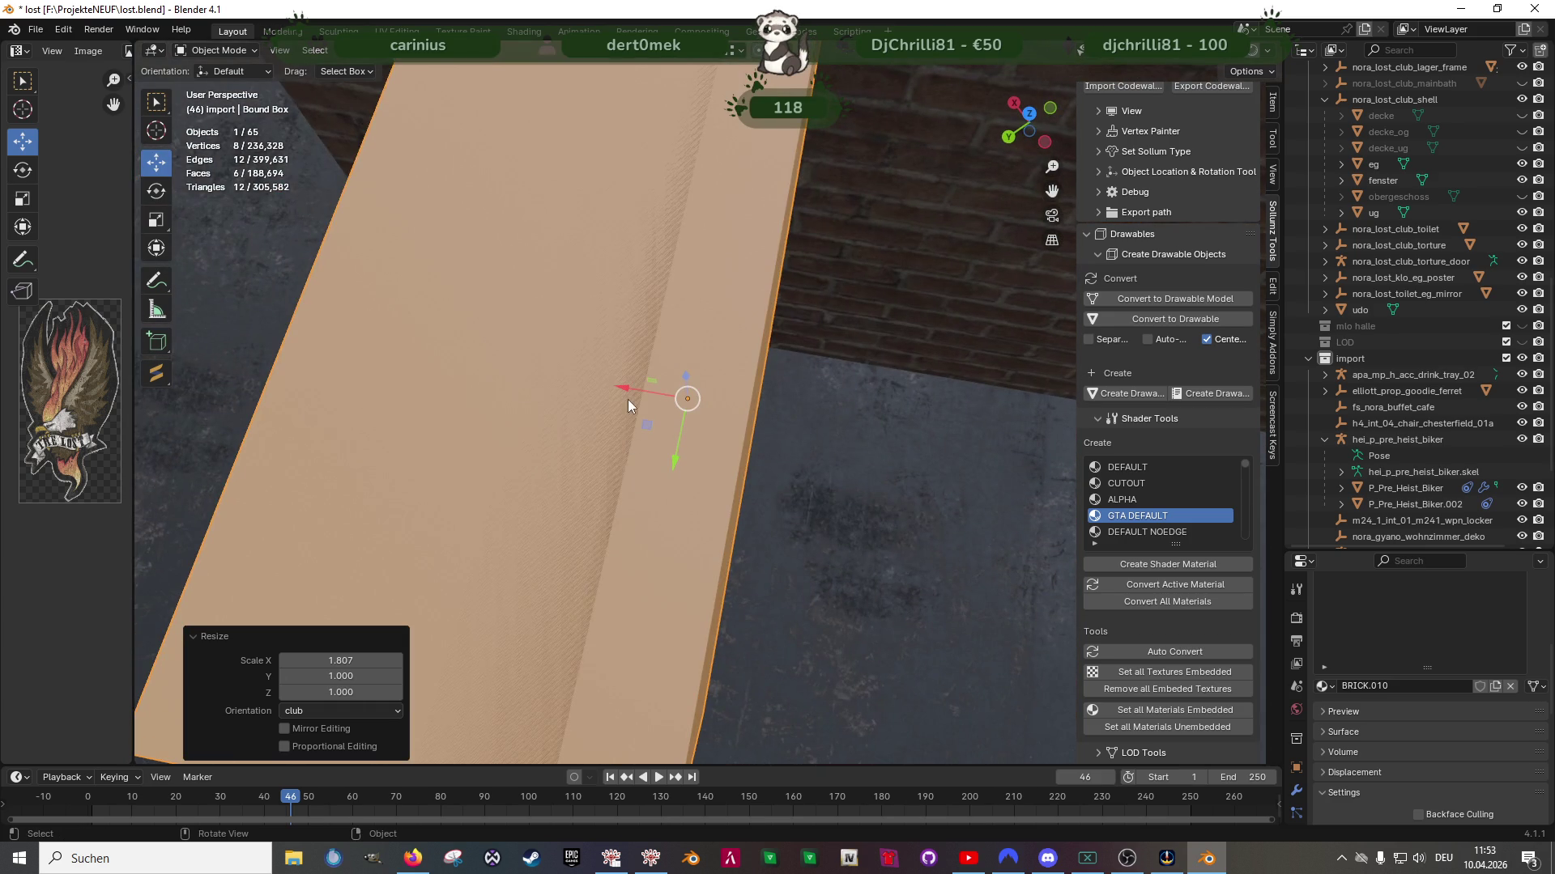
key("g")
key("x")
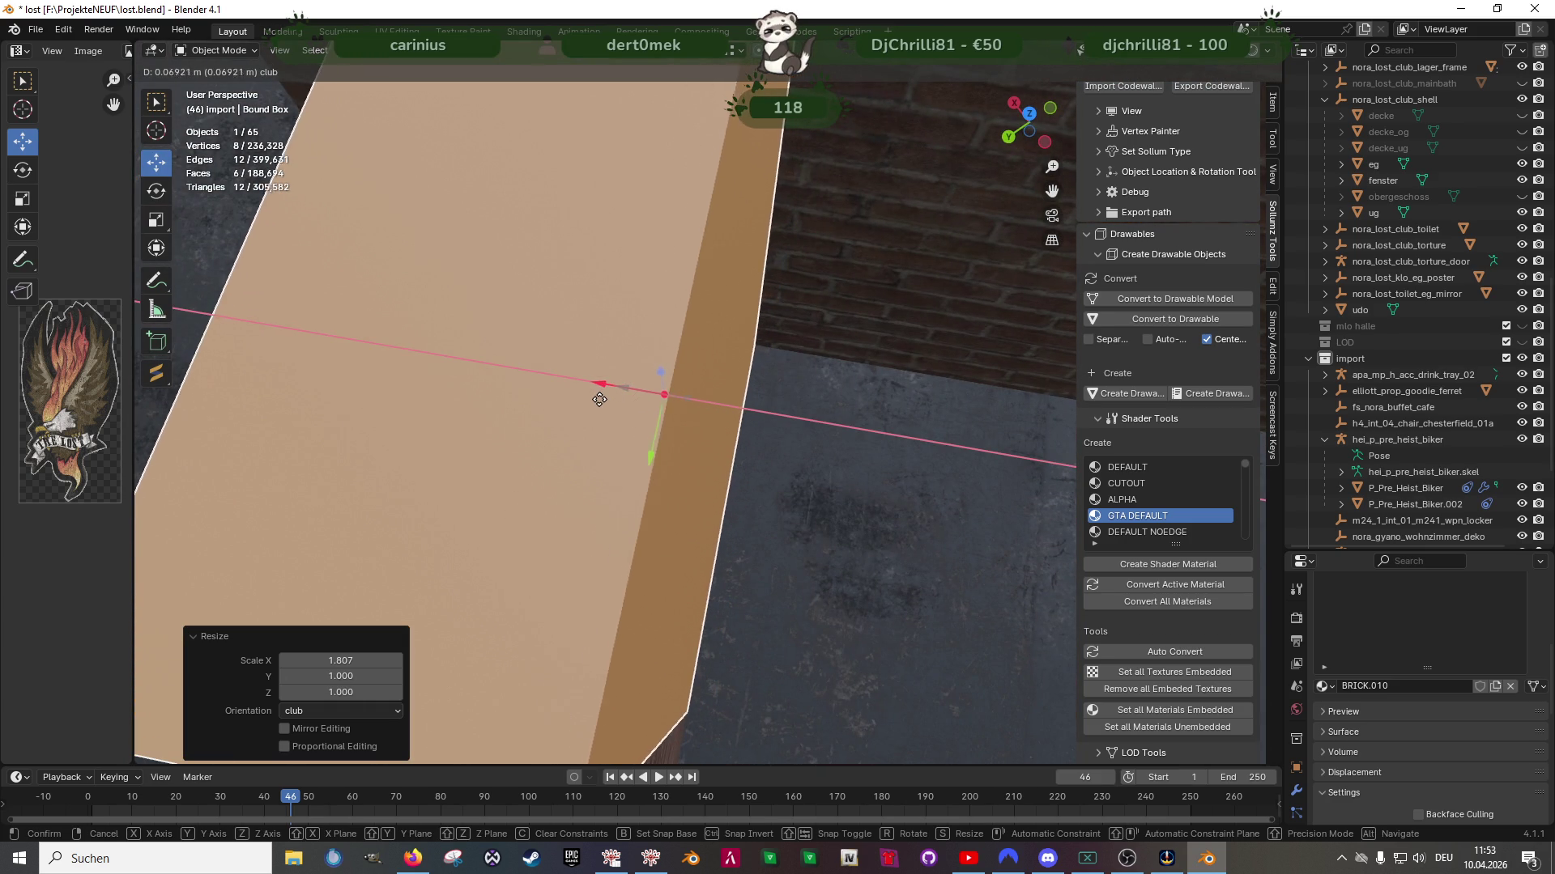
left_click(591, 403)
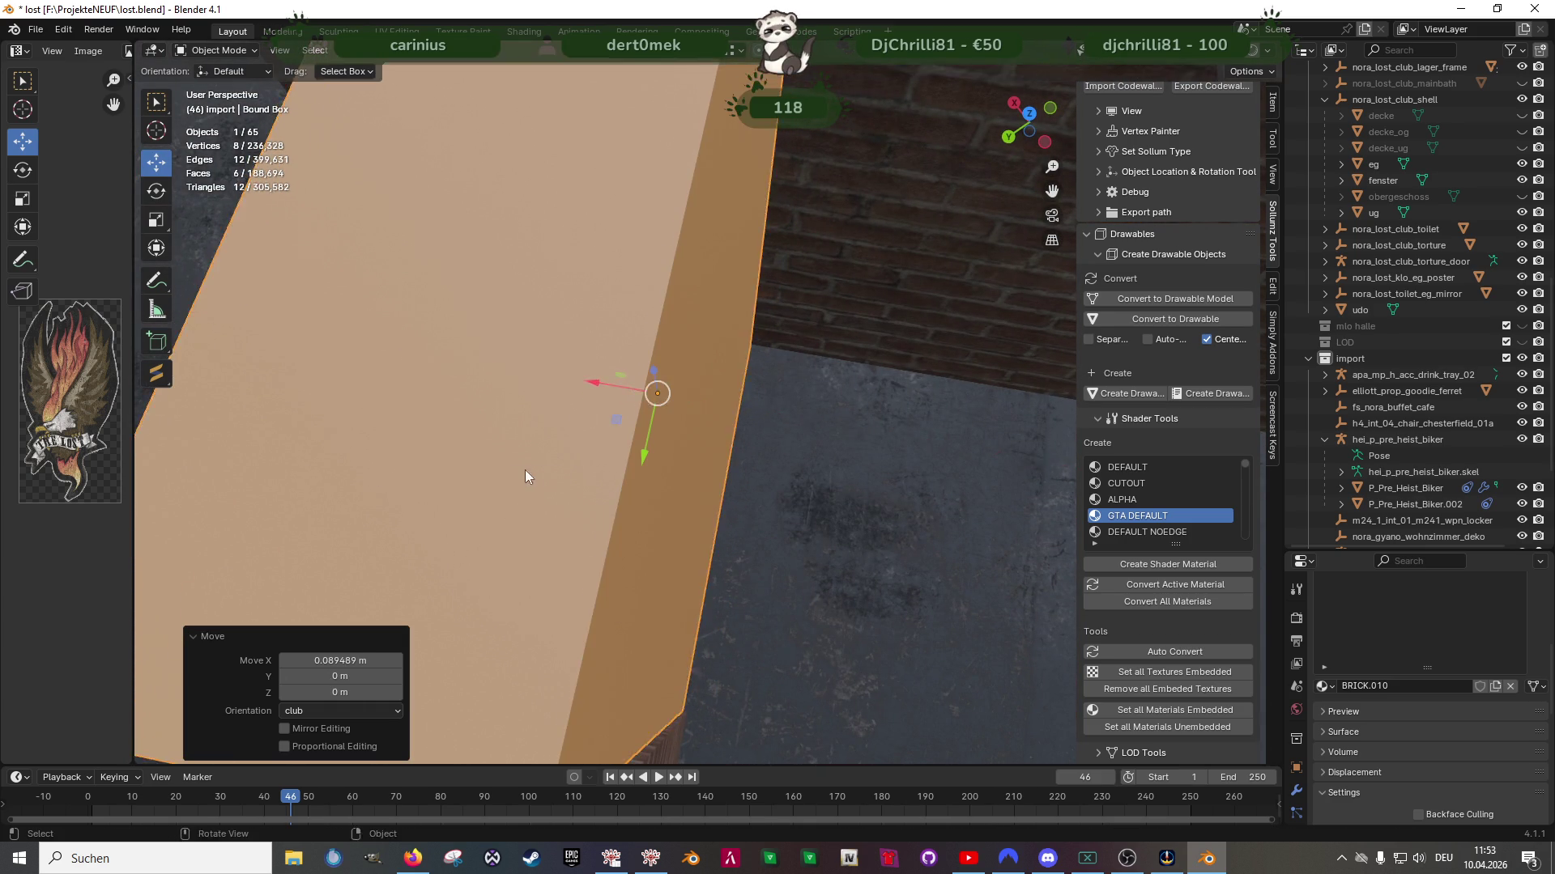
Narrow the box to 1.416 along X and shift it 0.081 m along X
middle_click_drag(515, 469, 628, 444)
key("shift+space")
key("s")
left_click_drag(618, 455, 600, 473)
key("shift+space")
key("g")
mouse_move(703, 445)
middle_mouse_down()
mouse_move(606, 464)
mouse_move(589, 411)
middle_mouse_up()
key("g")
key("x")
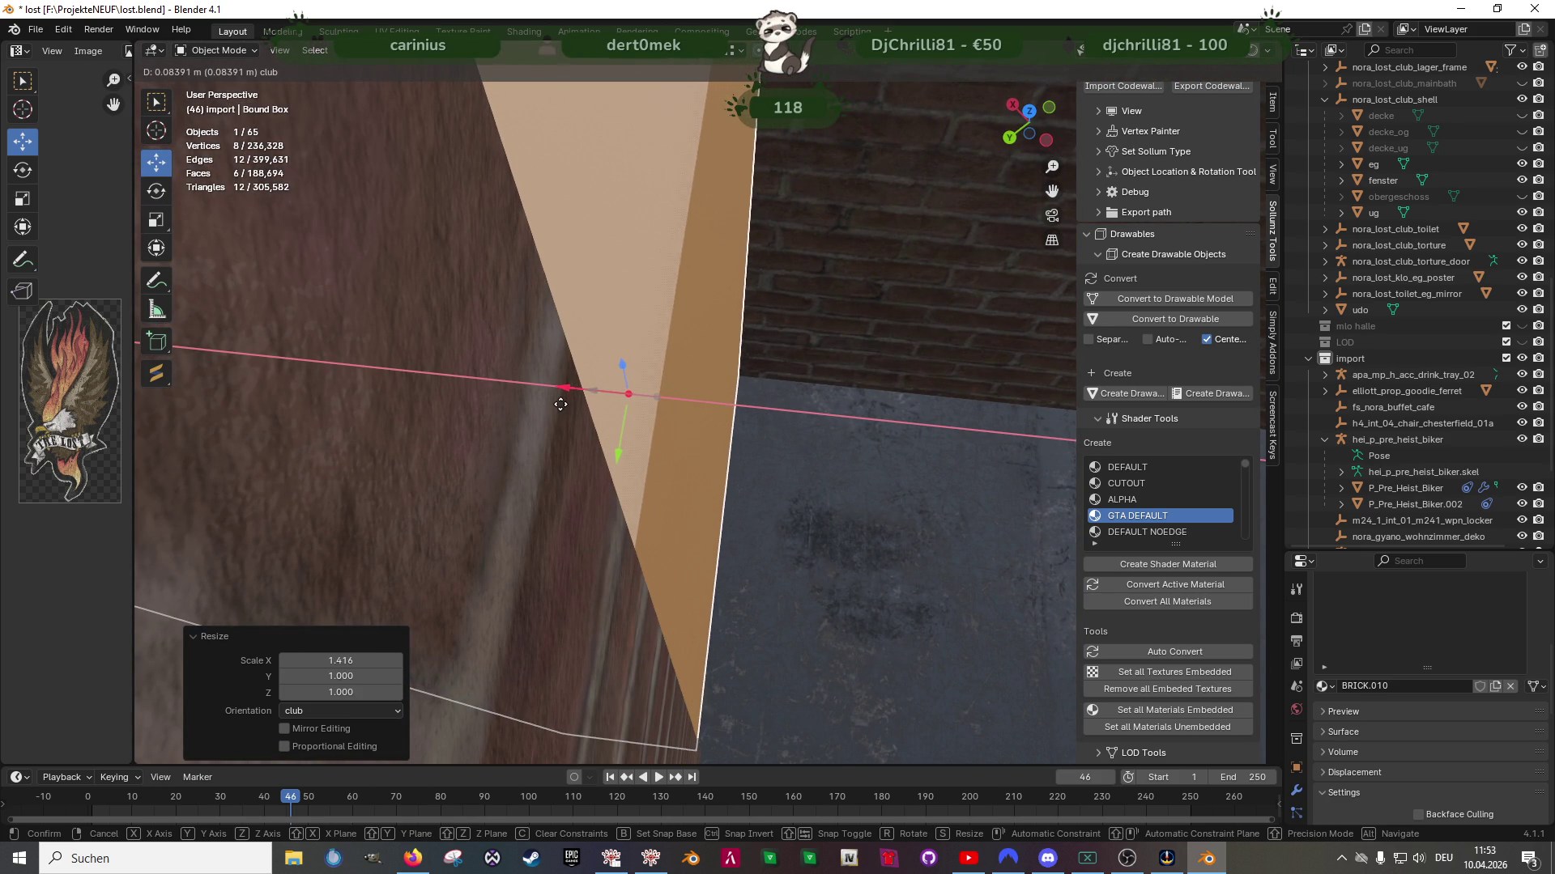
left_click(566, 468)
mouse_move(566, 468)
middle_mouse_down()
mouse_move(739, 451)
mouse_move(719, 479)
mouse_move(743, 459)
mouse_move(740, 497)
mouse_move(649, 590)
mouse_move(659, 572)
mouse_move(589, 506)
mouse_move(570, 541)
mouse_move(741, 520)
mouse_move(731, 504)
mouse_move(668, 589)
mouse_move(700, 557)
mouse_move(601, 533)
mouse_move(604, 588)
mouse_move(720, 560)
mouse_move(605, 531)
mouse_move(670, 509)
mouse_move(572, 517)
mouse_move(771, 494)
mouse_move(632, 549)
mouse_move(578, 489)
middle_mouse_up()
left_click(710, 478)
mouse_move(784, 470)
middle_mouse_down()
mouse_move(766, 478)
mouse_move(831, 486)
mouse_move(676, 466)
mouse_move(872, 742)
mouse_move(854, 350)
mouse_move(731, 578)
mouse_move(773, 444)
mouse_move(824, 356)
mouse_move(725, 570)
middle_mouse_up()
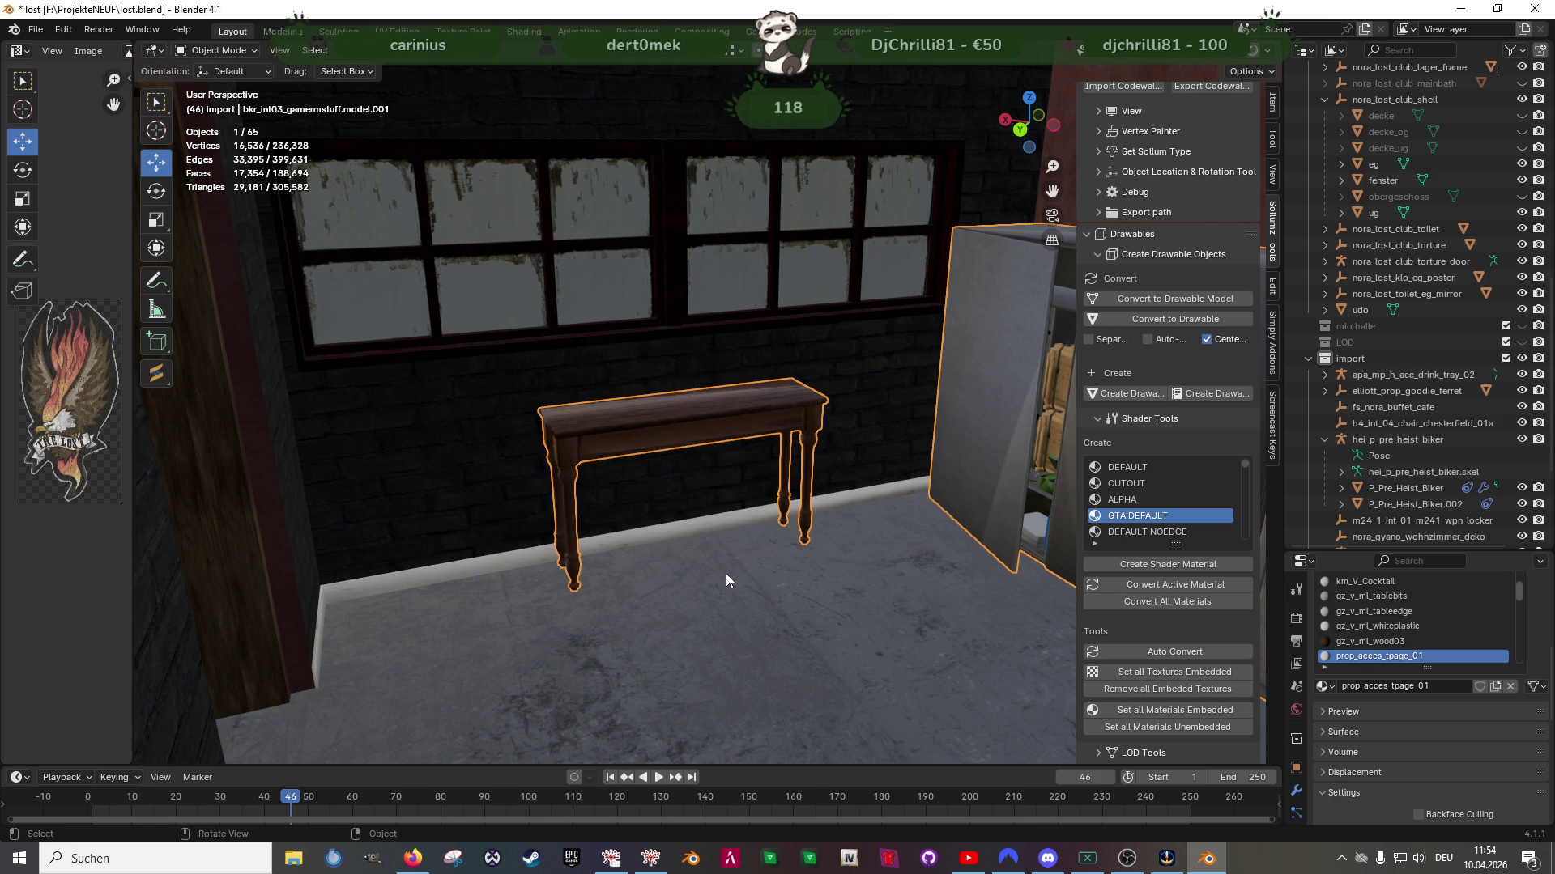
scroll(647, 518, "down", 3)
middle_click_drag(688, 554, 657, 557)
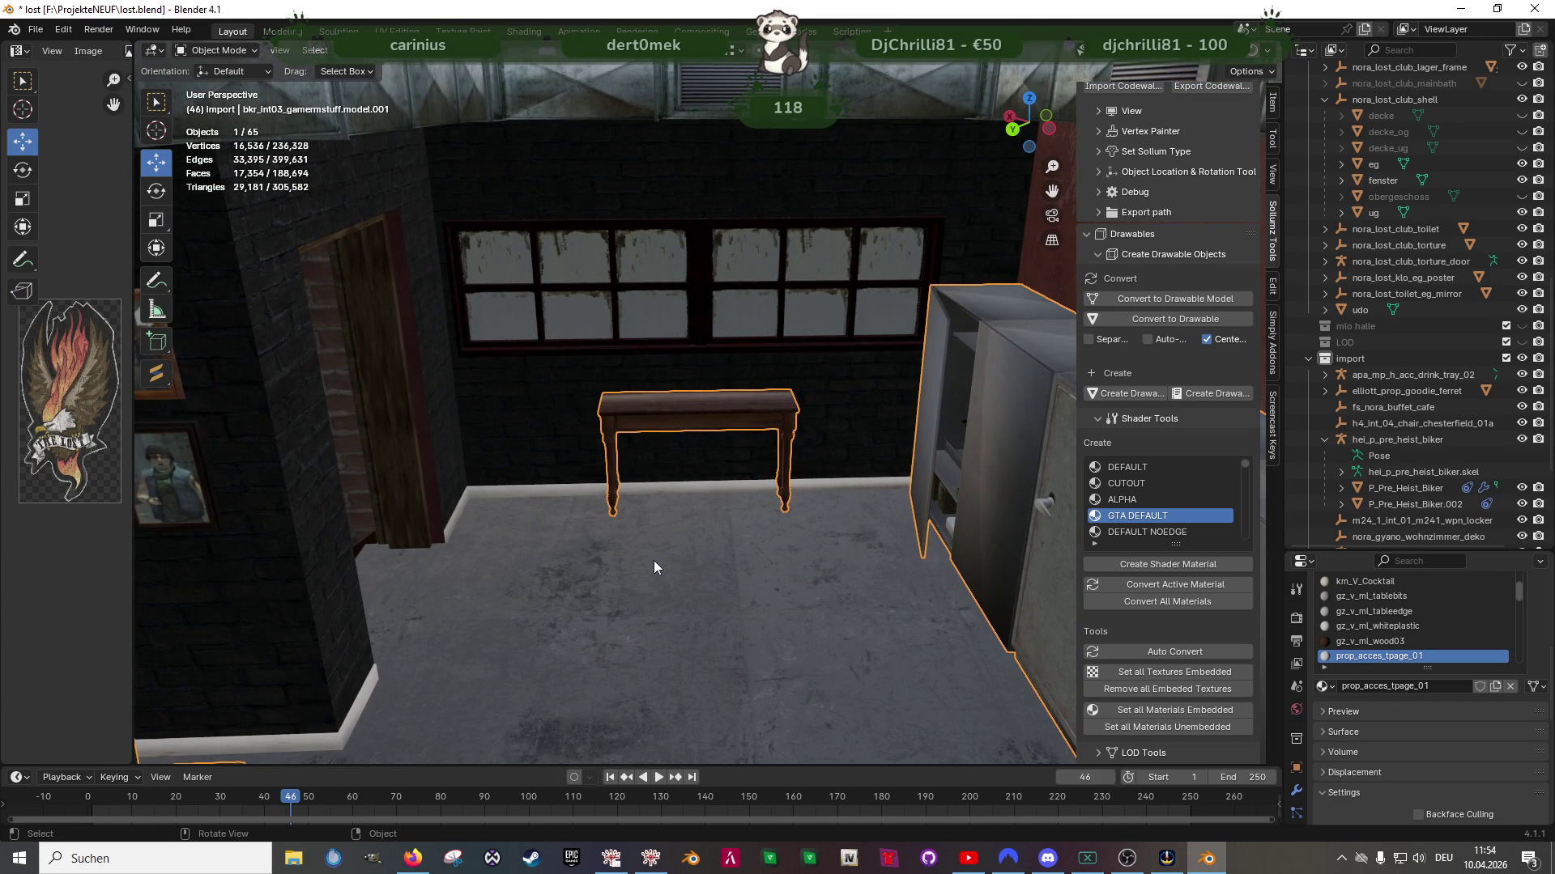
mouse_move(653, 560)
middle_mouse_down()
mouse_move(635, 581)
mouse_move(652, 570)
mouse_move(540, 556)
mouse_move(554, 565)
mouse_move(507, 580)
mouse_move(525, 502)
mouse_move(726, 507)
mouse_move(565, 531)
mouse_move(319, 491)
mouse_move(718, 530)
mouse_move(697, 536)
mouse_move(901, 530)
mouse_move(573, 458)
middle_mouse_up()
Select two faces of the fenster window wall in Edit Mode using see-through shading
left_click(561, 419)
key("Tab")
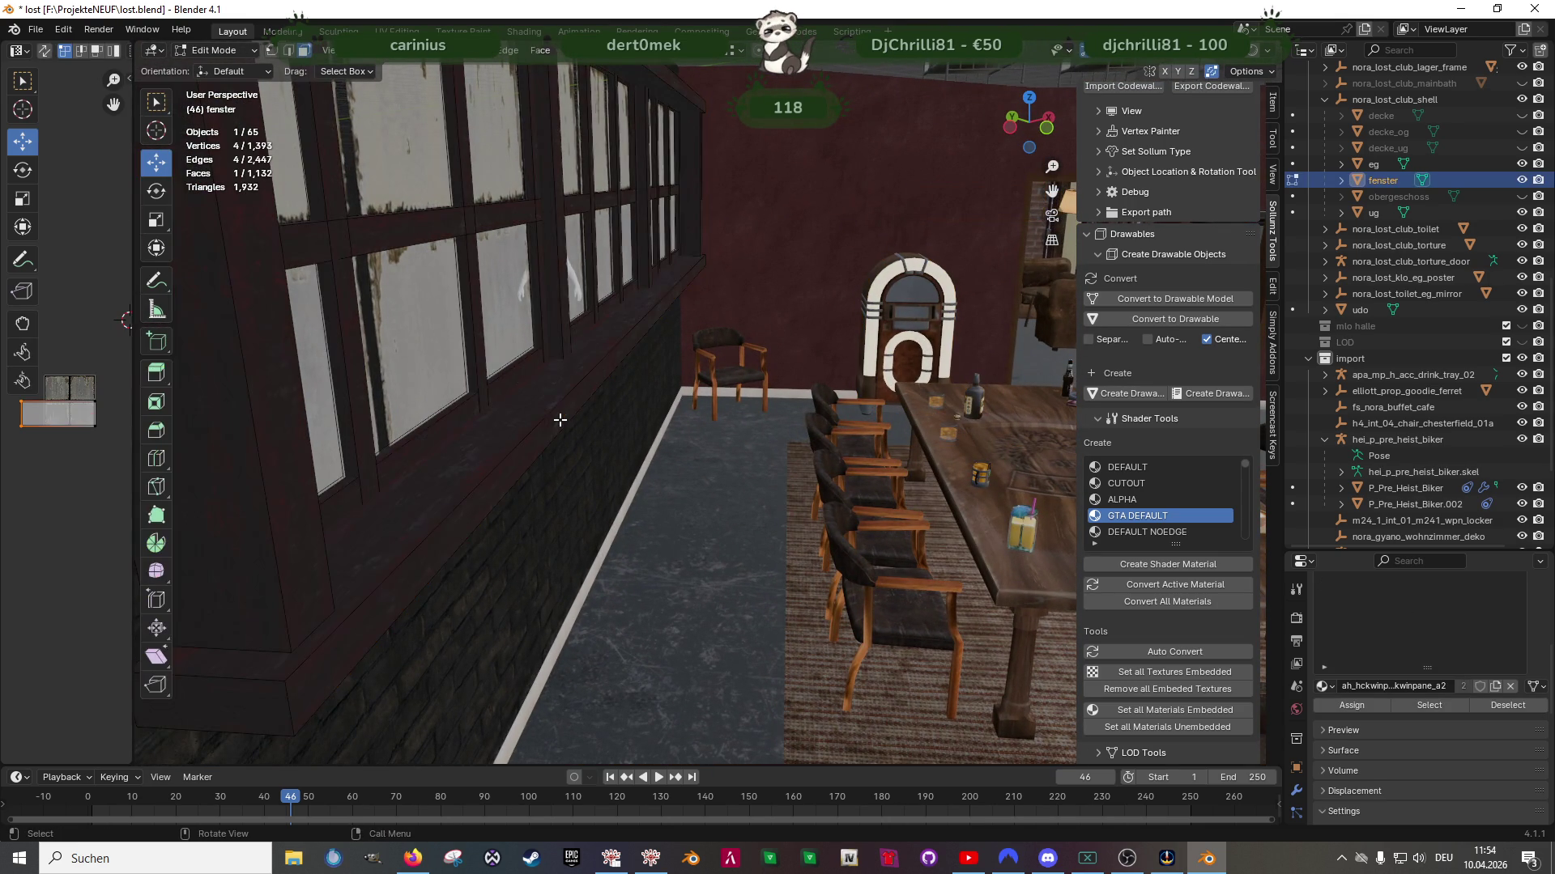
key("KP_Decimal")
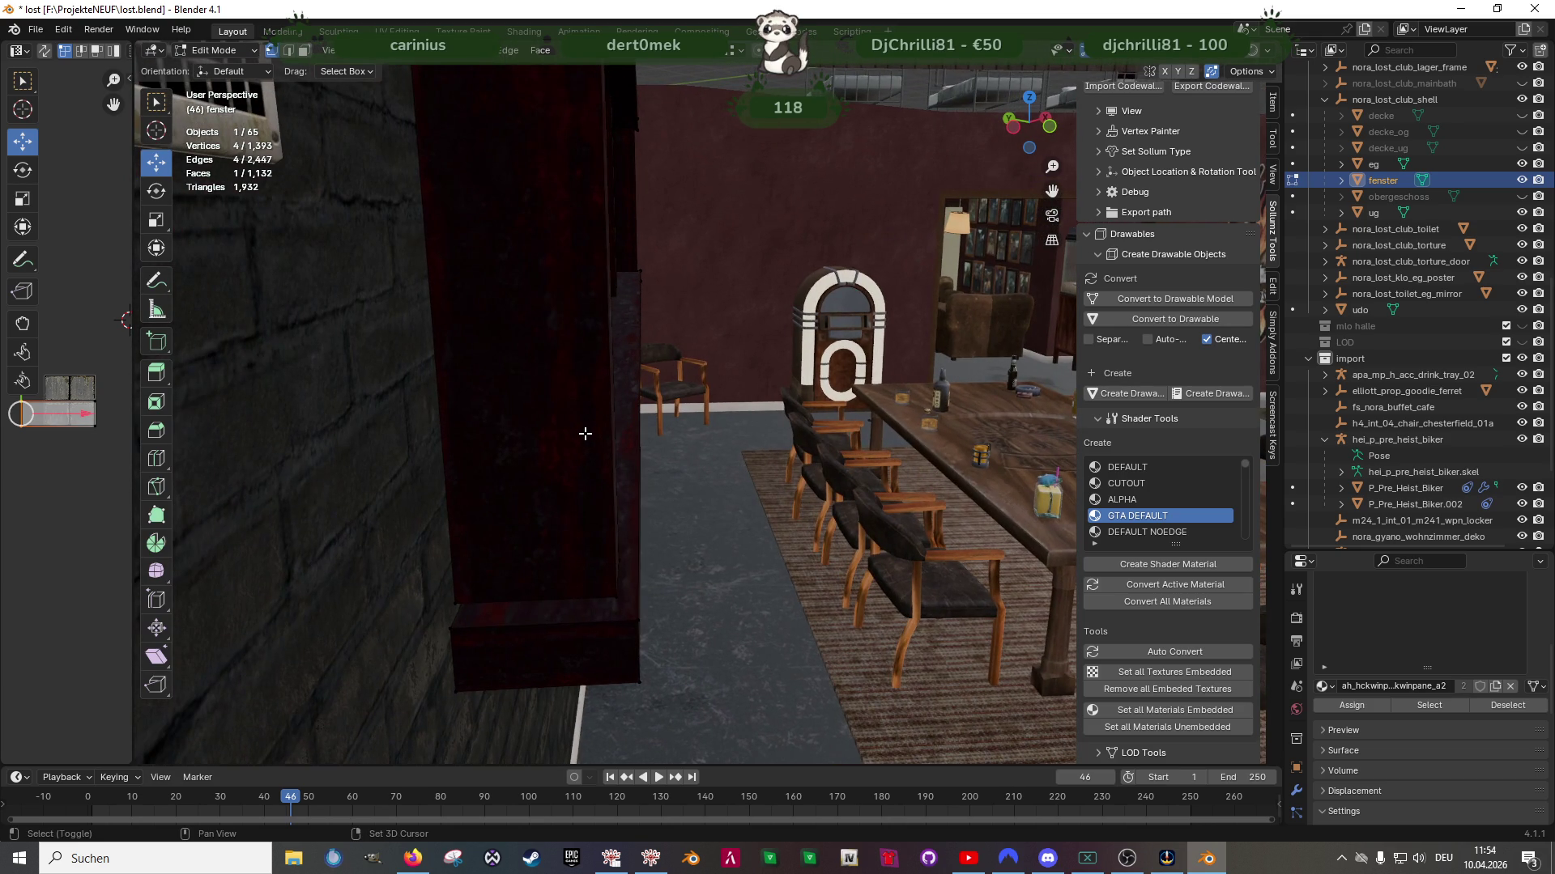
key("shift+z")
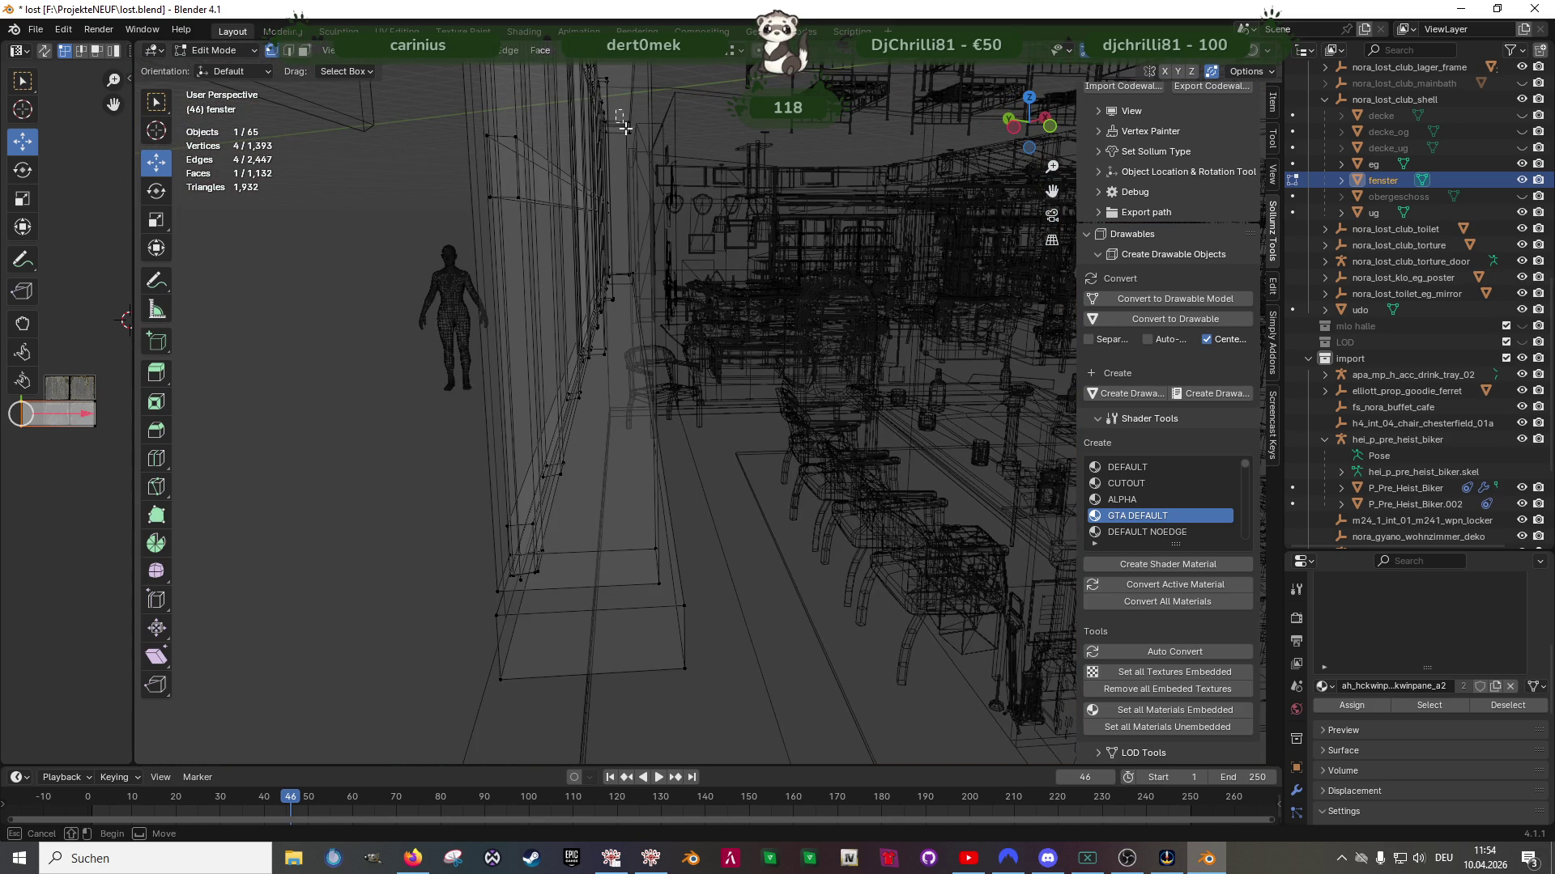
mouse_move(632, 544)
left_mouse_down("shift")
mouse_move(728, 677)
mouse_move(722, 629)
left_mouse_up("shift")
key("shift+z")
middle_click_drag(722, 628, 743, 583)
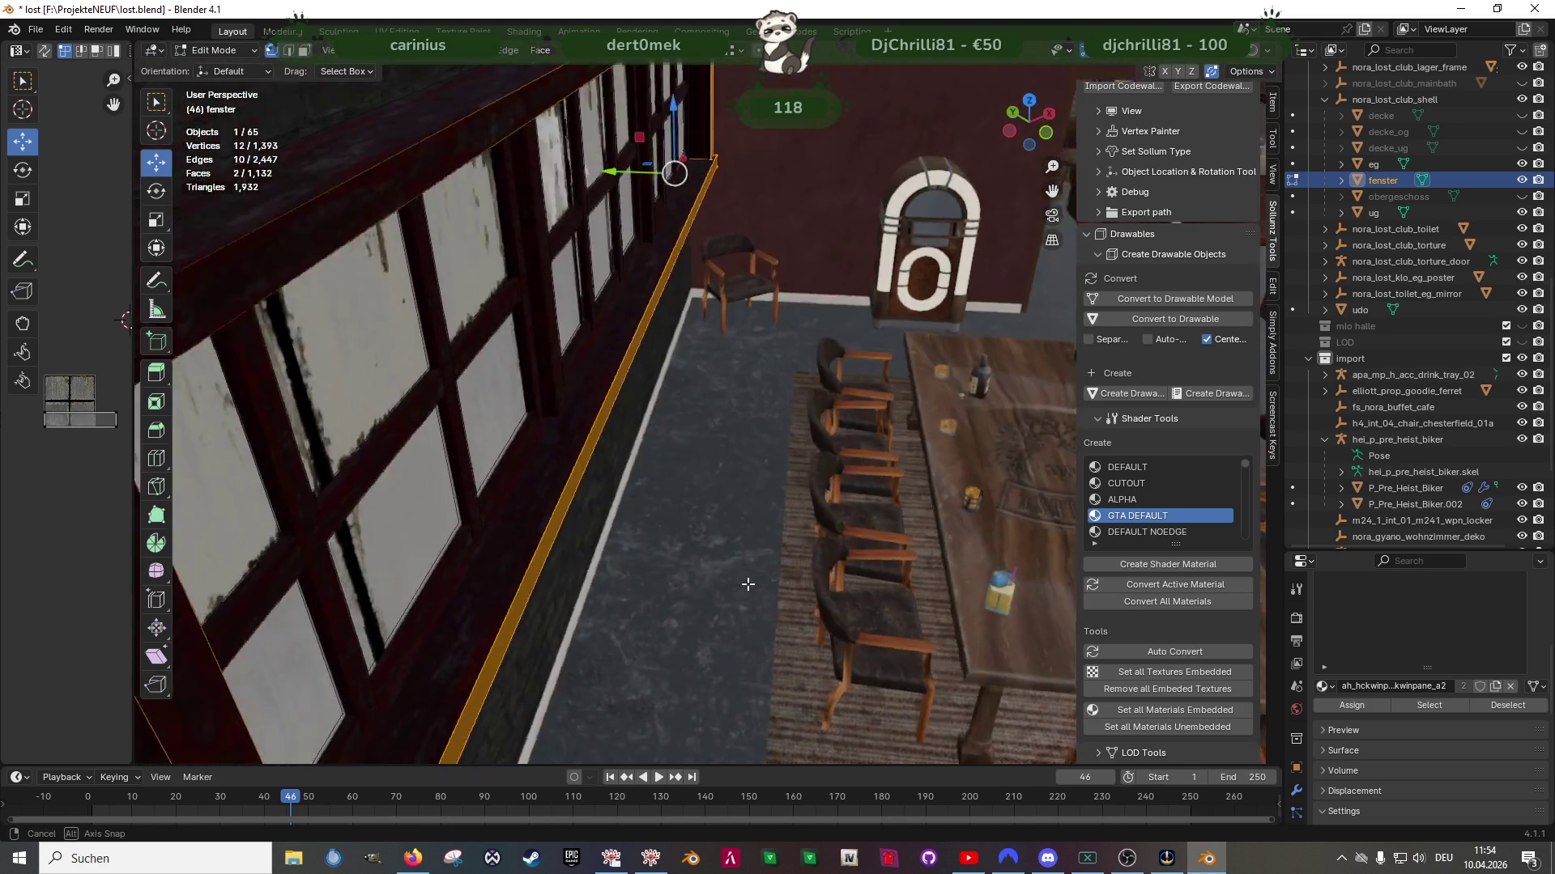
key("shift+z")
middle_click_drag(743, 518, 738, 438, "shift")
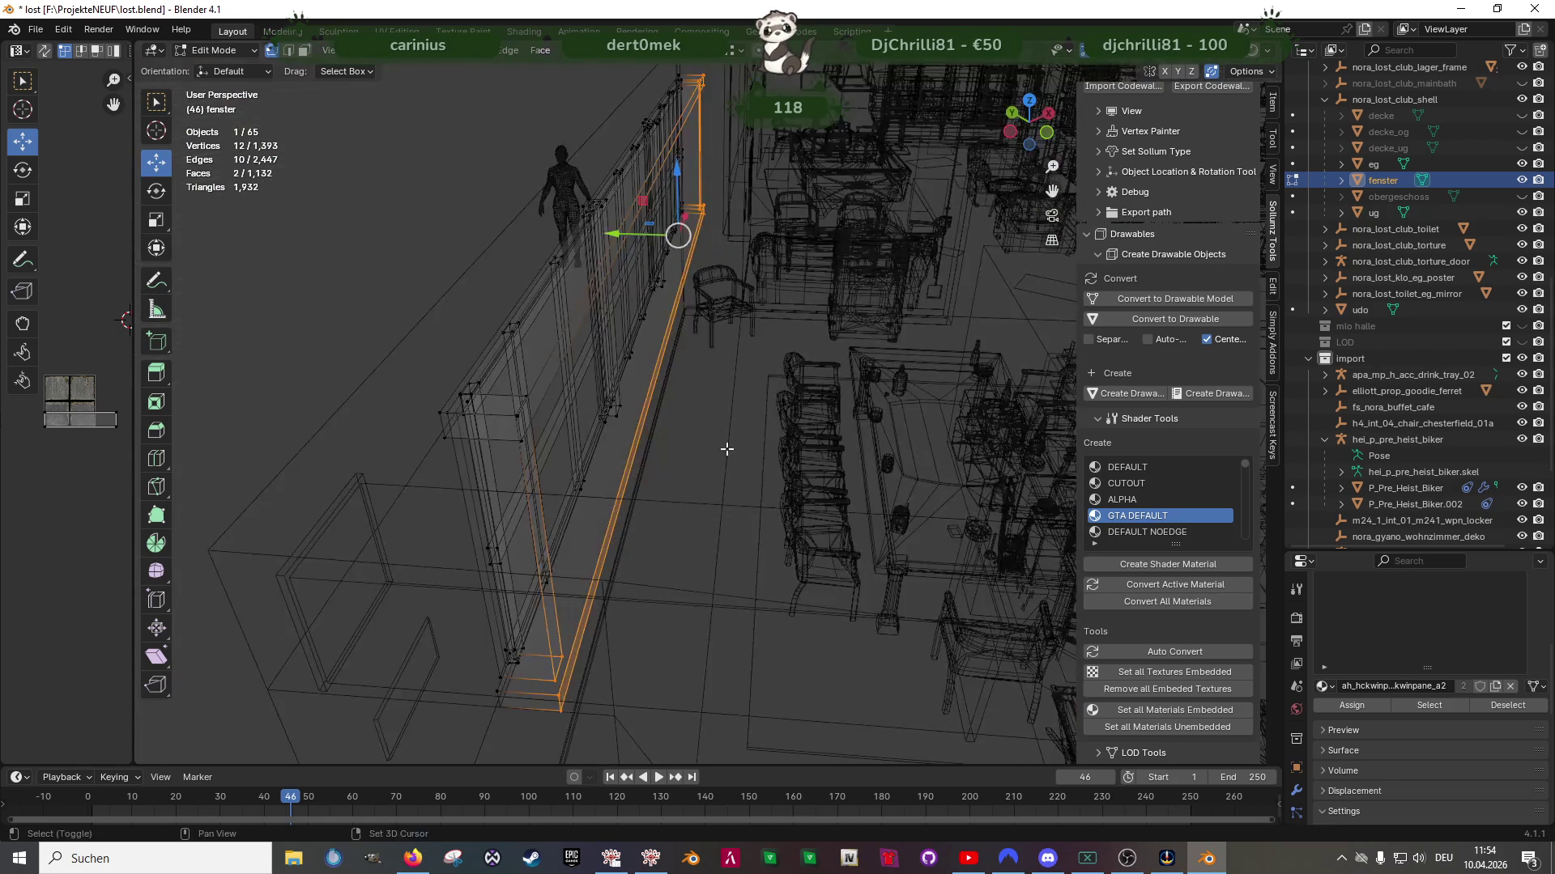
key("shift+z")
scroll(697, 443, "up", 5)
scroll(680, 451, "down", 3)
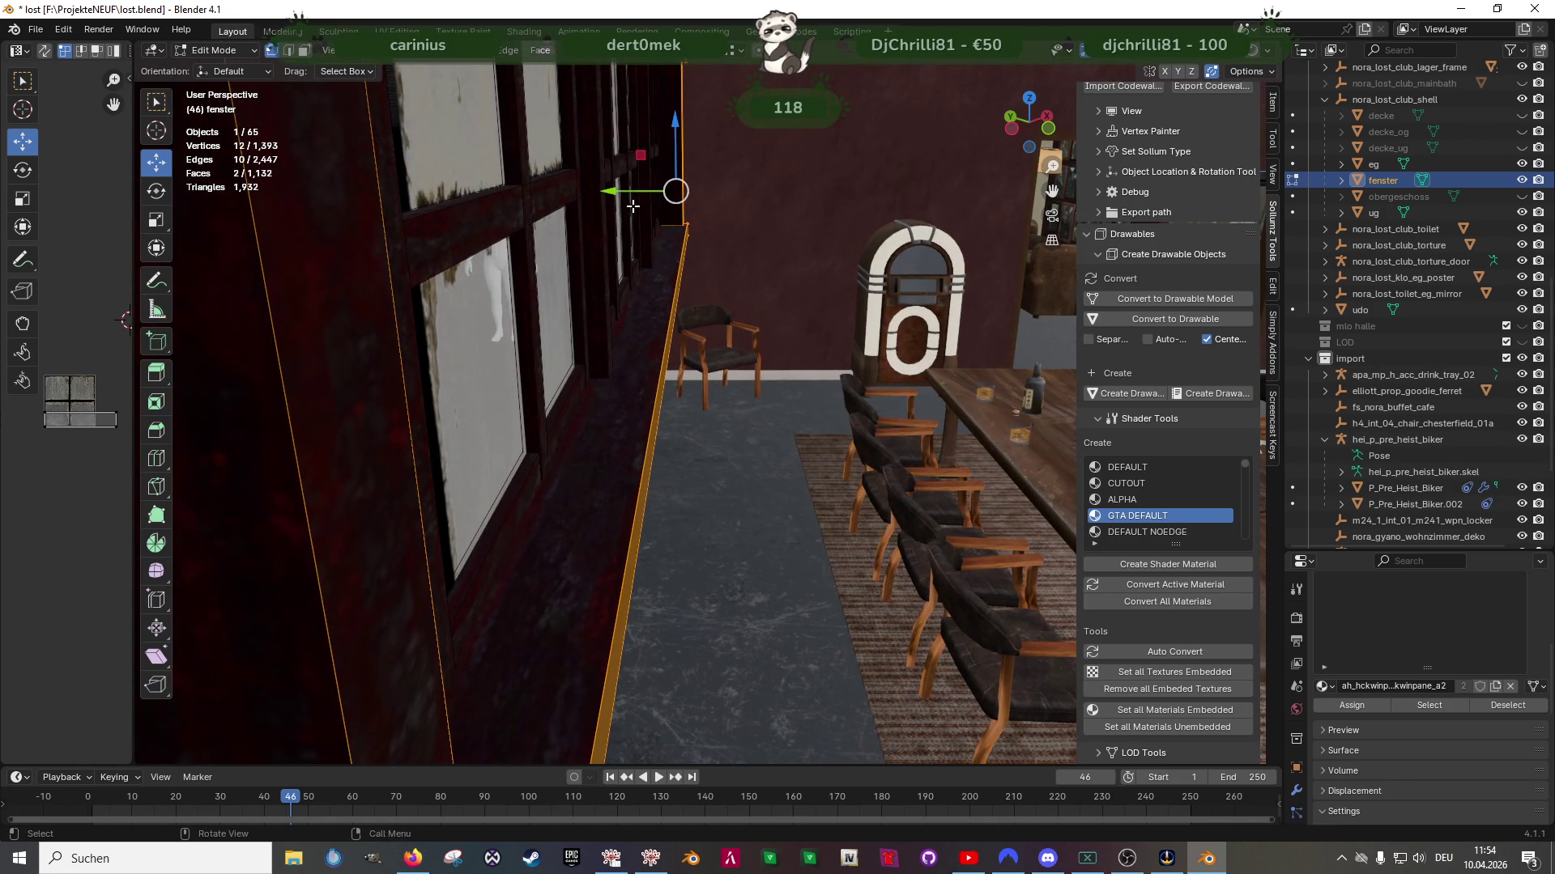
Move the window faces 0.141 m along Y and return to Object Mode
left_click_drag(624, 193, 615, 194)
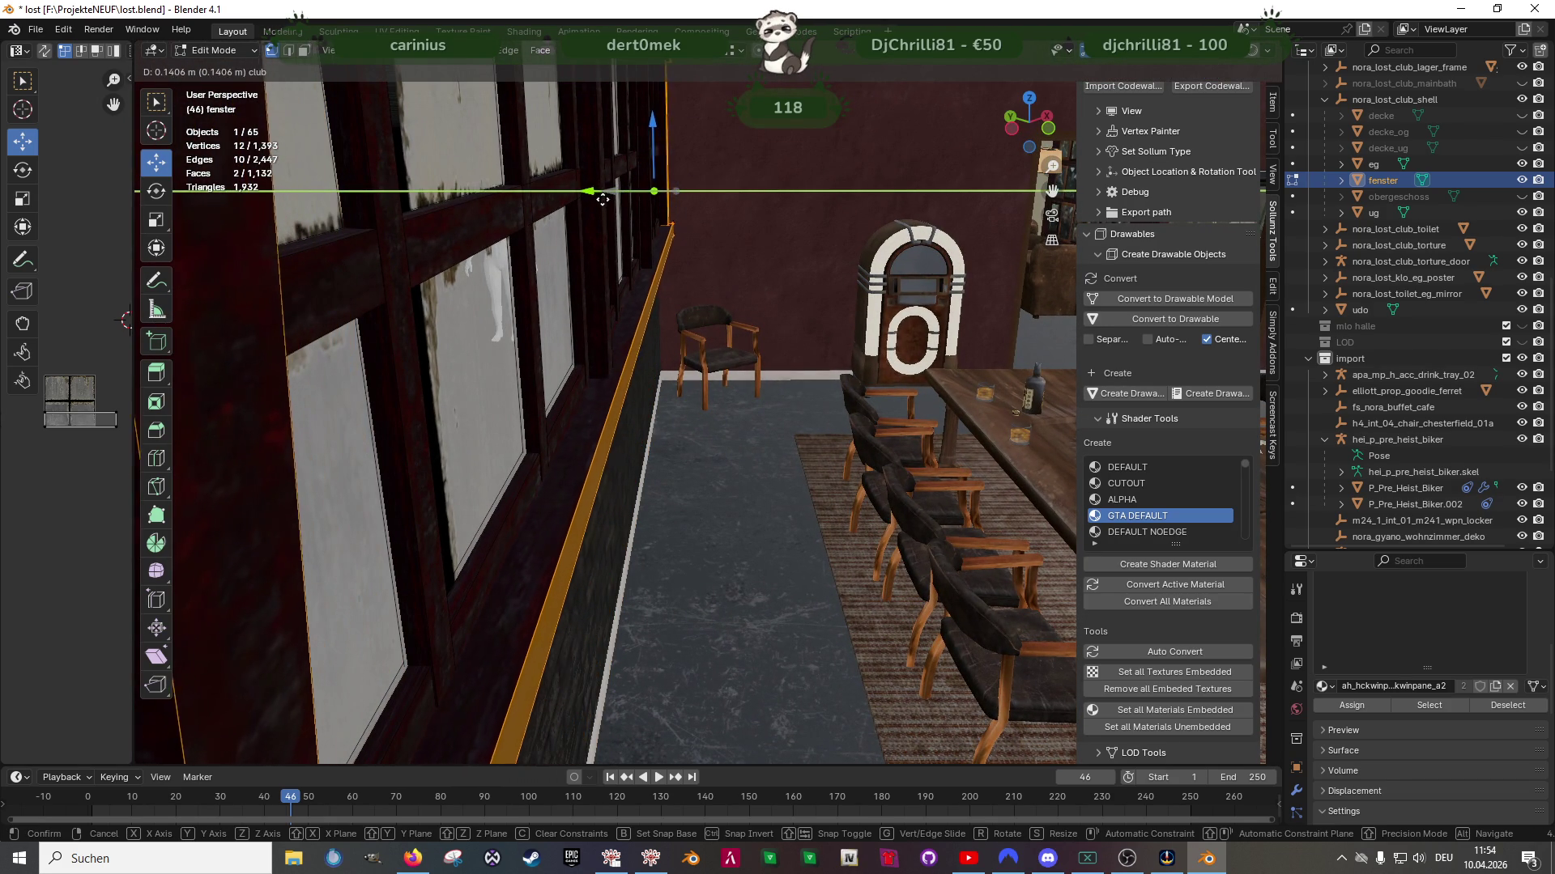
left_click_drag(603, 203, 620, 199)
mouse_move(619, 198)
middle_mouse_down()
mouse_move(389, 371)
mouse_move(600, 389)
mouse_move(624, 347)
mouse_move(764, 337)
mouse_move(767, 357)
mouse_move(795, 355)
mouse_move(610, 400)
mouse_move(902, 397)
mouse_move(717, 420)
mouse_move(721, 439)
mouse_move(823, 439)
mouse_move(626, 446)
mouse_move(818, 440)
mouse_move(703, 460)
mouse_move(823, 468)
mouse_move(797, 445)
mouse_move(662, 481)
mouse_move(736, 484)
middle_mouse_up()
key("Tab")
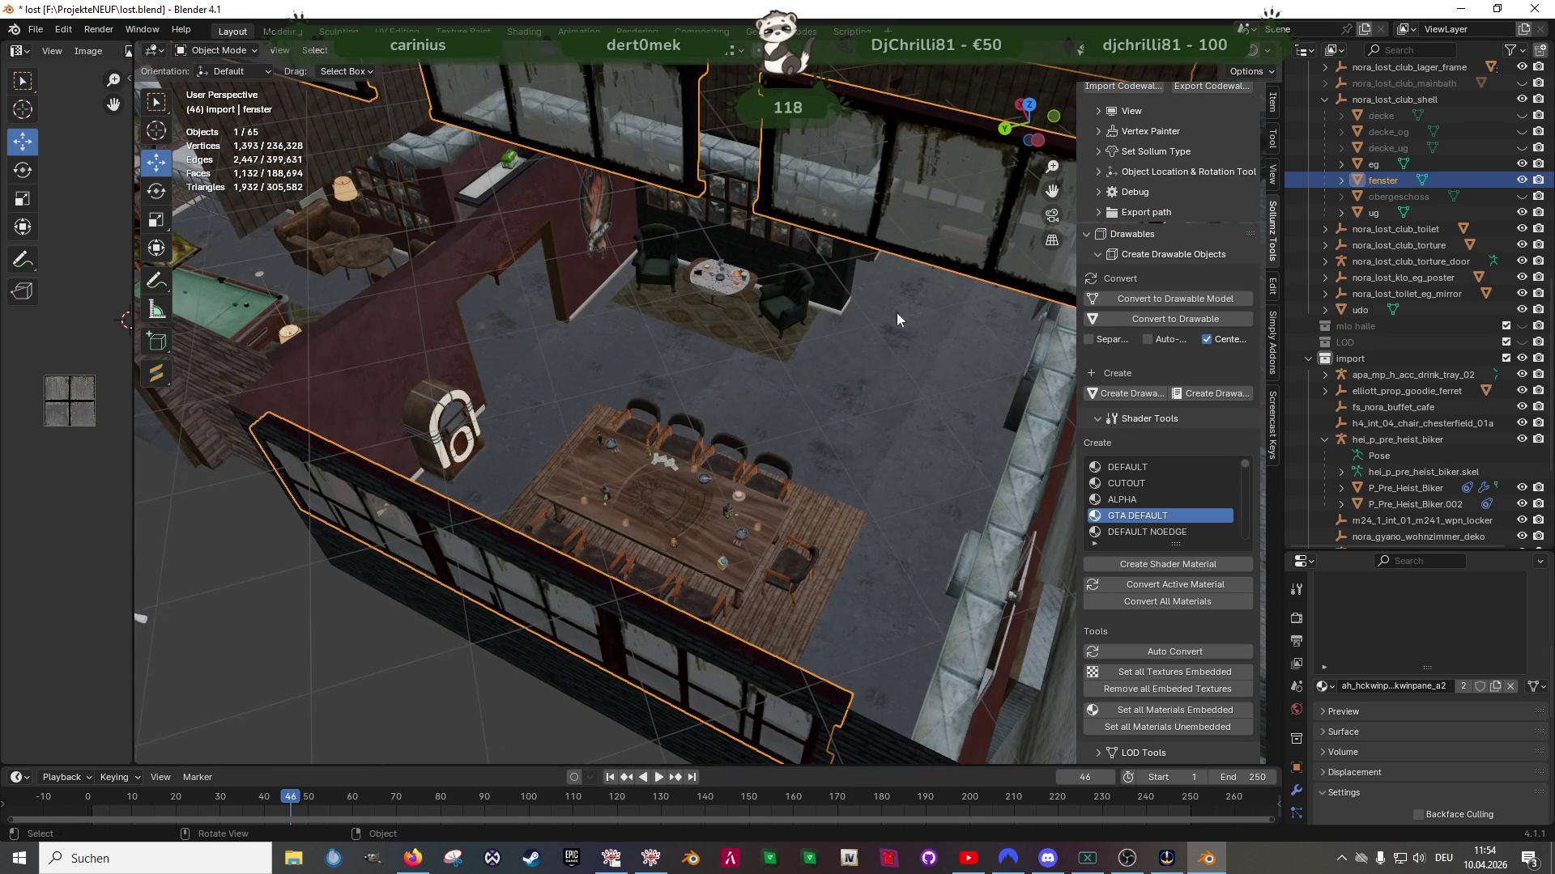
left_click(1367, 375)
key("KP_Decimal")
Locate and select the stray bkr_int03_gamermstuff.model.004 props away from the club building
mouse_move(892, 413)
middle_mouse_down()
mouse_move(543, 411)
mouse_move(691, 417)
mouse_move(930, 353)
mouse_move(895, 308)
mouse_move(721, 536)
mouse_move(861, 421)
mouse_move(651, 384)
mouse_move(813, 433)
mouse_move(858, 384)
mouse_move(775, 483)
mouse_move(544, 418)
mouse_move(709, 411)
mouse_move(667, 415)
mouse_move(664, 458)
mouse_move(737, 512)
mouse_move(571, 487)
mouse_move(655, 541)
mouse_move(829, 547)
mouse_move(776, 525)
mouse_move(775, 439)
mouse_move(749, 607)
mouse_move(823, 562)
mouse_move(887, 556)
mouse_move(910, 581)
mouse_move(731, 546)
mouse_move(848, 590)
mouse_move(651, 503)
mouse_move(864, 469)
mouse_move(784, 425)
mouse_move(780, 569)
mouse_move(784, 512)
mouse_move(662, 521)
mouse_move(592, 474)
mouse_move(619, 514)
middle_mouse_up()
left_click(844, 392)
scroll(847, 390, "down", 5)
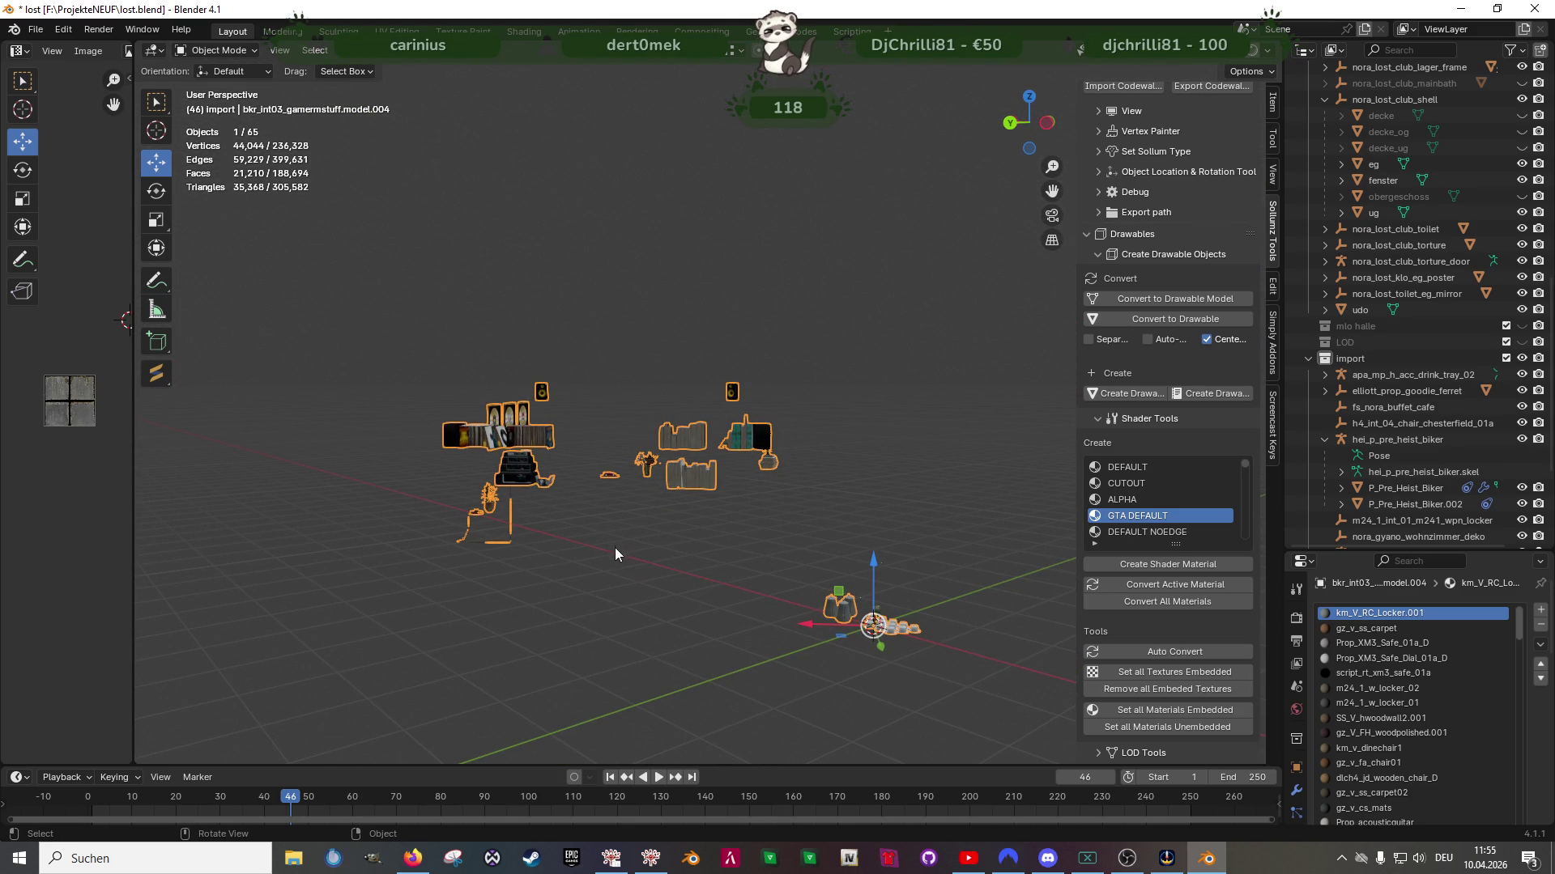
scroll(1425, 459, "down", 5)
Widen the Outliner and delete bkr_int03_gamermstuff.model.004 along with its hierarchy
left_click_drag(1368, 548, 1360, 677)
left_click_drag(1279, 527, 1127, 528)
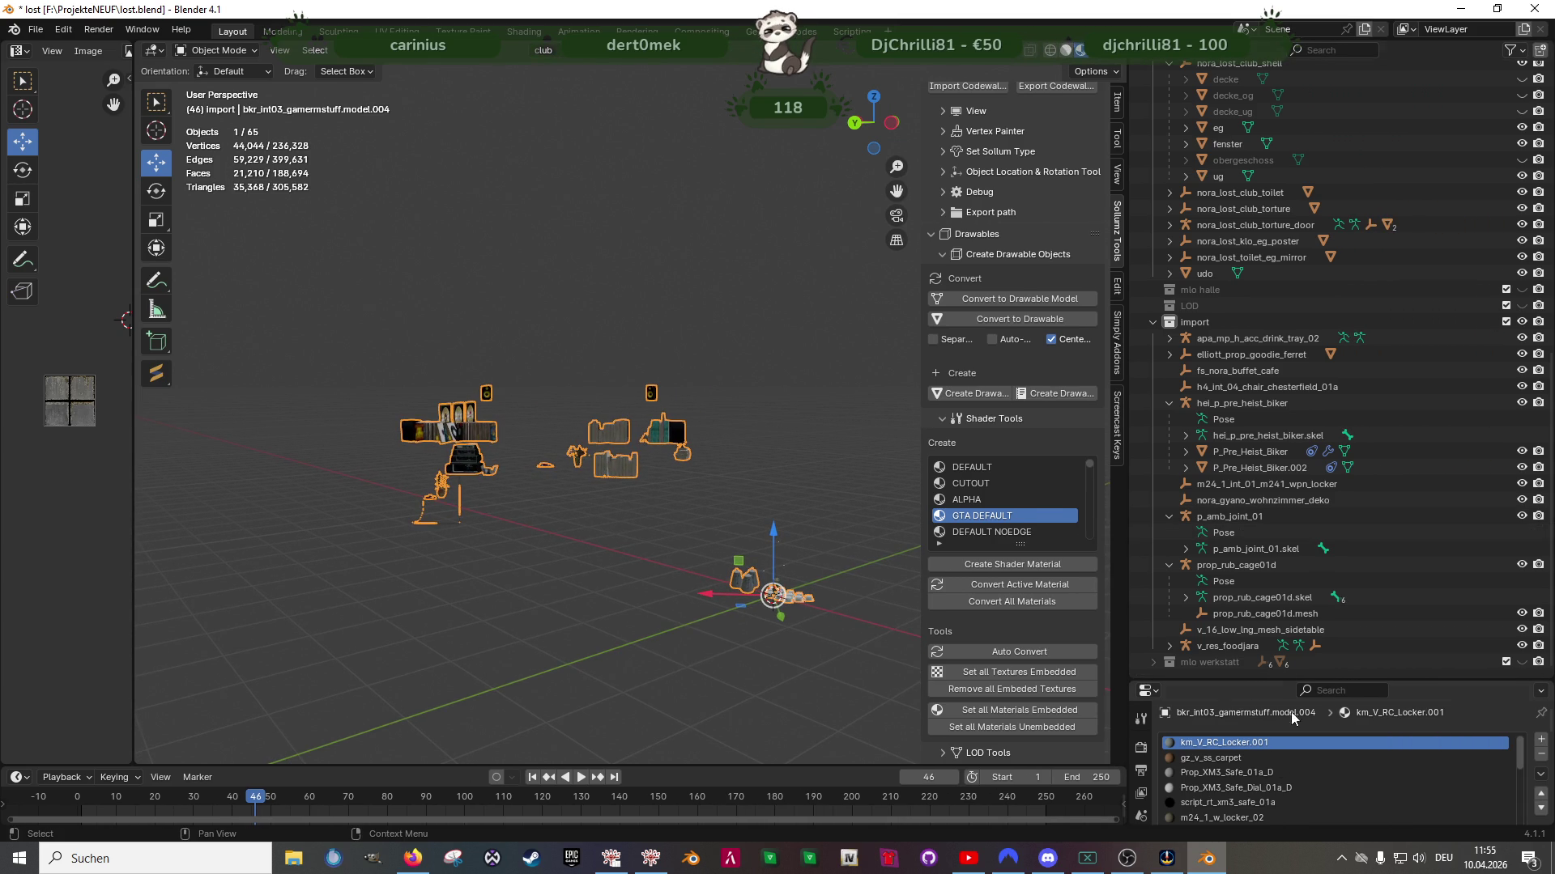
middle_click_drag(687, 549, 679, 504)
scroll(1294, 391, "up", 14)
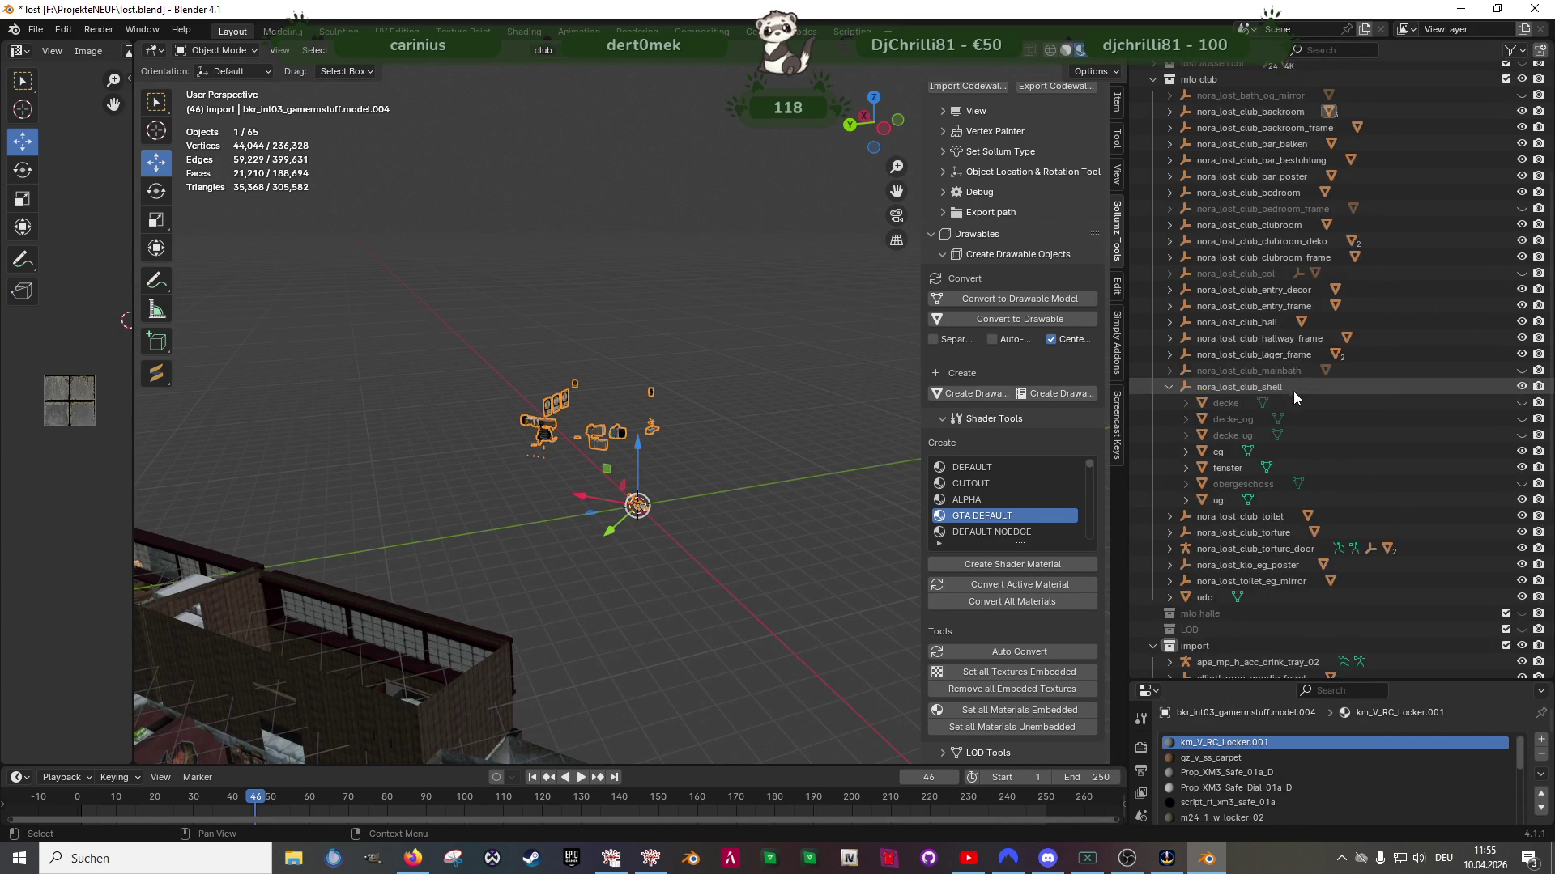
left_click(1169, 242)
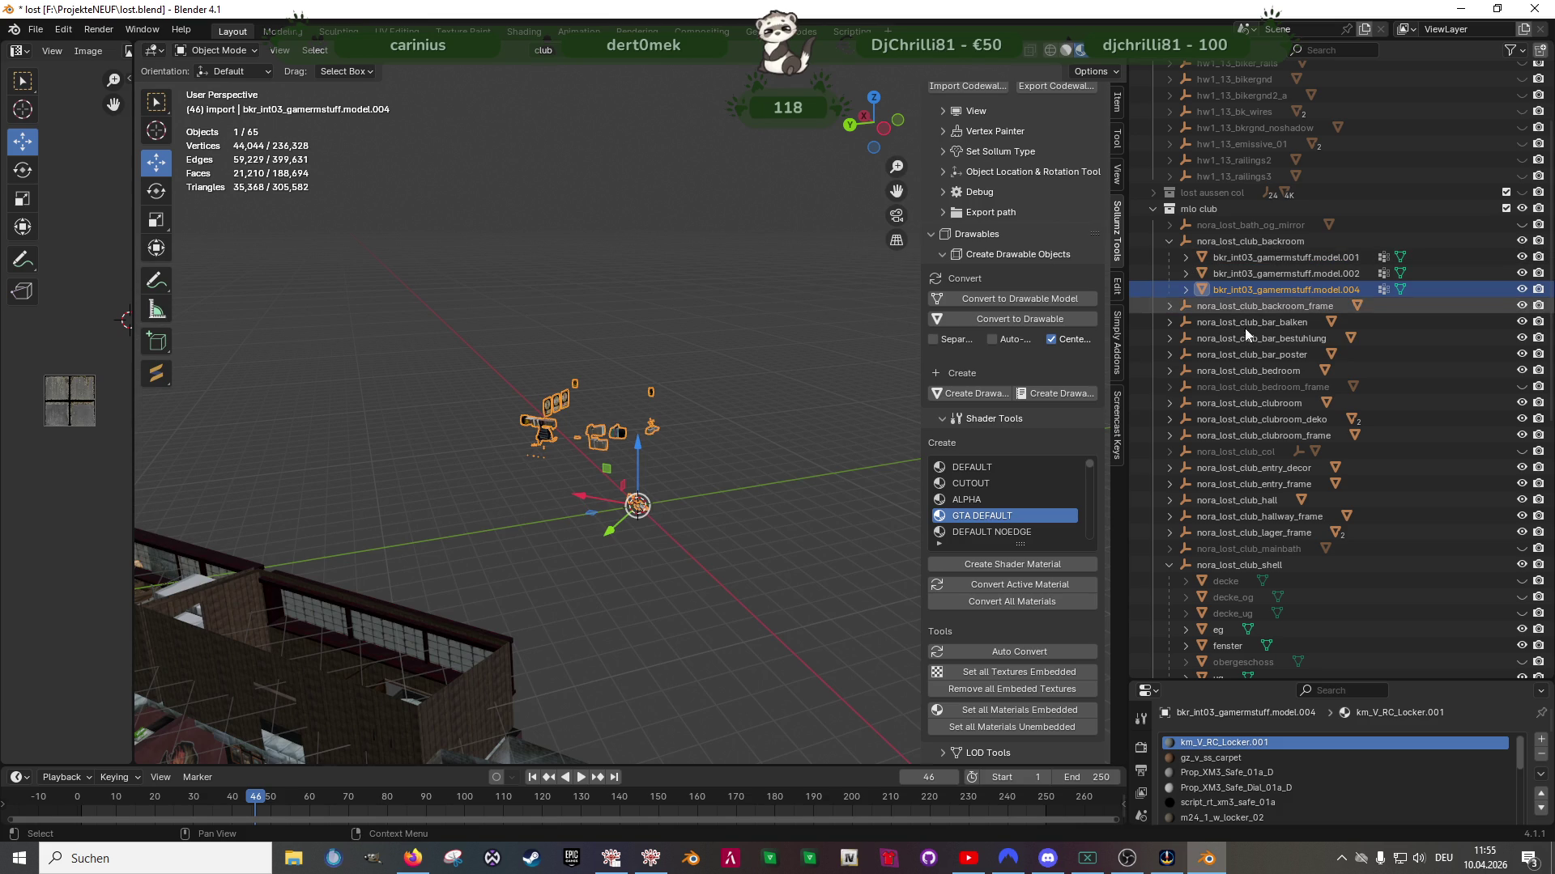
mouse_move(739, 429)
middle_mouse_down()
mouse_move(614, 501)
mouse_move(612, 563)
mouse_move(606, 552)
middle_mouse_up()
scroll(599, 518, "up", 4)
right_click(1286, 289)
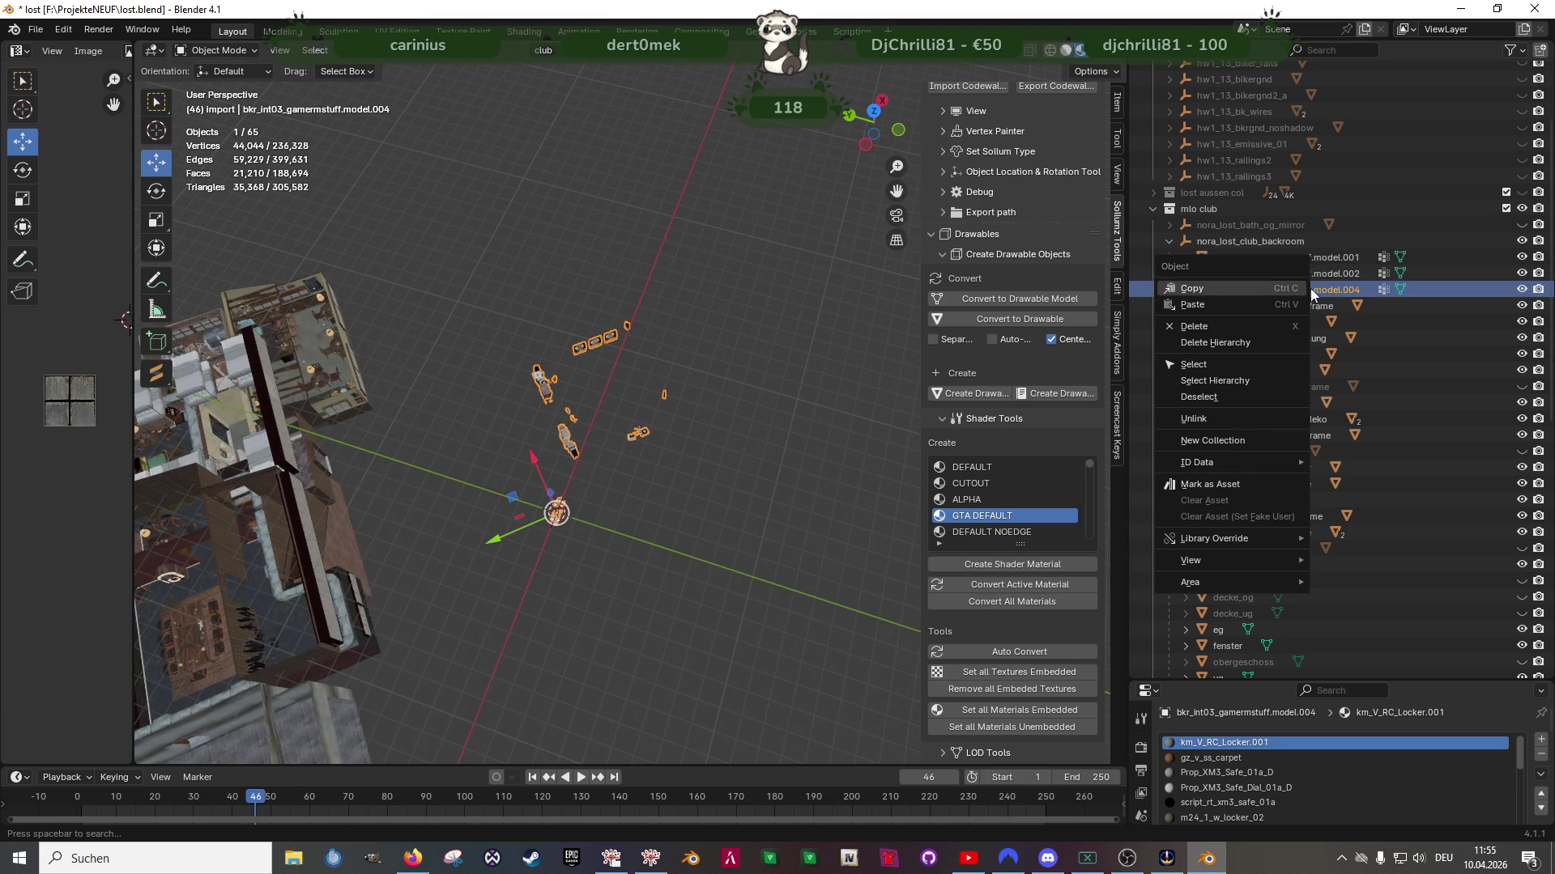
left_click(1229, 347)
Select and frame the ferret prop to view it from the front
mouse_move(680, 567)
middle_mouse_down()
mouse_move(625, 552)
mouse_move(572, 466)
mouse_move(590, 434)
mouse_move(572, 566)
middle_mouse_up()
left_click(575, 712)
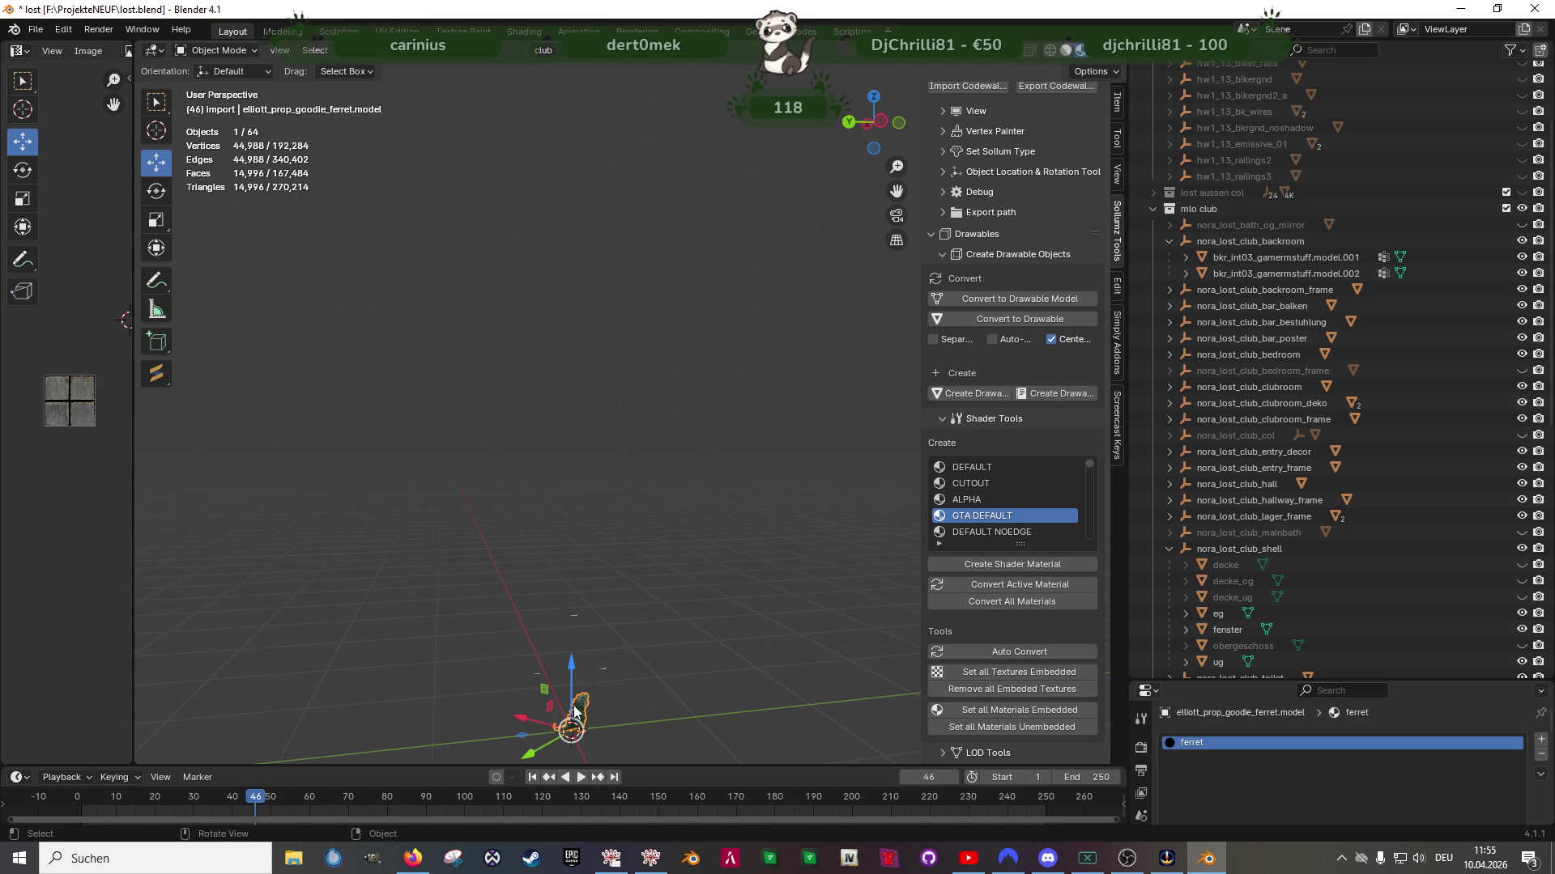
key("KP_Decimal")
scroll(1012, 364, "down", 3)
scroll(722, 405, "down", 5)
mouse_move(721, 405)
middle_mouse_down()
mouse_move(526, 444)
mouse_move(508, 454)
mouse_move(532, 478)
middle_mouse_up()
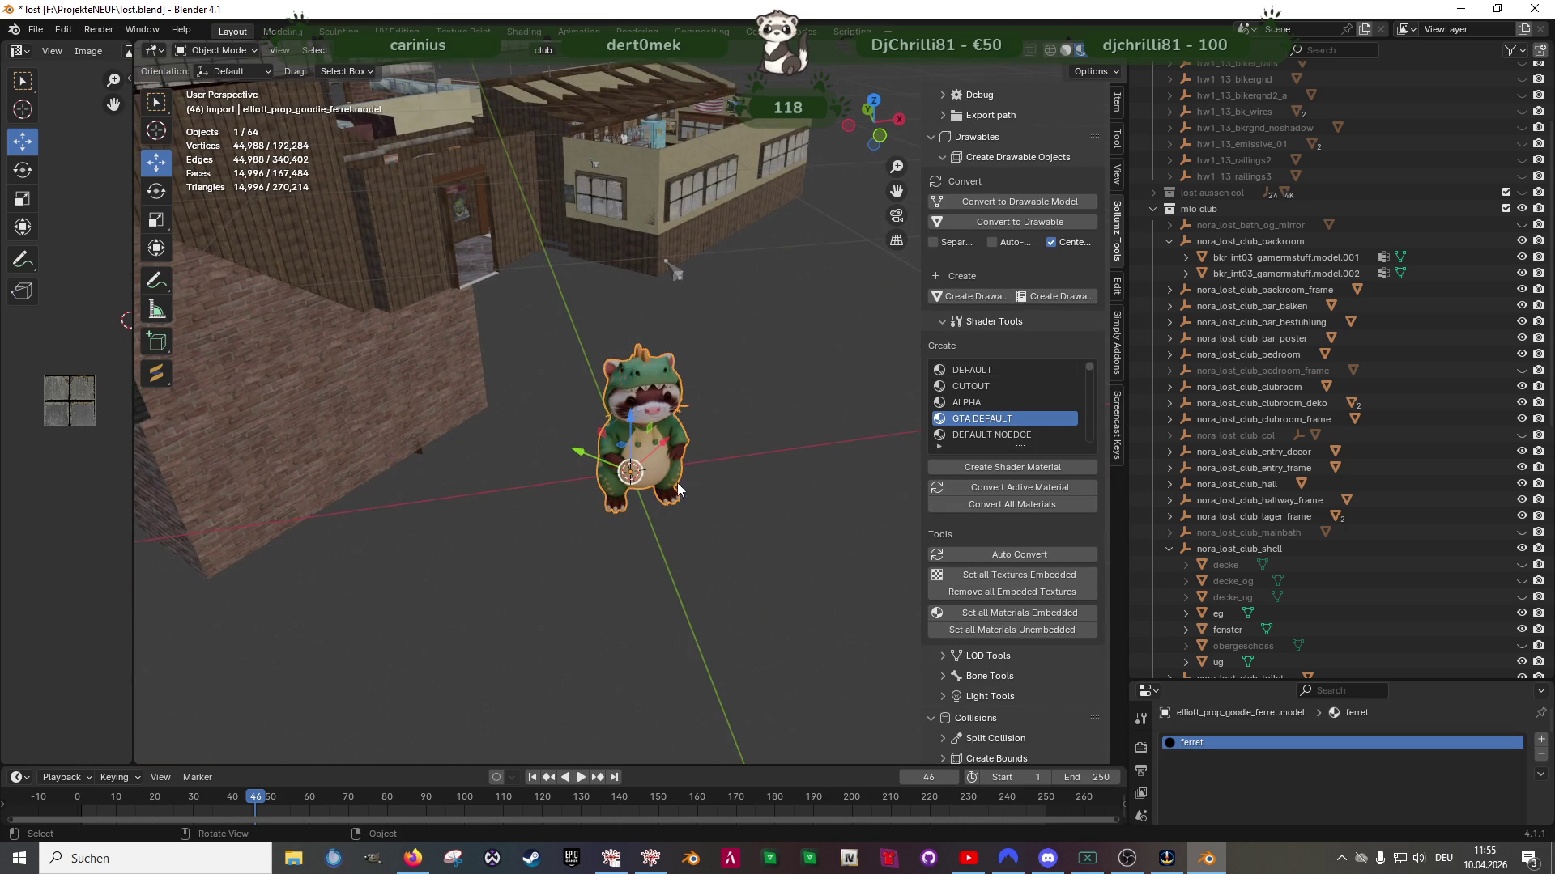
Collapse the backroom and shell collections and delete apa_mp_h_acc_drink_tray_02
left_click(1170, 243)
left_click(1169, 517)
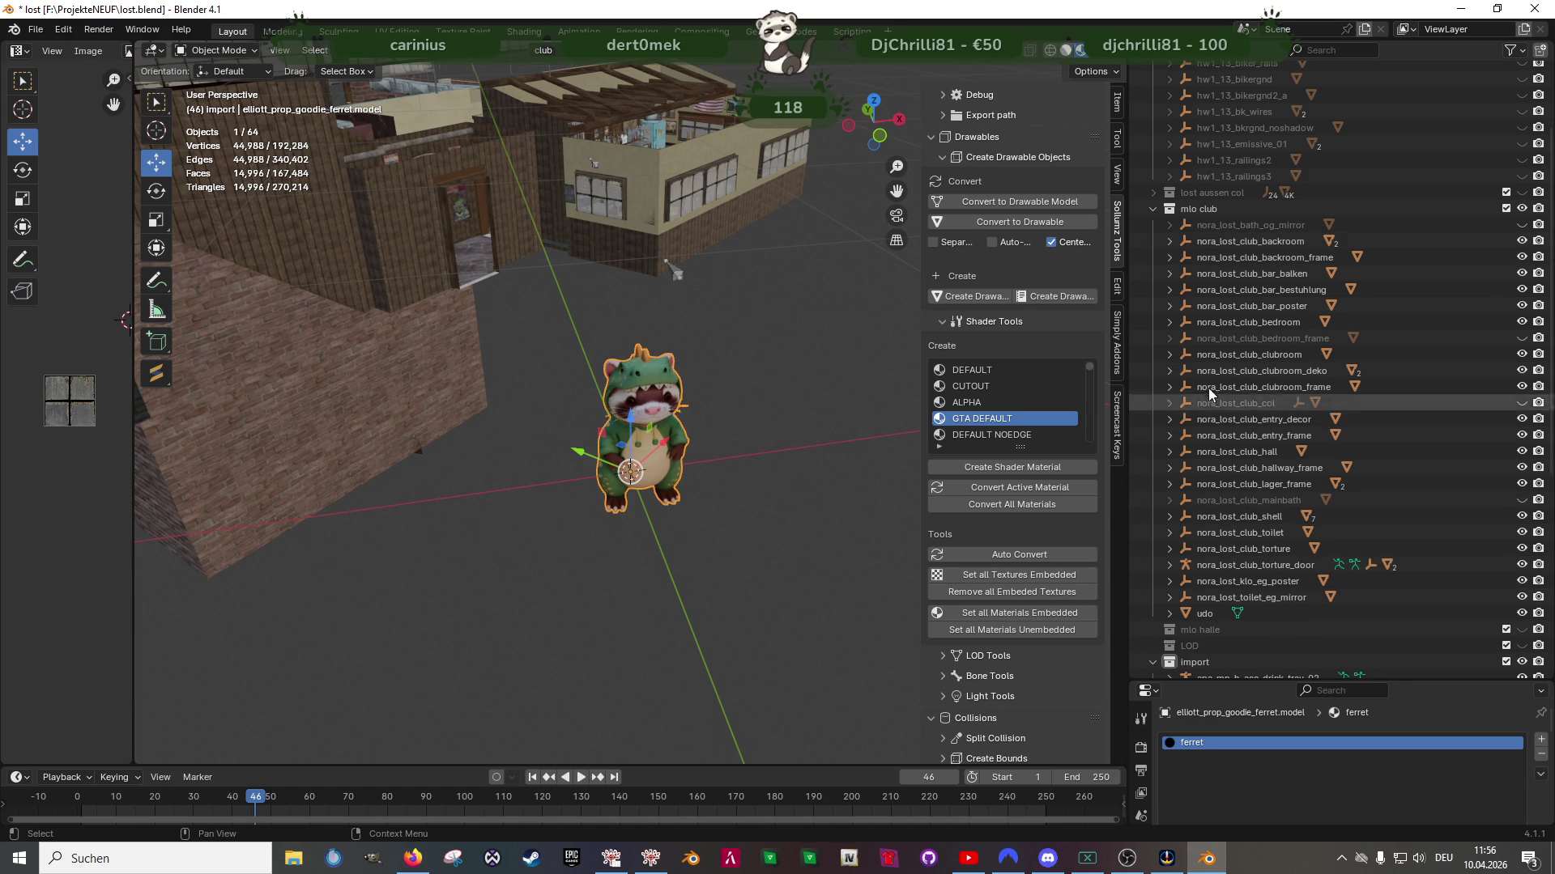
scroll(1237, 478, "down", 5)
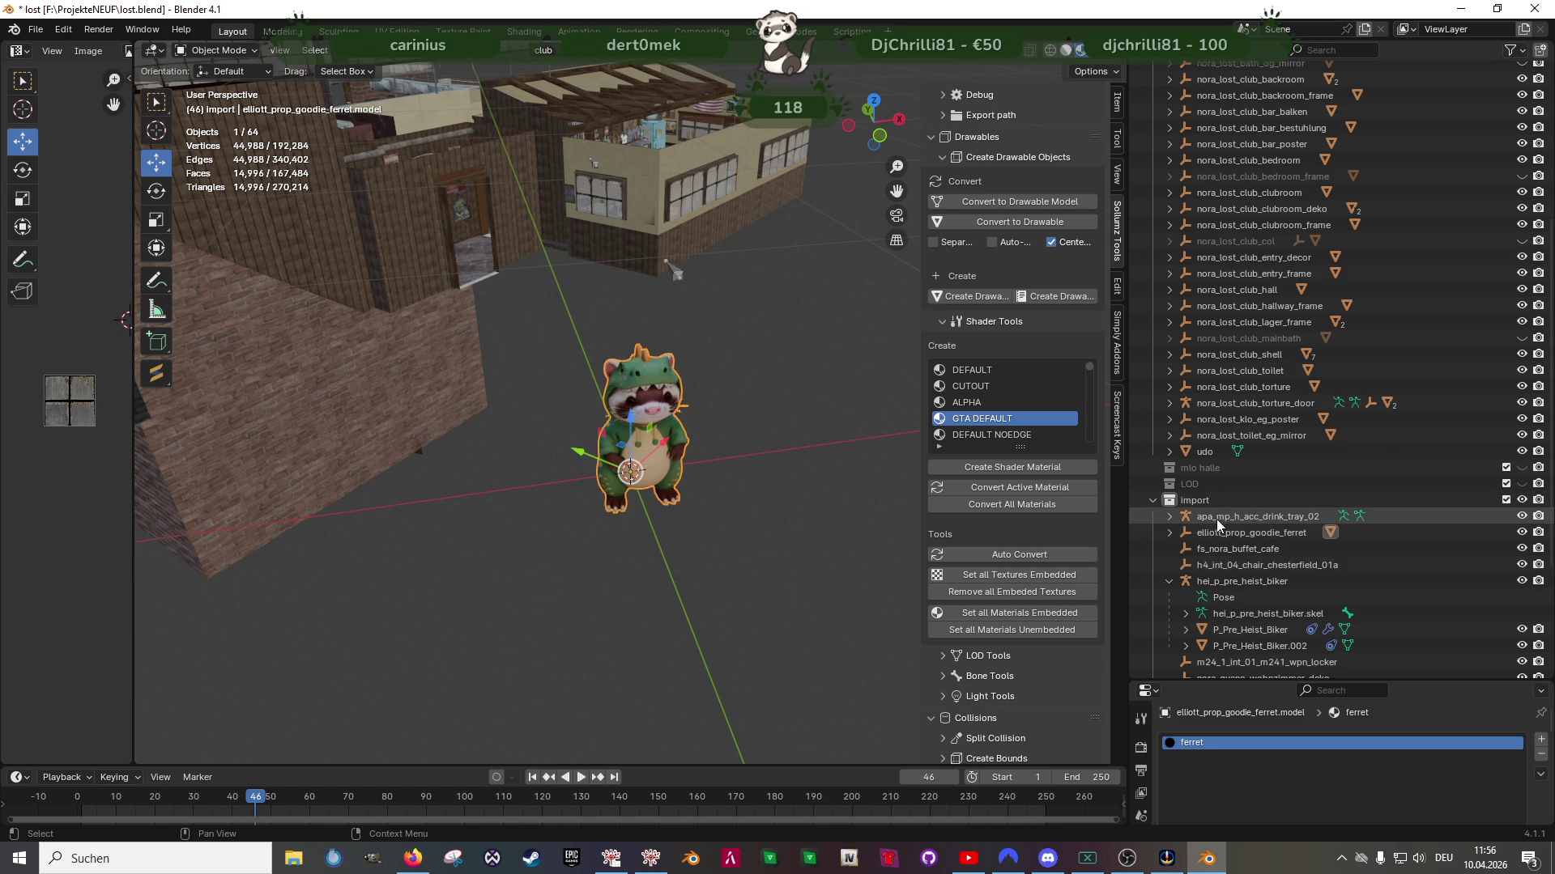
left_click(1216, 518)
right_click(1215, 516)
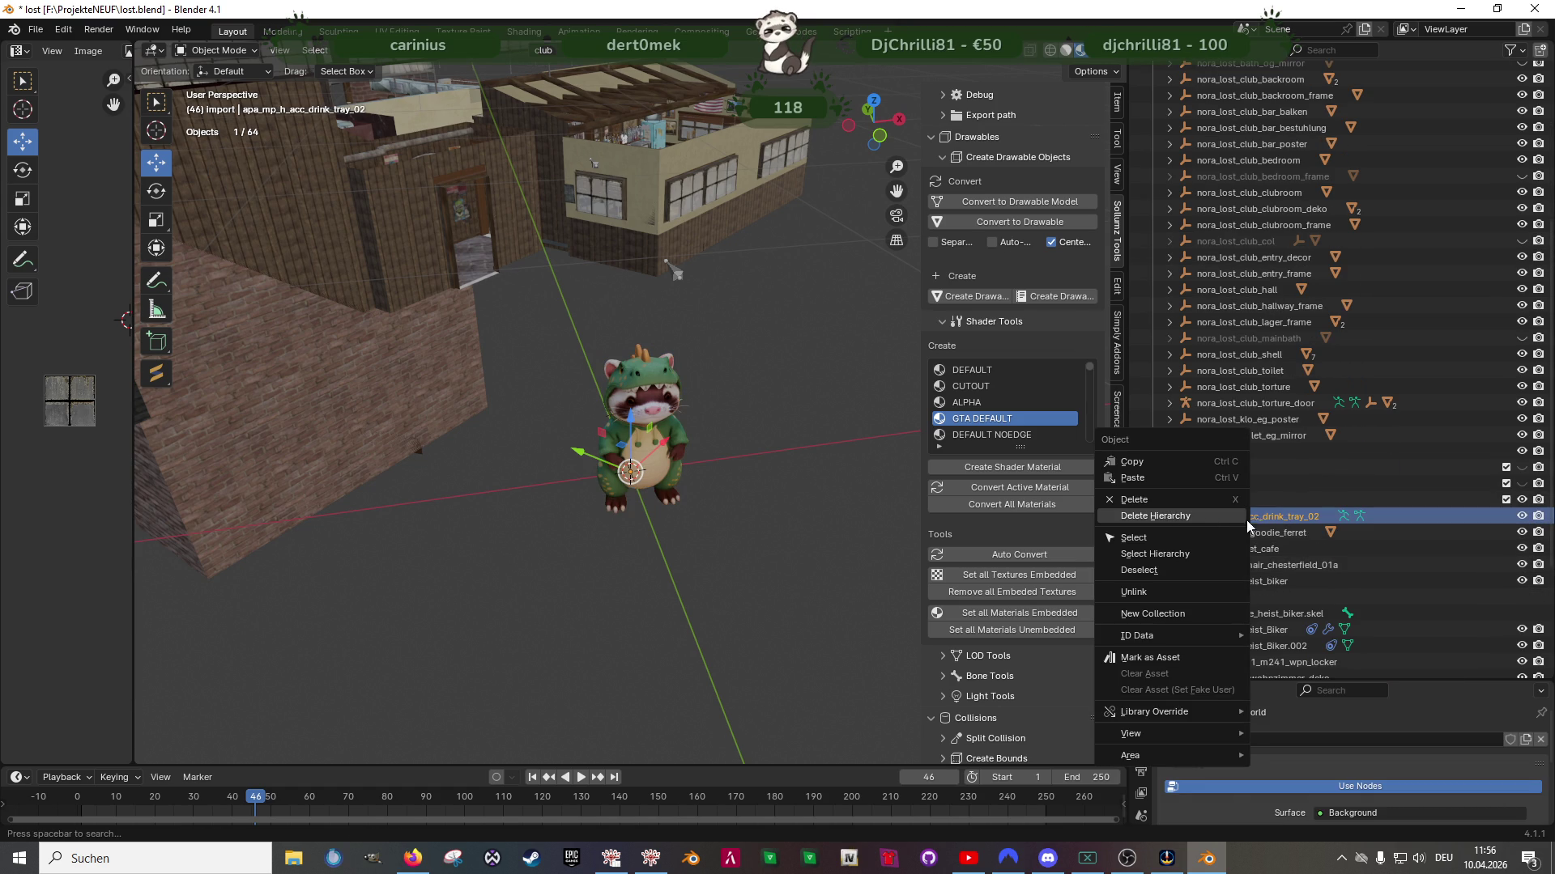
left_click(1239, 516)
Delete the twelve imports from fs_nora_buffet_cafe through v_res_foodjara, leaving 50 objects
left_click(1226, 533)
scroll(1263, 556, "down", 3)
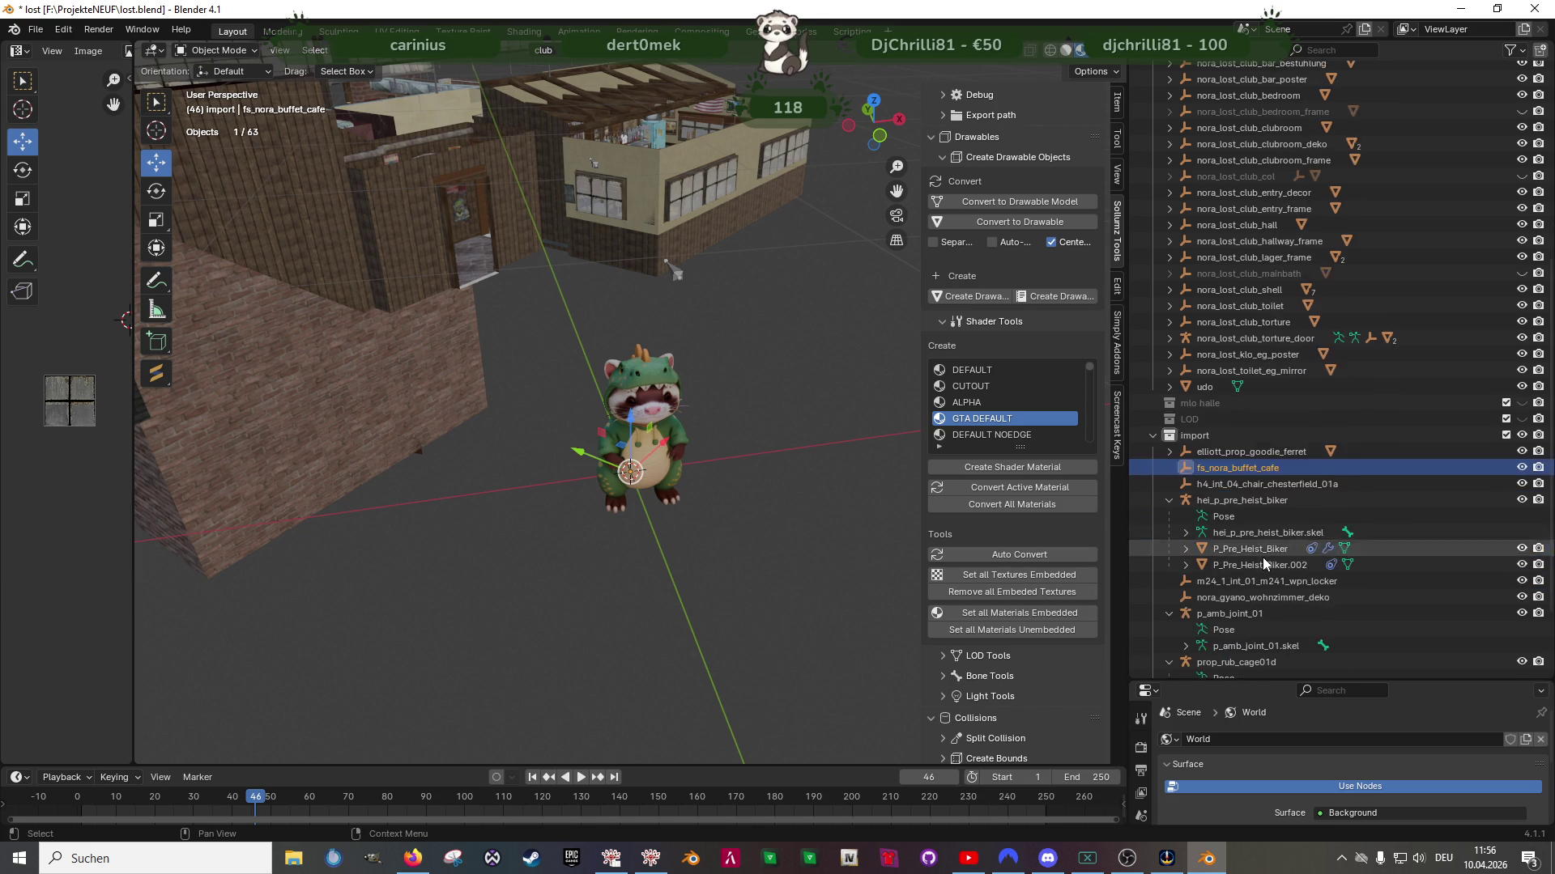
scroll(1262, 556, "down", 3)
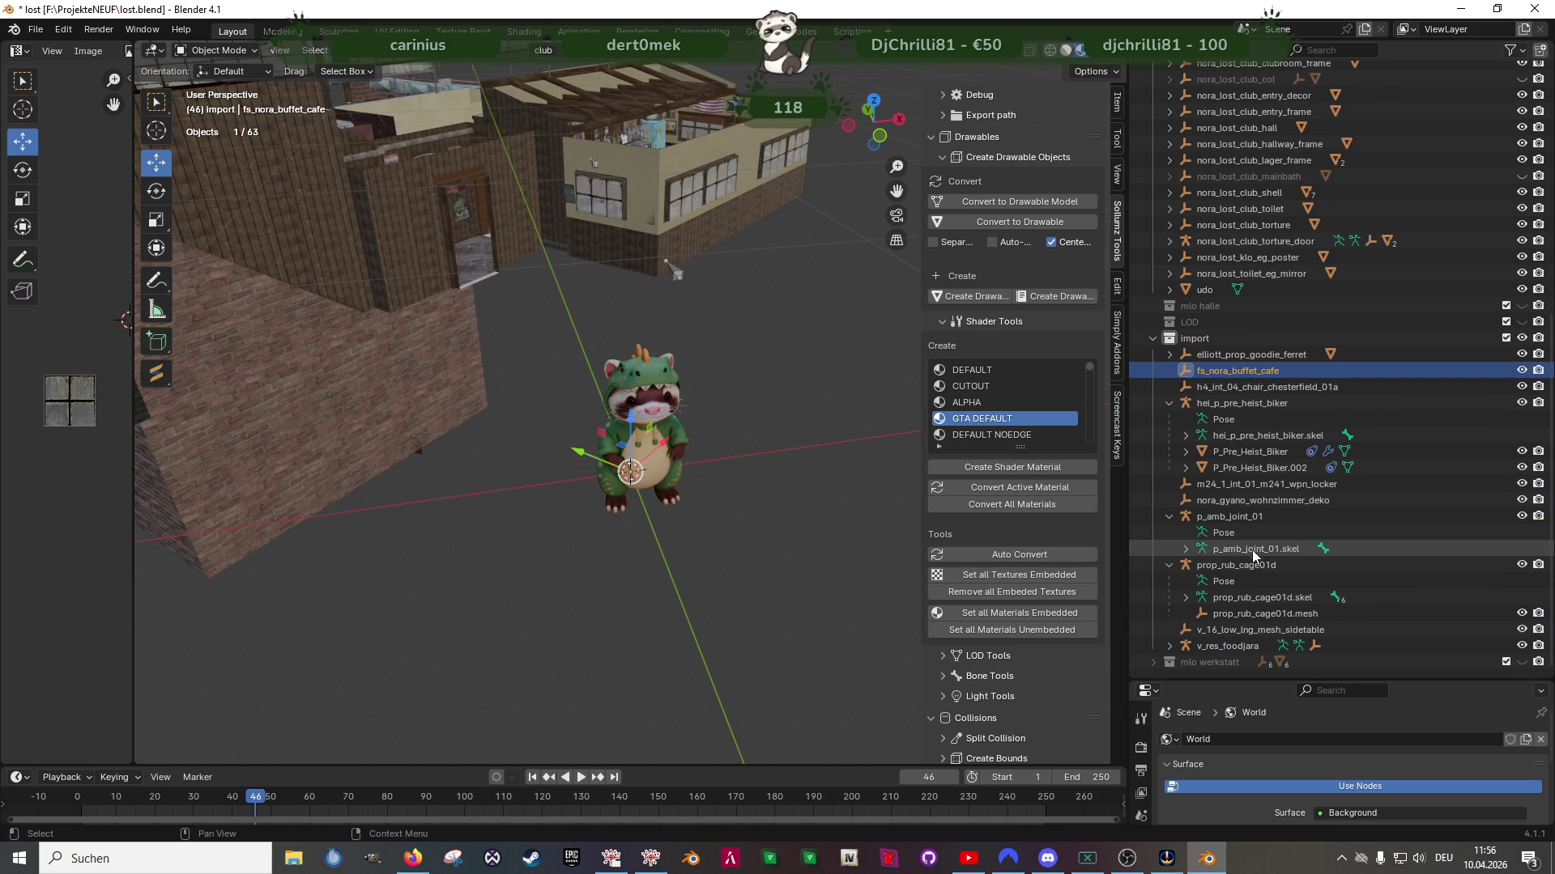
left_click(1242, 644, "shift")
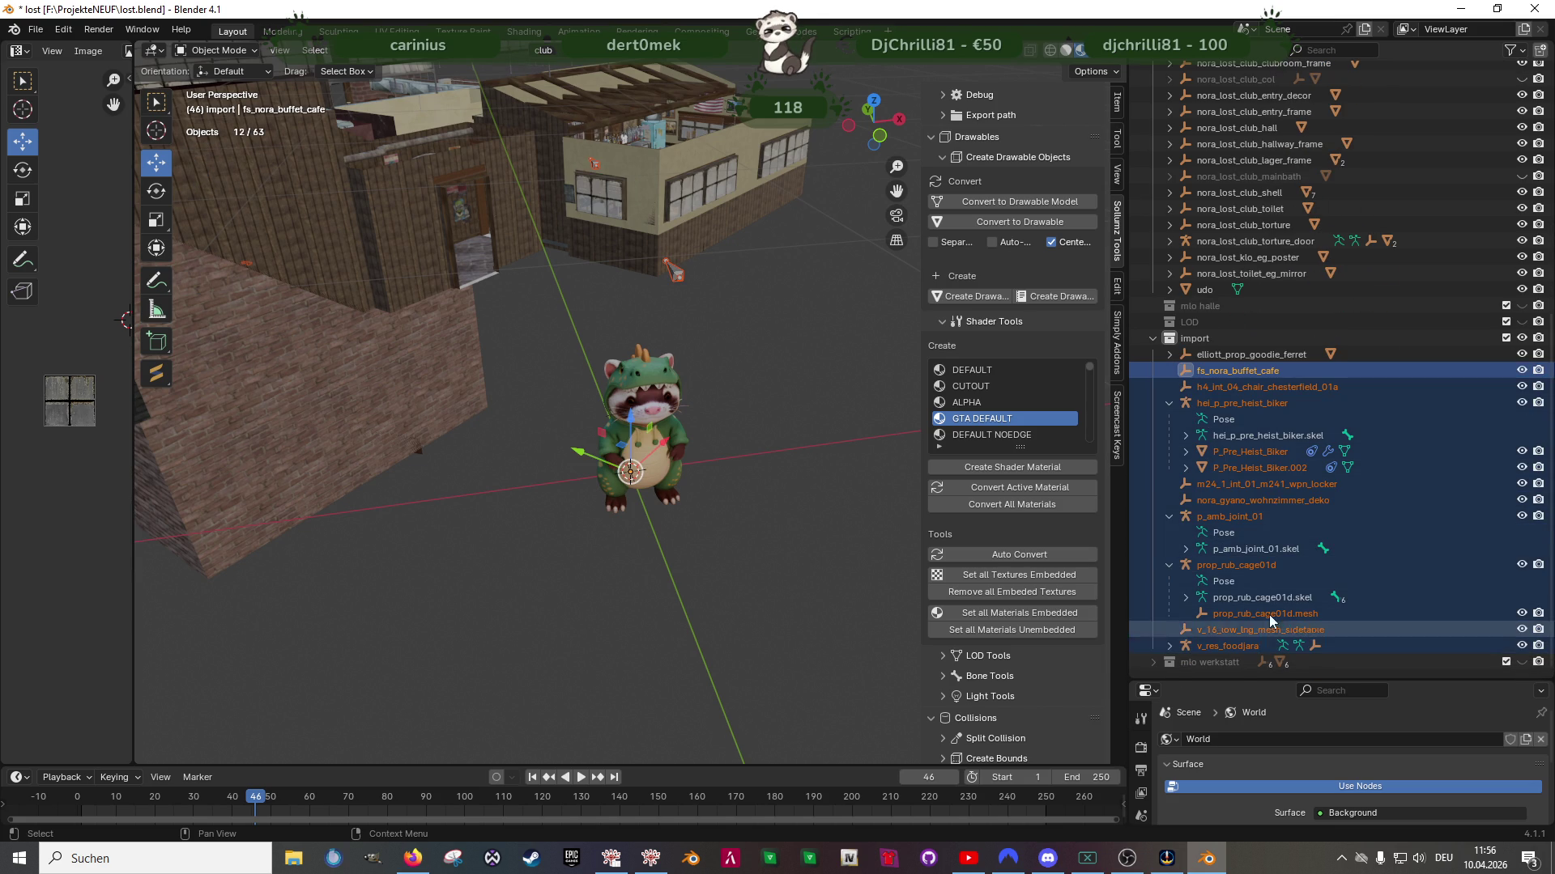
right_click(1283, 515)
left_click(1231, 494)
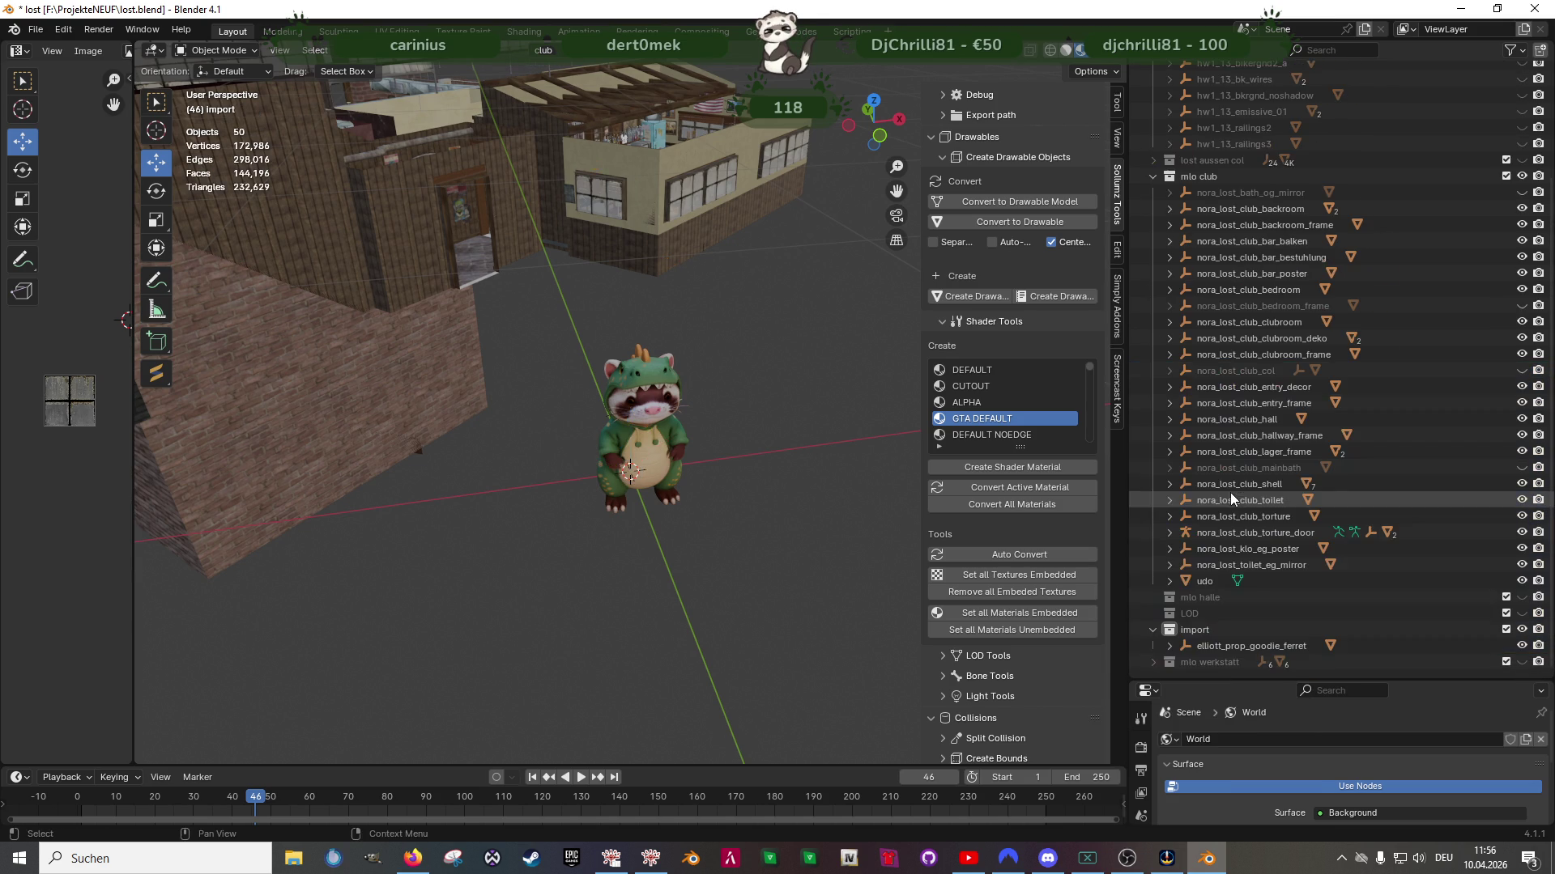
mouse_move(758, 375)
middle_mouse_down()
mouse_move(571, 367)
mouse_move(639, 371)
mouse_move(669, 438)
mouse_move(642, 483)
mouse_move(614, 402)
mouse_move(595, 417)
mouse_move(673, 439)
mouse_move(542, 435)
mouse_move(483, 469)
mouse_move(445, 451)
mouse_move(602, 448)
mouse_move(387, 392)
mouse_move(620, 449)
mouse_move(567, 405)
mouse_move(634, 441)
mouse_move(608, 468)
middle_mouse_up()
Select the ferret and orbit down into the lounge with its round tables, chairs and guitar
scroll(649, 520, "up", 5)
left_click(583, 439)
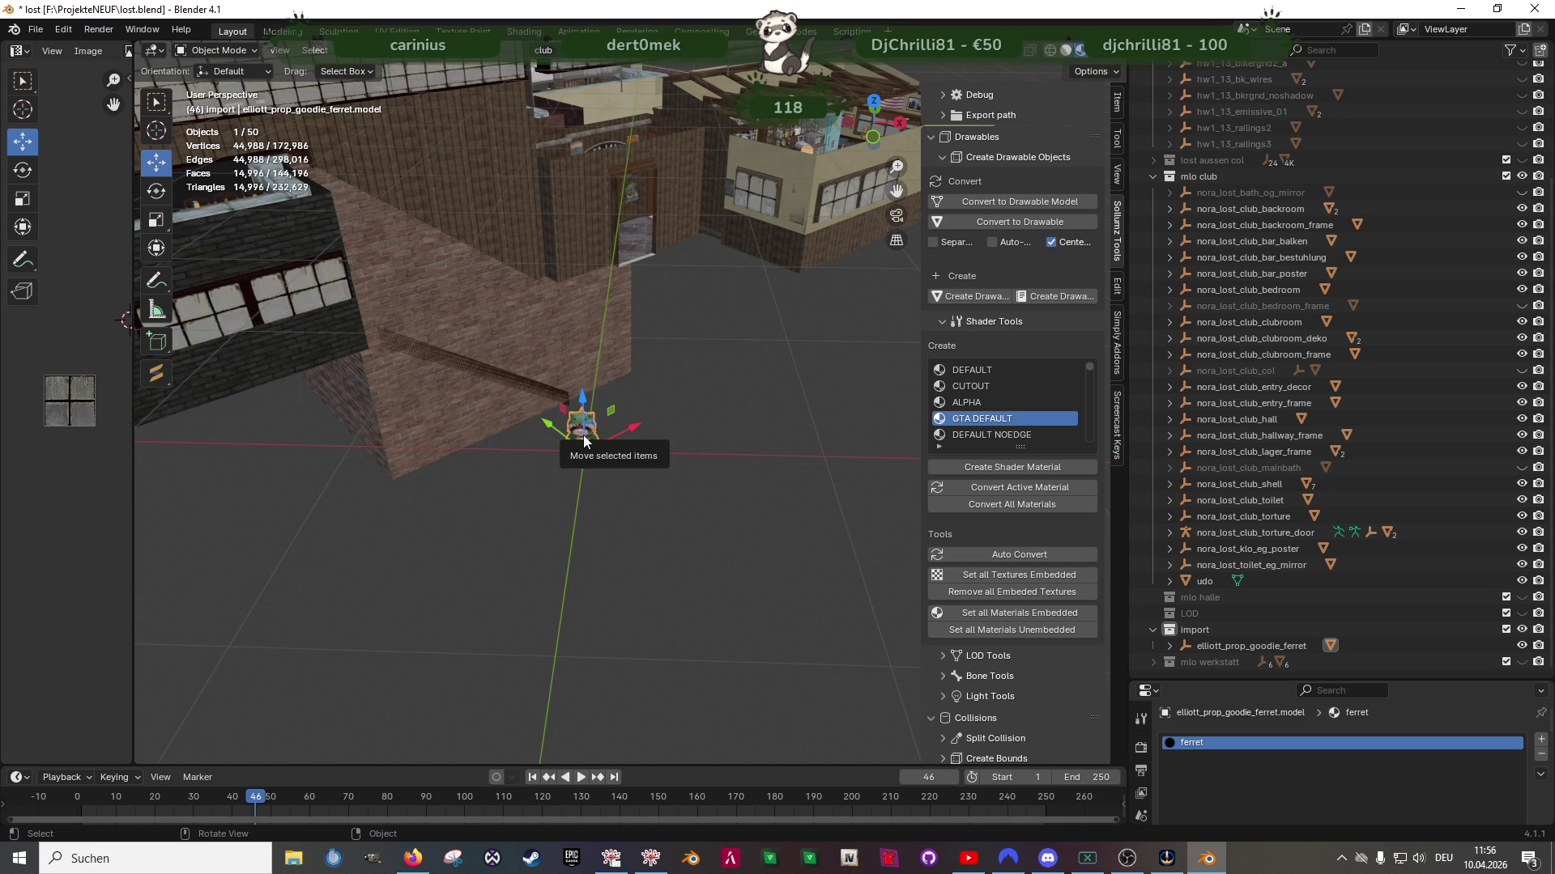
mouse_move(640, 451)
middle_mouse_down()
mouse_move(697, 424)
mouse_move(494, 479)
mouse_move(509, 468)
mouse_move(522, 485)
middle_mouse_up()
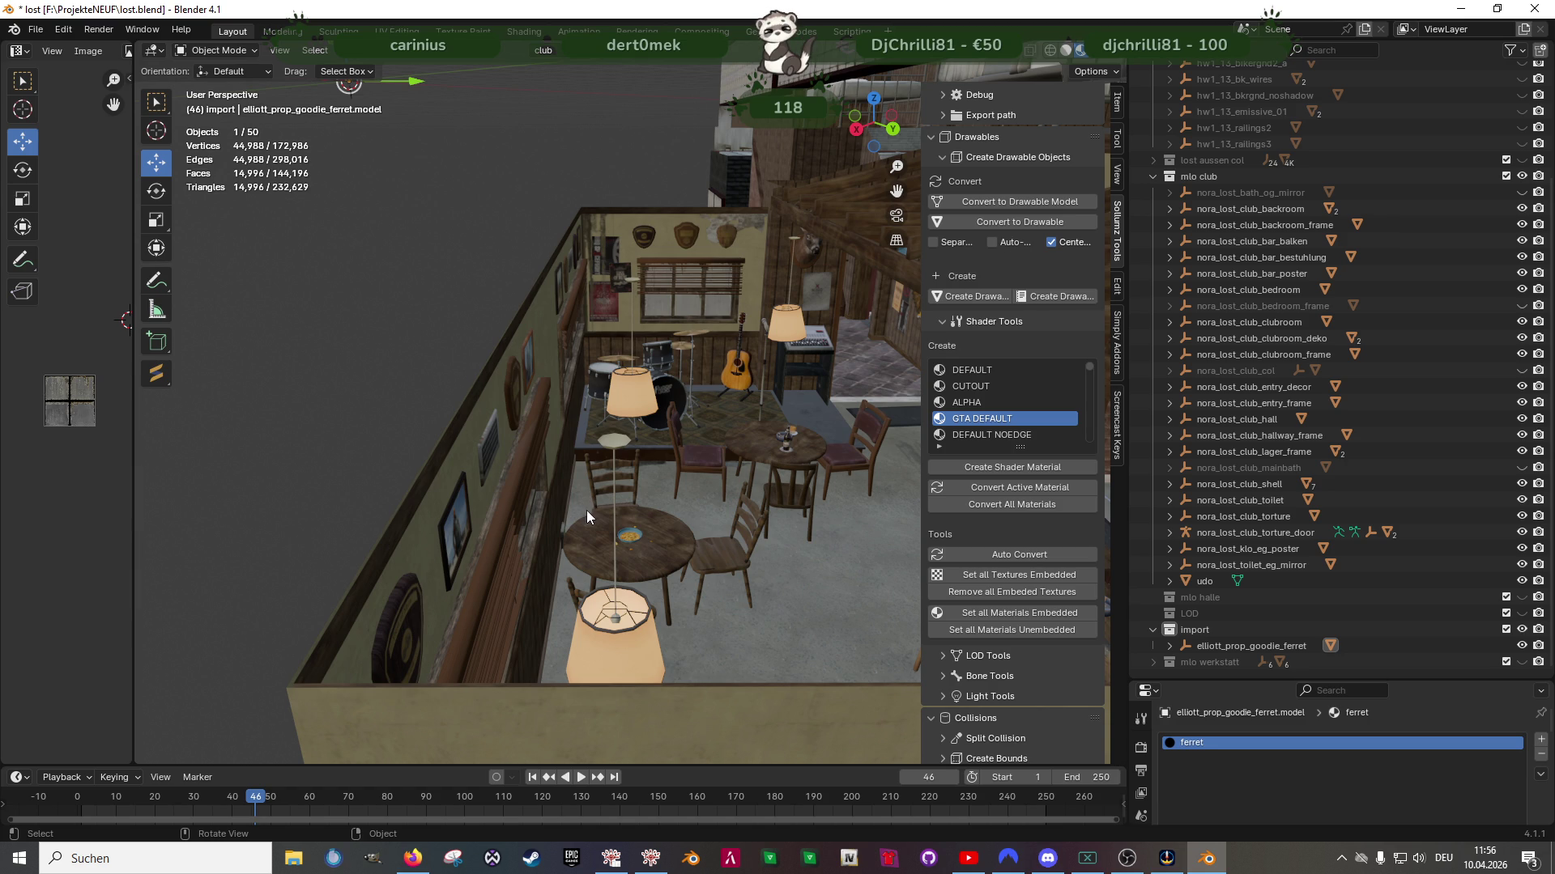
Tour past the club's brick walls and into the room with the eagle mural
mouse_move(625, 494)
middle_mouse_down()
mouse_move(573, 441)
mouse_move(770, 474)
mouse_move(483, 494)
mouse_move(665, 435)
mouse_move(600, 459)
mouse_move(652, 436)
mouse_move(623, 436)
mouse_move(664, 434)
mouse_move(523, 474)
mouse_move(654, 463)
mouse_move(514, 468)
mouse_move(725, 467)
mouse_move(468, 436)
mouse_move(800, 497)
mouse_move(685, 494)
mouse_move(549, 526)
mouse_move(711, 548)
mouse_move(618, 542)
mouse_move(674, 565)
mouse_move(575, 547)
mouse_move(694, 561)
mouse_move(672, 567)
mouse_move(451, 531)
mouse_move(659, 556)
mouse_move(498, 531)
mouse_move(761, 537)
mouse_move(512, 503)
mouse_move(674, 497)
mouse_move(531, 507)
mouse_move(401, 481)
mouse_move(625, 499)
mouse_move(546, 473)
mouse_move(613, 478)
middle_mouse_up()
scroll(604, 462, "up", 5)
scroll(603, 462, "up", 4)
mouse_move(638, 505)
middle_mouse_down()
mouse_move(494, 508)
mouse_move(611, 504)
mouse_move(543, 489)
mouse_move(711, 502)
mouse_move(761, 486)
mouse_move(678, 484)
mouse_move(1048, 488)
mouse_move(863, 548)
mouse_move(770, 489)
mouse_move(760, 462)
middle_mouse_up()
scroll(770, 489, "down", 5)
scroll(760, 461, "up", 4)
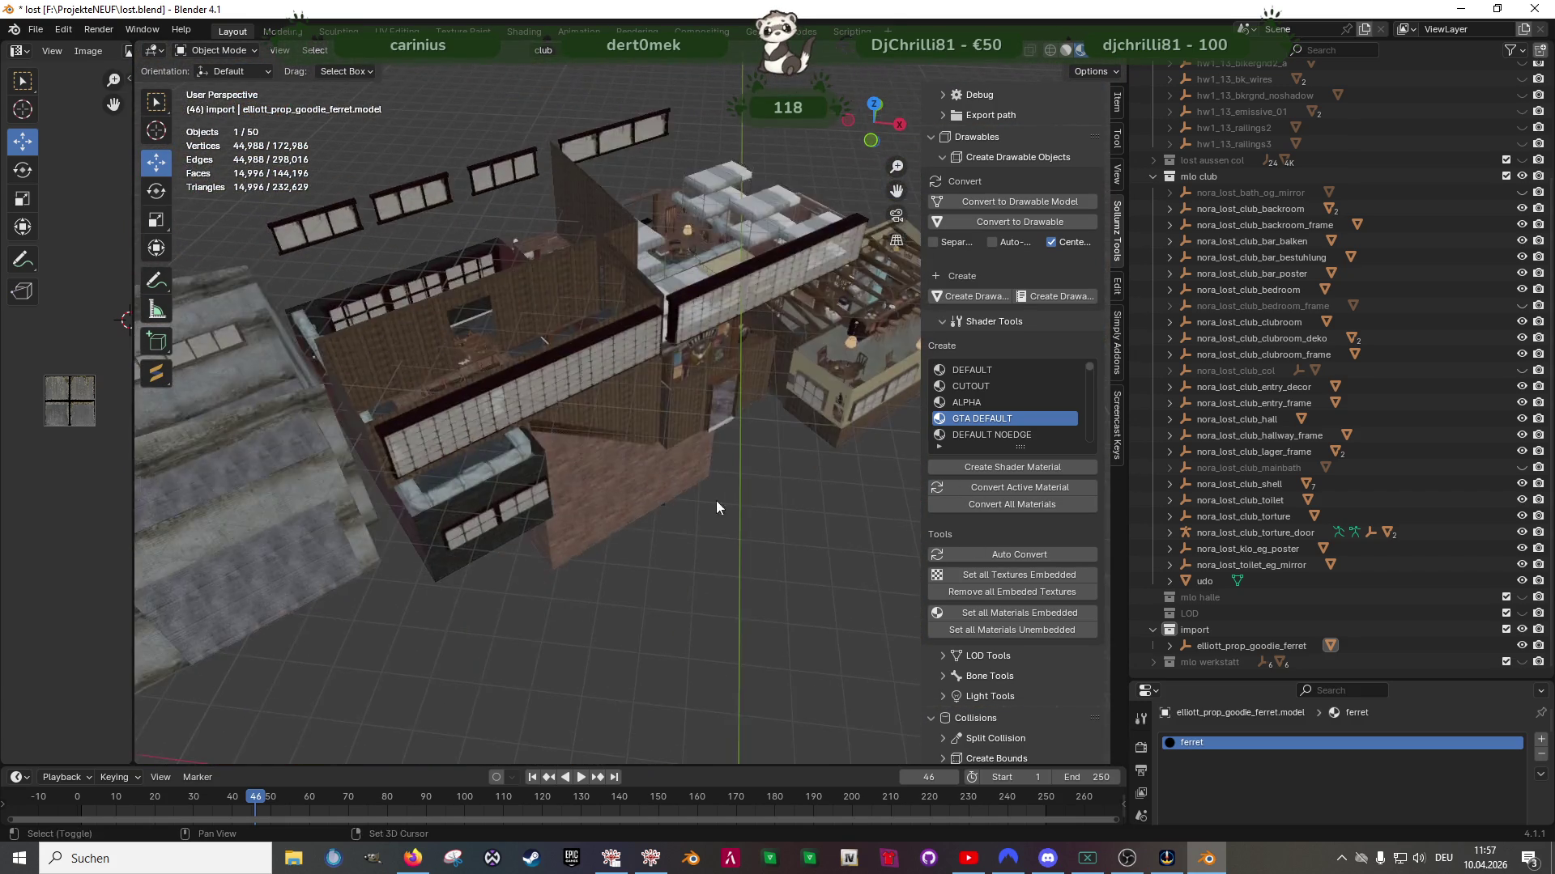
scroll(760, 484, "up", 3)
scroll(520, 537, "up", 3)
mouse_move(527, 528)
middle_mouse_down()
mouse_move(646, 503)
mouse_move(624, 497)
mouse_move(595, 534)
mouse_move(599, 600)
mouse_move(580, 560)
mouse_move(589, 516)
middle_mouse_up()
scroll(545, 575, "up", 4)
scroll(379, 599, "down", 3)
Orbit past the terrarium on the dresser and frame the selected ferret to fill the view
mouse_move(379, 599)
middle_mouse_down()
mouse_move(581, 504)
mouse_move(635, 503)
mouse_move(655, 526)
mouse_move(640, 542)
middle_mouse_up()
scroll(714, 431, "down", 6)
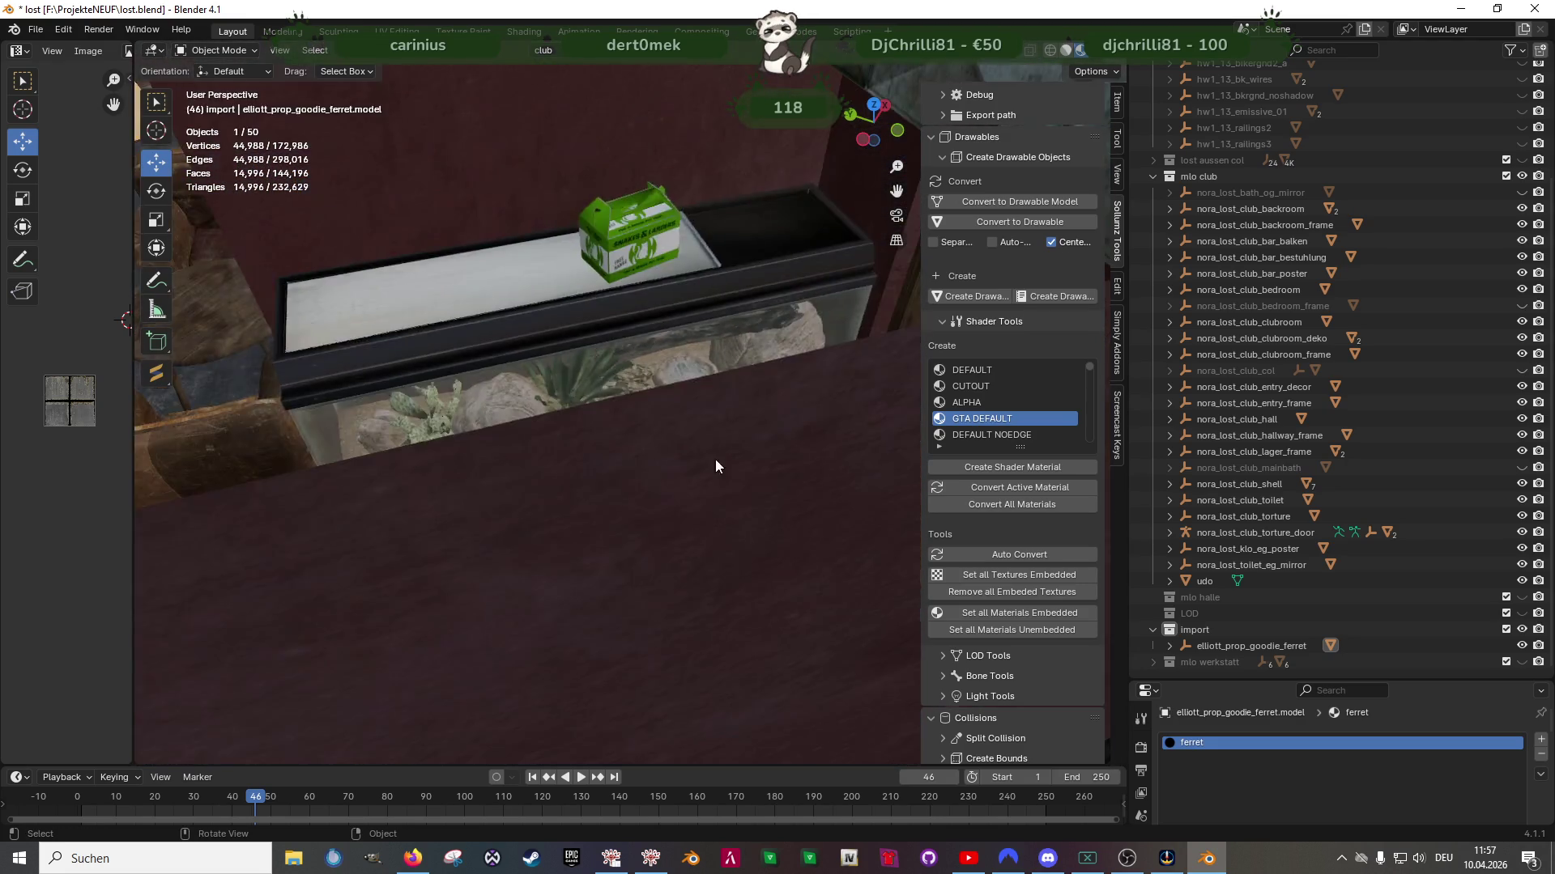
middle_click_drag(719, 492, 604, 512)
scroll(604, 512, "down", 5)
scroll(672, 567, "up", 2)
middle_click_drag(397, 614, 641, 508)
key("KP_Decimal")
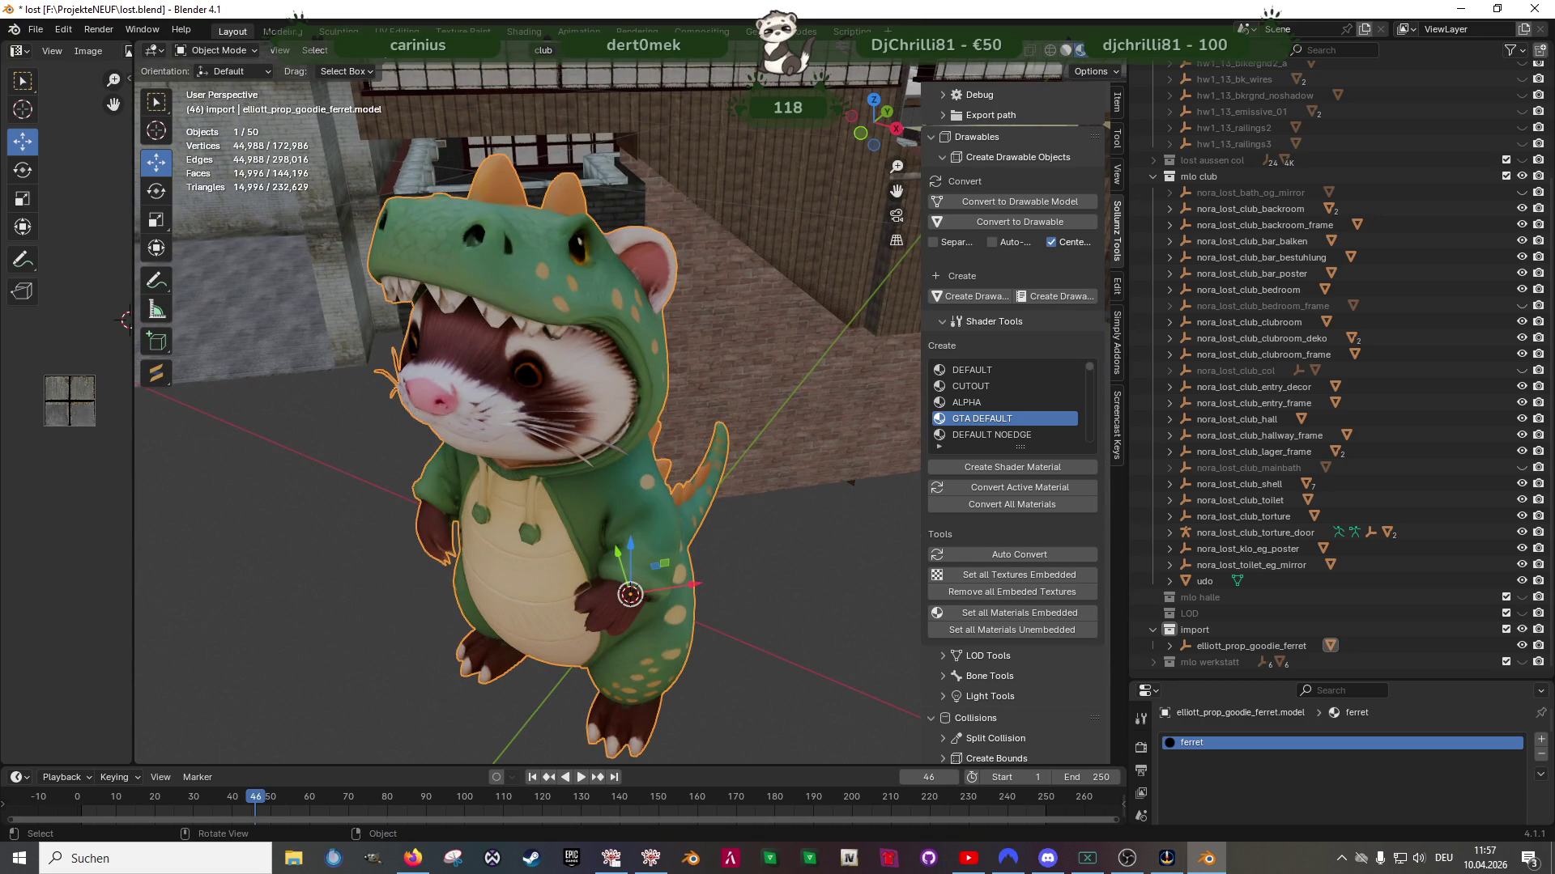
left_click(381, 51)
Align the ferret object to the transform orientation
mouse_move(453, 69)
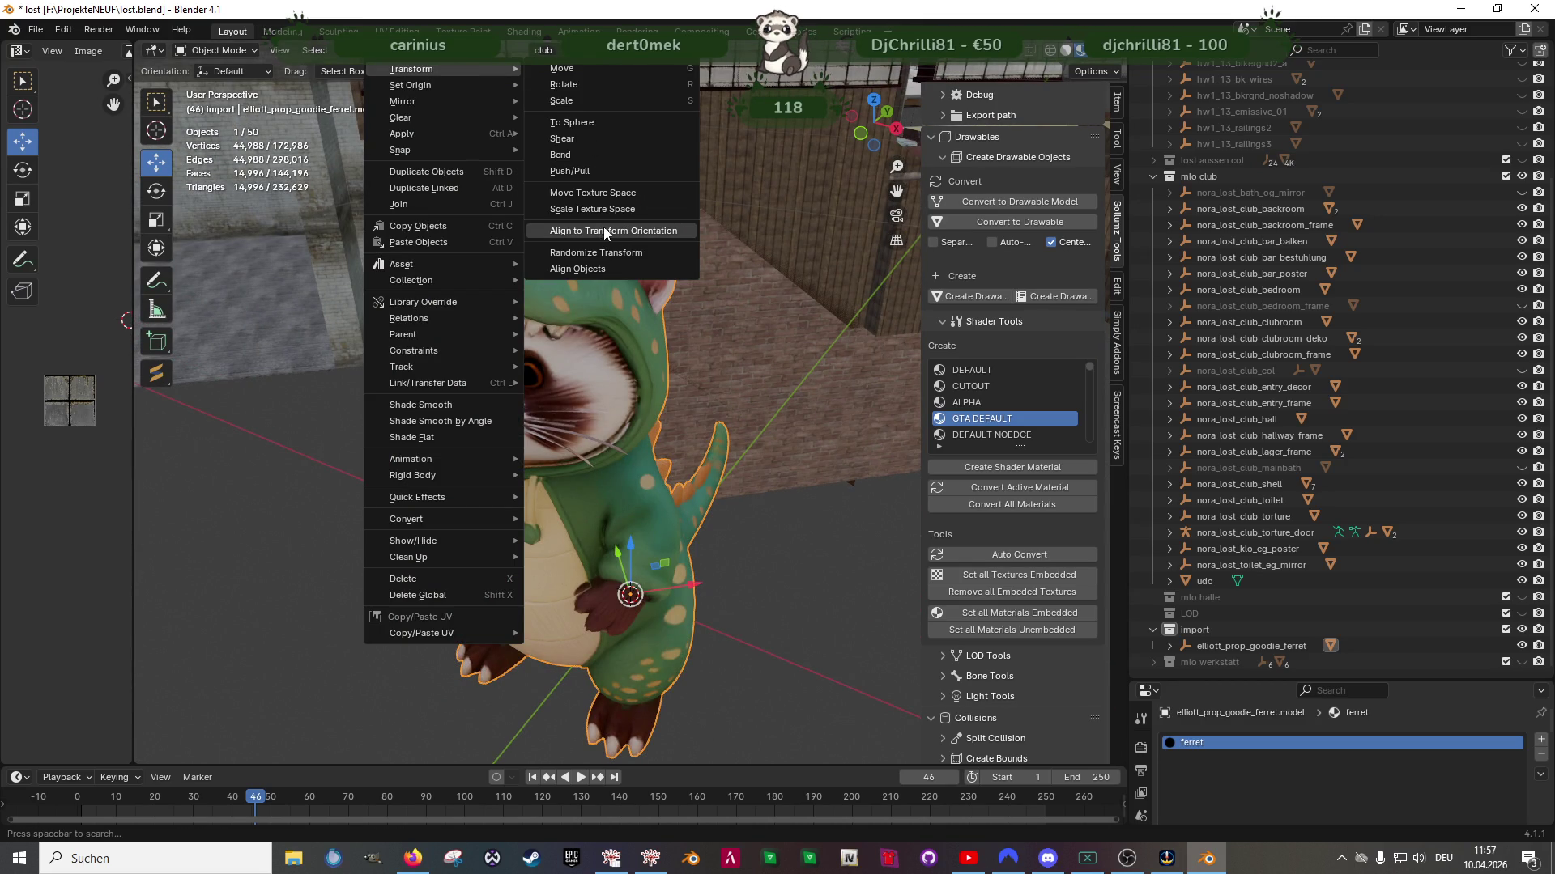
left_click(604, 229)
scroll(658, 430, "down", 3)
Run Tris to Quads at 40° limits on the whole ferret mesh in Edit Mode
key("Tab")
scroll(658, 429, "up", 4)
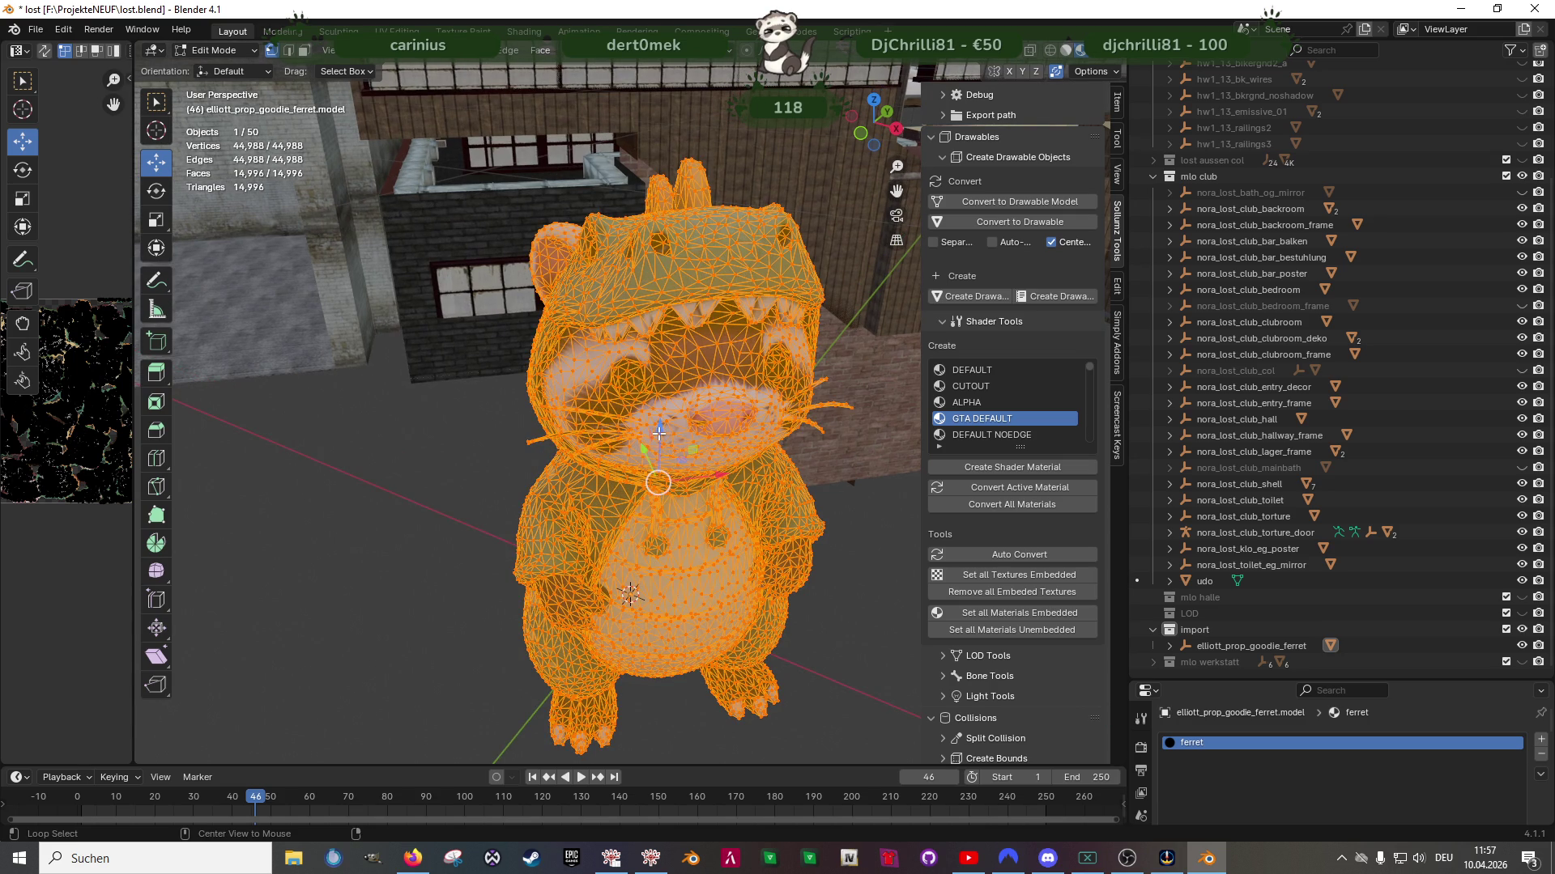
key("alt+j")
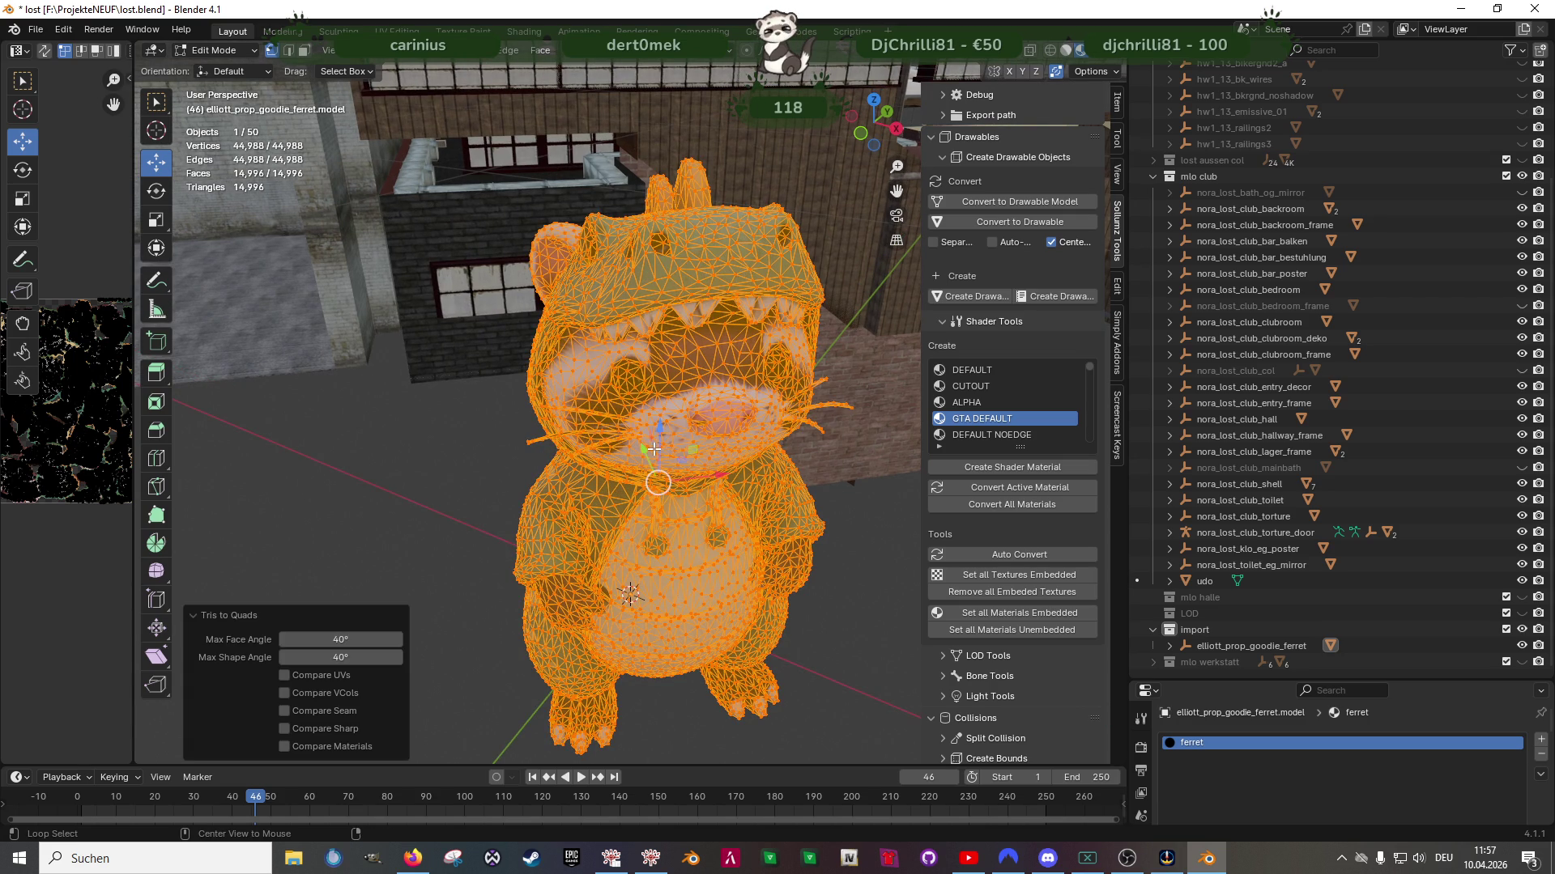
middle_click_drag(654, 449, 618, 402)
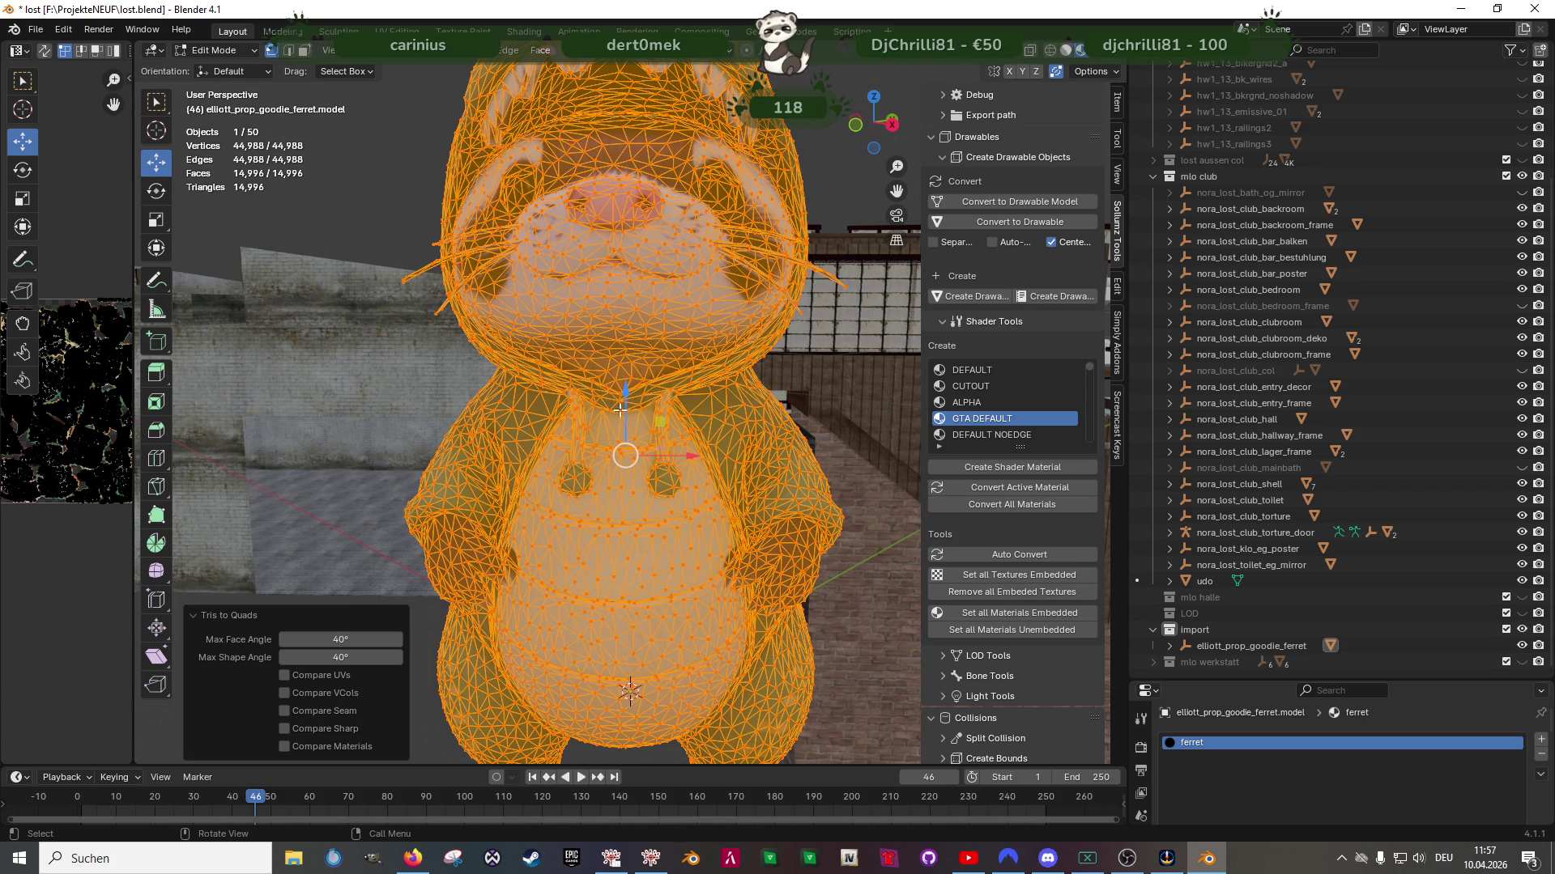
right_click(637, 427)
Merge the ferret's vertices by distance, reset its custom normals and rerun Tris to Quads
mouse_move(588, 719)
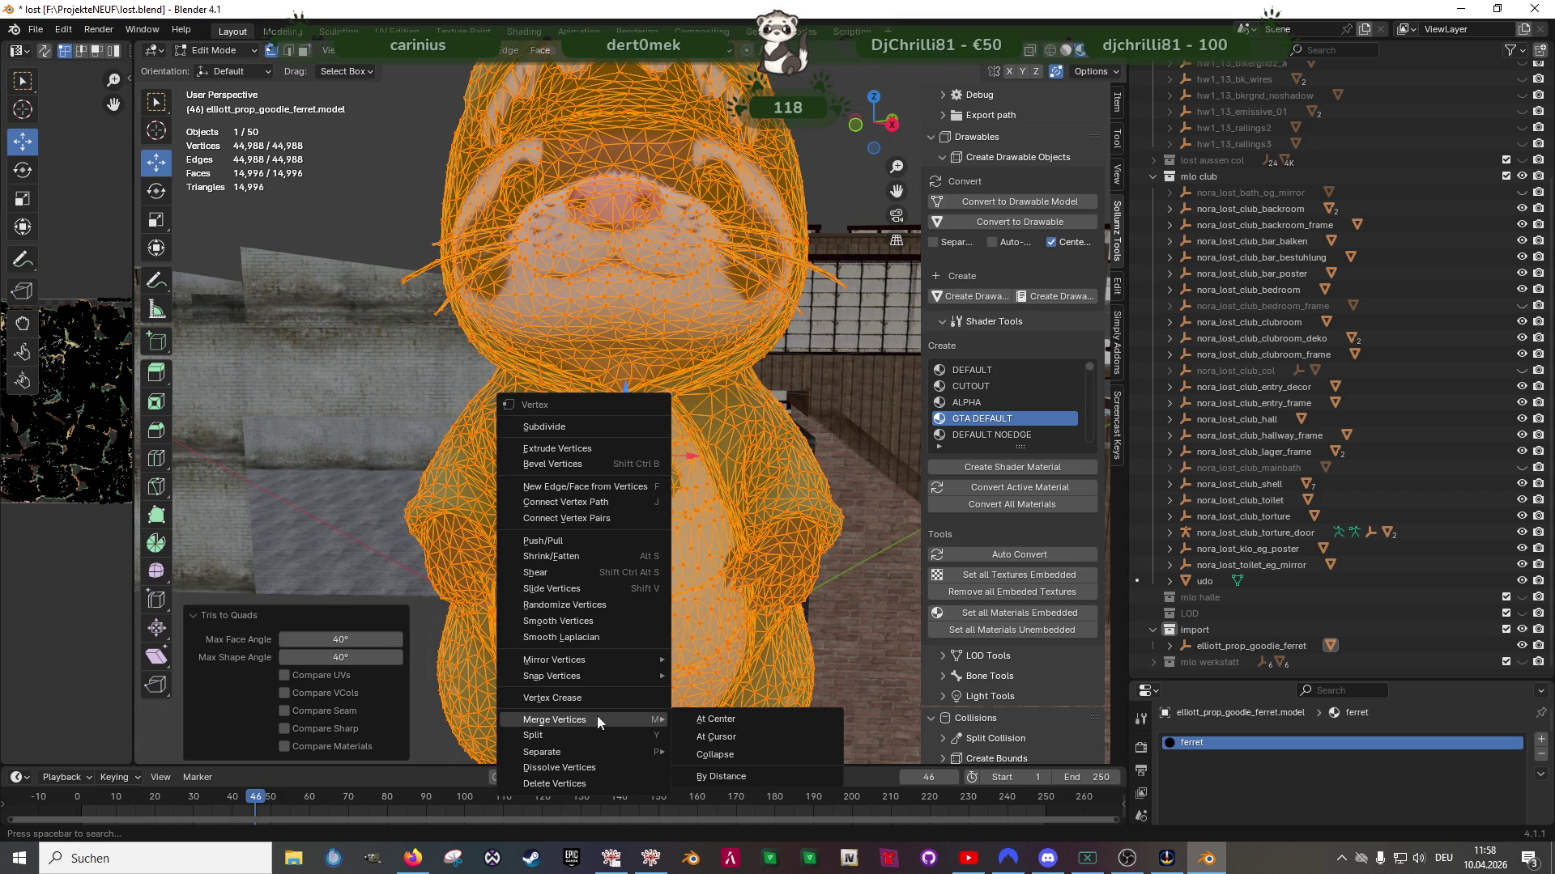
left_click(745, 770)
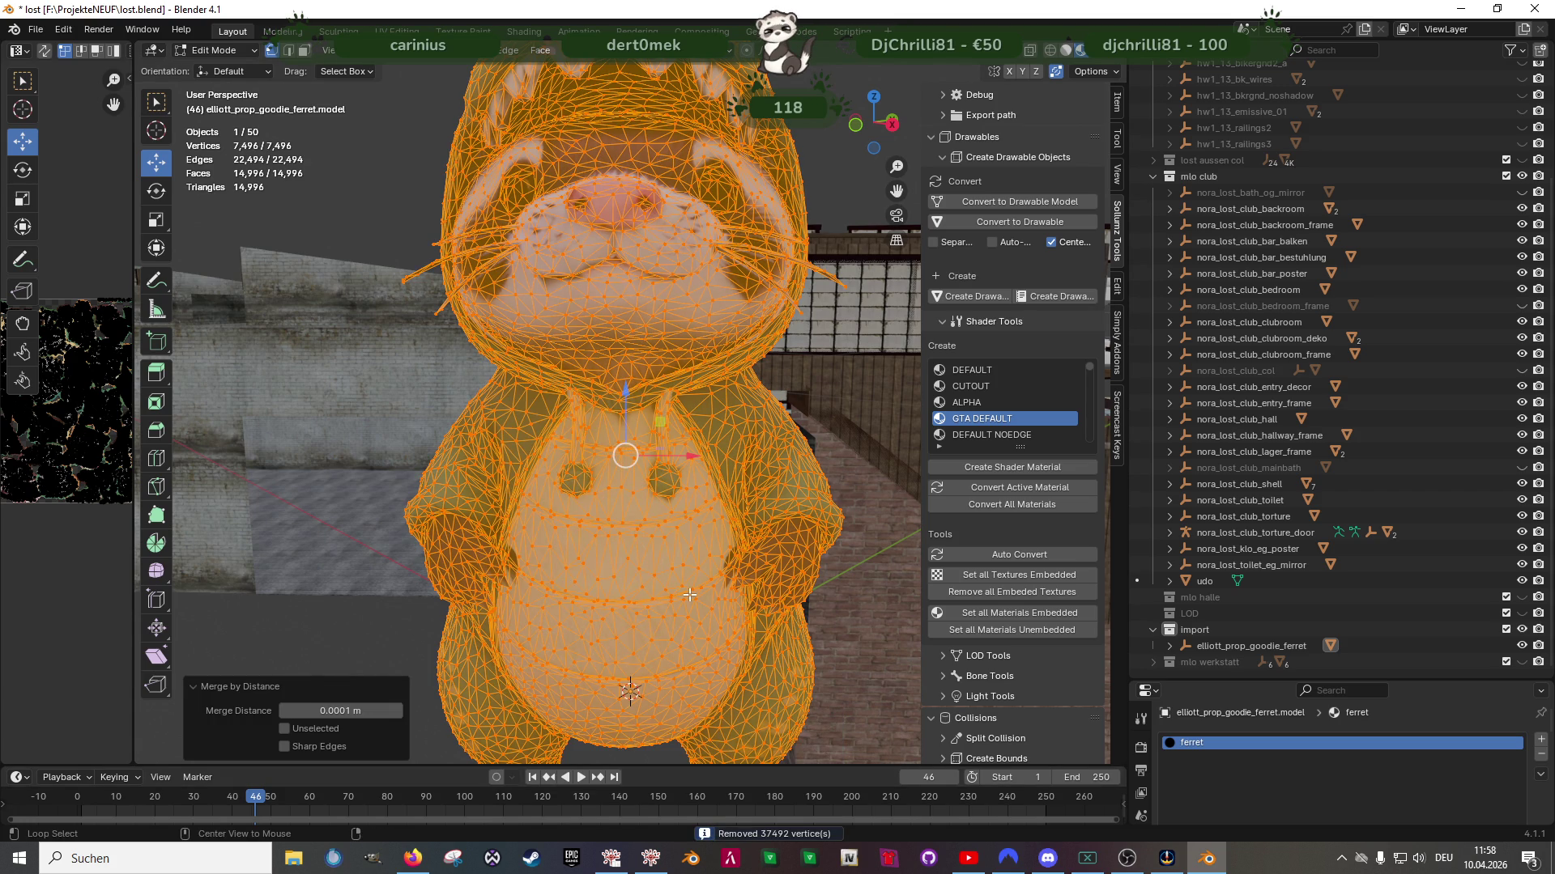
key("alt+n")
left_click(623, 781)
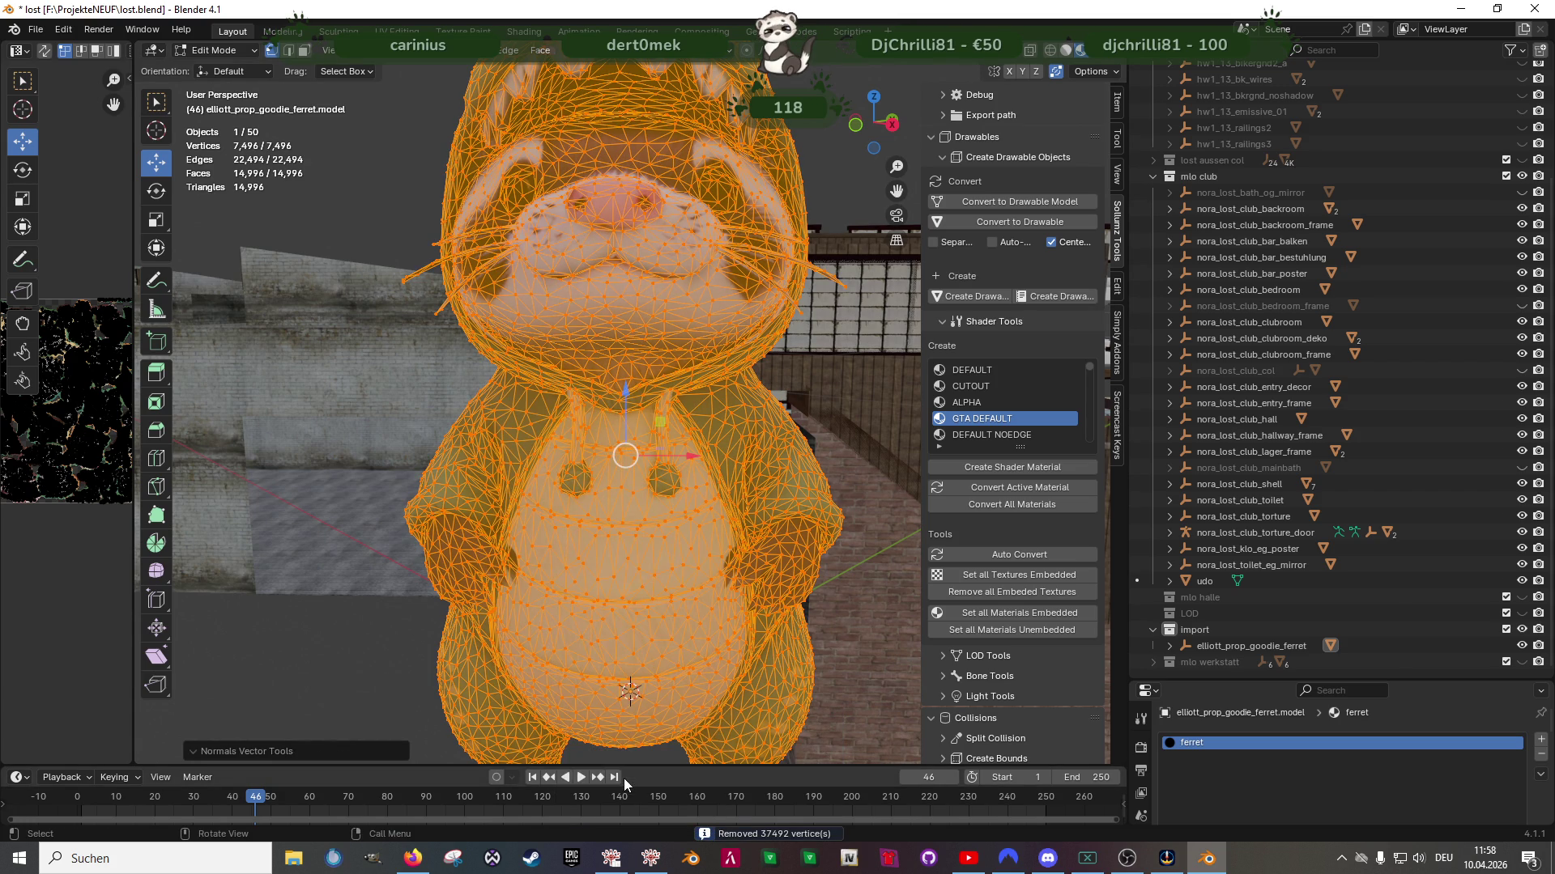
key("alt+j")
middle_click_drag(639, 555, 644, 538)
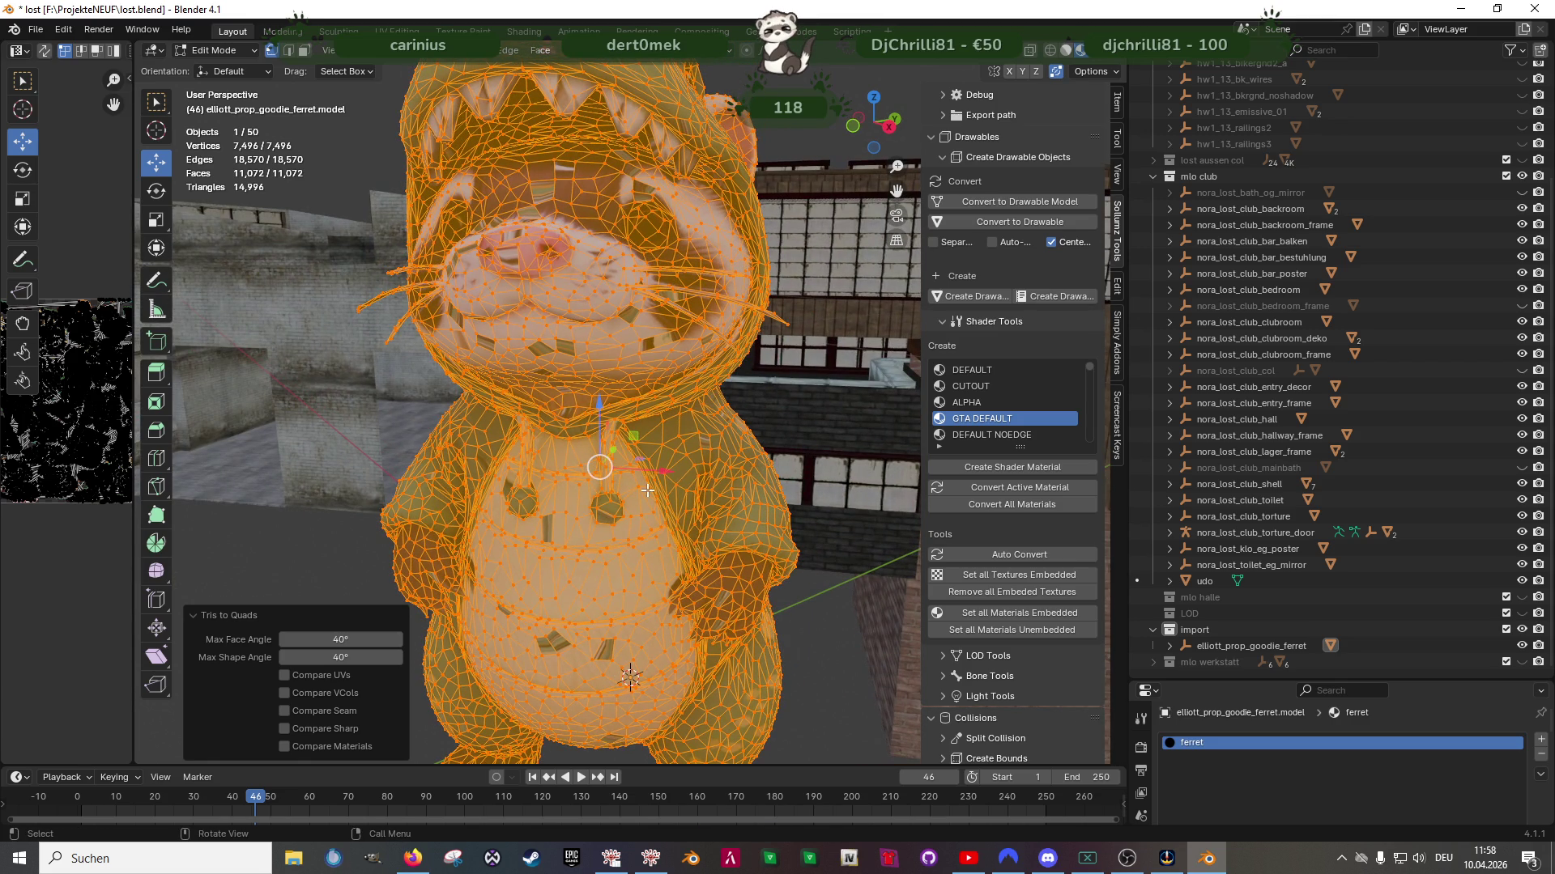
Try Un-Subdivide on the ferret's faces, undo it, and re-triangulate the mesh with Ctrl+T
key("ctrl+v")
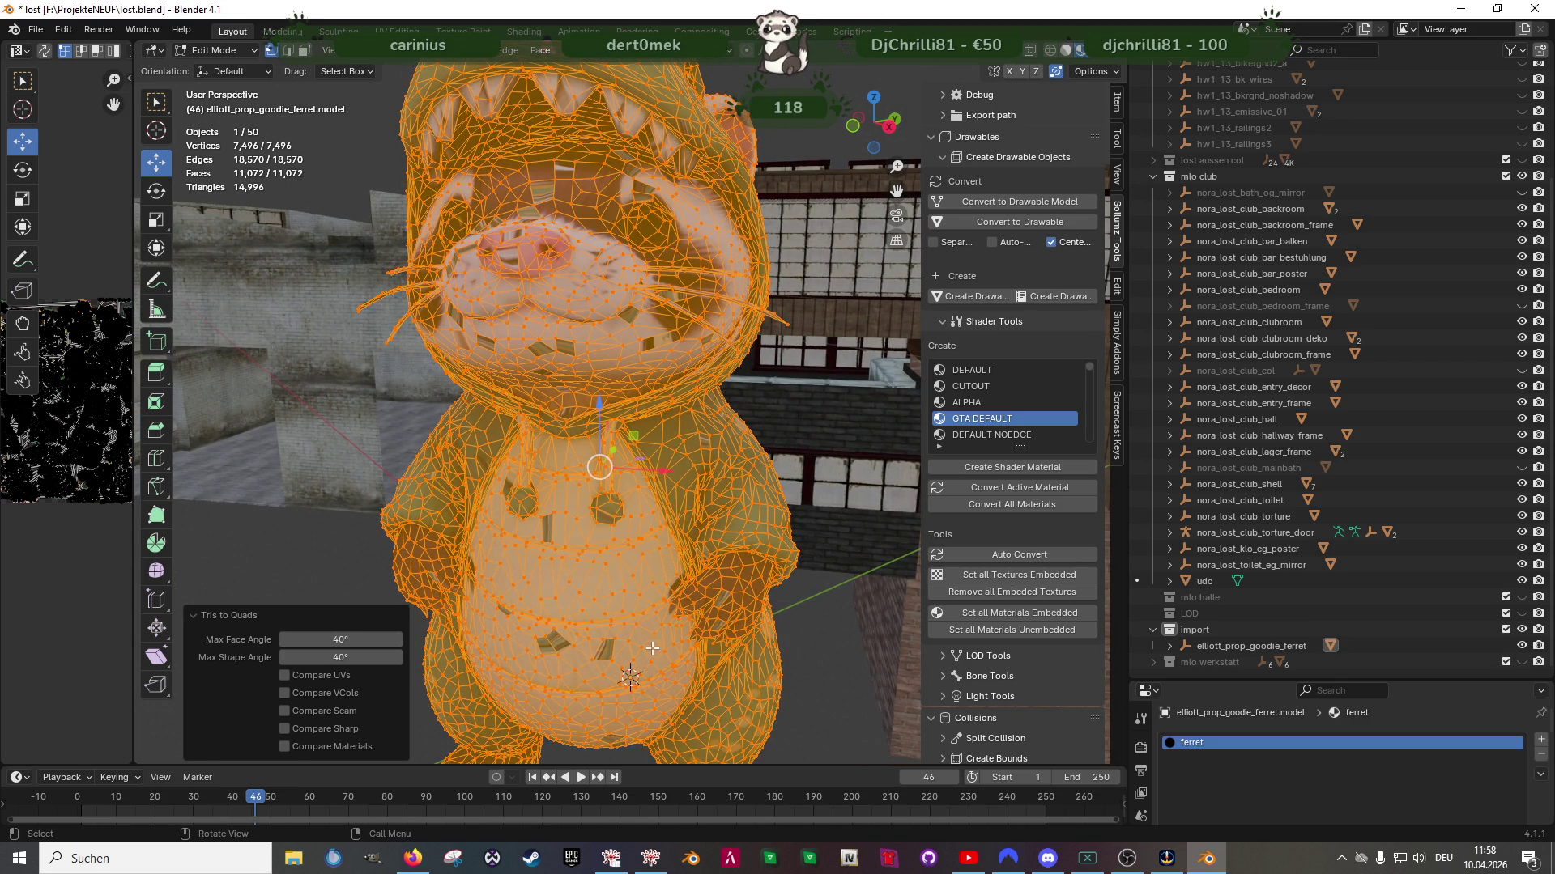
key("2")
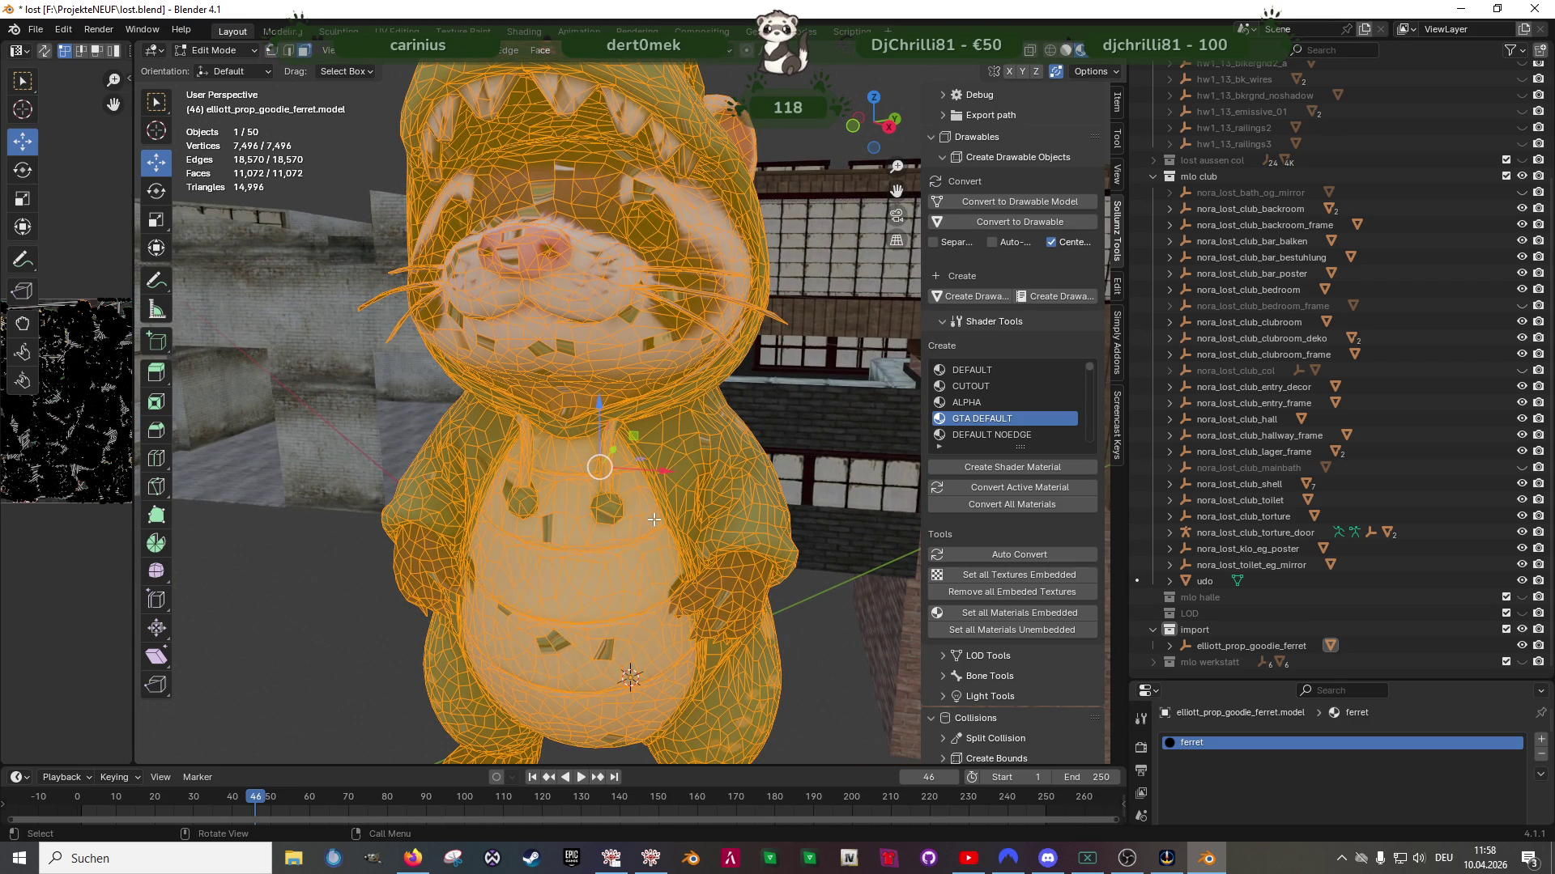
key("ctrl+f")
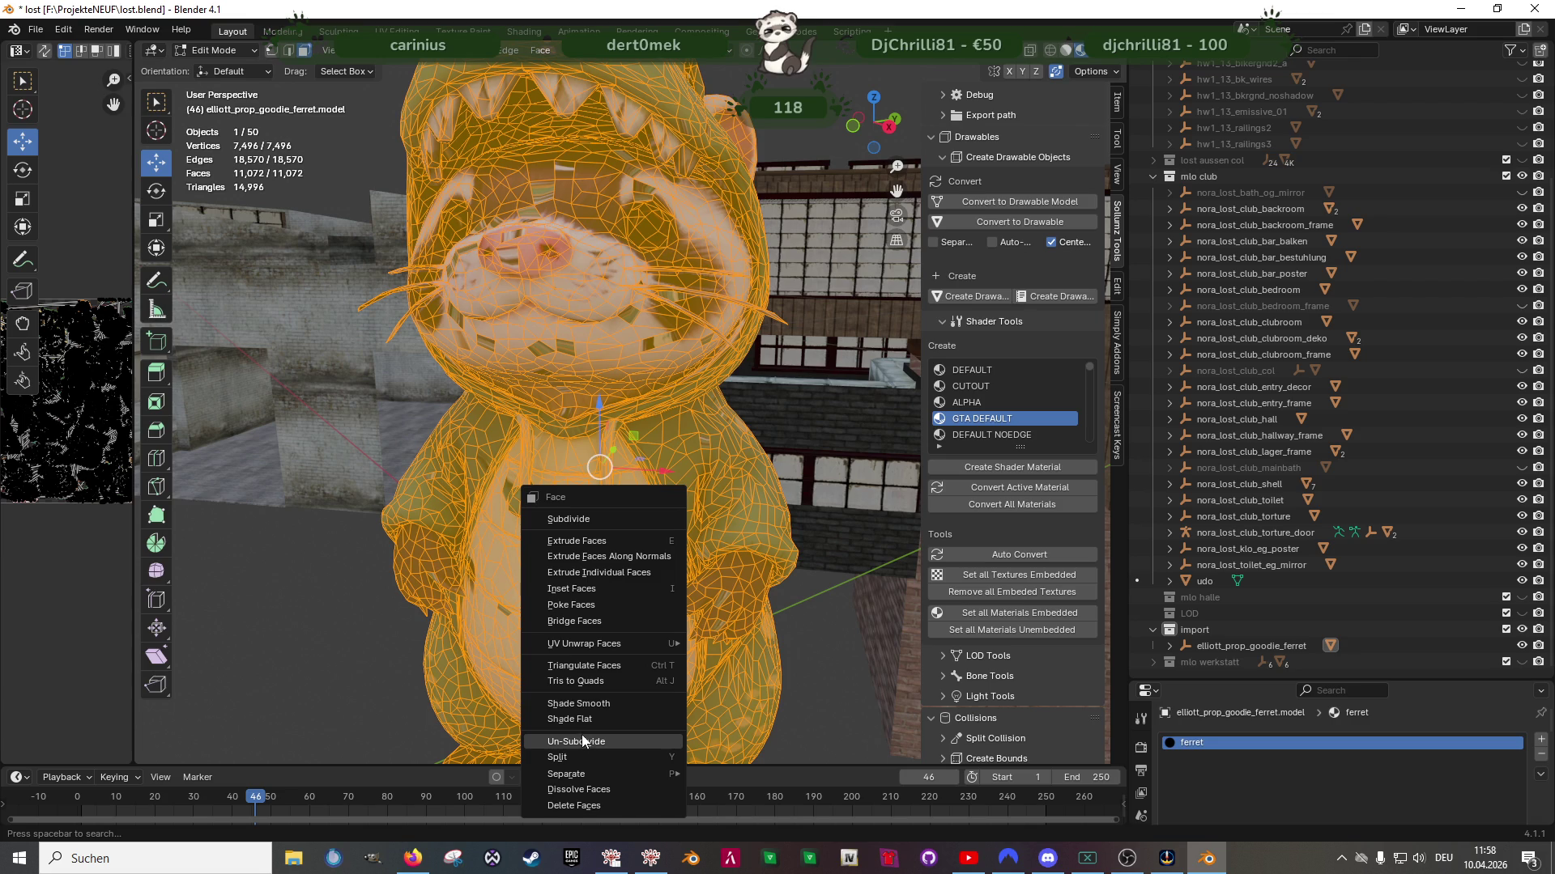
left_click(584, 743)
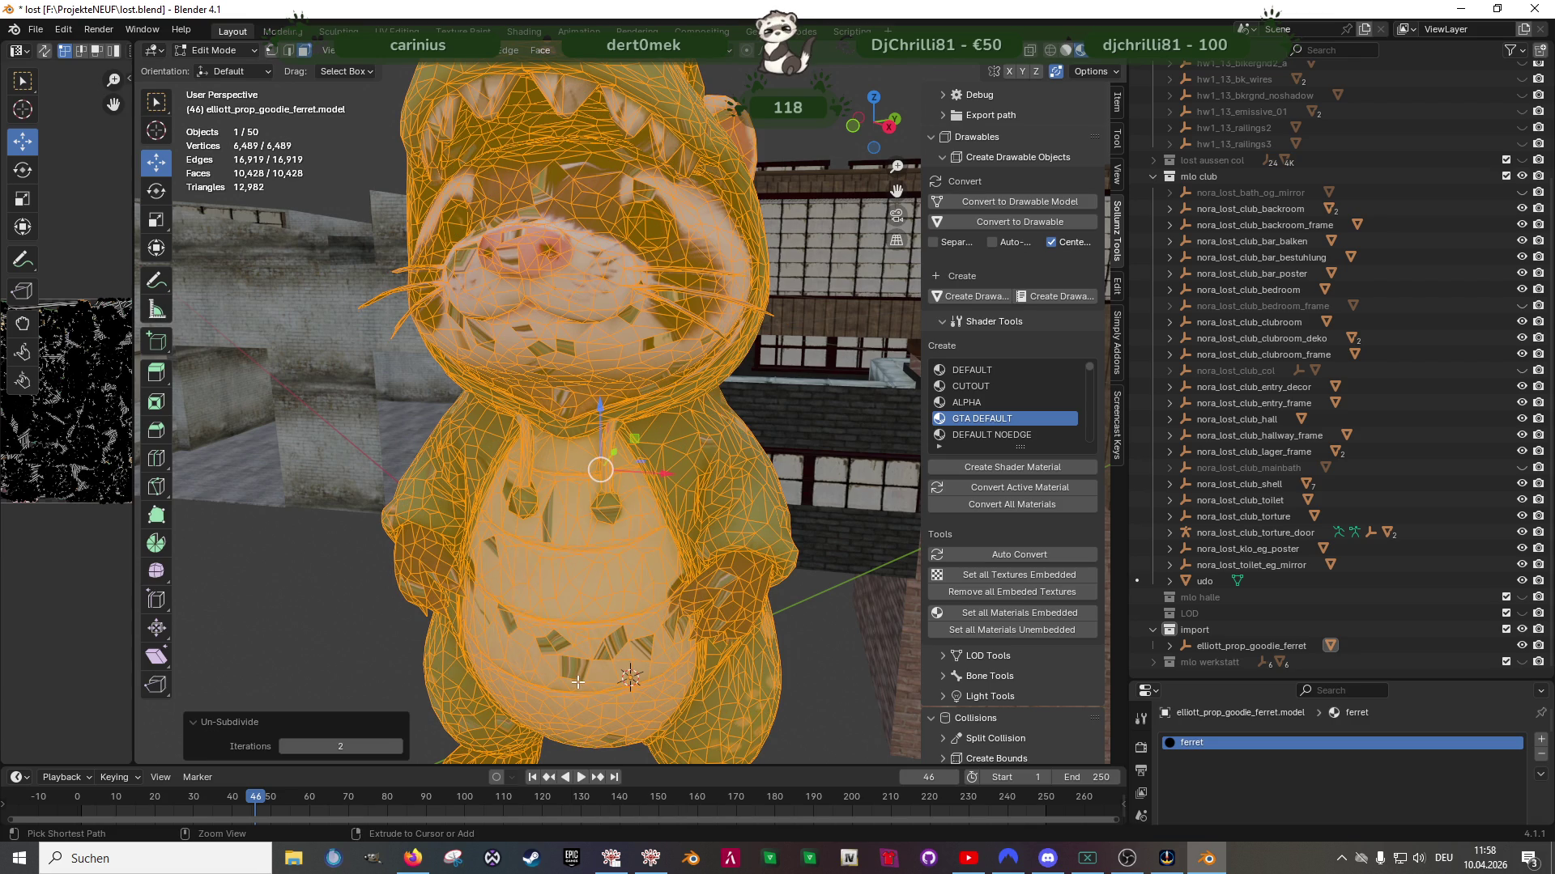
key("ctrl+z")
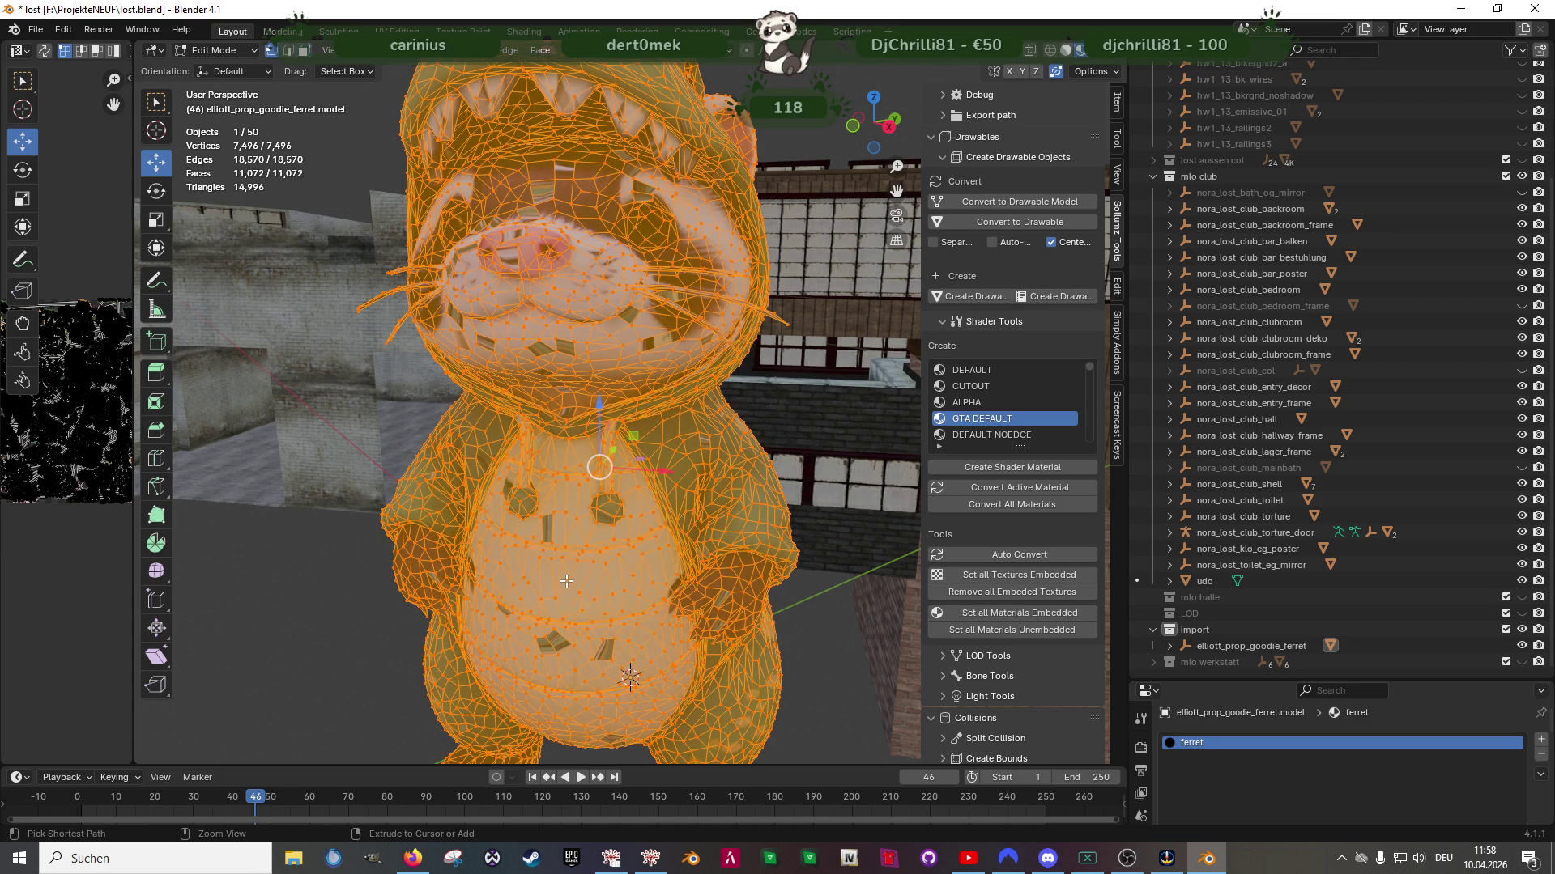
key("ctrl+t")
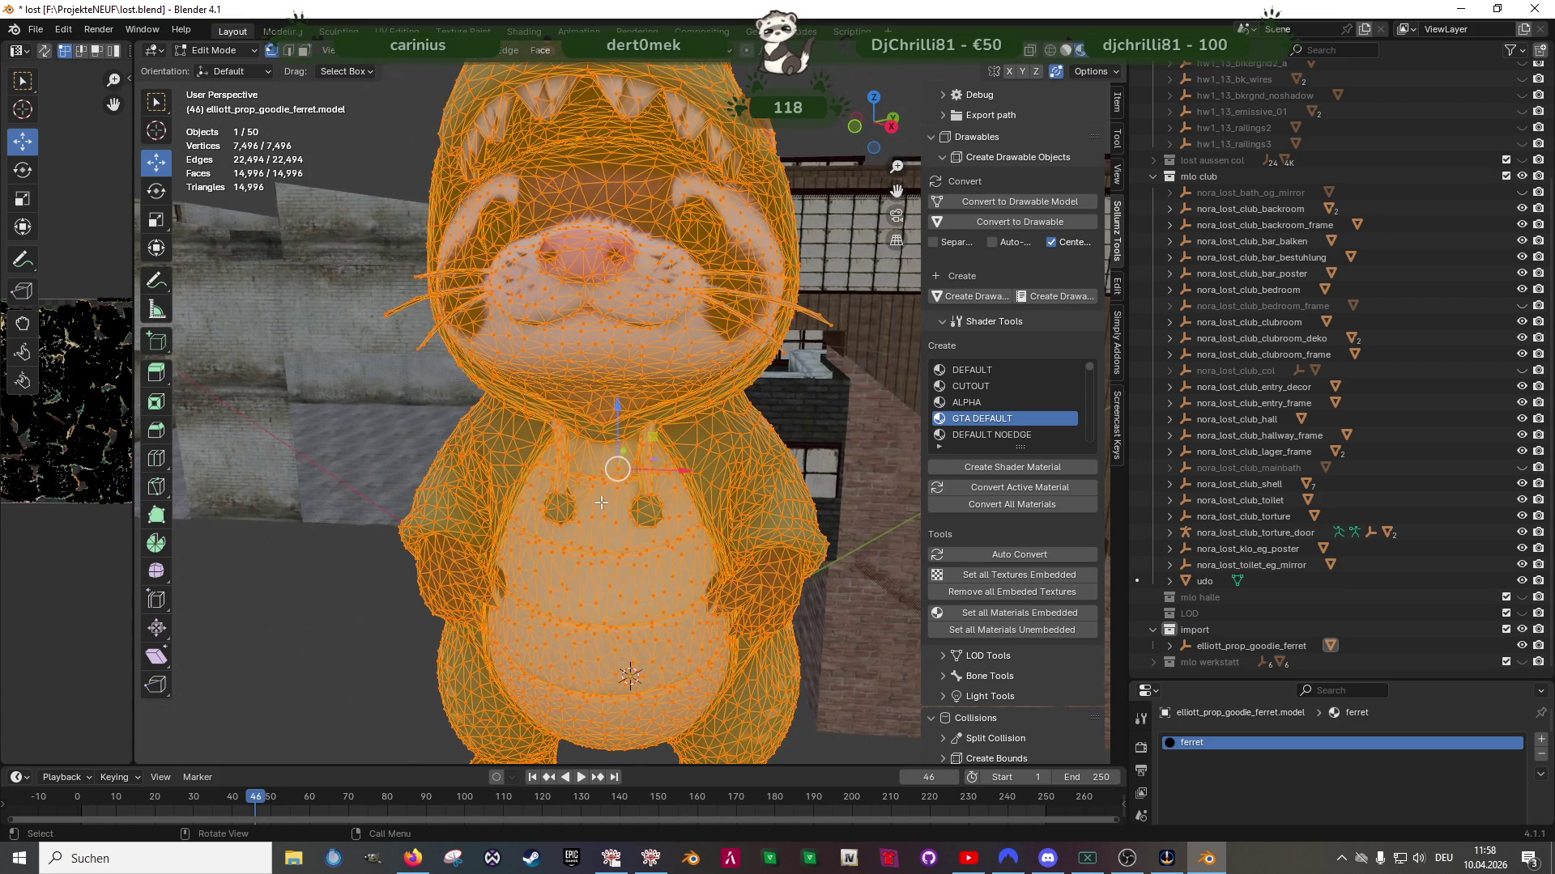
Toggle see-through shading and return to Object Mode with the textured ferret
key("shift+z")
key("shift+z")
middle_click_drag(601, 518, 625, 524)
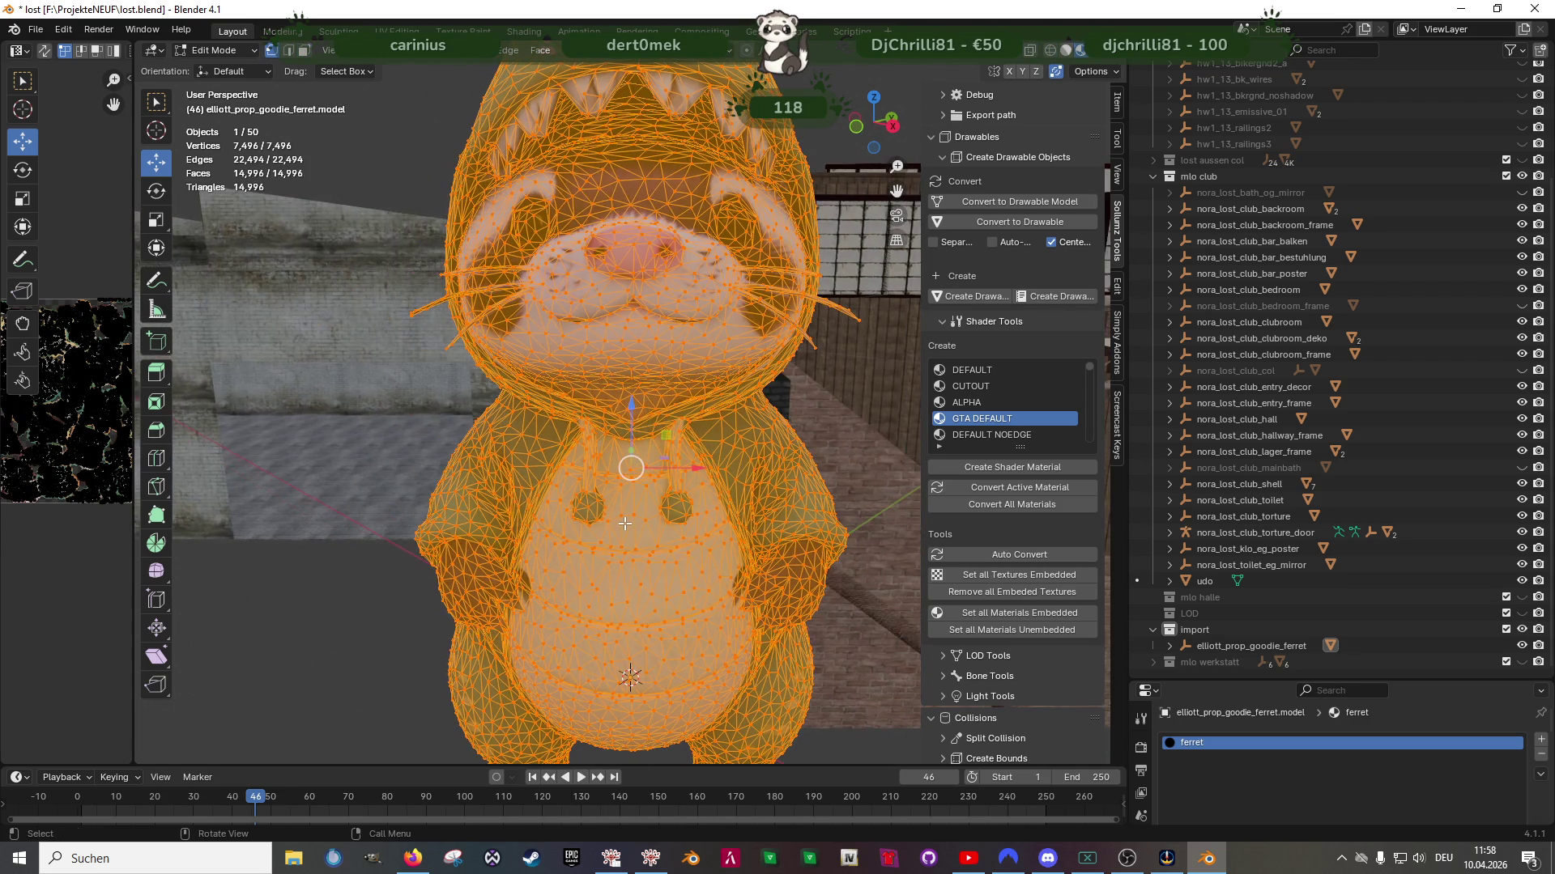
scroll(624, 527, "down", 5)
key("Tab")
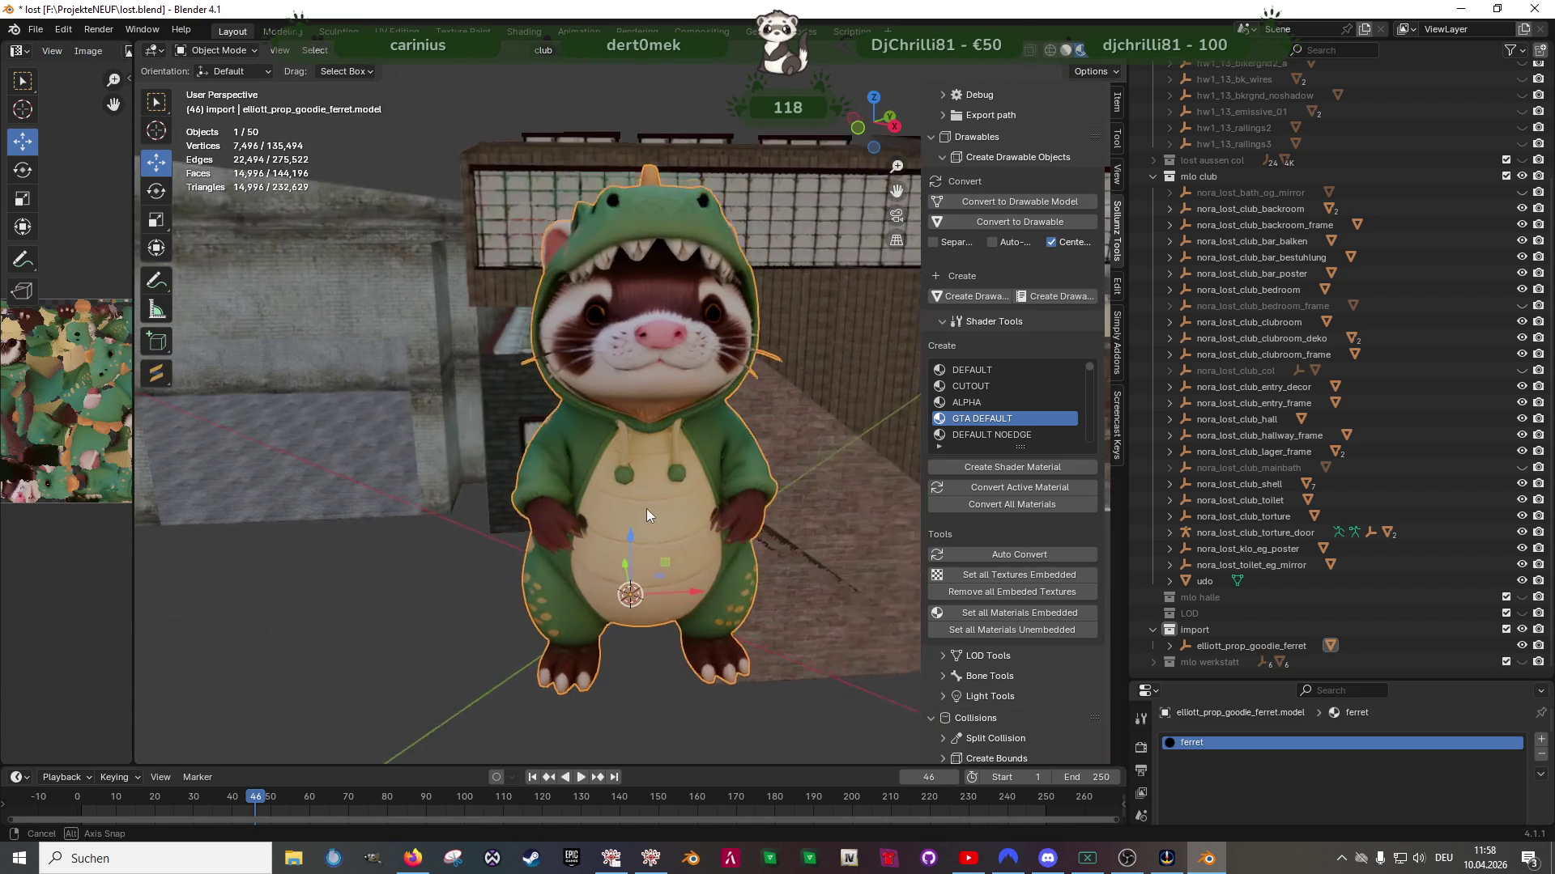
Briefly inspect the ferret mesh in Edit Mode, then view it from the front in Object Mode
key("Tab")
scroll(678, 514, "up", 4)
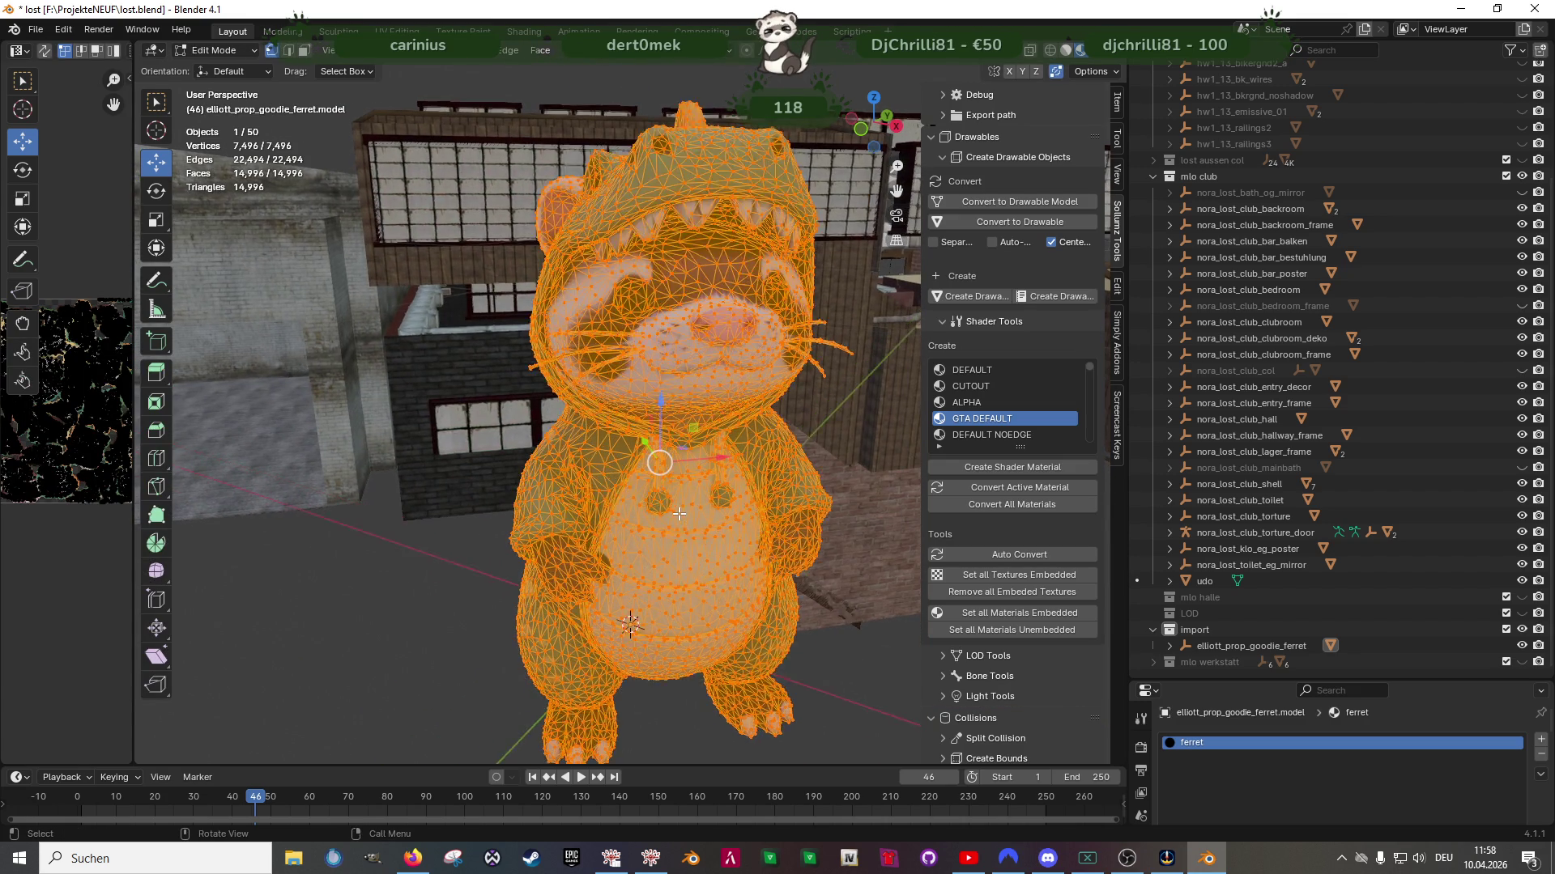
right_click(647, 507)
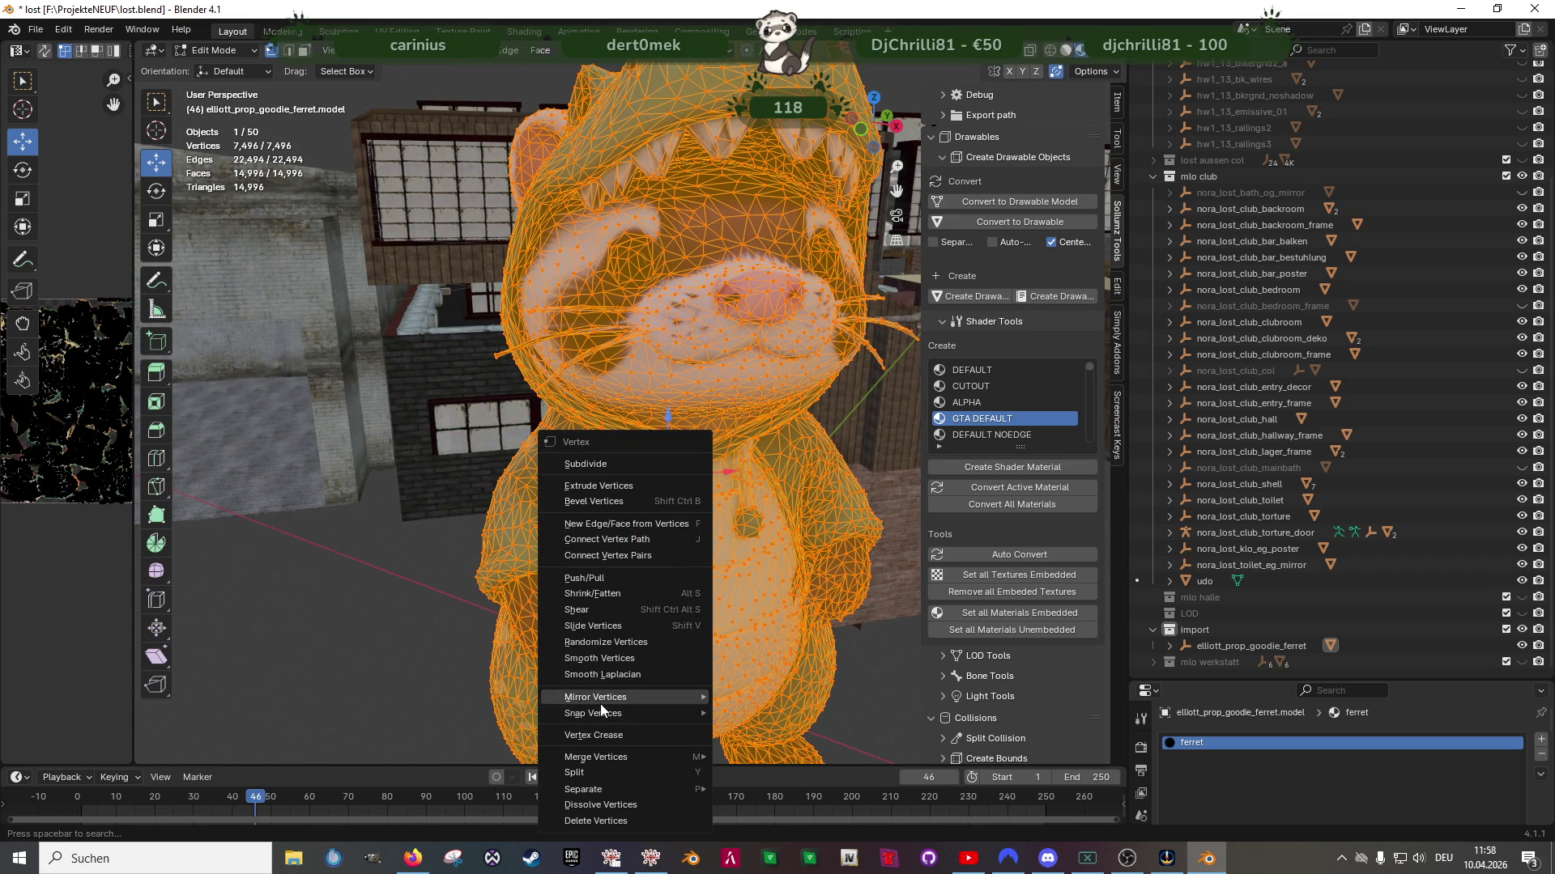
key("Tab")
middle_click_drag(694, 458, 696, 458)
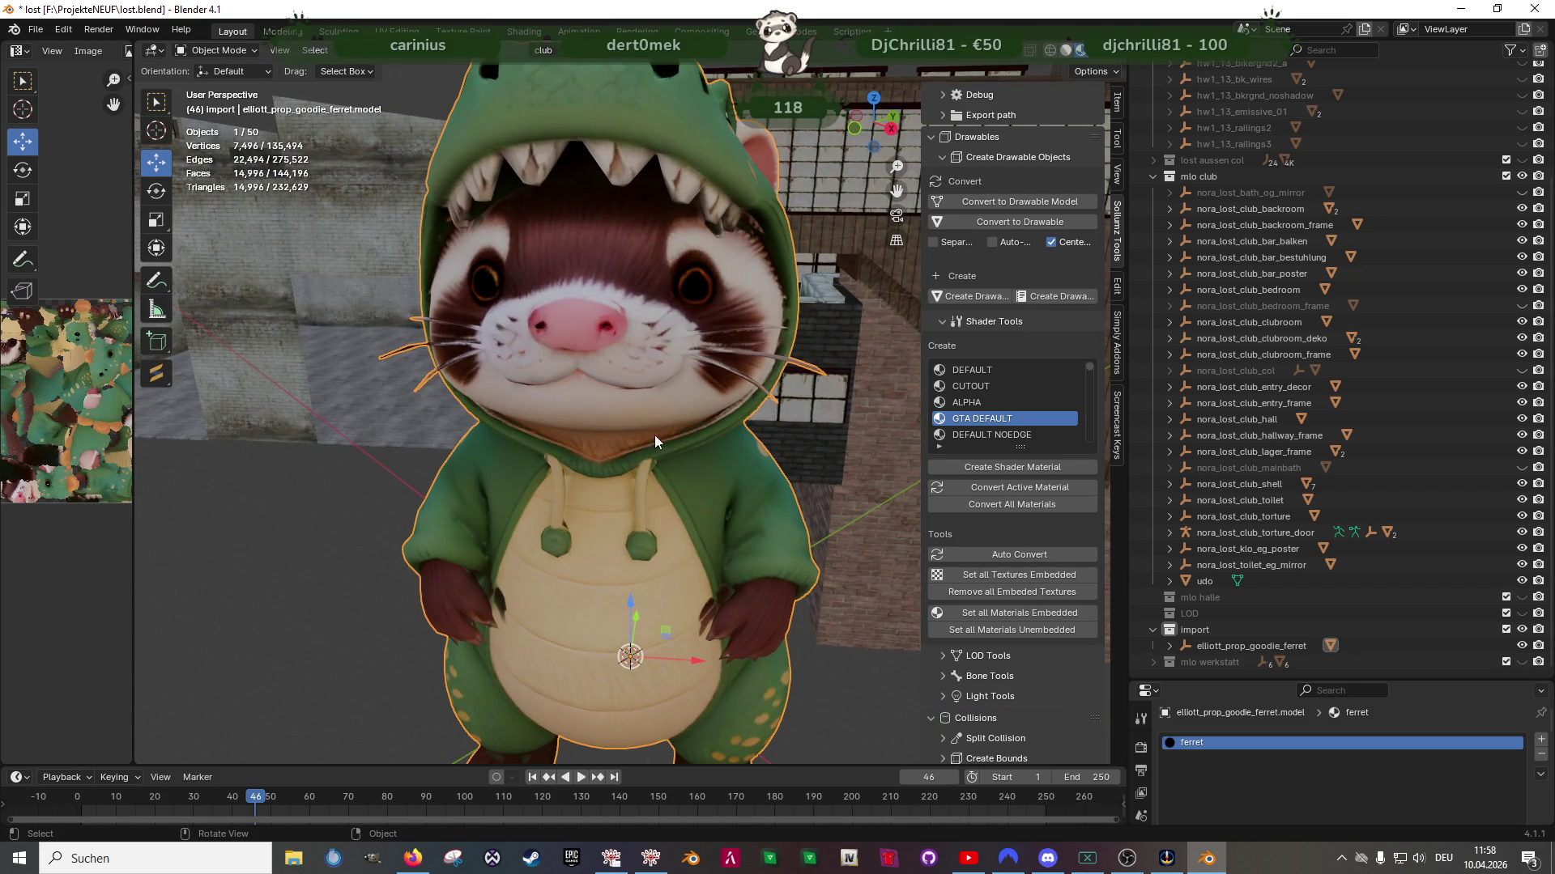
scroll(1002, 602, "down", 3)
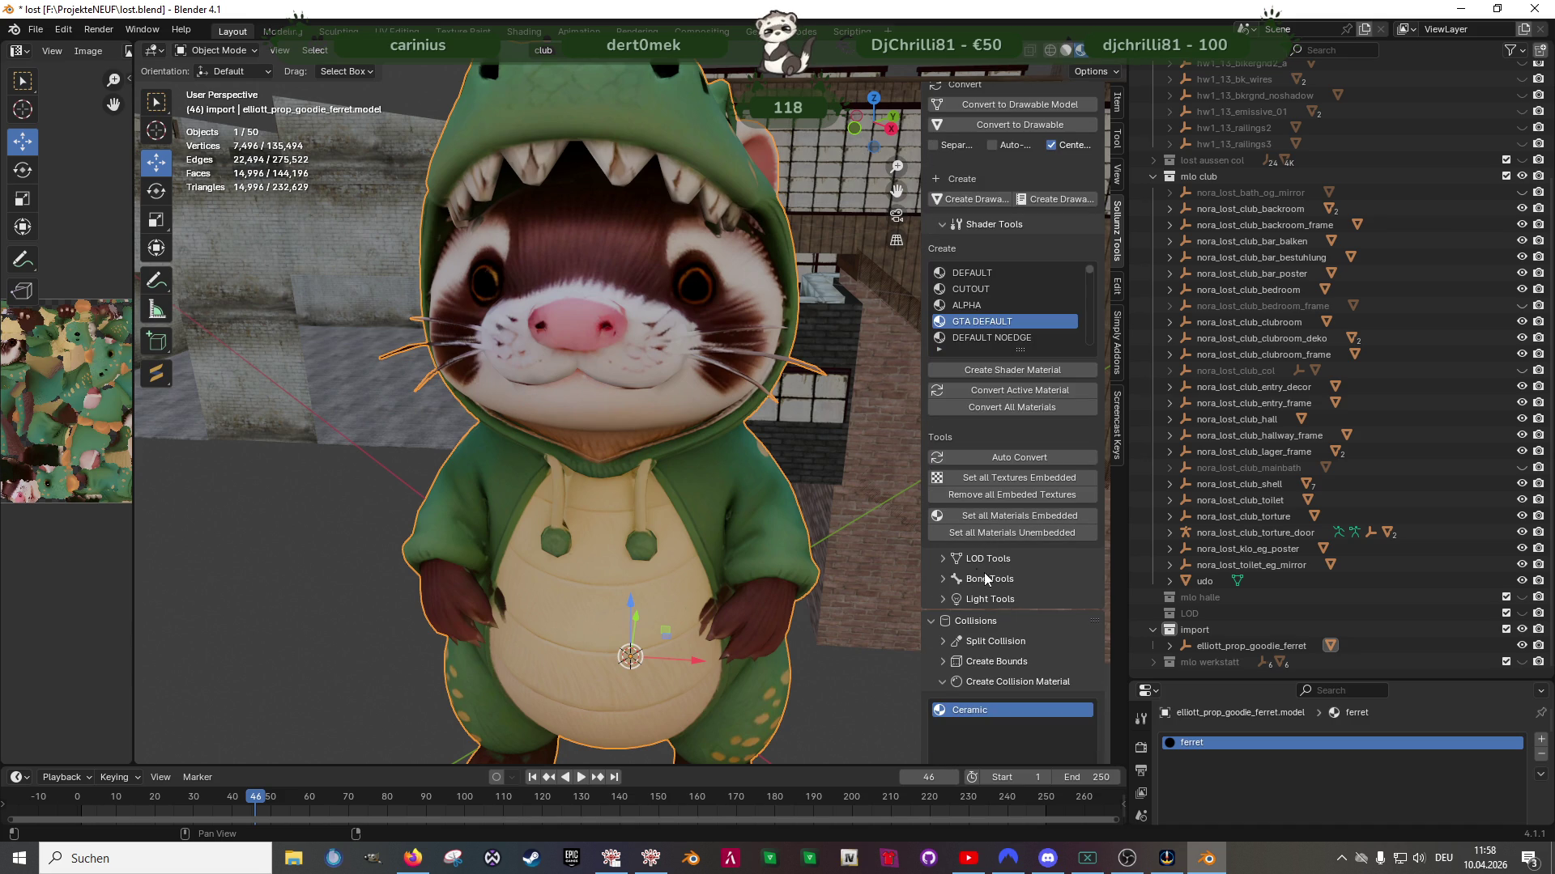
Generate the ferret's Med LOD with Decimate Step 0.30, cutting it to 4,198 triangles
left_click(945, 564)
scroll(998, 631, "down", 4)
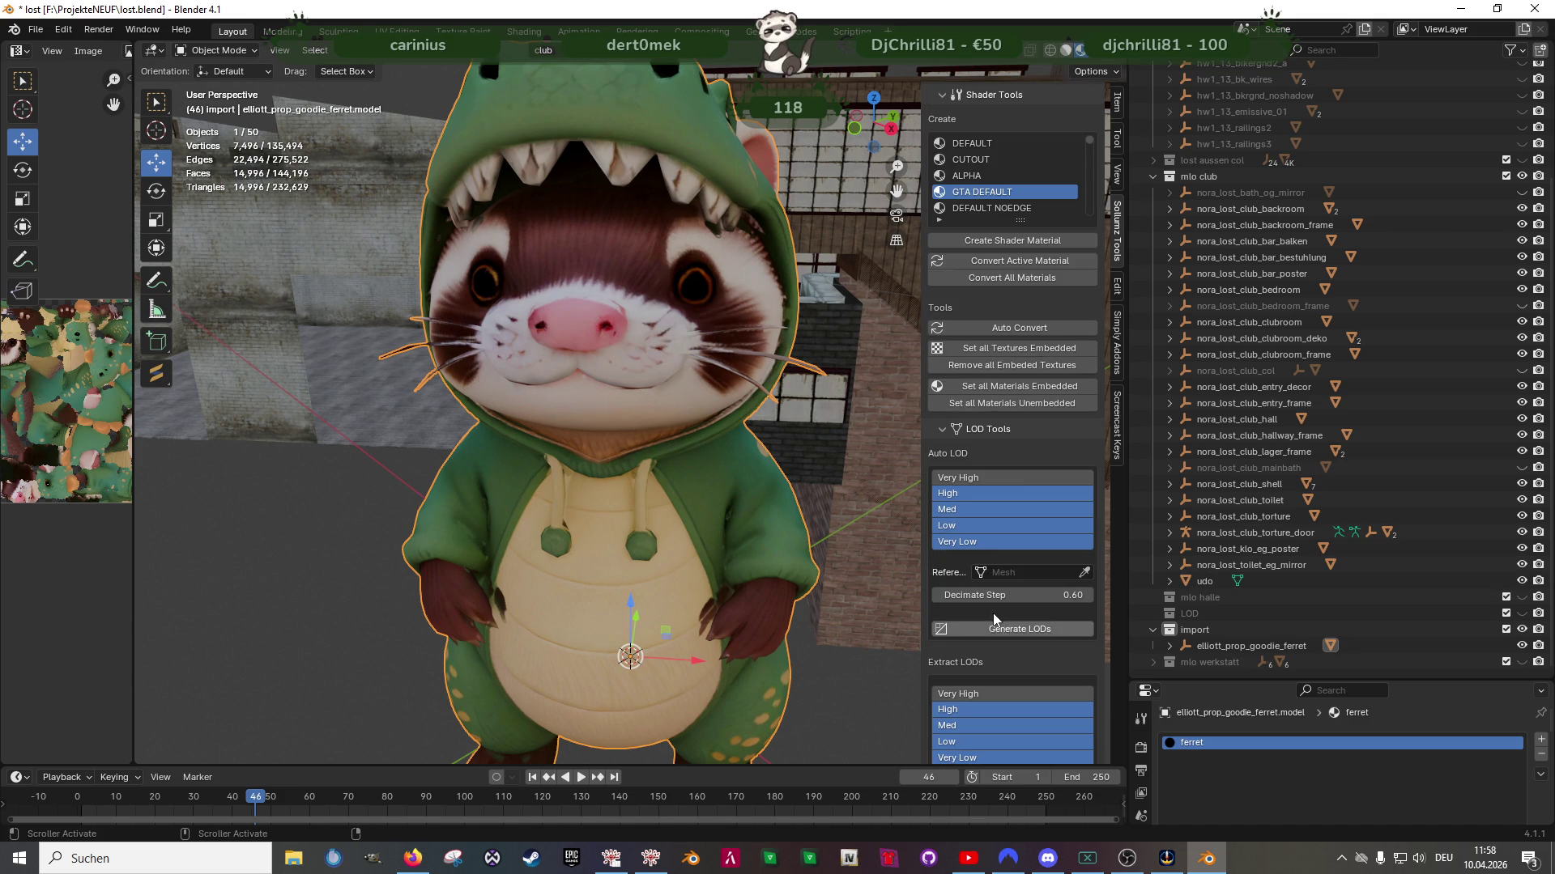
scroll(987, 639, "down", 2)
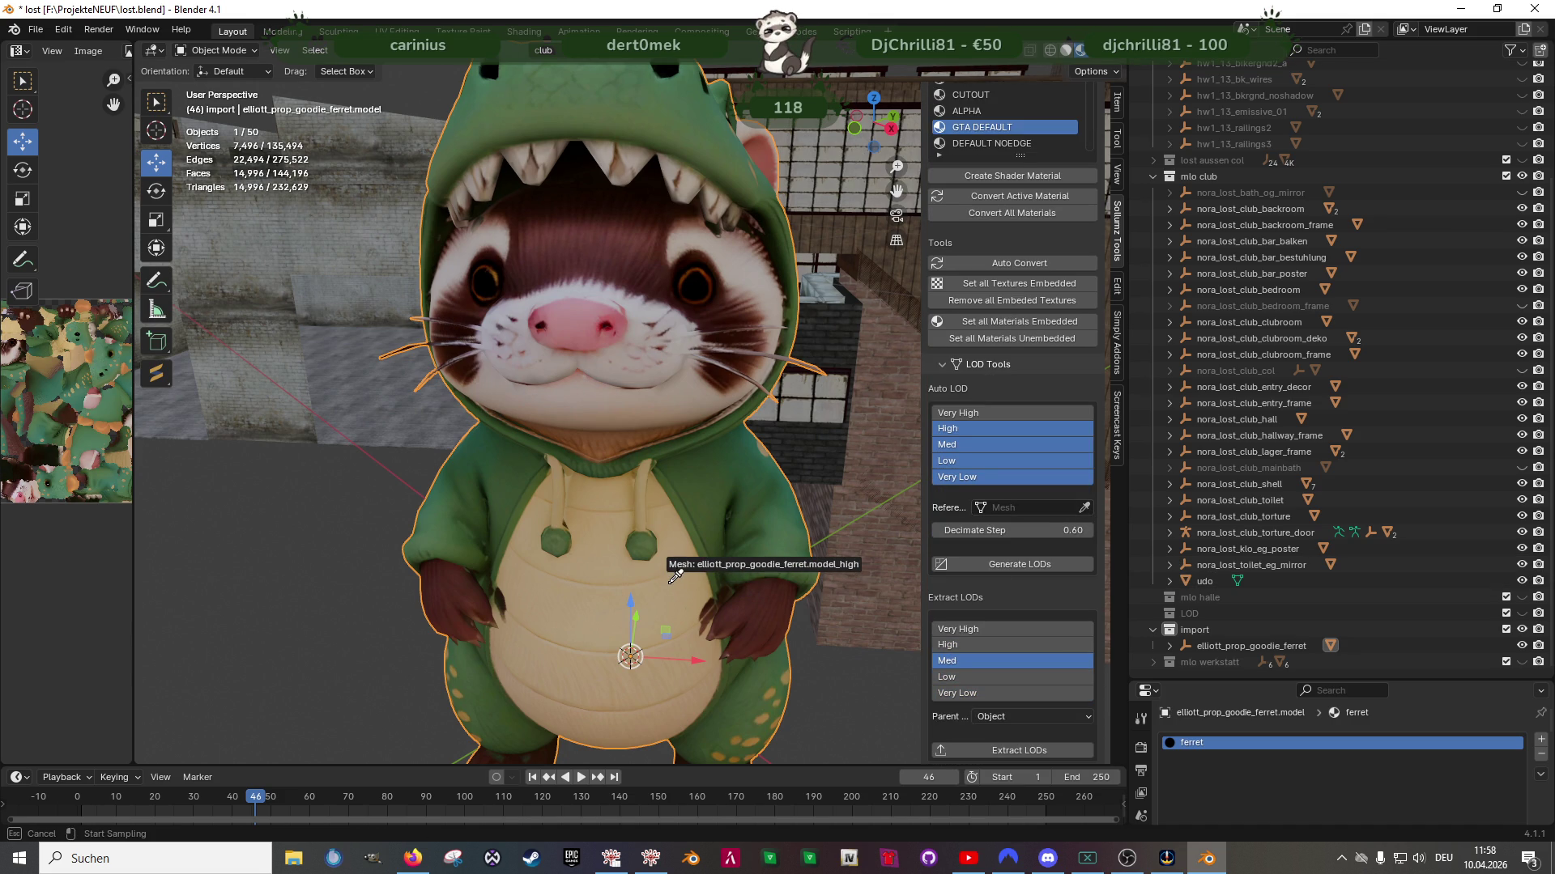
left_click(963, 442)
scroll(963, 442, "down", 4)
middle_click_drag(842, 356, 769, 345)
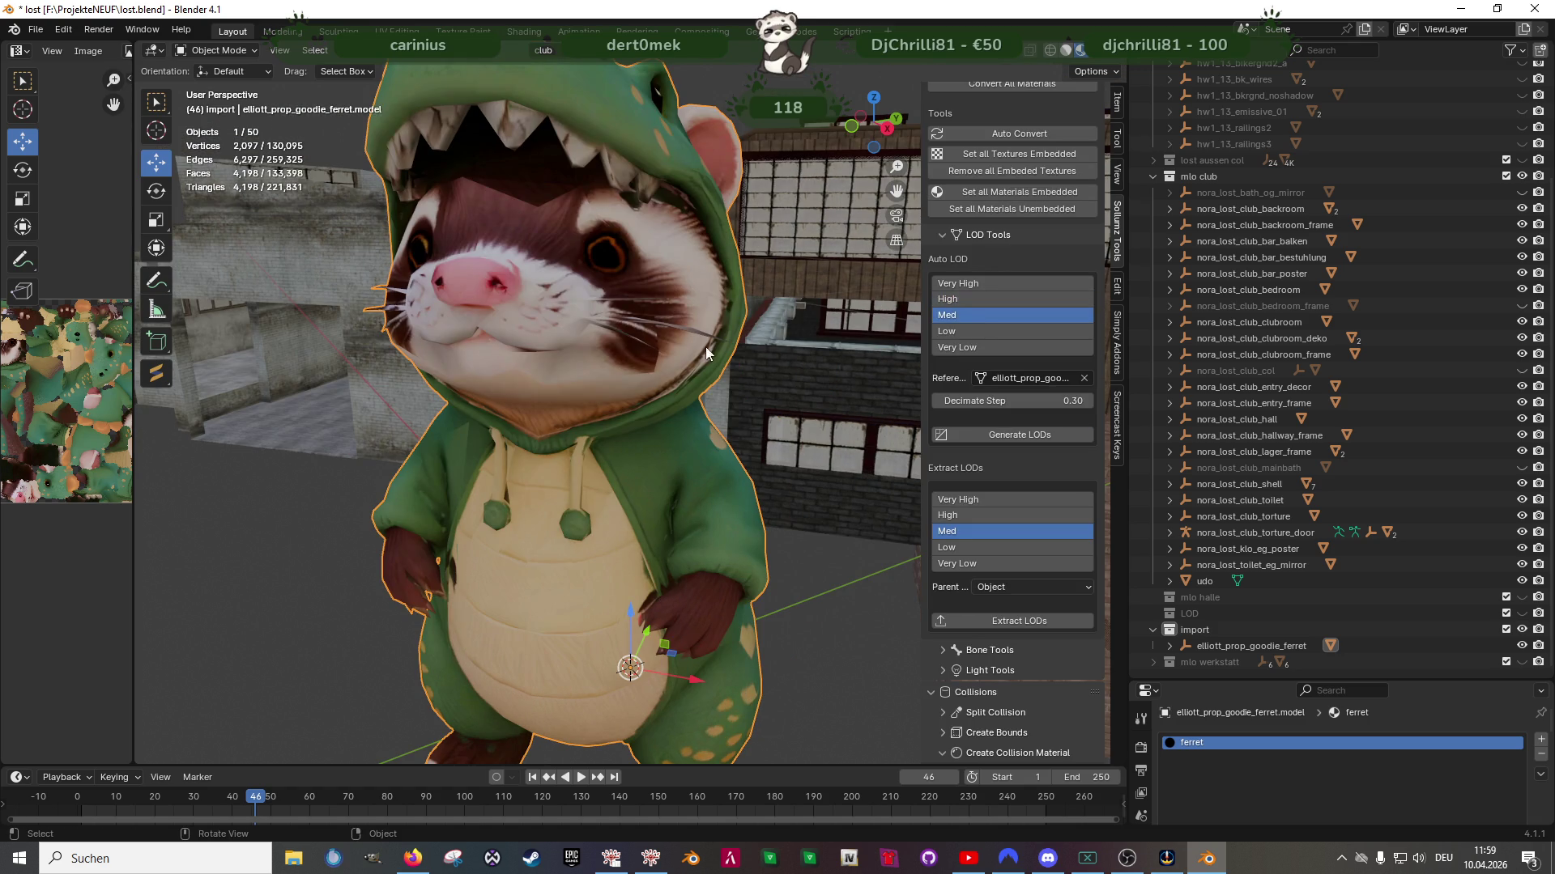
key("Tab")
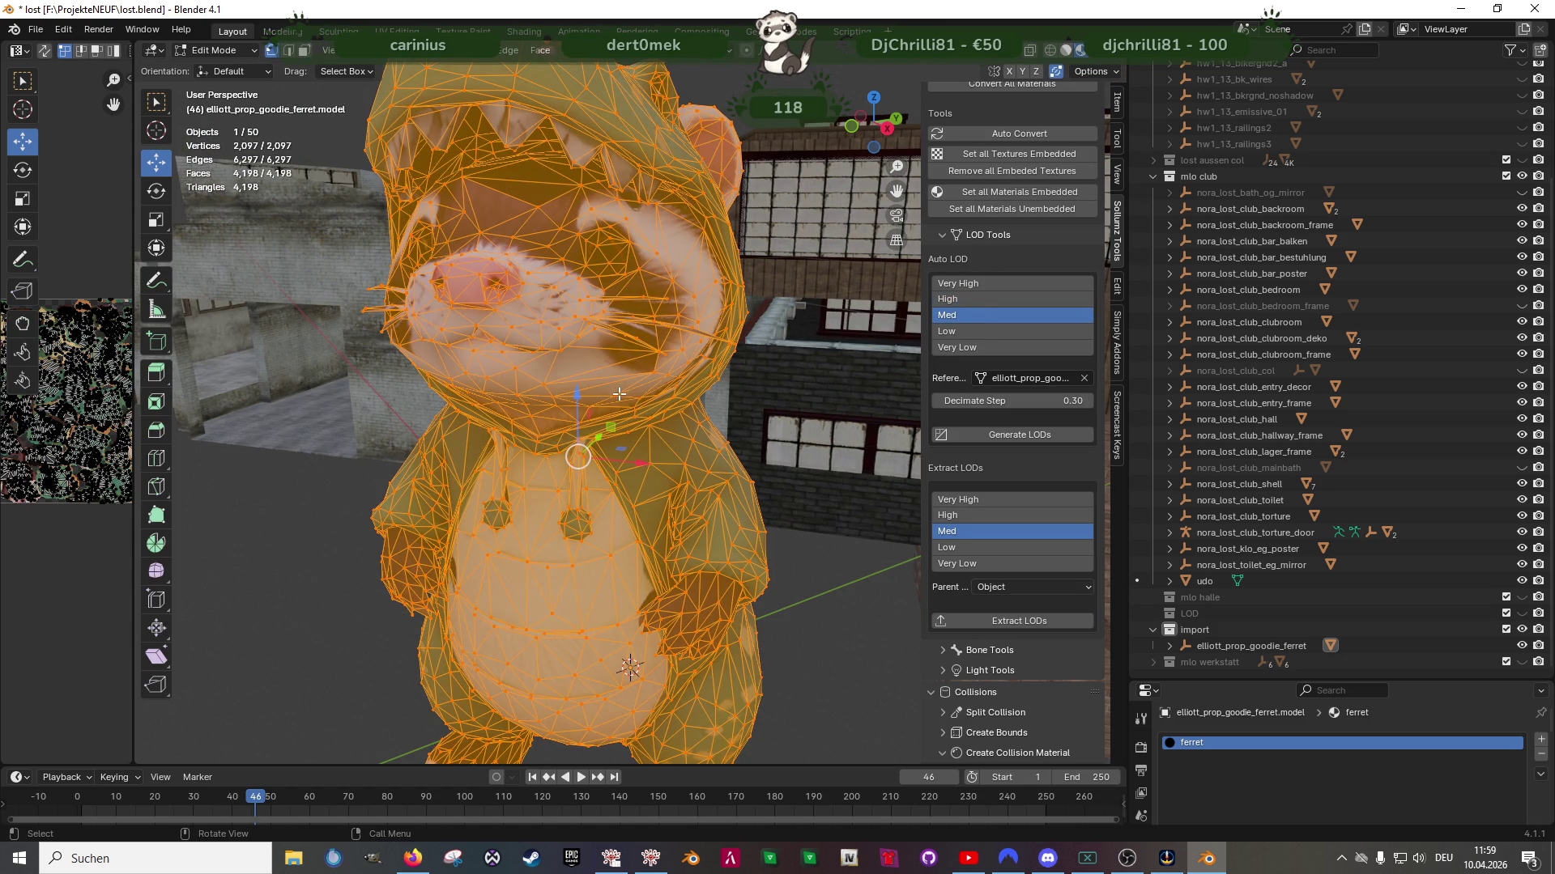
key("Tab")
Select High in the Auto LOD list and inspect the decimated ferret mesh
left_click(966, 298)
key("Tab")
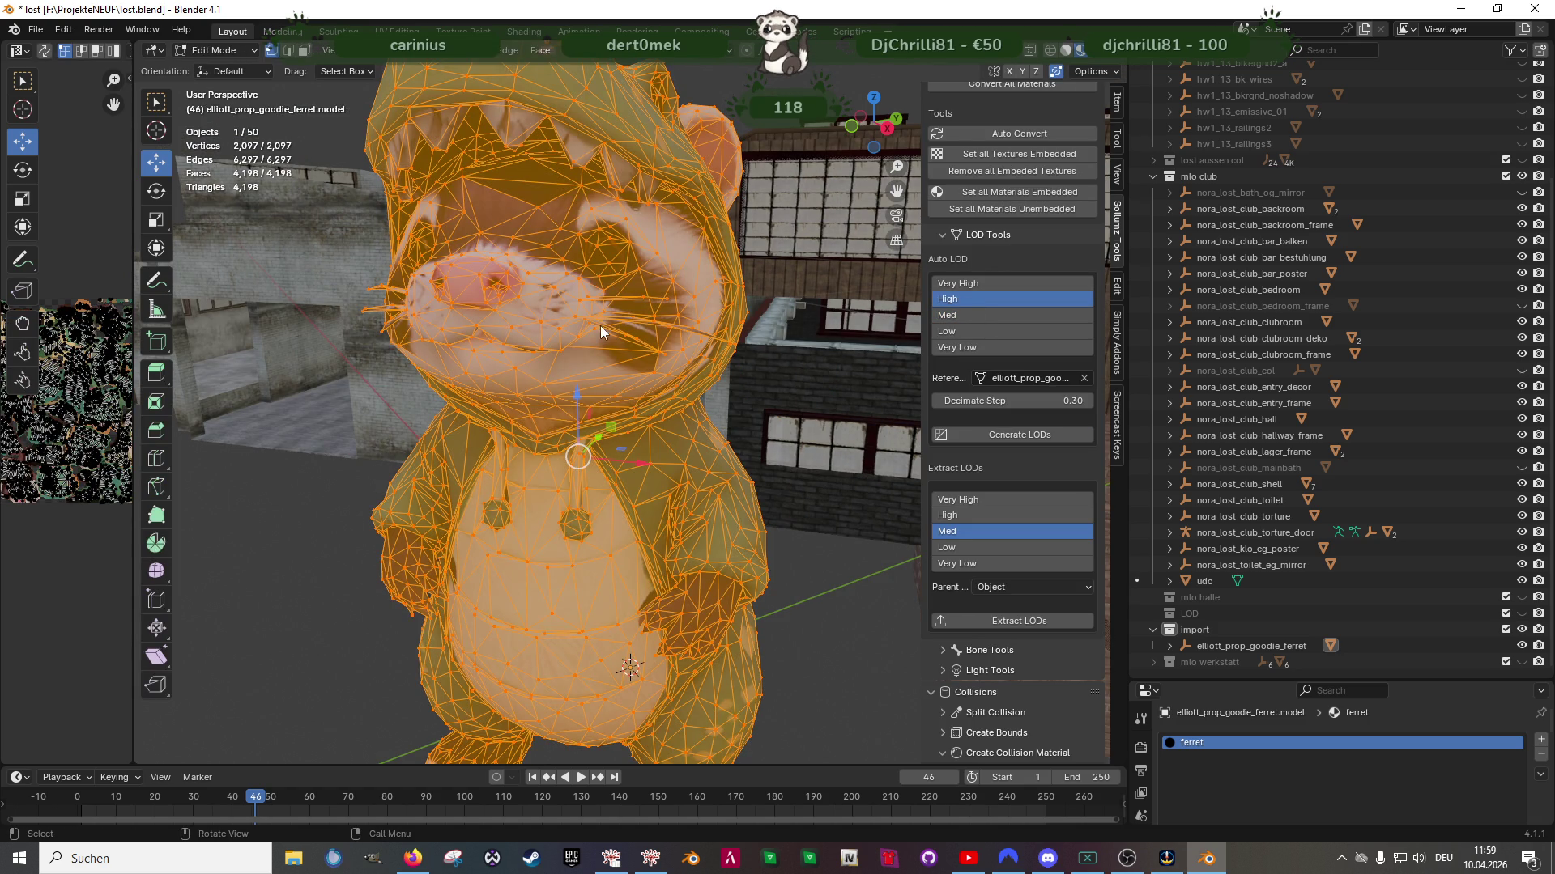
key("Tab")
scroll(547, 382, "down", 3)
middle_click_drag(547, 382, 672, 387)
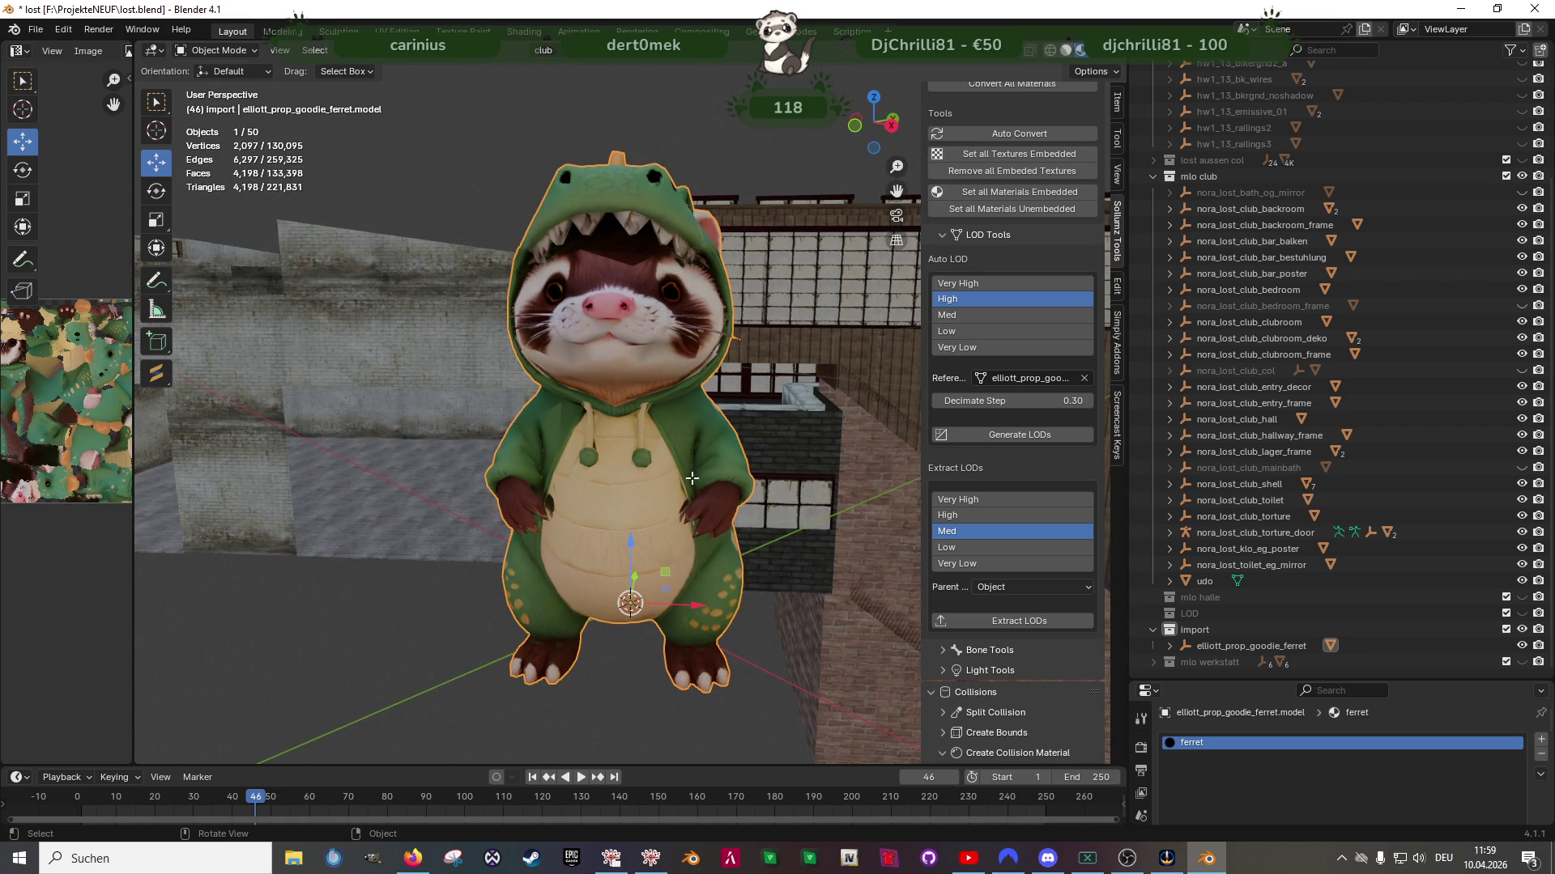
key("Tab")
scroll(661, 450, "down", 3)
Select the whole ferret mesh and move it to a new position
mouse_move(661, 449)
middle_mouse_down()
mouse_move(640, 405)
mouse_move(718, 346)
mouse_move(677, 456)
mouse_move(757, 392)
mouse_move(725, 435)
mouse_move(747, 514)
mouse_move(706, 503)
mouse_move(718, 486)
mouse_move(732, 591)
mouse_move(749, 442)
middle_mouse_up()
scroll(706, 371, "up", 3)
scroll(684, 433, "up", 5)
scroll(757, 392, "up", 2)
left_click(777, 363, "shift")
scroll(777, 363, "down", 5)
scroll(726, 425, "down", 8)
key("g")
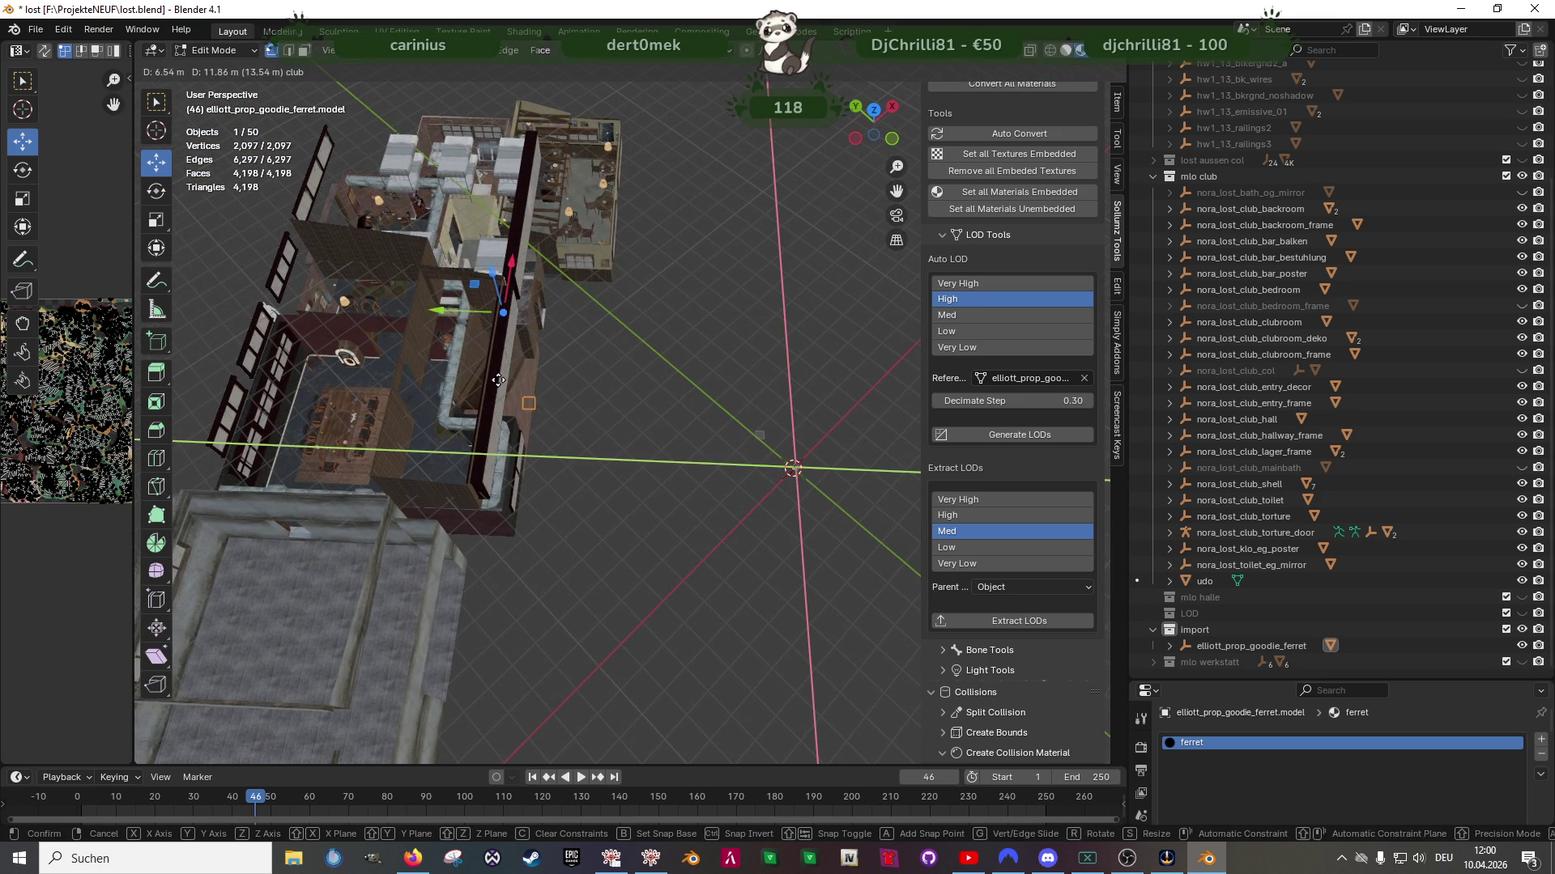
left_click(448, 277)
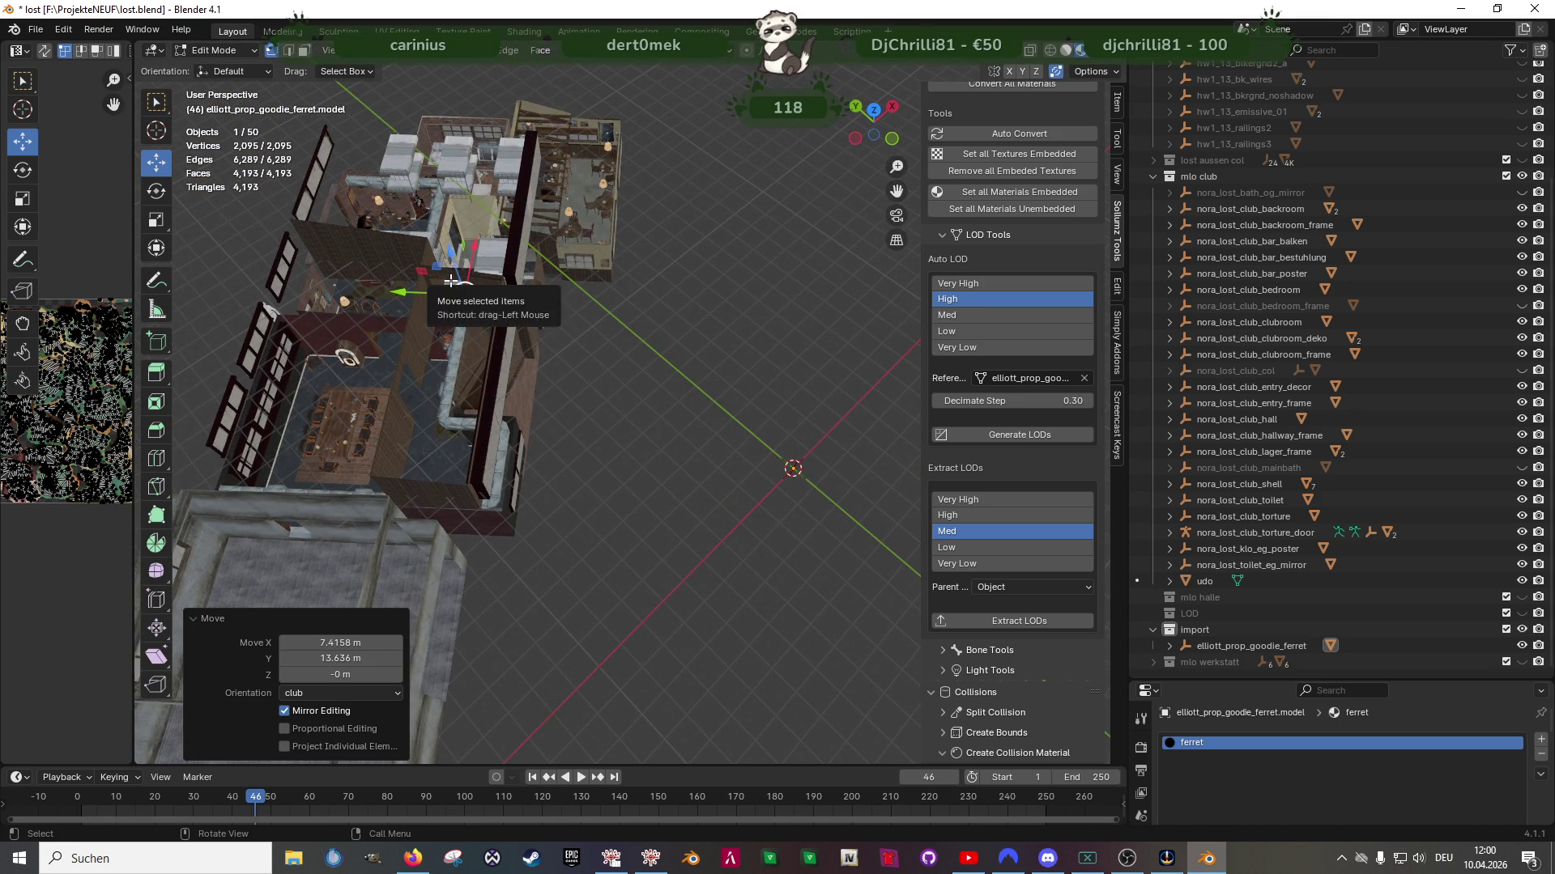
Lower the ferret along Z and slide it horizontally onto the display case
key("KP_Decimal")
scroll(530, 377, "down", 5)
mouse_move(530, 377)
middle_mouse_down()
mouse_move(559, 523)
mouse_move(628, 648)
mouse_move(684, 257)
mouse_move(619, 412)
middle_mouse_up()
left_click_drag(680, 120, 662, 477)
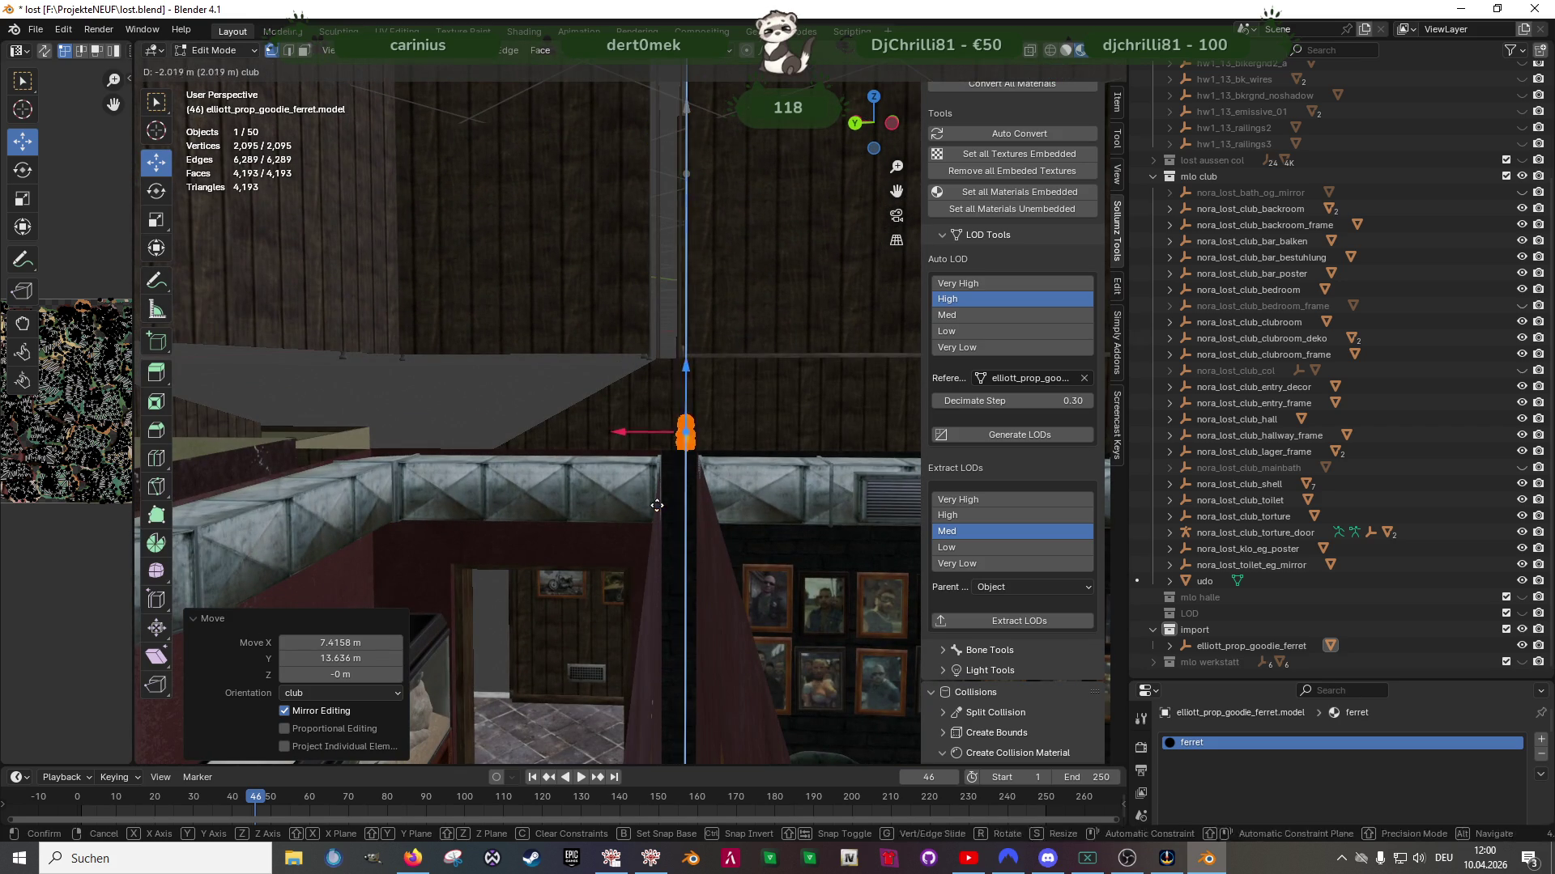
left_click_drag(632, 622, 632, 621)
middle_click_drag(632, 622, 686, 562)
key("g")
key("shift+z")
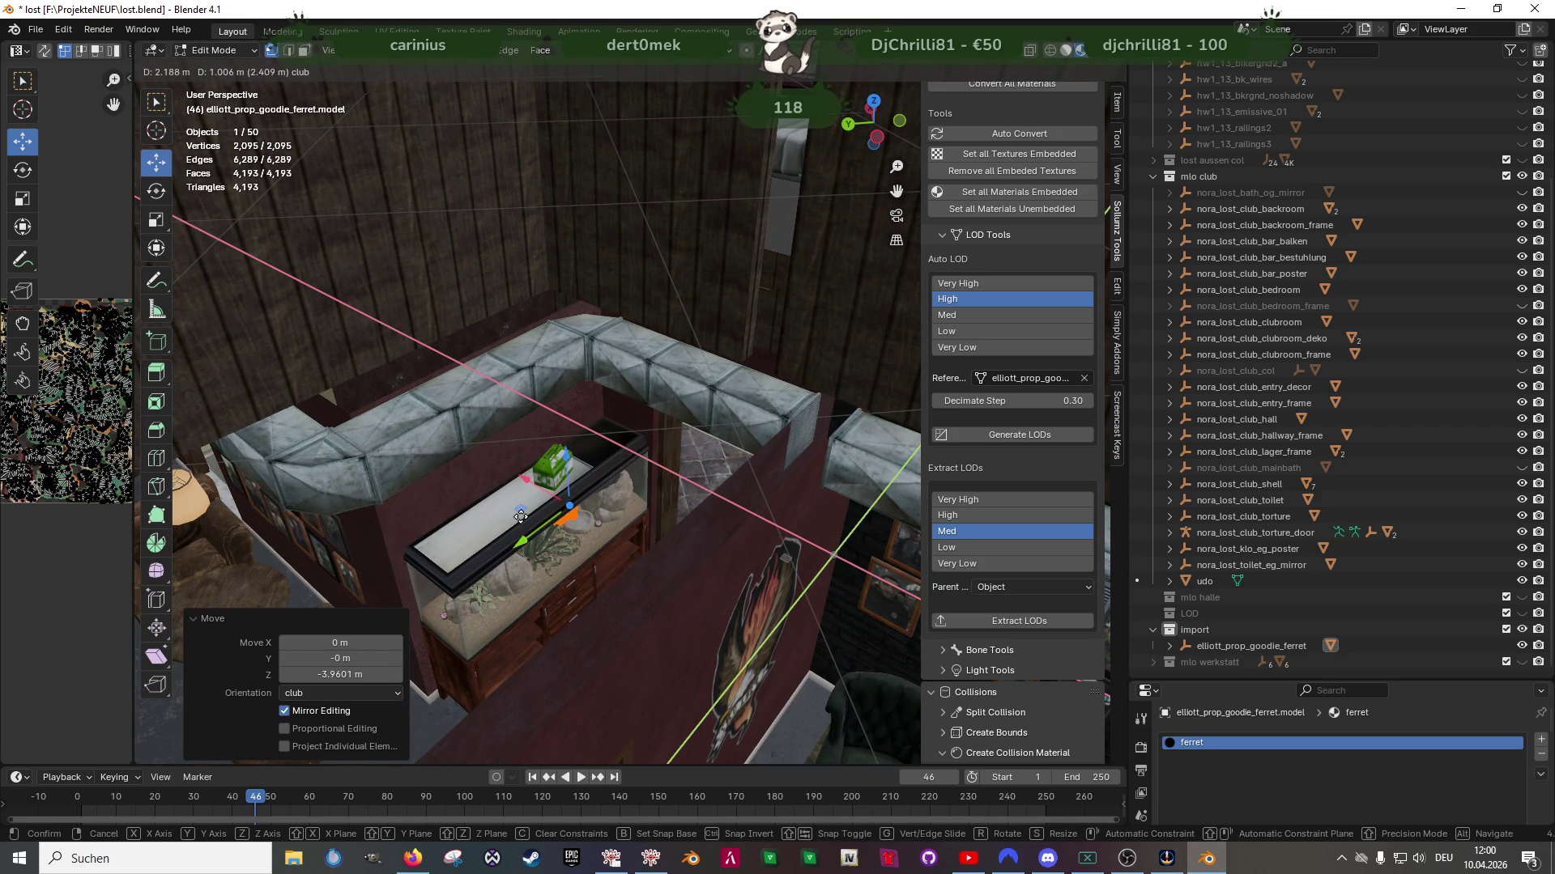
left_click(513, 511)
Rotate the ferret about its vertical axis
key("KP_Decimal")
mouse_move(567, 485)
middle_mouse_down()
mouse_move(660, 539)
mouse_move(580, 456)
mouse_move(604, 489)
mouse_move(608, 457)
middle_mouse_up()
key("shift+space")
key("r")
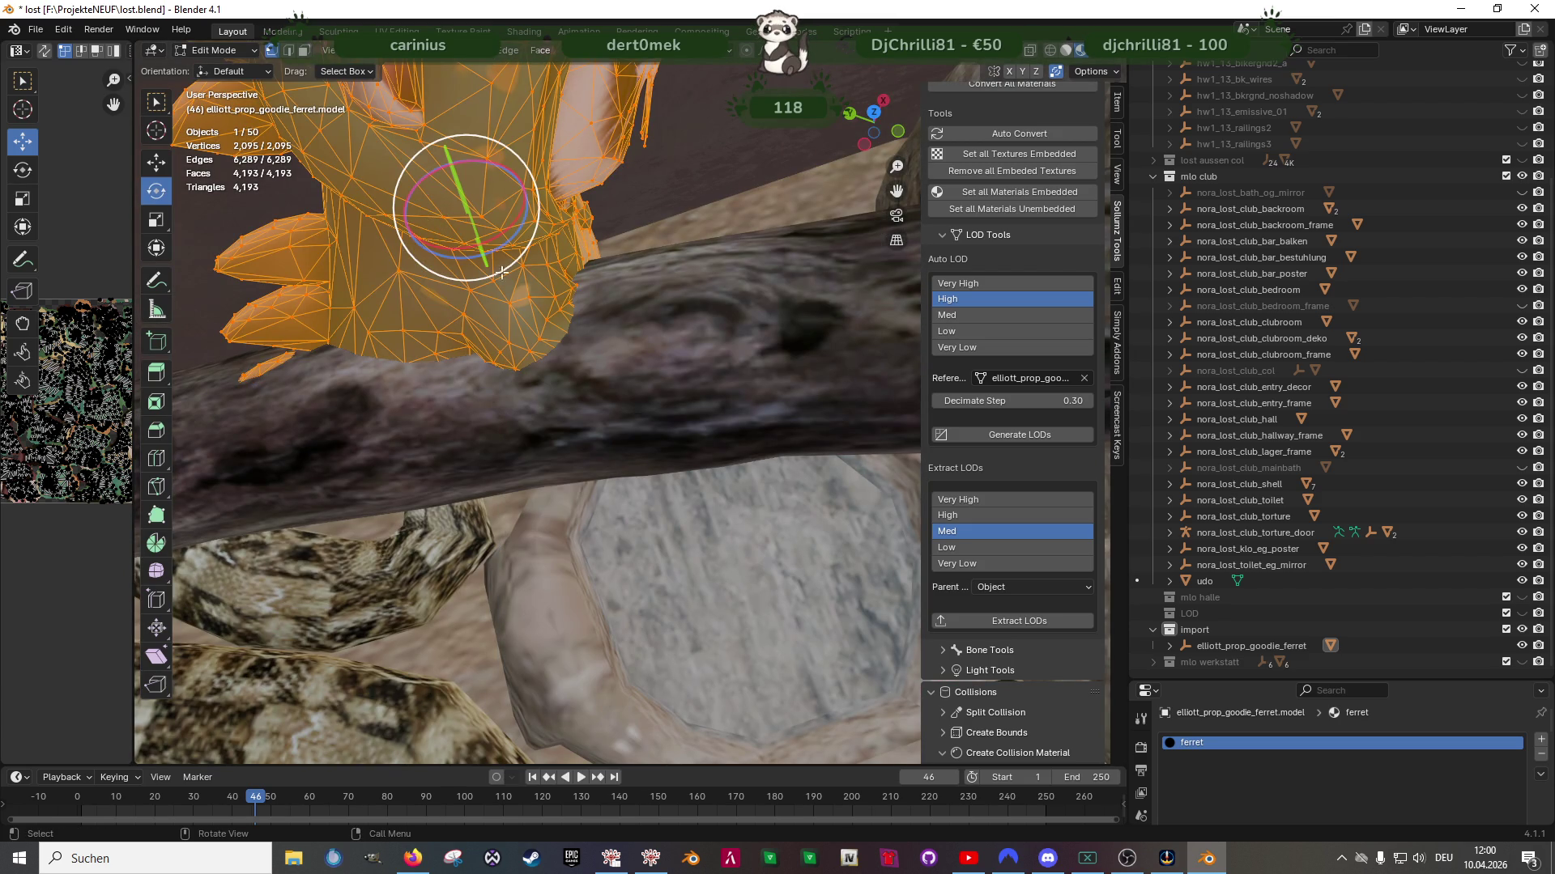
mouse_move(507, 247)
left_mouse_down()
mouse_move(441, 261)
mouse_move(332, 199)
left_mouse_up()
key("shift+space")
key("g")
Lower the ferret onto the branch and shift it sideways along it
middle_click_drag(559, 438, 514, 251)
mouse_move(527, 189)
left_mouse_down()
mouse_move(567, 324)
mouse_move(652, 461)
left_mouse_up()
middle_click_drag(652, 461, 708, 537)
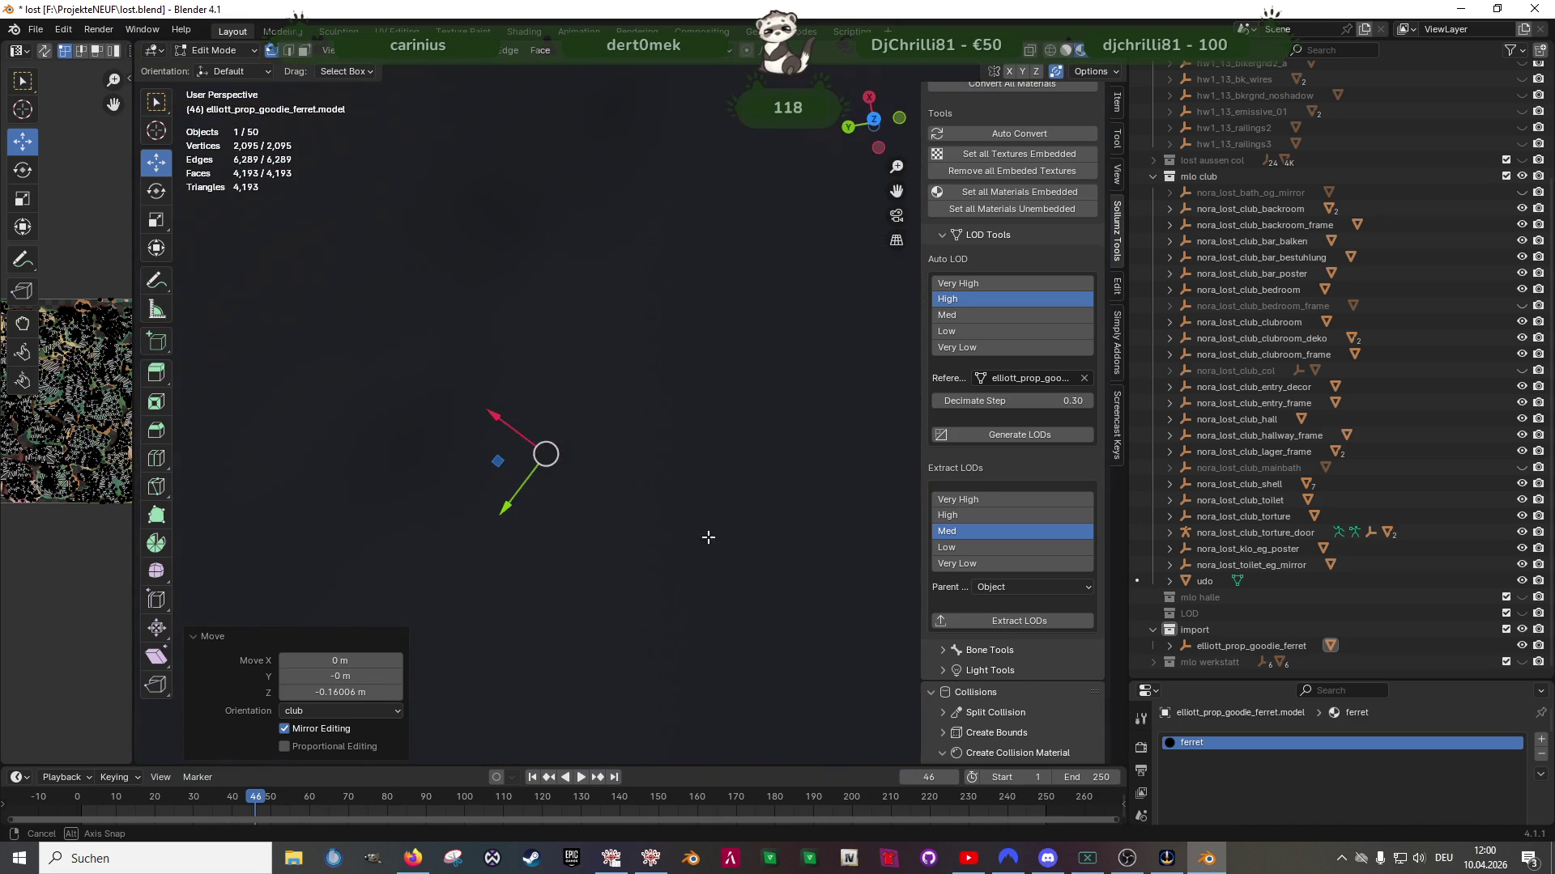
middle_click_drag(701, 438, 600, 431)
left_click_drag(612, 424, 693, 144)
middle_click_drag(693, 144, 608, 302)
Rotate the ferret slightly and nudge it along Z, Y and X beside the flower
key("shift+space")
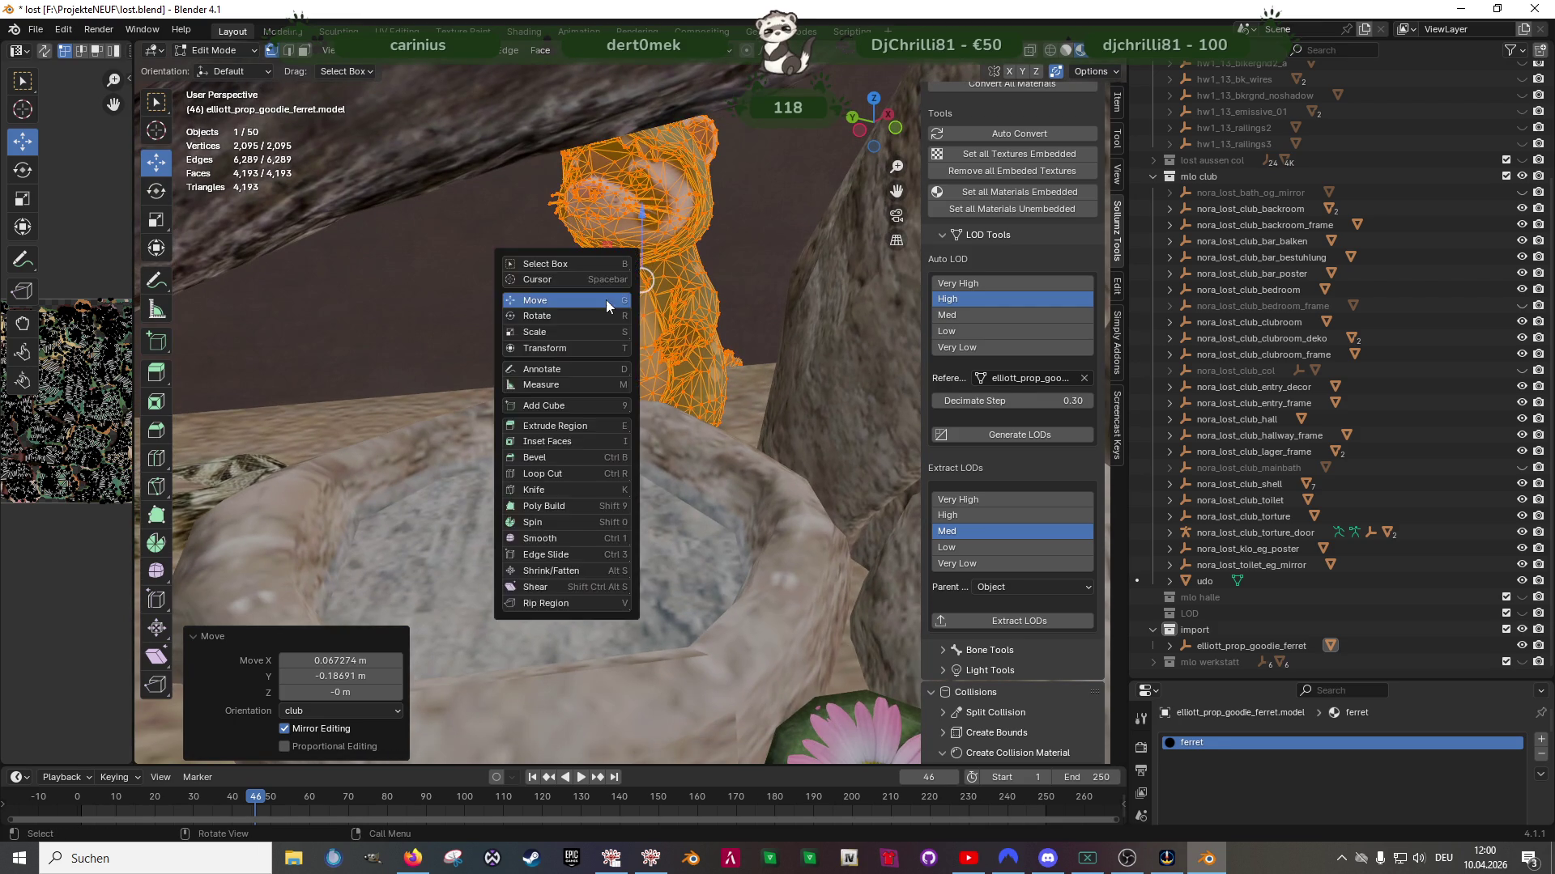
key("r")
key("r")
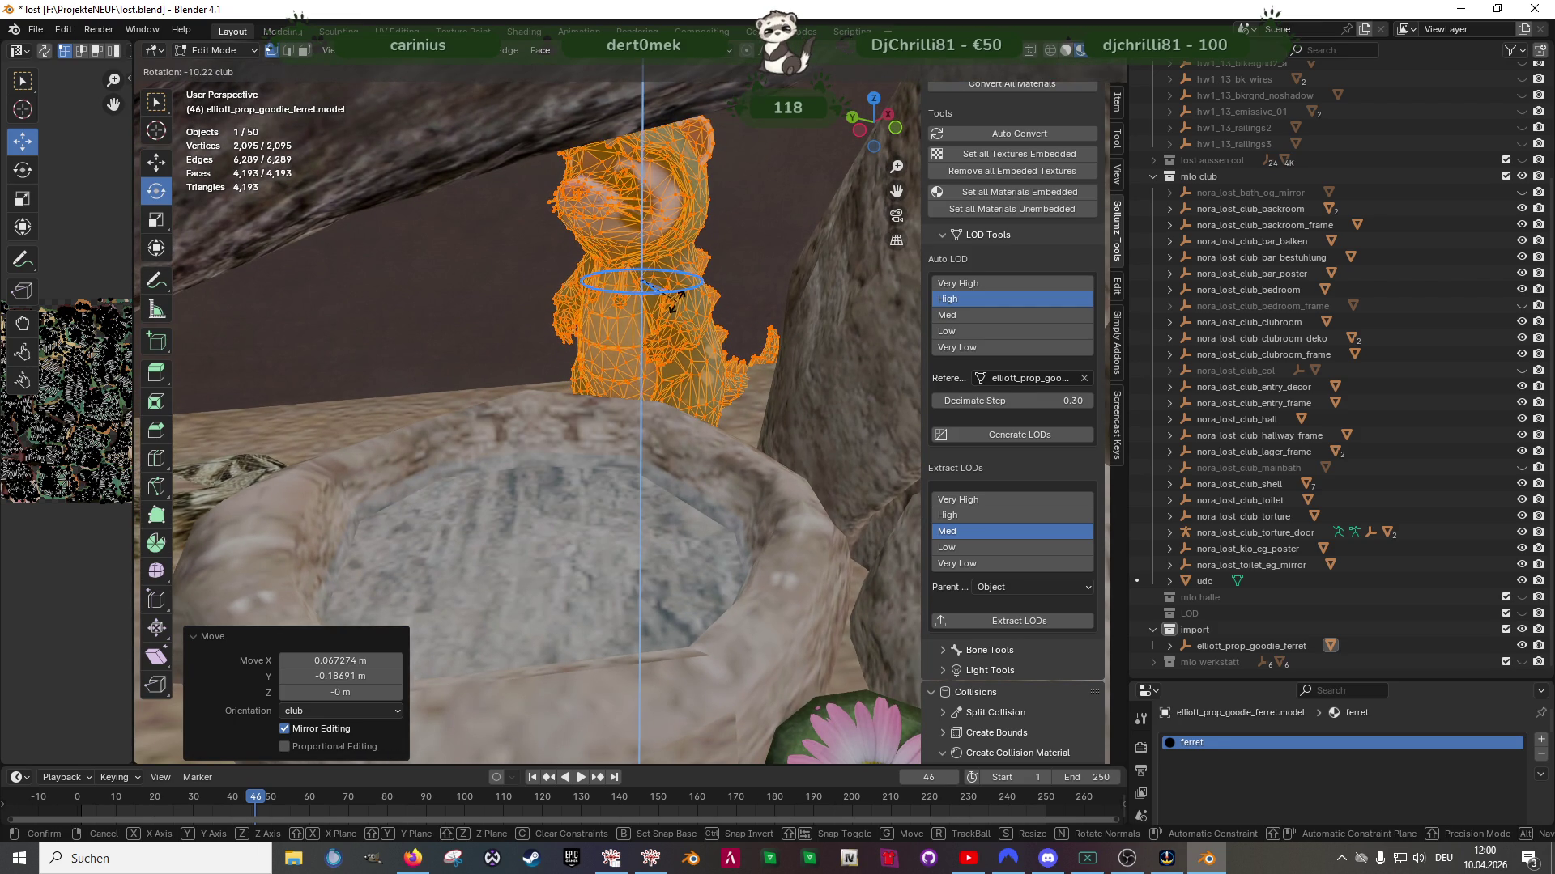
left_click(678, 300)
left_click_drag(641, 240, 641, 207)
mouse_move(641, 207)
middle_mouse_down()
mouse_move(684, 271)
mouse_move(574, 221)
middle_mouse_up()
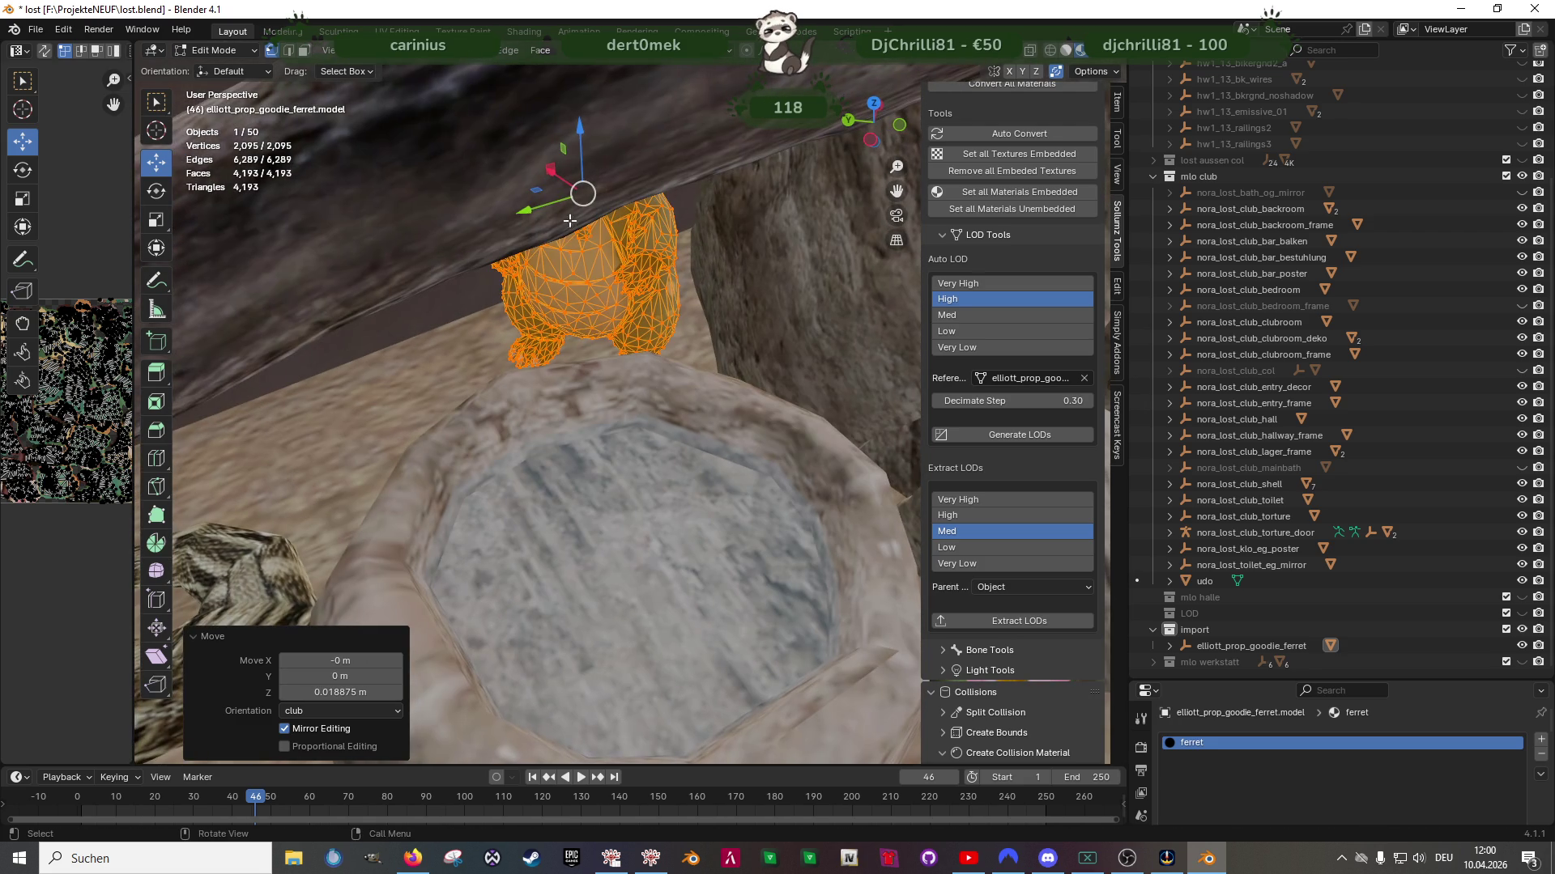
left_click_drag(546, 211, 586, 242)
mouse_move(586, 242)
middle_mouse_down()
mouse_move(590, 267)
mouse_move(736, 357)
mouse_move(498, 320)
mouse_move(519, 319)
mouse_move(454, 251)
middle_mouse_up()
left_click_drag(454, 251, 555, 352)
mouse_move(556, 353)
middle_mouse_down()
mouse_move(469, 250)
mouse_move(583, 267)
mouse_move(618, 309)
mouse_move(606, 289)
mouse_move(645, 312)
mouse_move(614, 312)
mouse_move(685, 323)
mouse_move(626, 313)
middle_mouse_up()
Scale the ferret down to about 0.81 in Object Mode
key("Tab")
key("Tab")
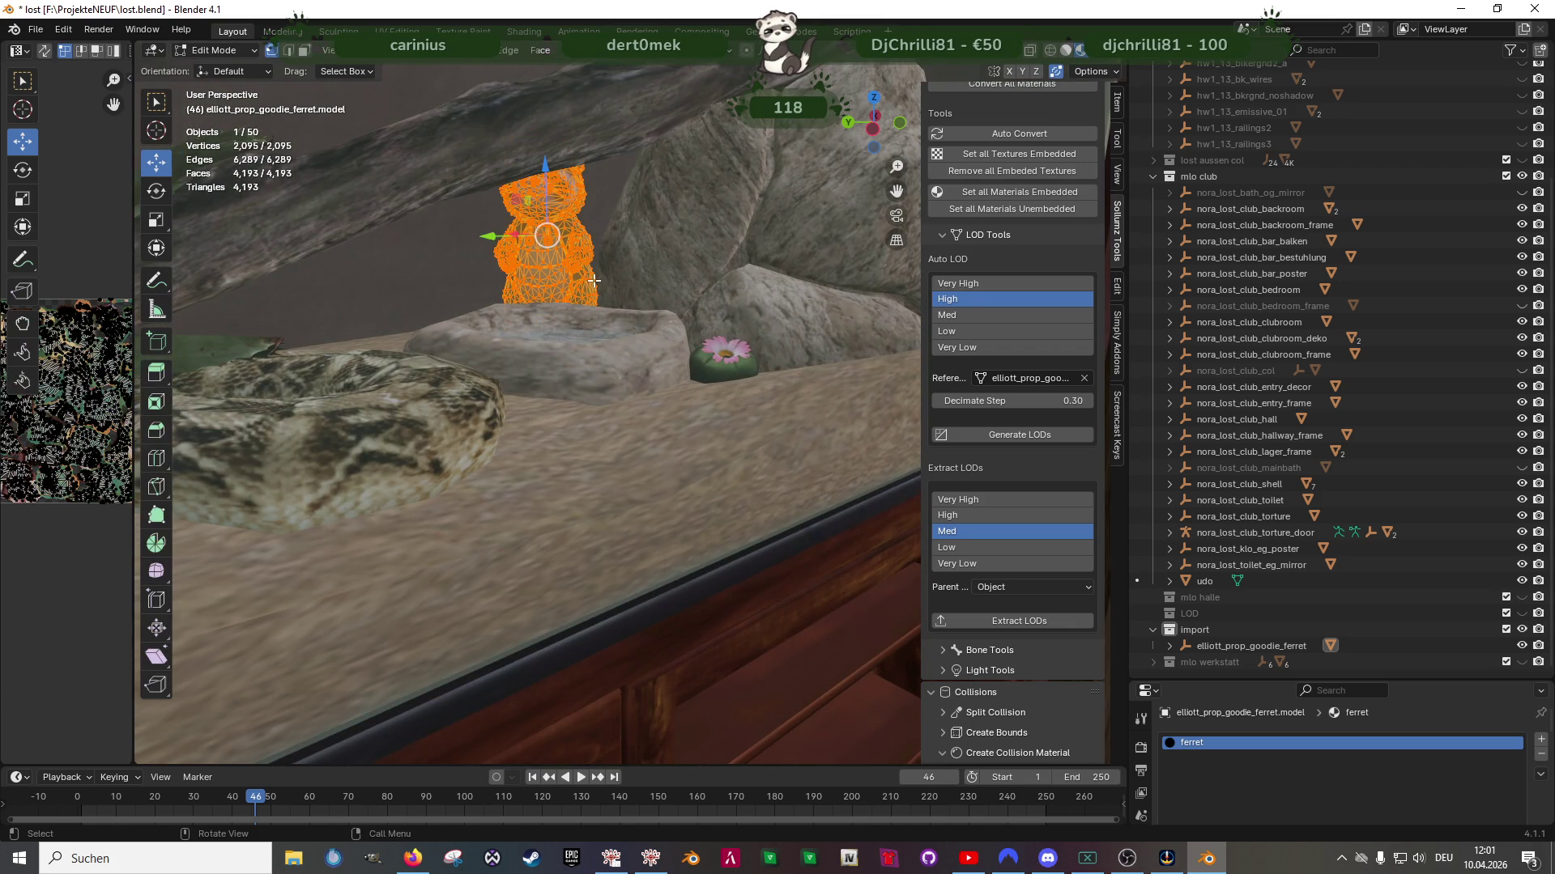
key("shift+space")
key("s")
left_click_drag(596, 204, 549, 199)
key("shift+space")
key("g")
key("KP_Decimal")
Lower the ferret onto the rock basin, fine-tune its position and return to Object Mode
middle_click_drag(547, 268, 672, 436)
mouse_move(631, 248)
left_mouse_down()
mouse_move(647, 405)
mouse_move(643, 363)
left_mouse_up()
mouse_move(643, 363)
middle_mouse_down()
mouse_move(791, 424)
mouse_move(735, 446)
middle_mouse_up()
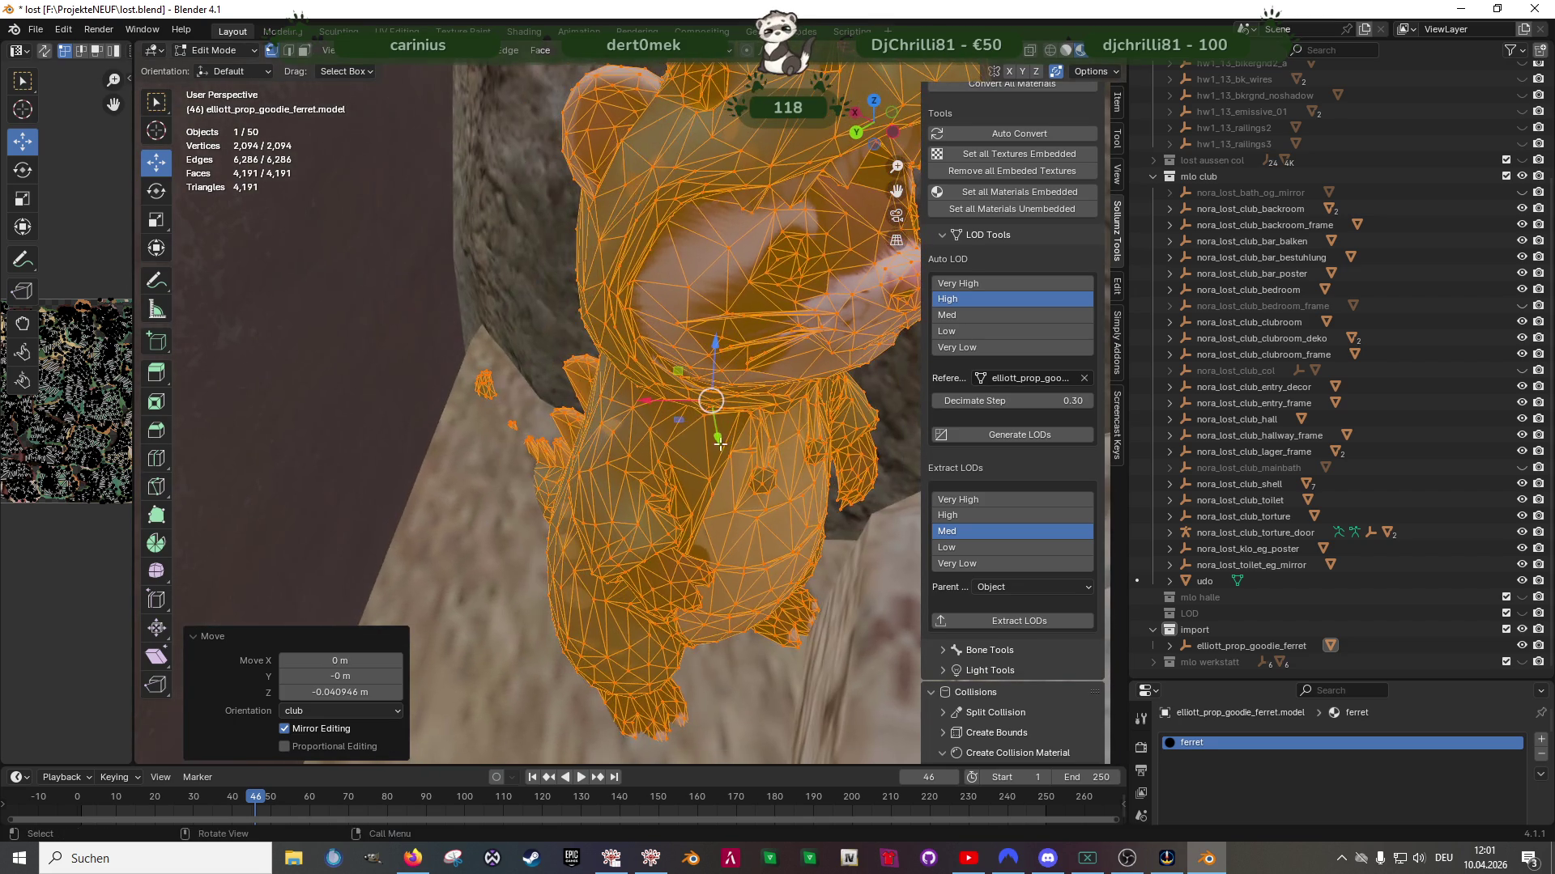
middle_click_drag(714, 369, 716, 340)
left_click_drag(716, 340, 717, 327)
mouse_move(717, 327)
middle_mouse_down()
mouse_move(741, 361)
mouse_move(676, 390)
mouse_move(681, 344)
mouse_move(656, 381)
mouse_move(664, 439)
mouse_move(619, 430)
mouse_move(679, 440)
mouse_move(632, 448)
mouse_move(690, 459)
mouse_move(657, 469)
middle_mouse_up()
key("g")
left_click(674, 390)
key("Tab")
scroll(679, 439, "down", 5)
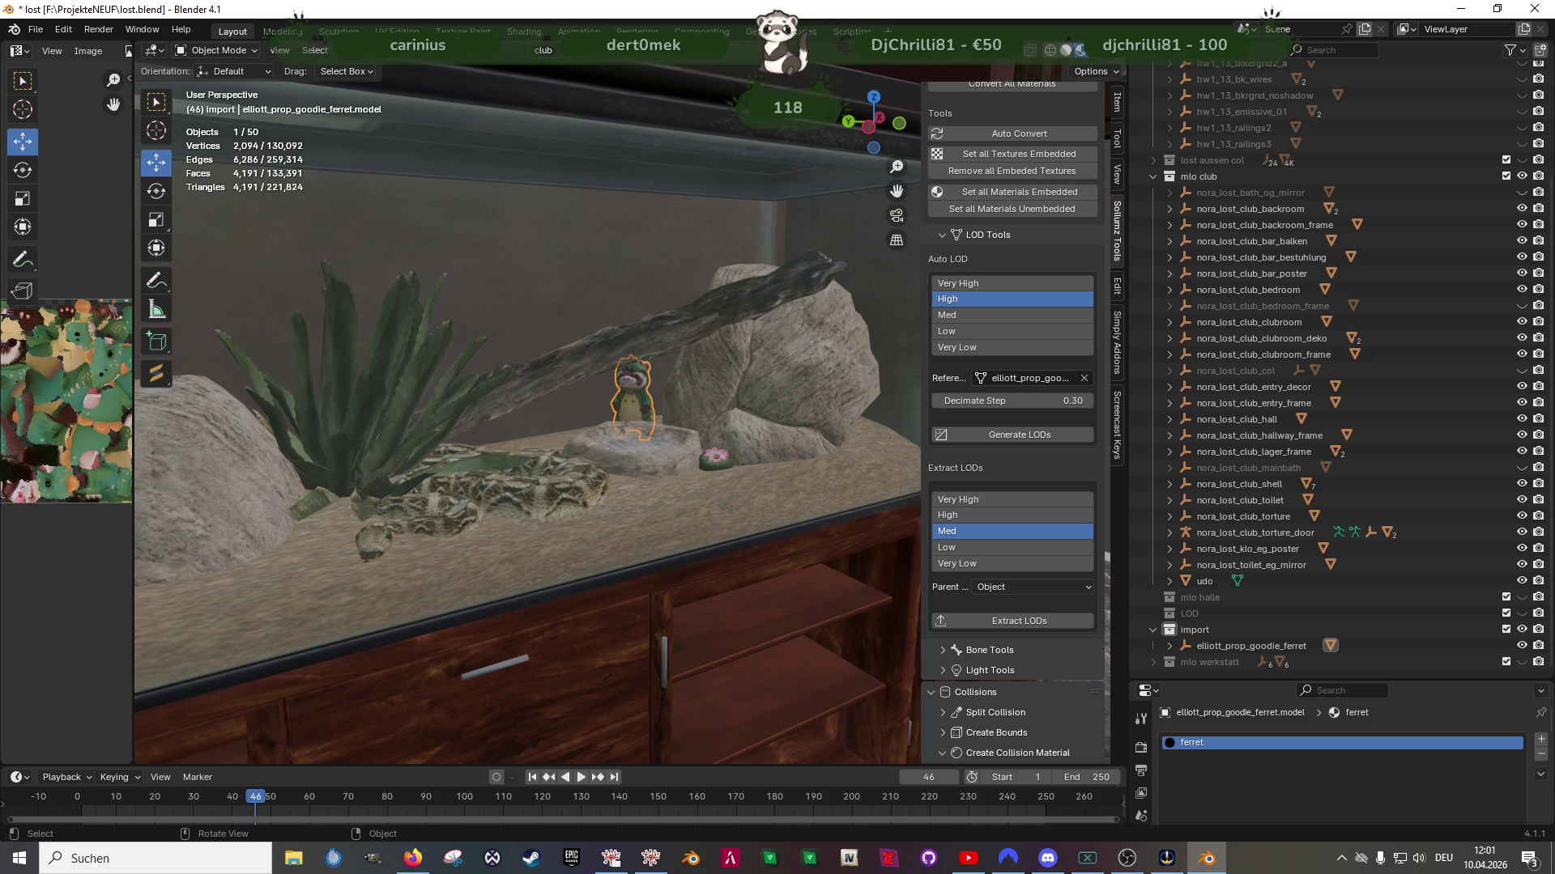
Zoom and orbit in closer around the ferret in the terrarium
key("alt+Tab")
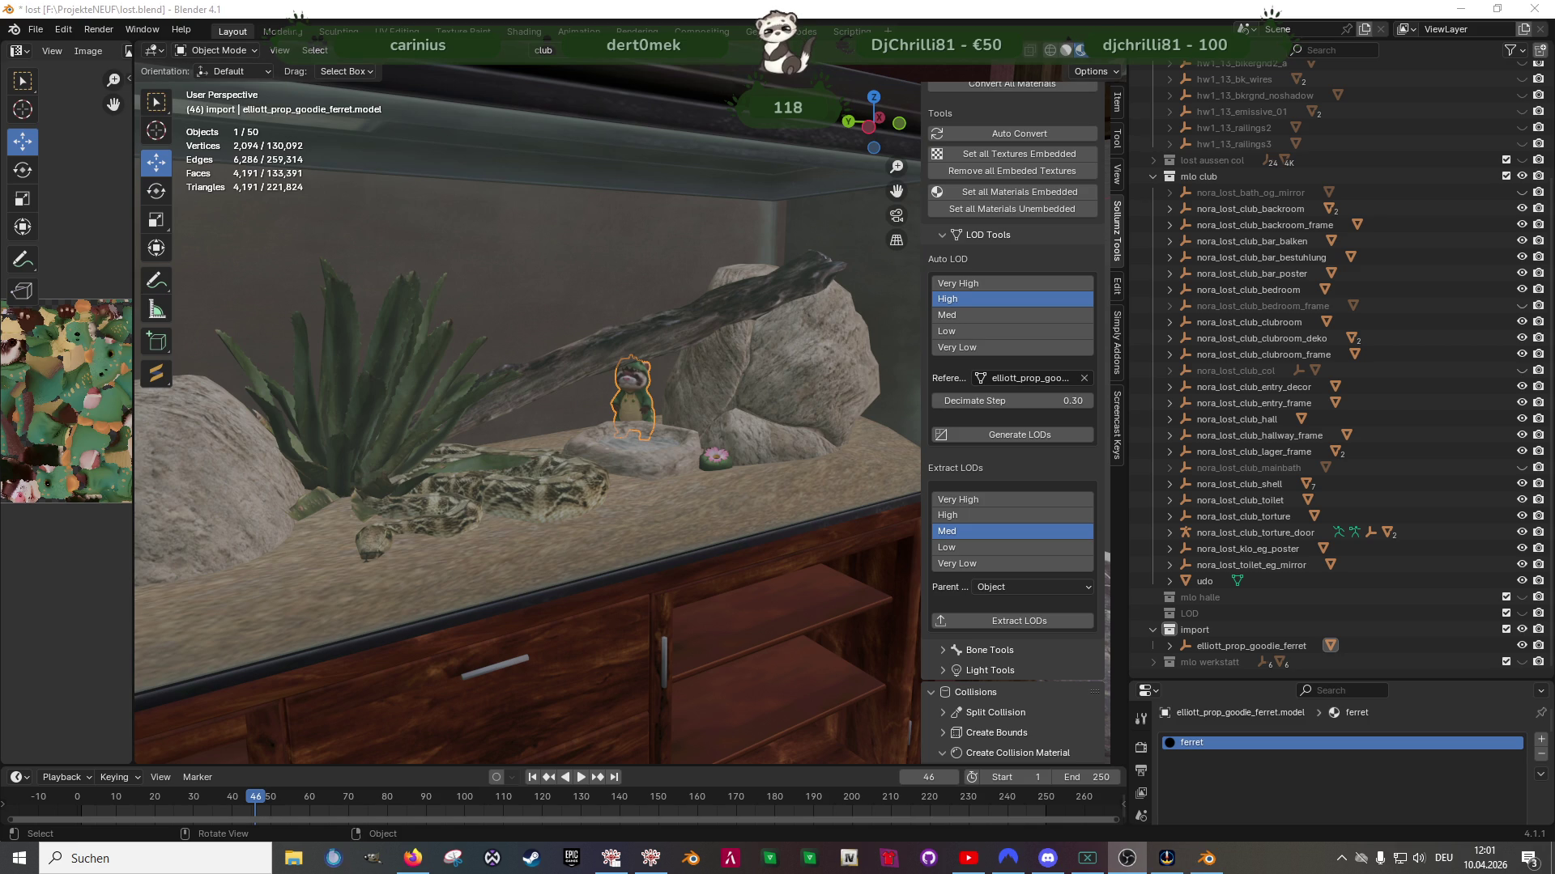
scroll(560, 520, "up", 3)
mouse_move(560, 520)
middle_mouse_down()
mouse_move(594, 503)
mouse_move(609, 464)
mouse_move(424, 488)
mouse_move(598, 479)
mouse_move(586, 470)
middle_mouse_up()
scroll(574, 490, "up", 4)
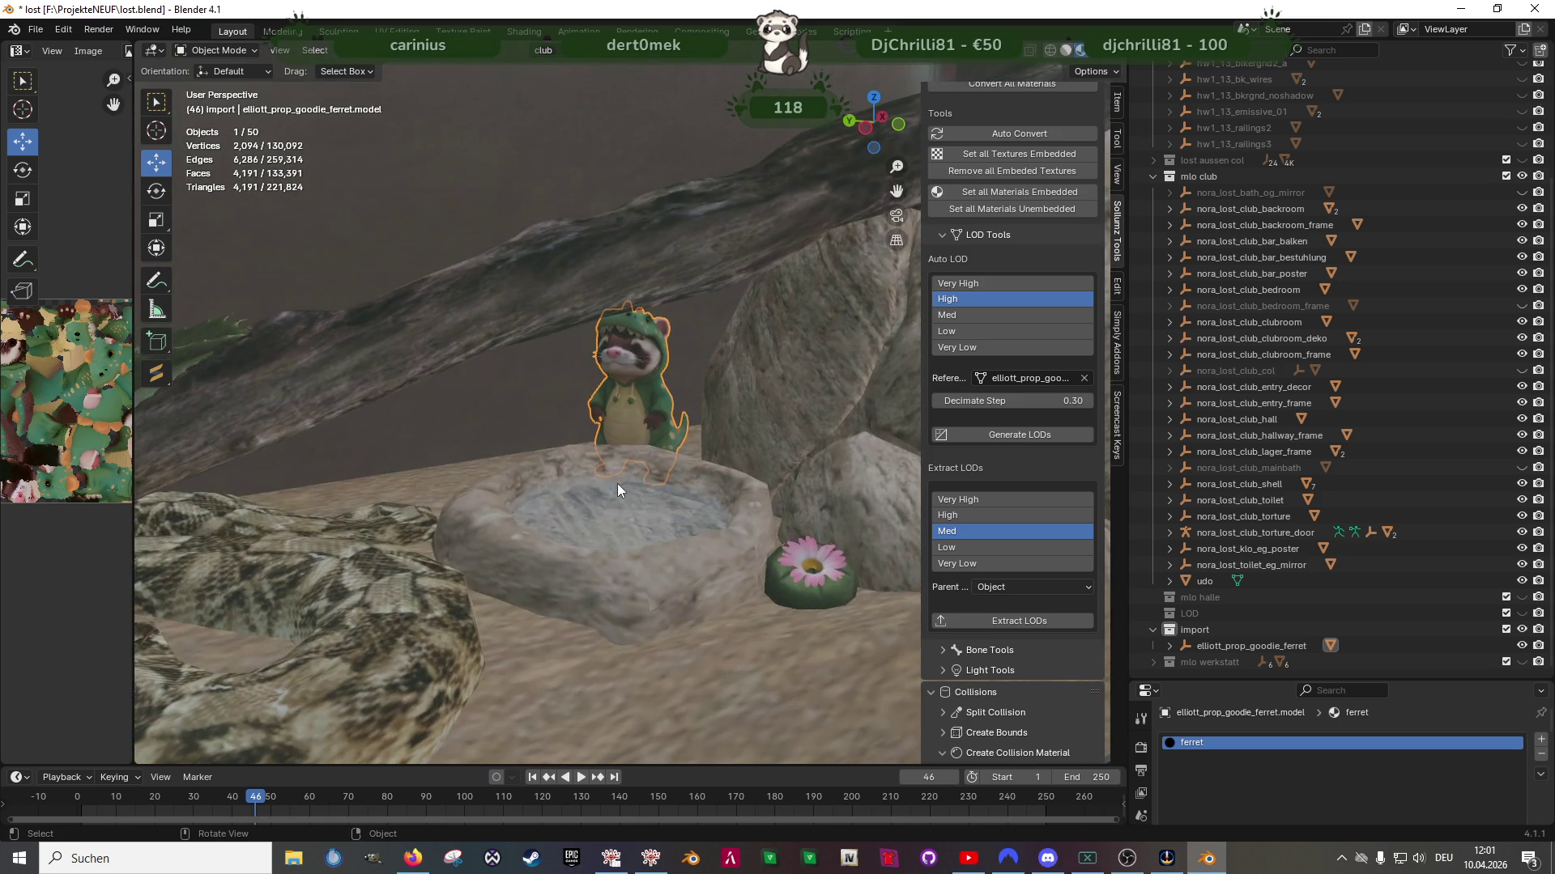
scroll(619, 482, "up", 2)
Scale the ferret mesh by 1.169 in Edit Mode and raise it slightly along Z
key("Tab")
left_click_drag(648, 431, 655, 446)
key("shift+space")
left_click(678, 314)
left_click_drag(635, 326, 640, 299)
key("Tab")
scroll(713, 411, "down", 5)
mouse_move(696, 415)
middle_mouse_down()
mouse_move(692, 496)
mouse_move(719, 470)
mouse_move(541, 491)
mouse_move(682, 478)
mouse_move(620, 500)
mouse_move(667, 484)
mouse_move(742, 497)
mouse_move(625, 487)
mouse_move(619, 502)
middle_mouse_up()
left_click(591, 614, "shift")
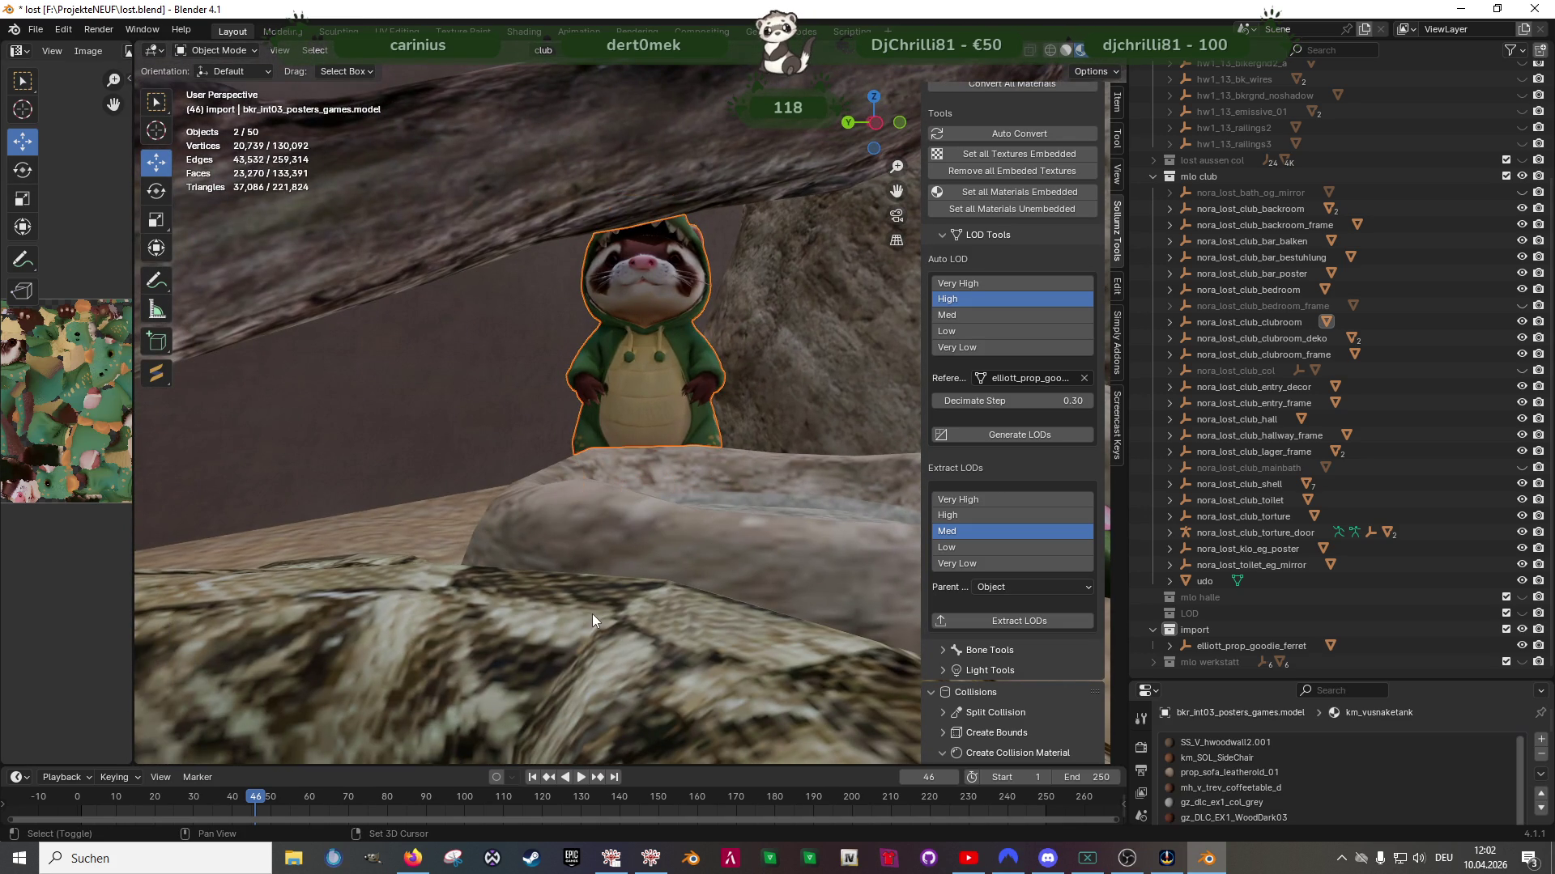
Join the ferret into the games-posters model and frame the result in view
right_click(594, 530)
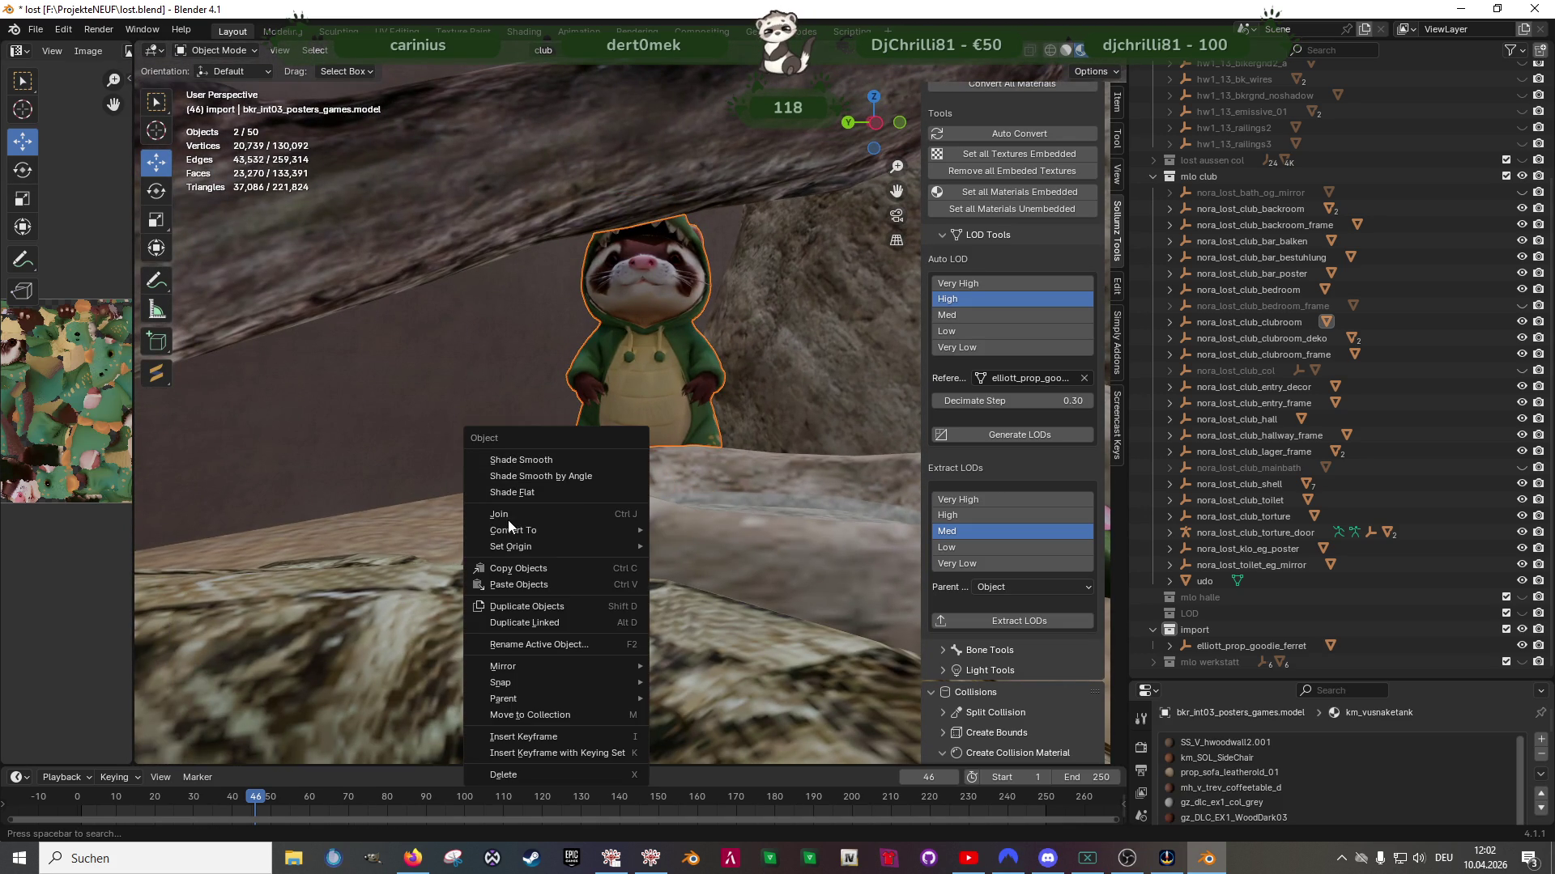
key("Return")
mouse_move(679, 499)
middle_mouse_down()
mouse_move(715, 473)
mouse_move(614, 497)
mouse_move(798, 455)
mouse_move(585, 475)
mouse_move(611, 470)
mouse_move(605, 425)
middle_mouse_up()
key("KP_Decimal")
scroll(670, 459, "down", 5)
scroll(610, 469, "up", 3)
scroll(609, 453, "down", 3)
middle_click_drag(616, 488, 619, 524)
scroll(619, 523, "up", 3)
Delete the leftover ferret object and its hierarchy, leaving 48 objects
right_click(1231, 653)
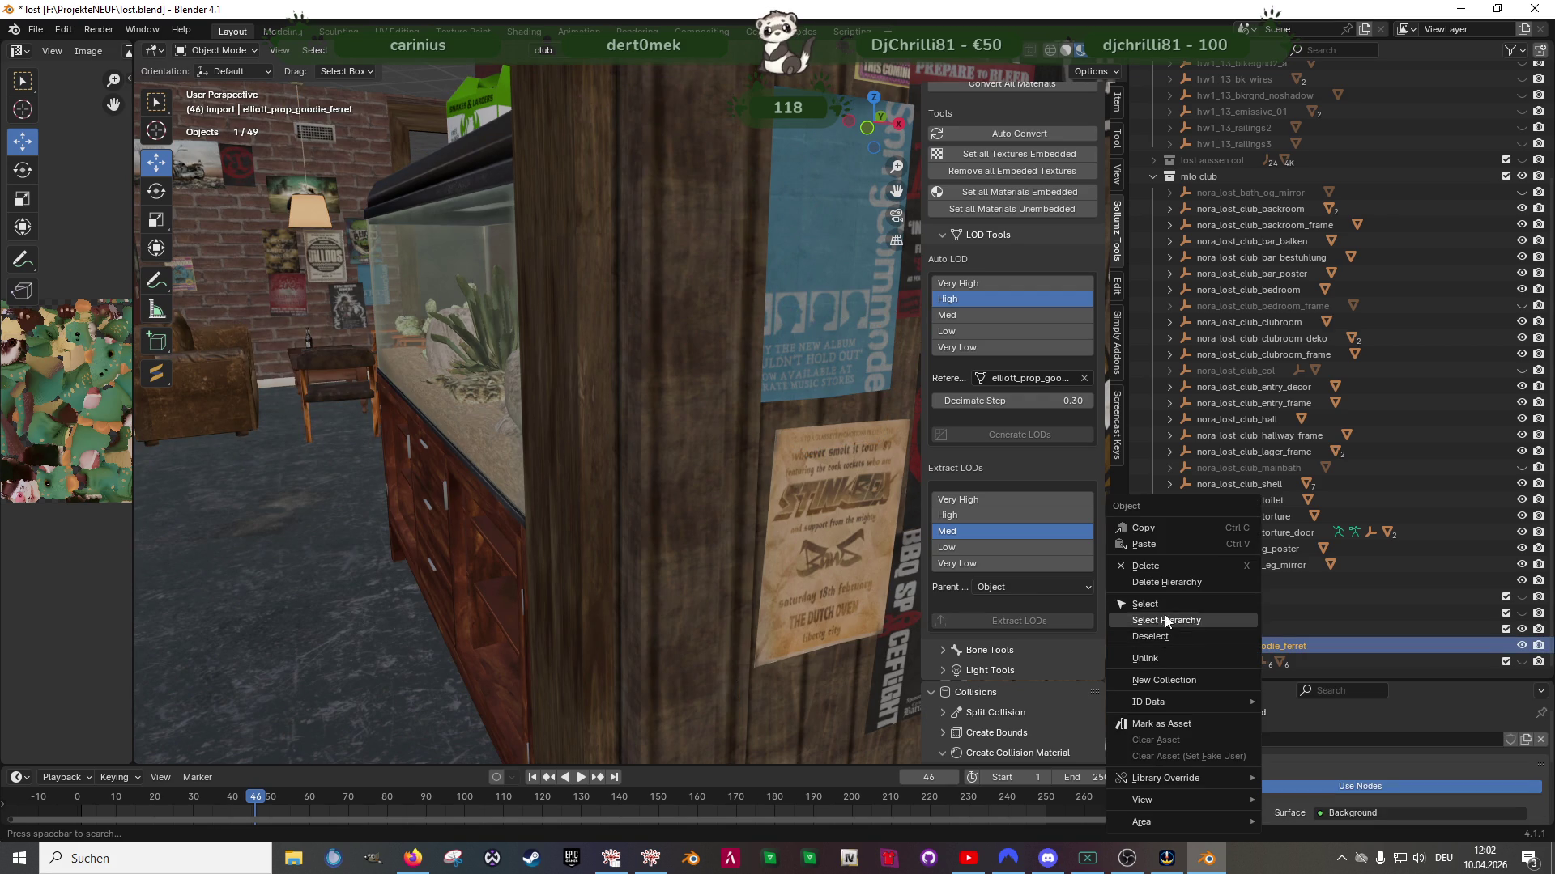
key("Delete")
mouse_move(667, 531)
middle_mouse_down()
mouse_move(528, 471)
mouse_move(742, 472)
mouse_move(726, 463)
middle_mouse_up()
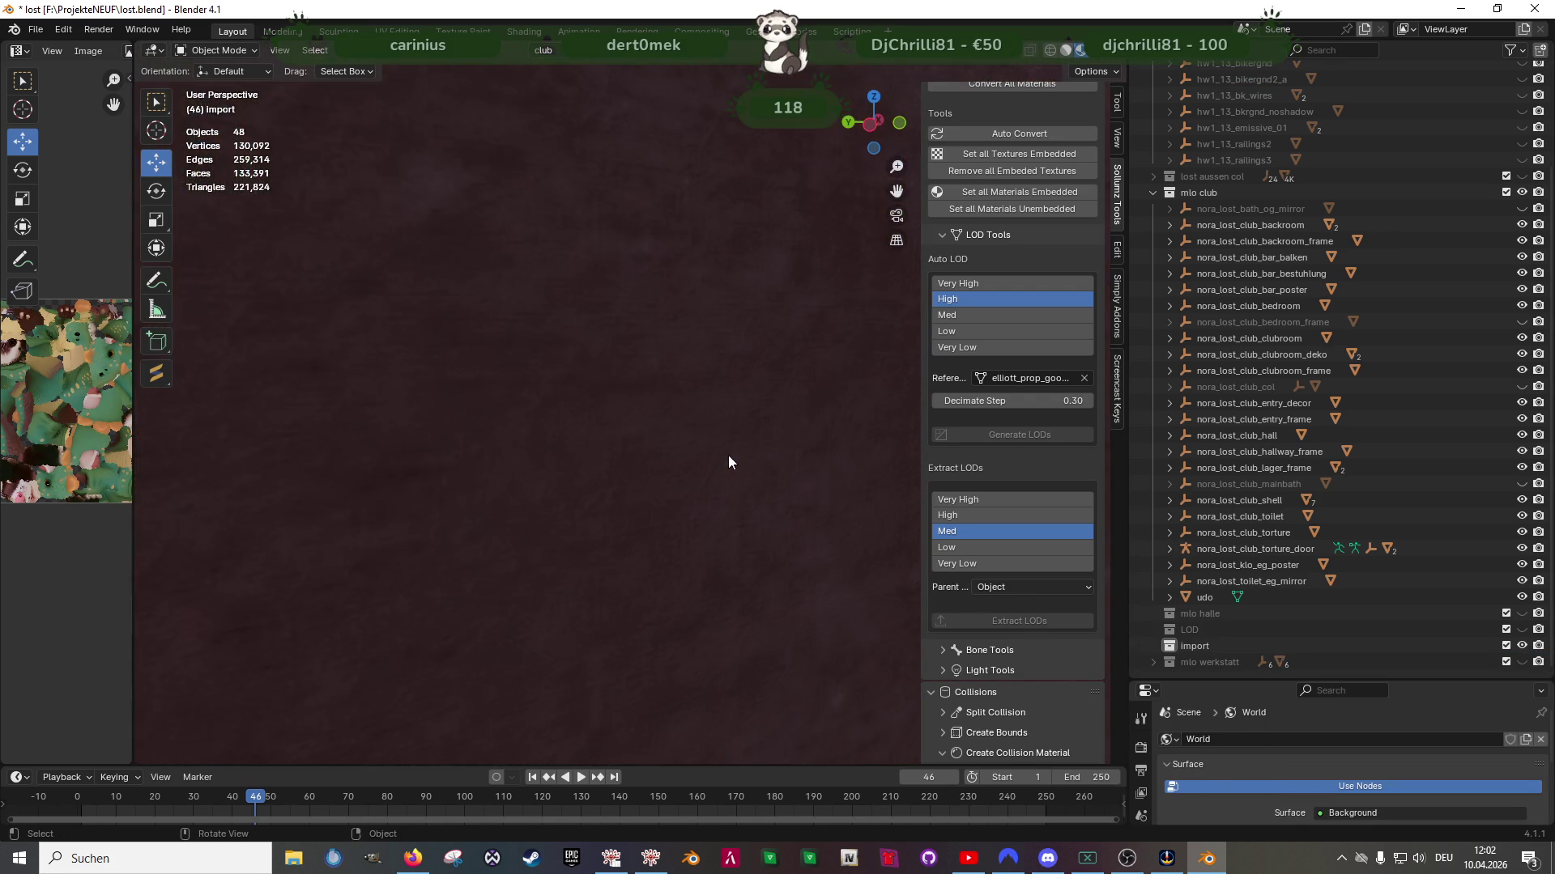
scroll(727, 455, "up", 5)
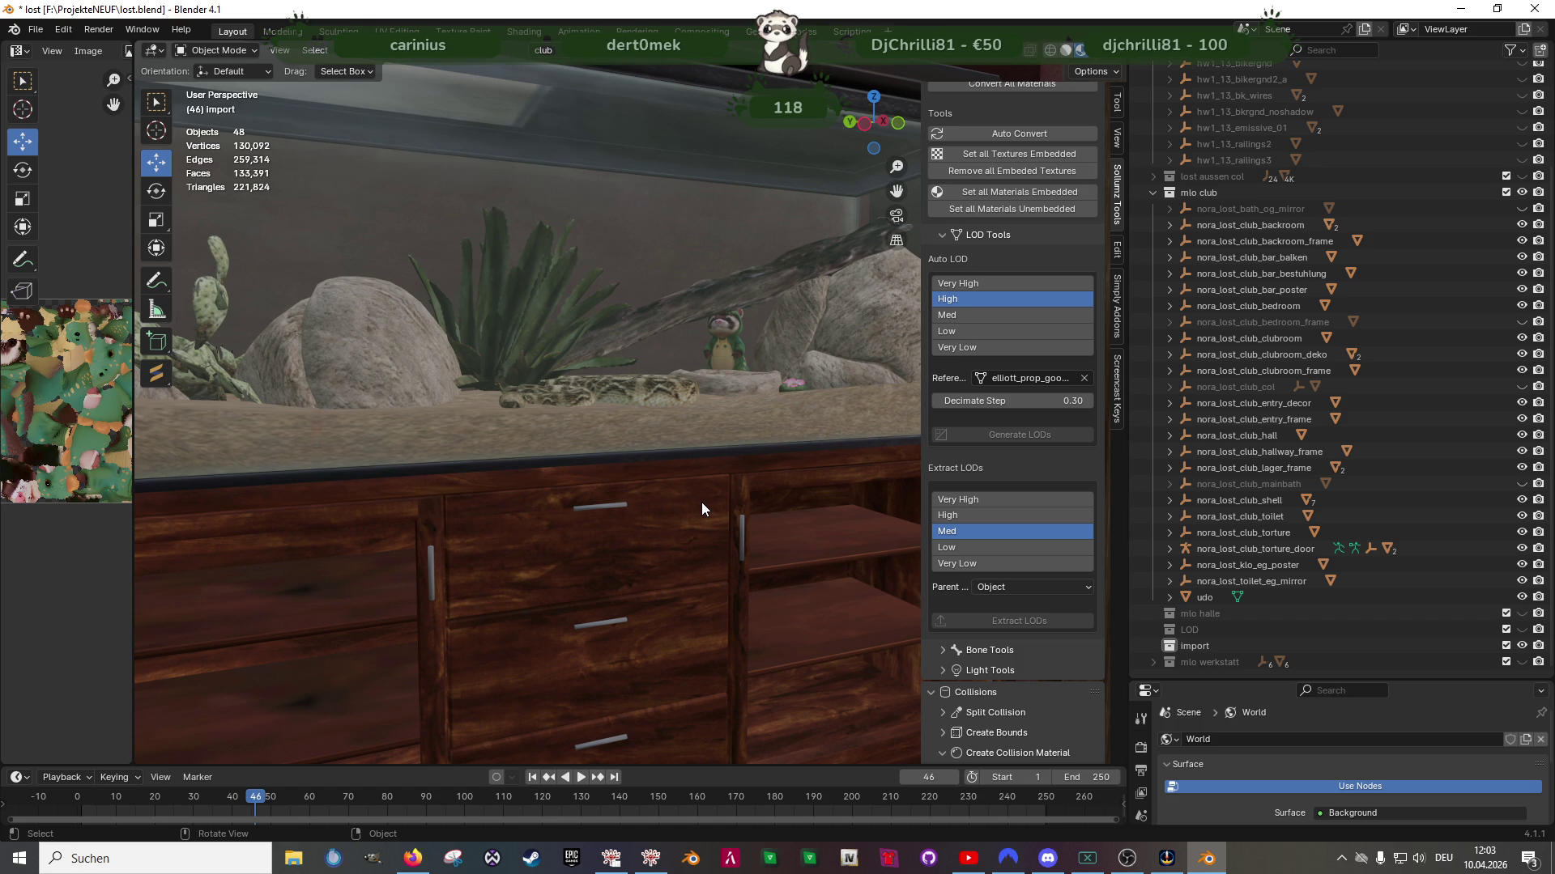
mouse_move(690, 488)
middle_mouse_down()
mouse_move(566, 346)
mouse_move(649, 376)
mouse_move(574, 400)
mouse_move(687, 444)
mouse_move(716, 418)
mouse_move(549, 455)
mouse_move(560, 488)
mouse_move(588, 474)
mouse_move(638, 510)
mouse_move(620, 459)
mouse_move(601, 480)
middle_mouse_up()
scroll(621, 459, "down", 5)
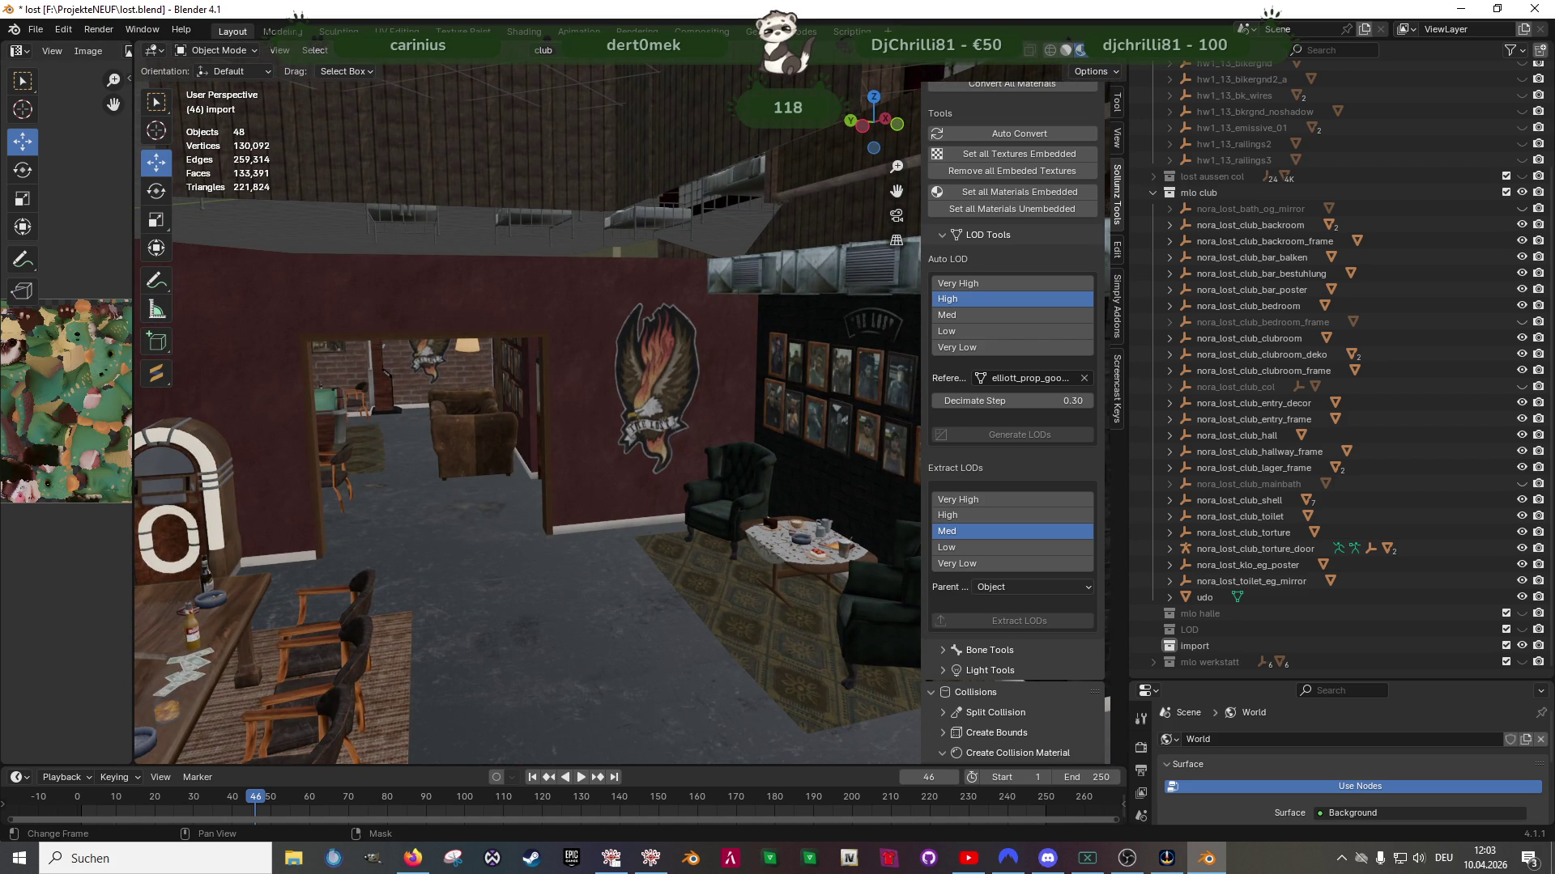
left_click(413, 858)
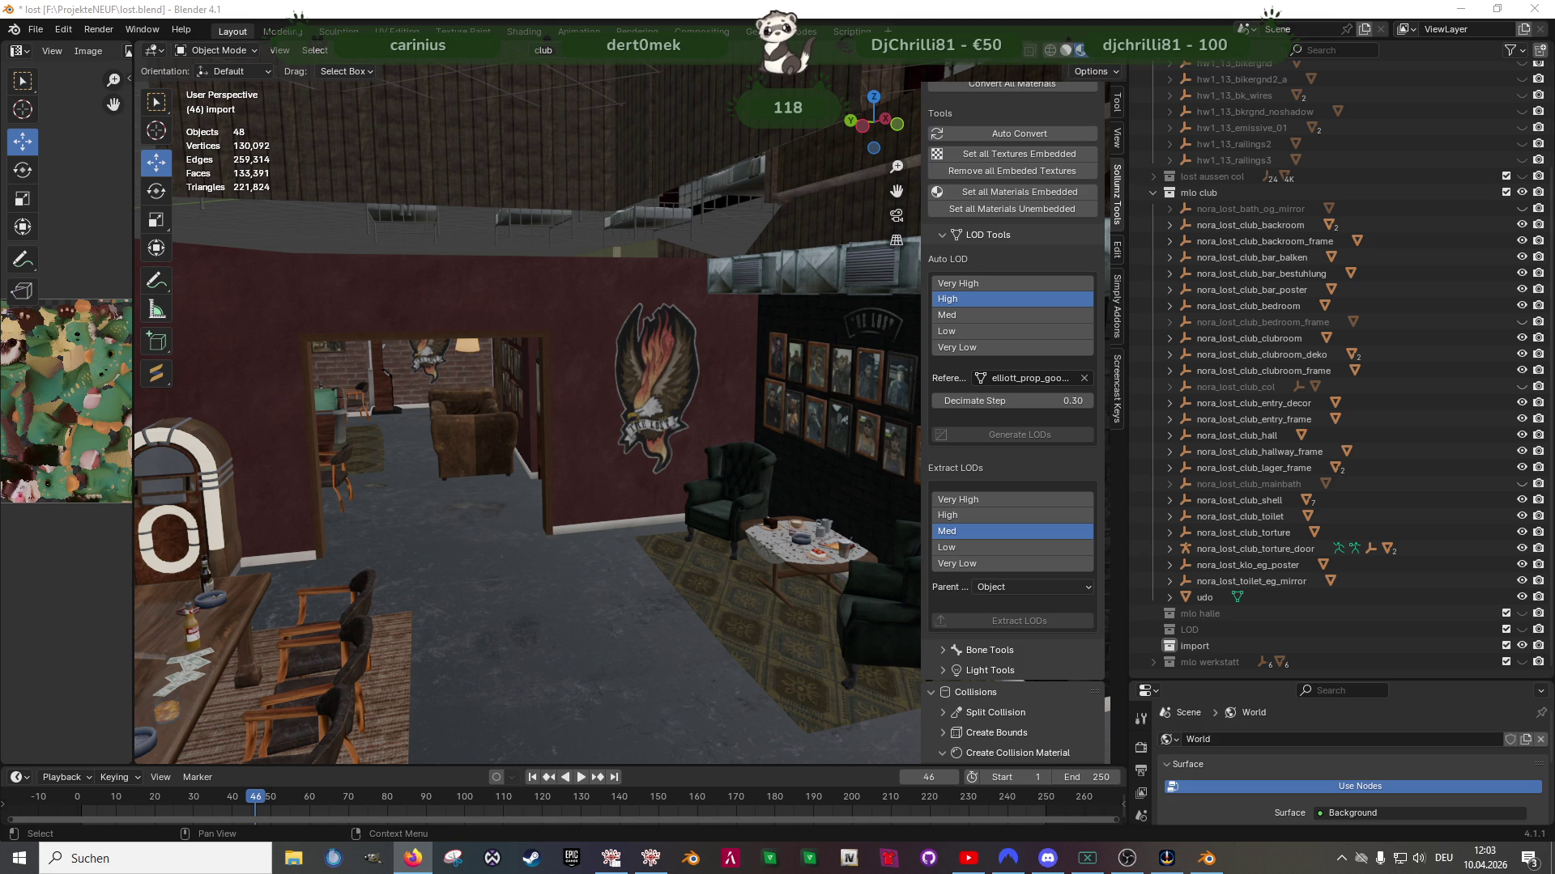
scroll(629, 335, "up", 5)
scroll(623, 329, "down", 5)
mouse_move(623, 328)
middle_mouse_down()
mouse_move(717, 336)
mouse_move(669, 330)
mouse_move(684, 352)
mouse_move(724, 351)
mouse_move(709, 337)
mouse_move(723, 328)
mouse_move(735, 367)
mouse_move(710, 372)
mouse_move(669, 431)
mouse_move(847, 469)
mouse_move(766, 486)
mouse_move(740, 469)
mouse_move(851, 454)
mouse_move(761, 463)
mouse_move(790, 474)
mouse_move(731, 460)
middle_mouse_up()
scroll(669, 431, "up", 3)
scroll(780, 468, "up", 3)
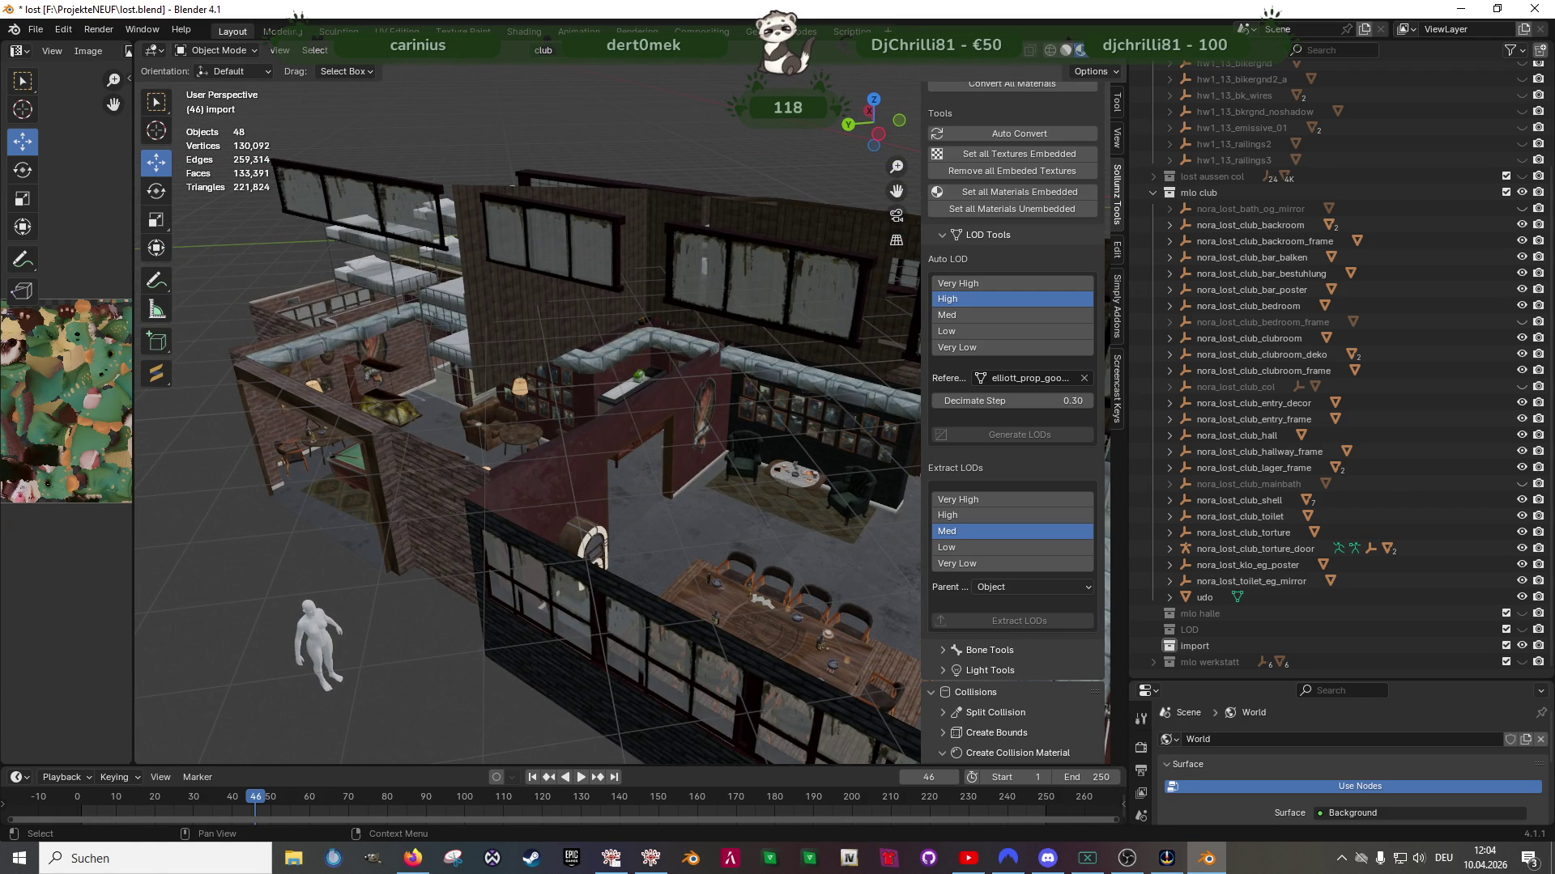
key("alt+Tab")
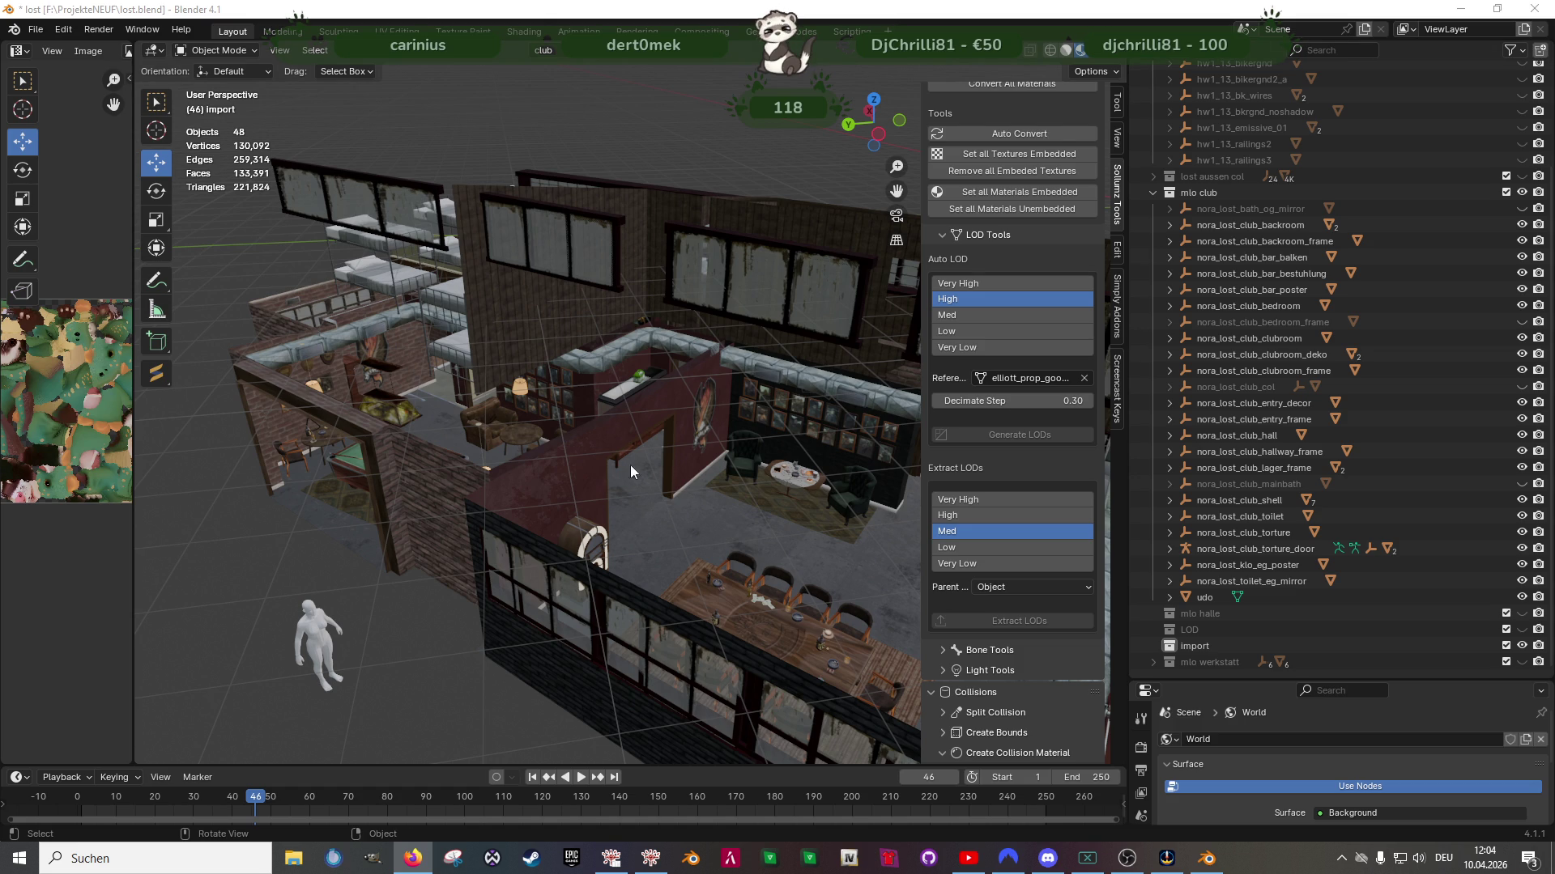
mouse_move(736, 489)
middle_mouse_down()
mouse_move(673, 473)
mouse_move(762, 483)
mouse_move(769, 463)
middle_mouse_up()
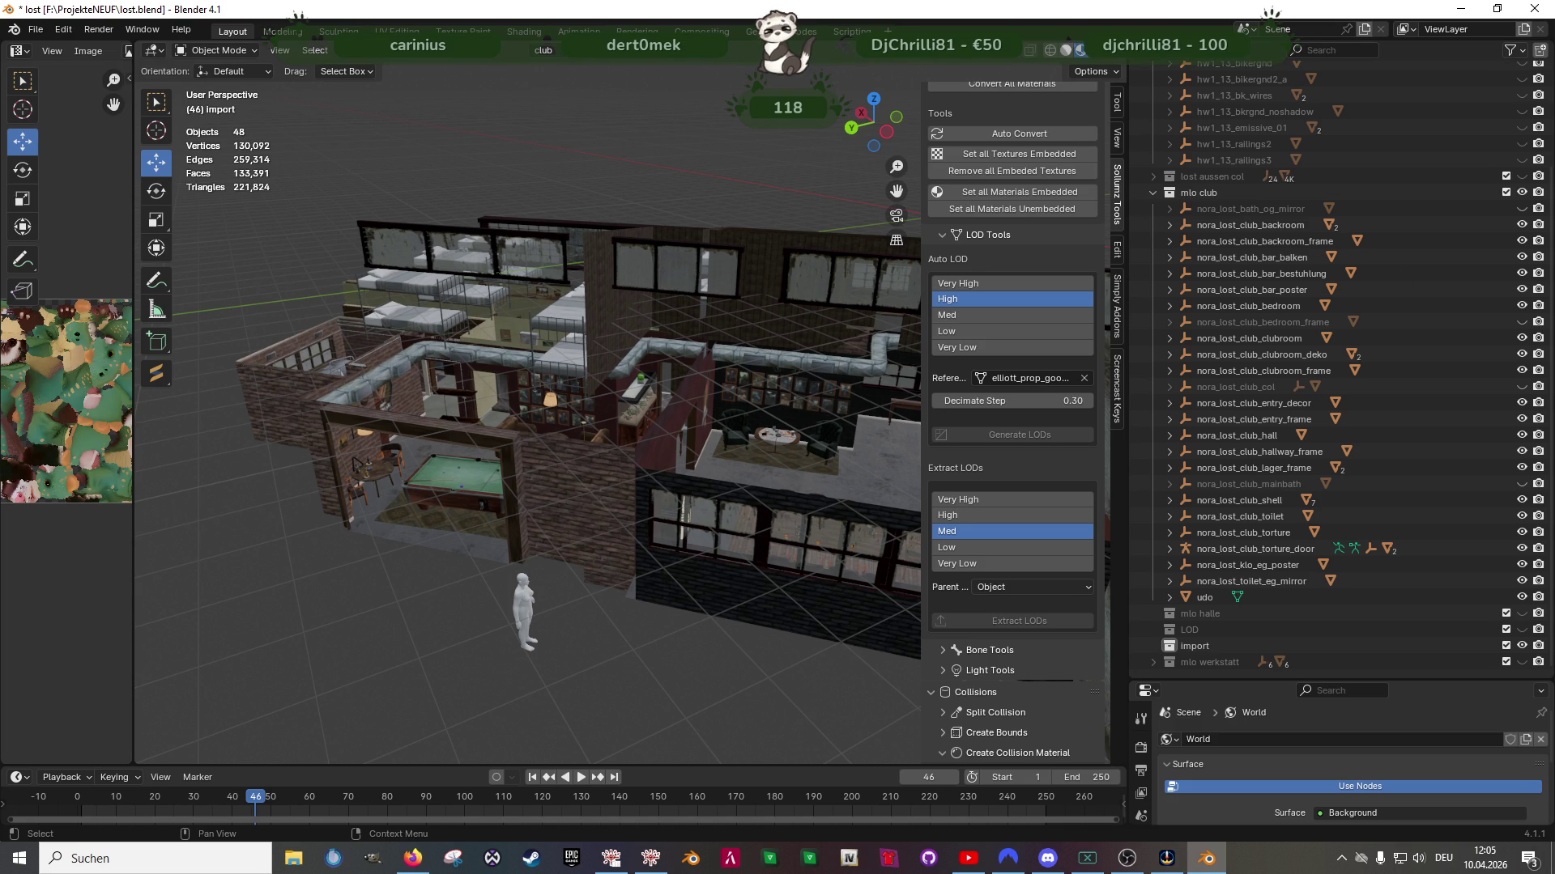
key("alt+Tab")
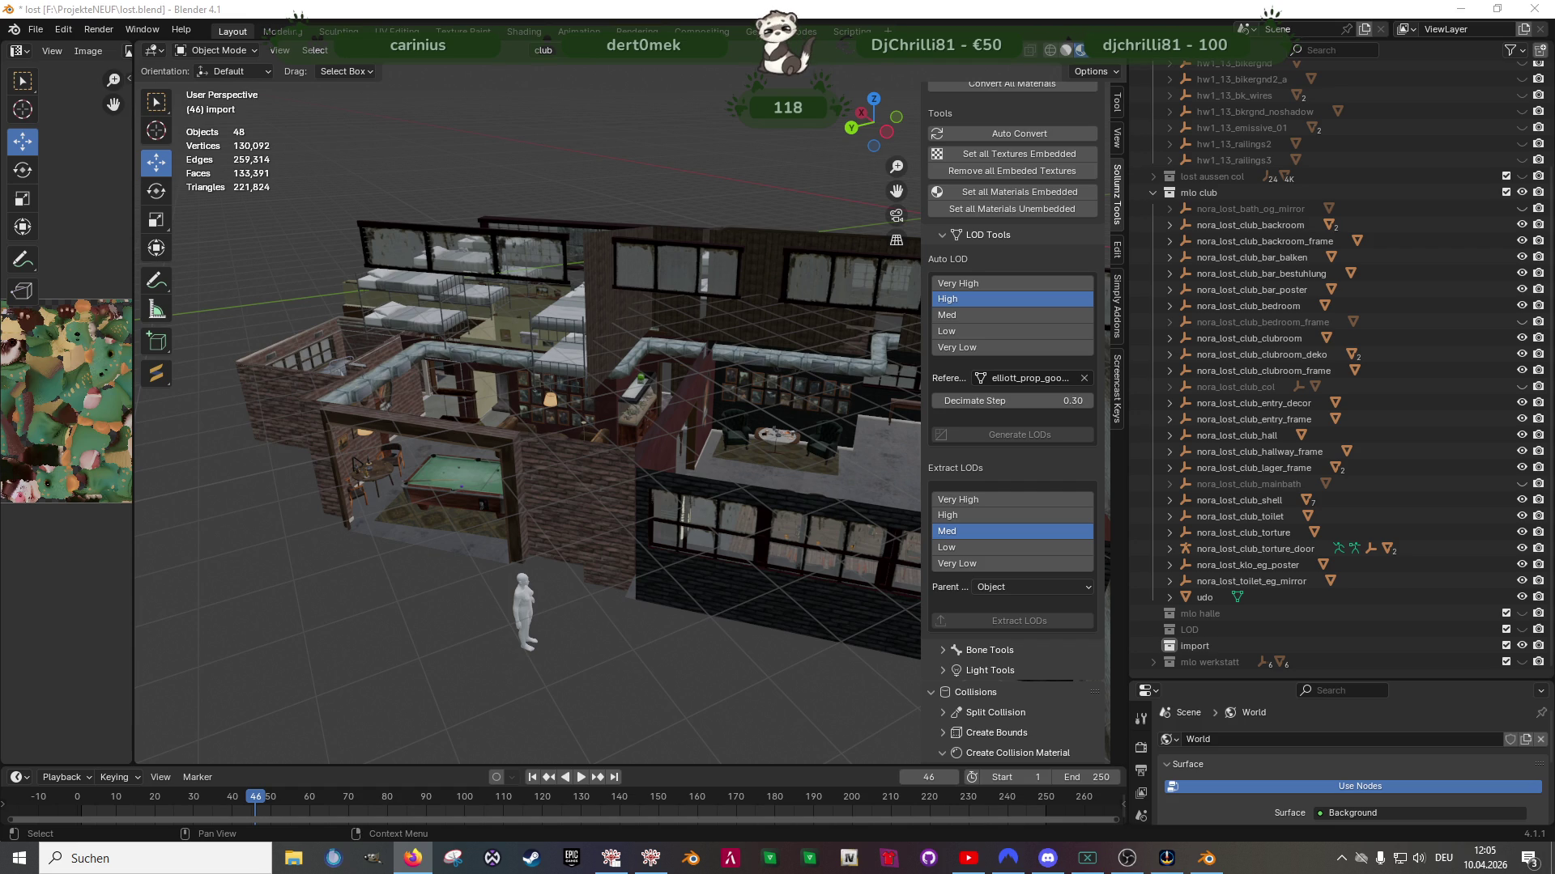
mouse_move(615, 486)
middle_mouse_down()
mouse_move(680, 514)
mouse_move(723, 465)
mouse_move(774, 489)
mouse_move(607, 412)
middle_mouse_up()
left_click(723, 466)
left_click(329, 624)
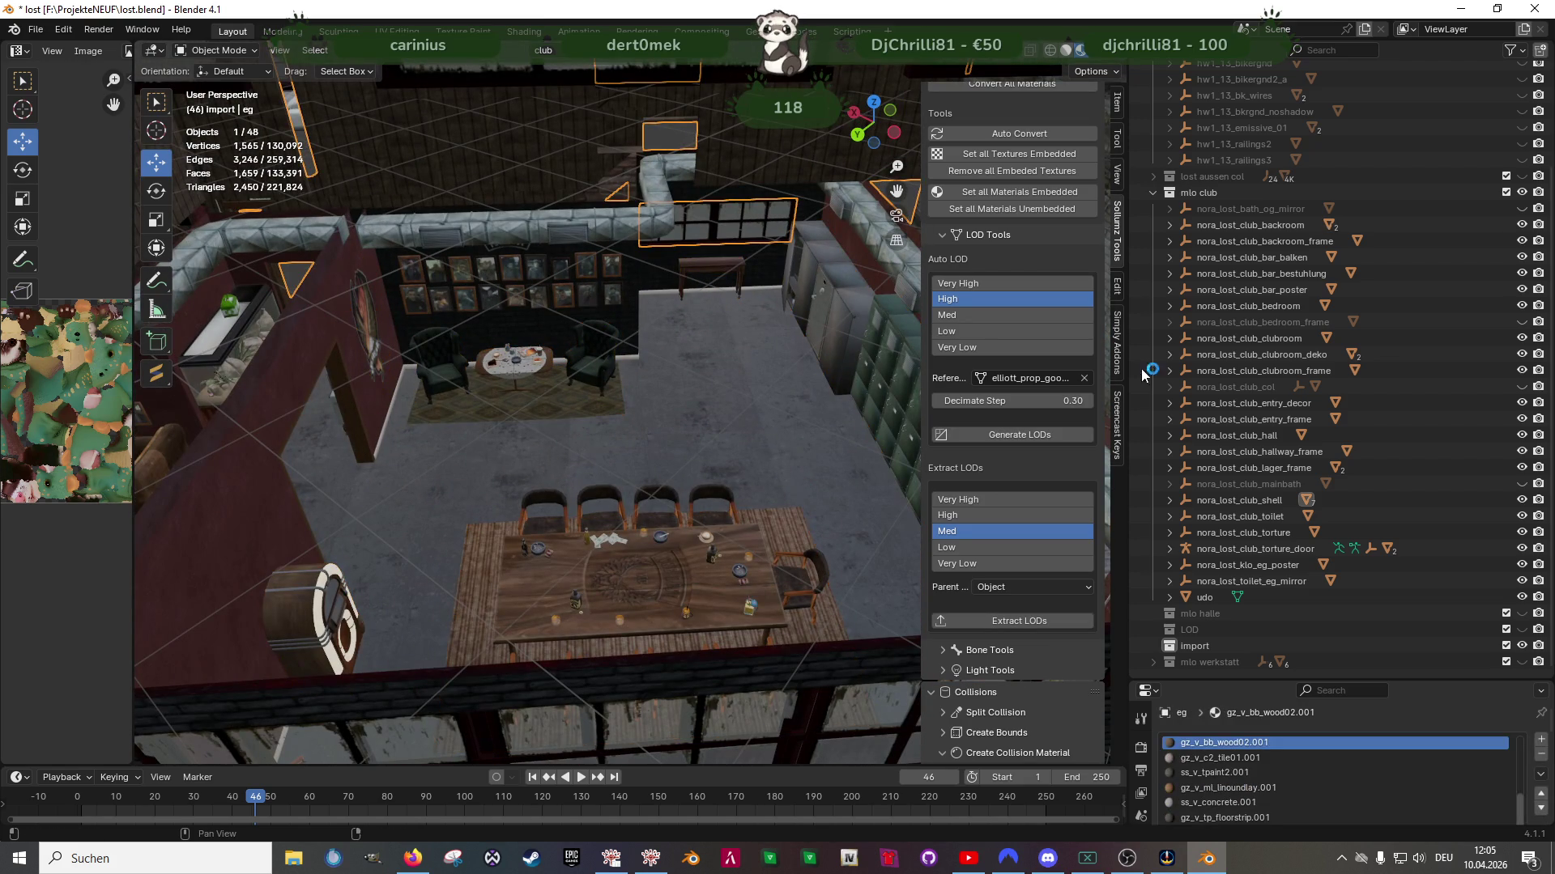
left_click(1188, 647)
scroll(986, 142, "up", 8)
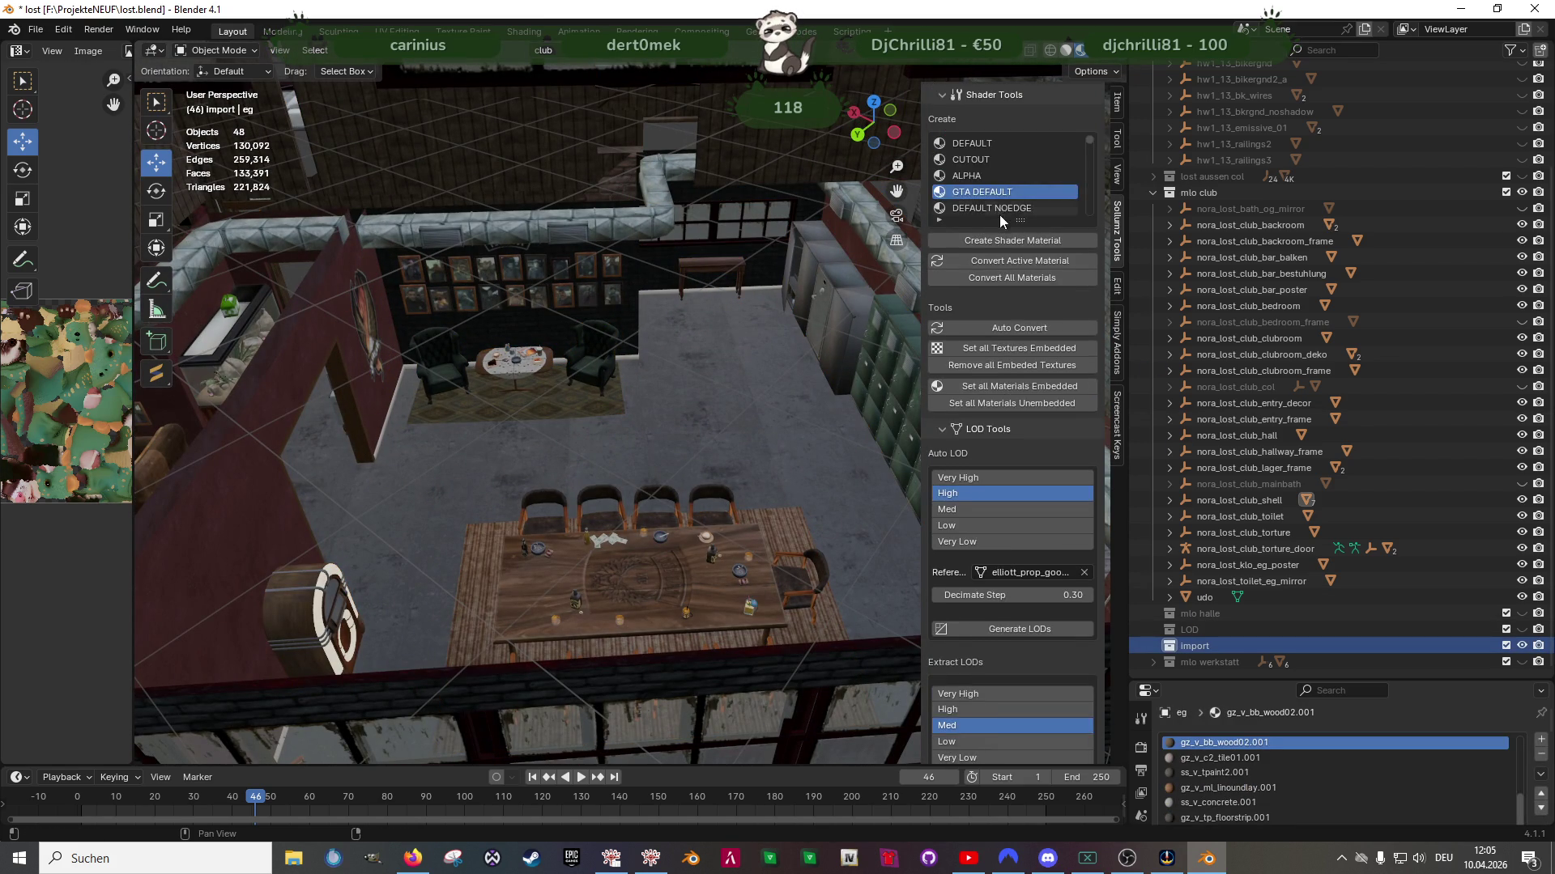
scroll(1004, 133, "up", 7)
scroll(1017, 149, "up", 1)
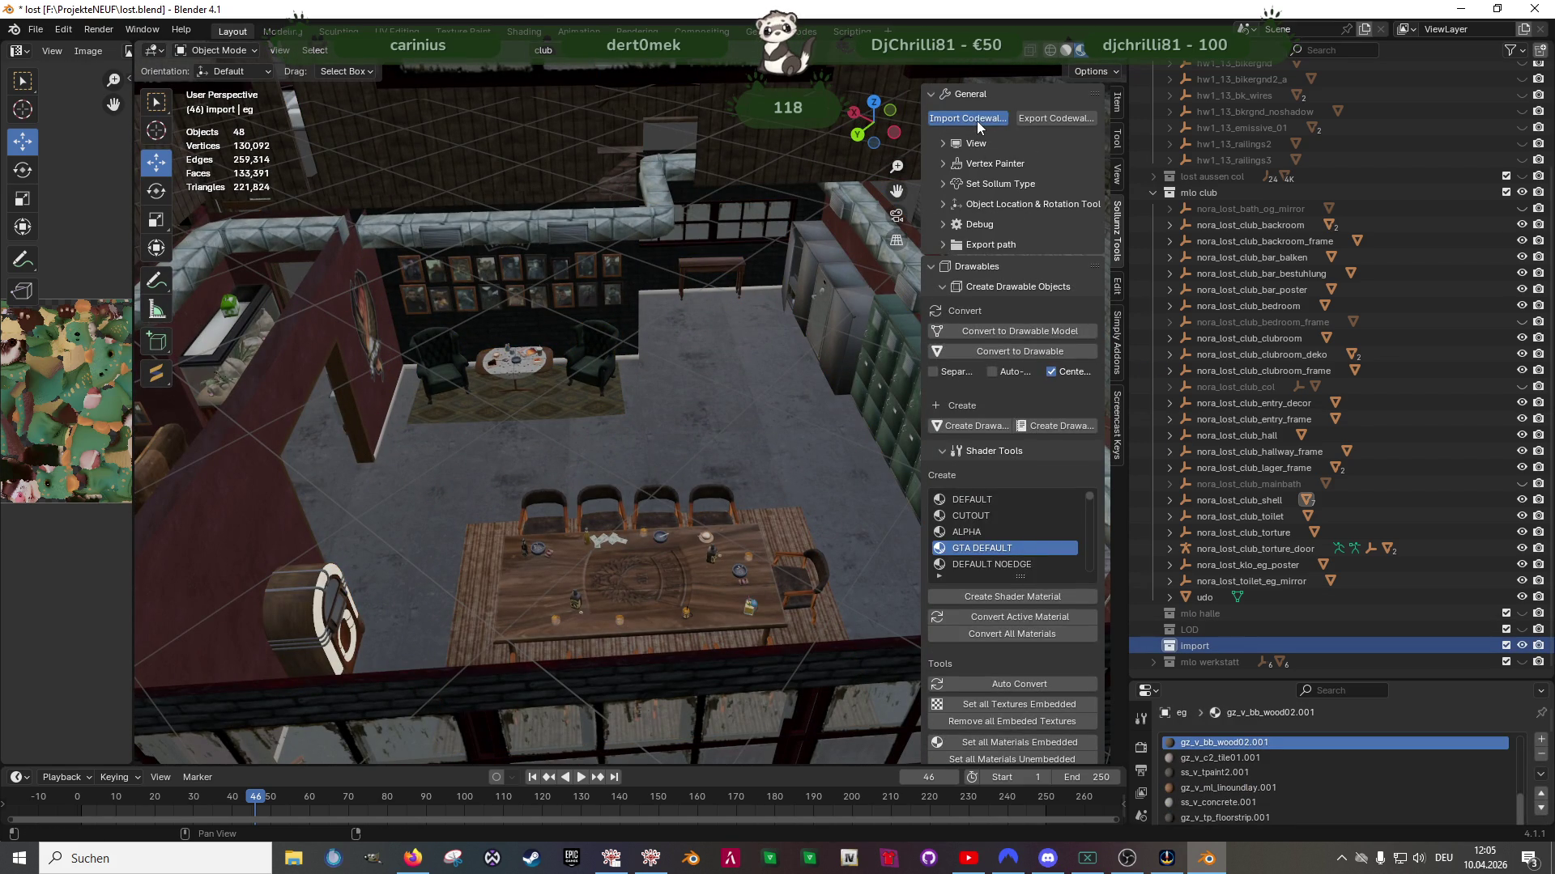
left_click(977, 120)
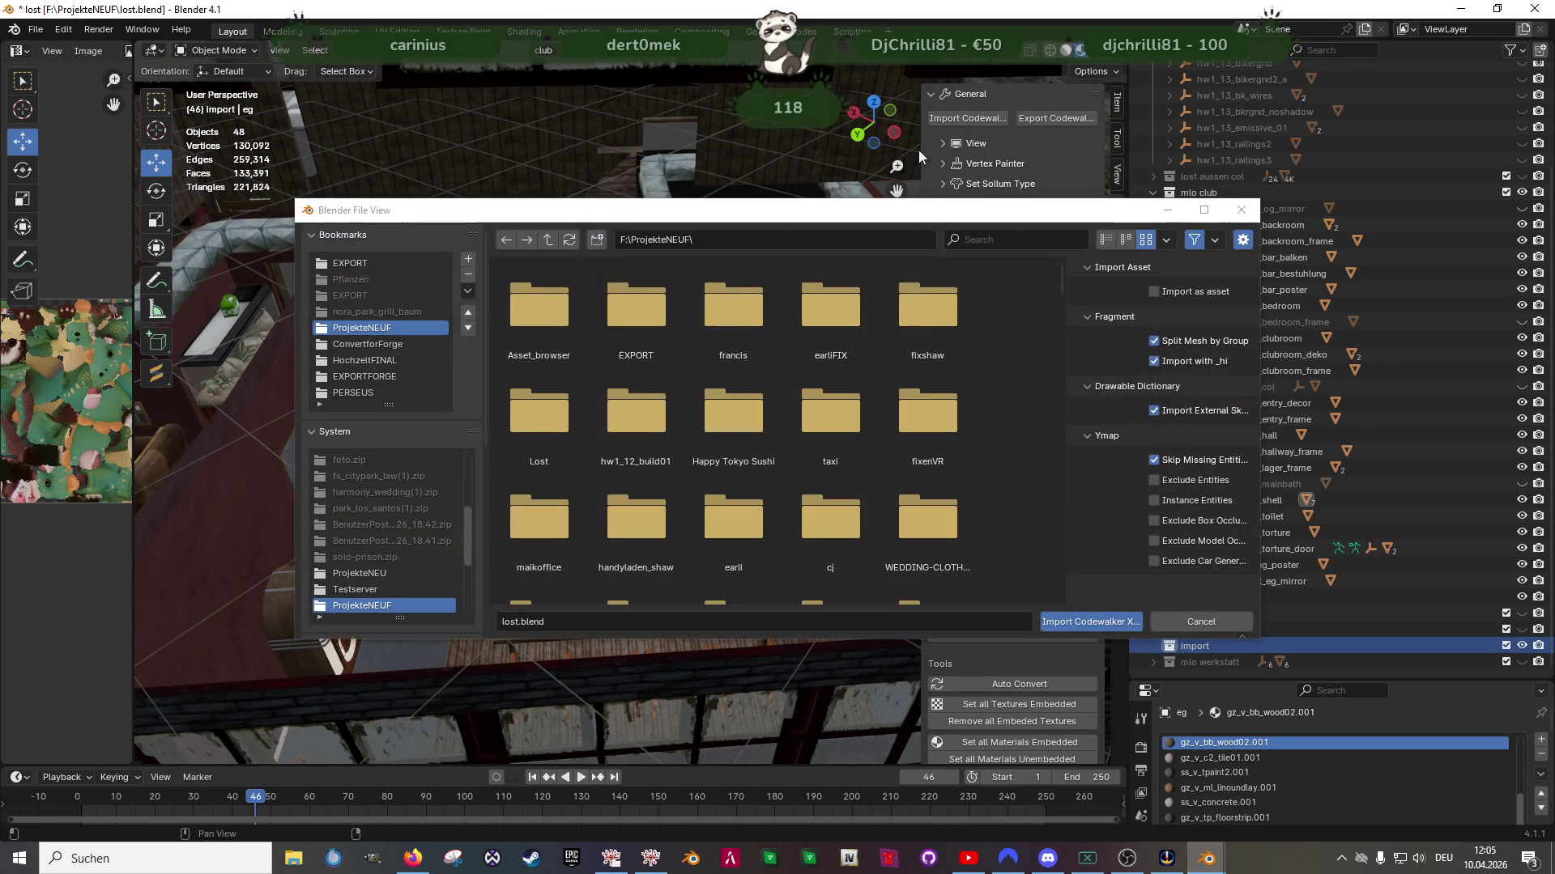
double_click(532, 416)
double_click(541, 328)
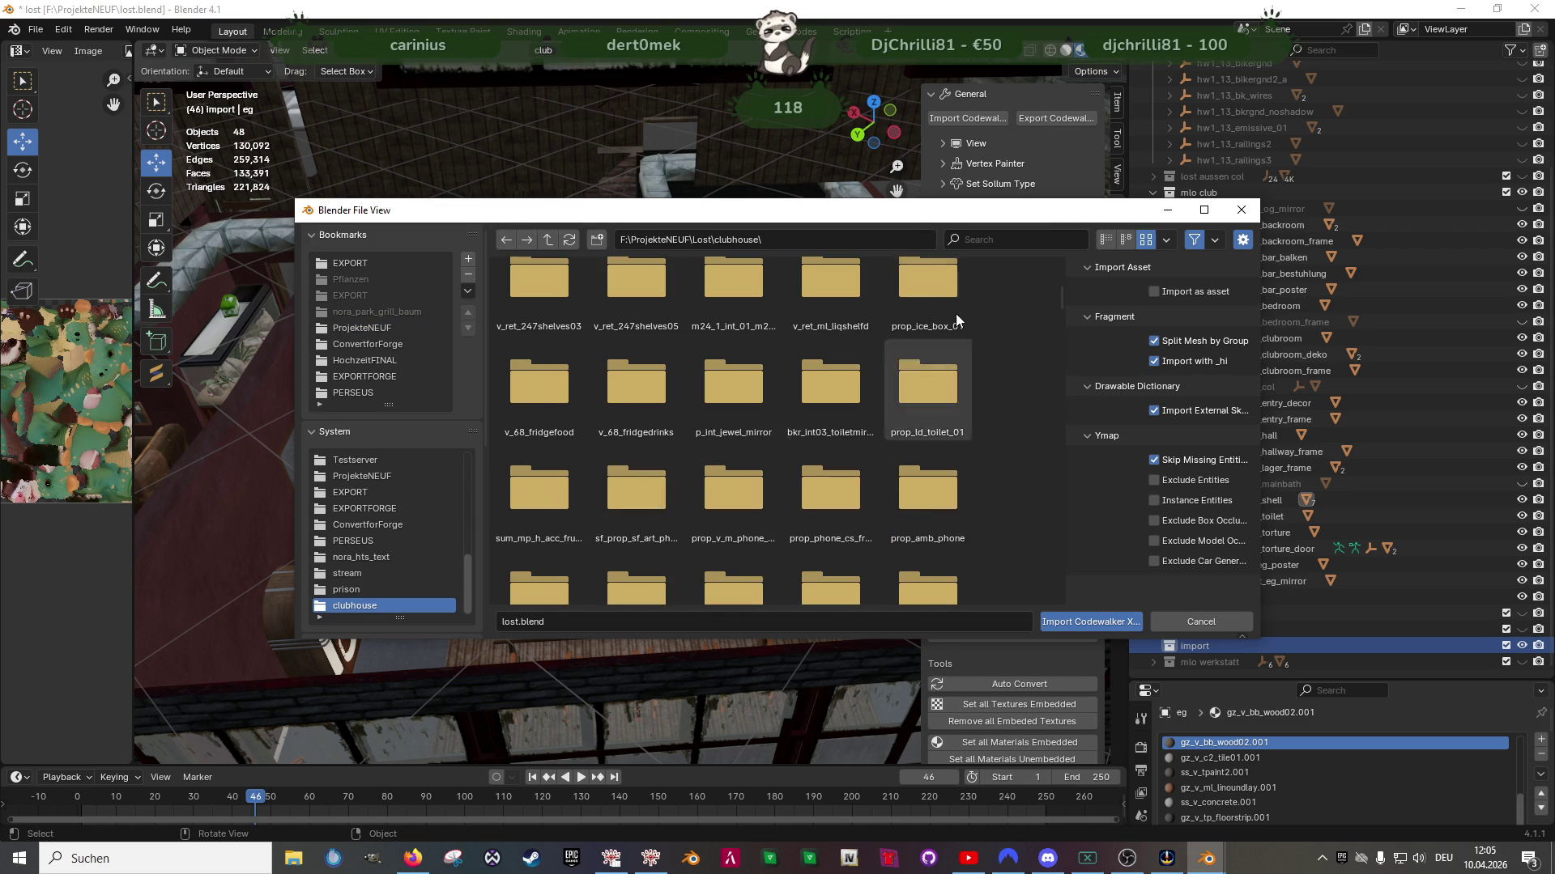
left_click(1106, 239)
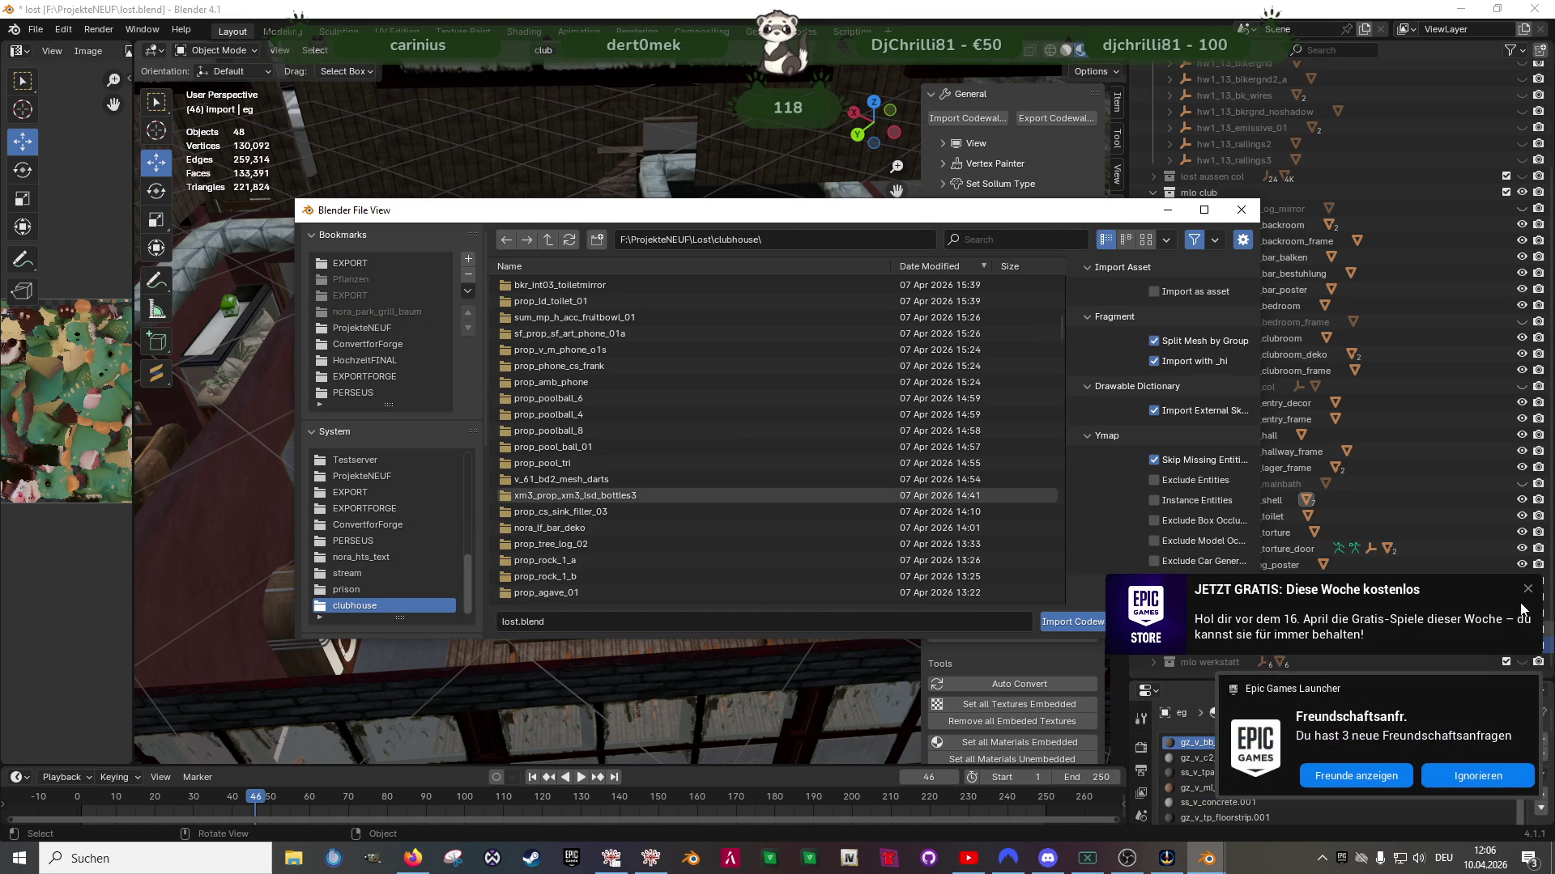
left_click(1528, 591)
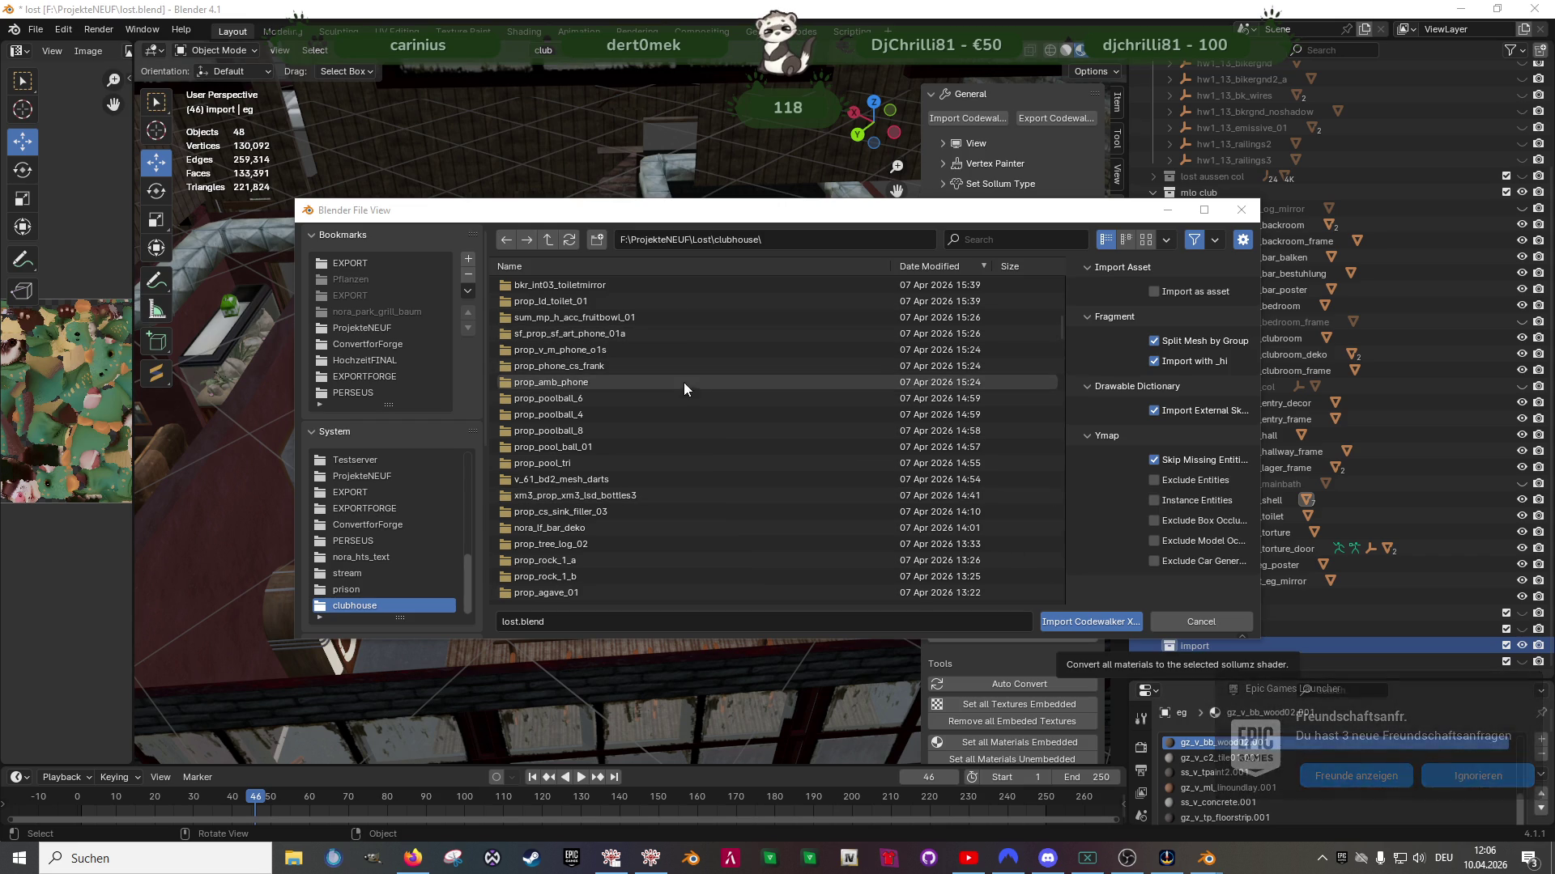
scroll(653, 386, "down", 10)
scroll(647, 414, "down", 15)
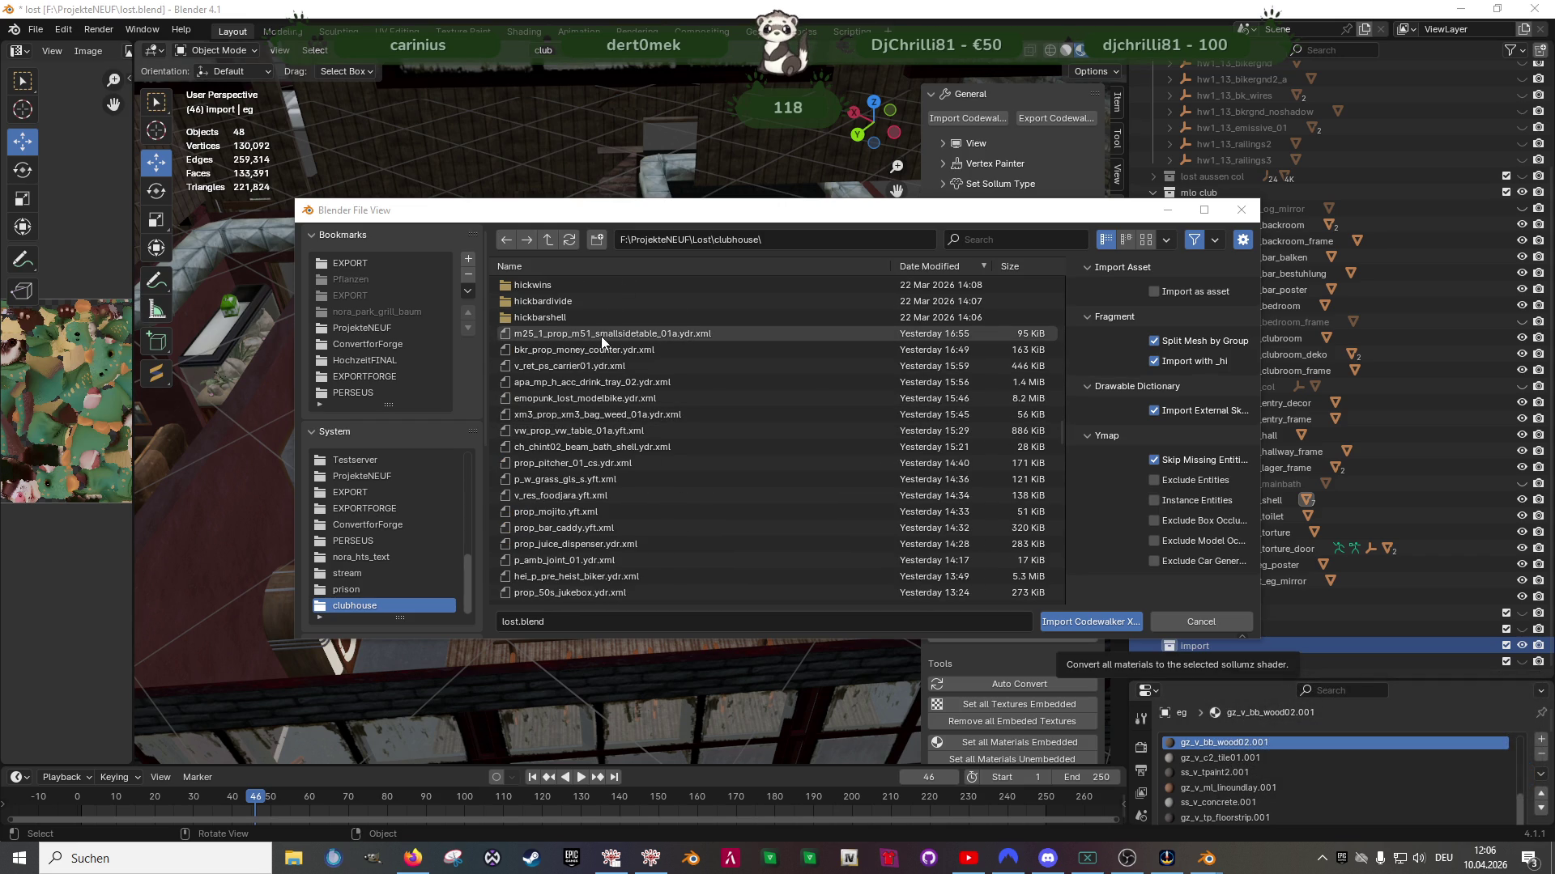
left_click(1088, 622)
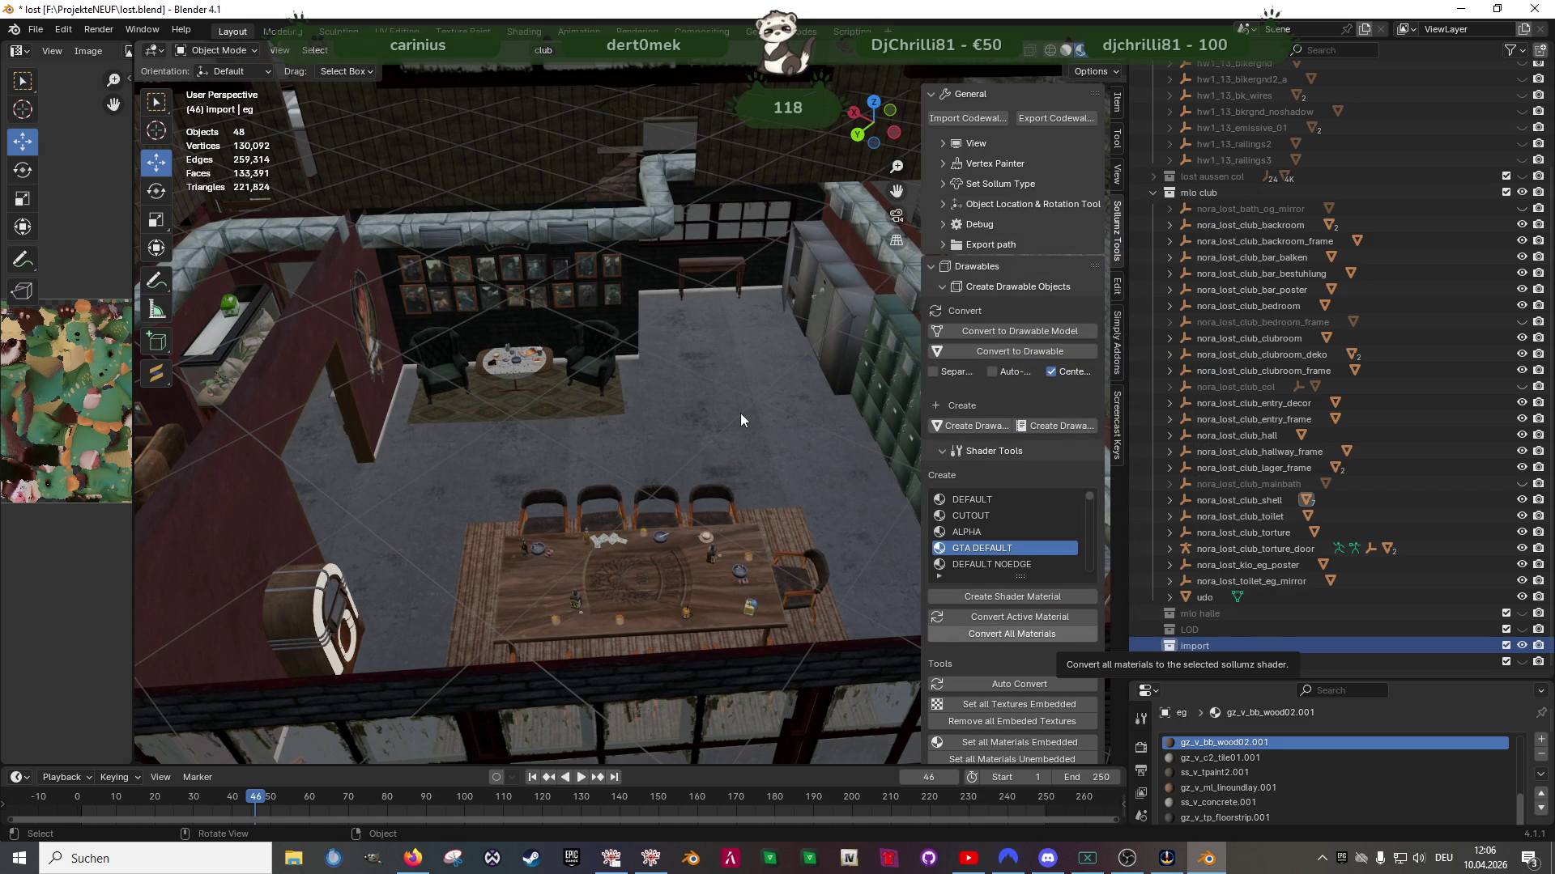
Look over the club room and select the imported bkr_prop_money_counter object
key("alt+Tab")
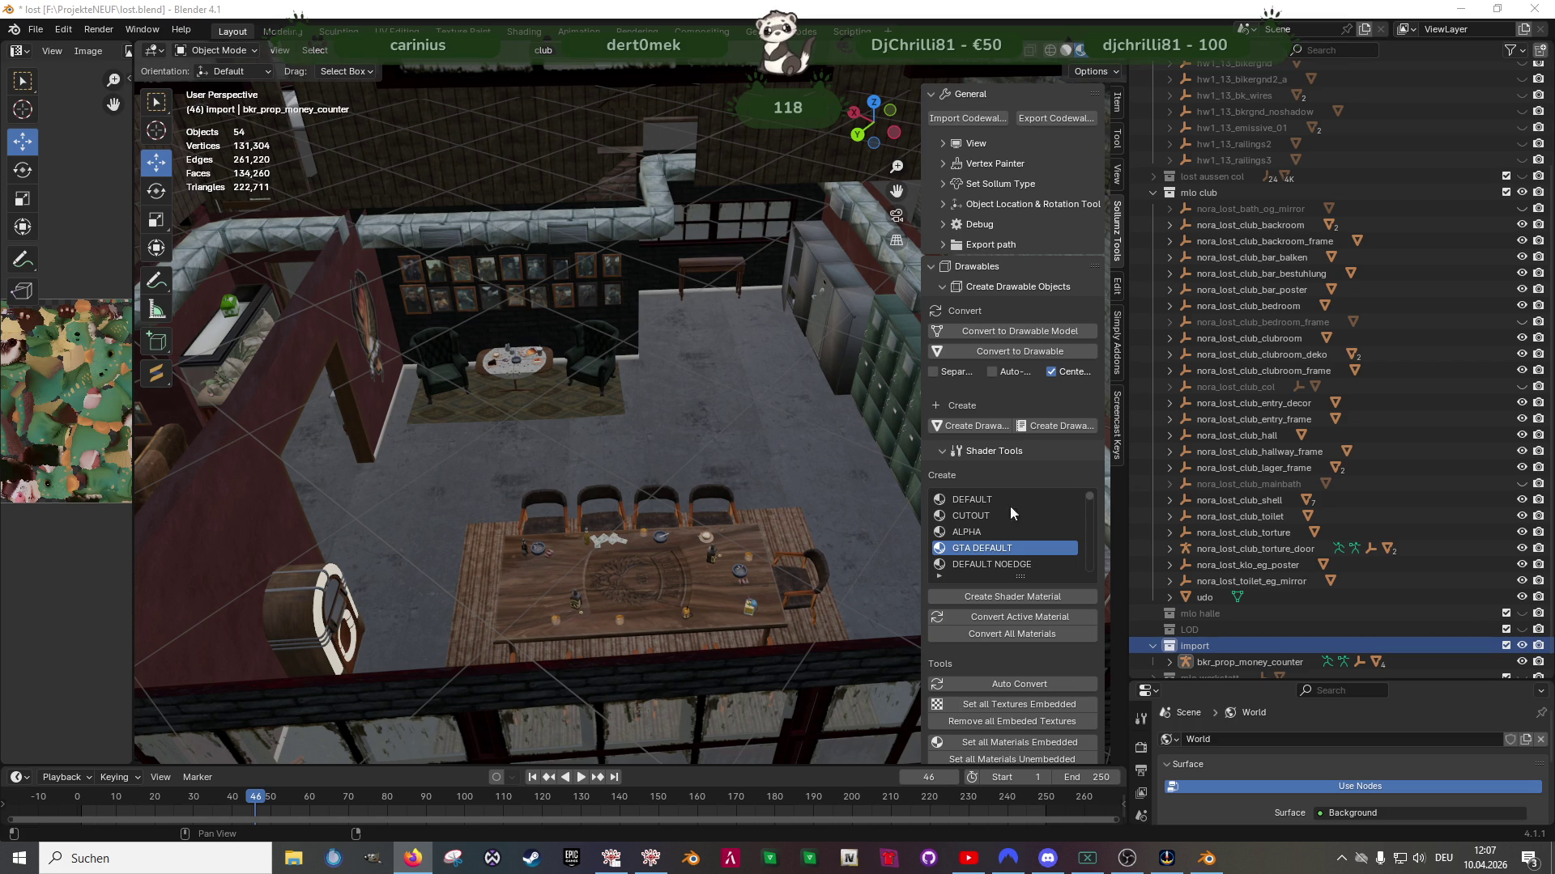
middle_click_drag(745, 381, 768, 371)
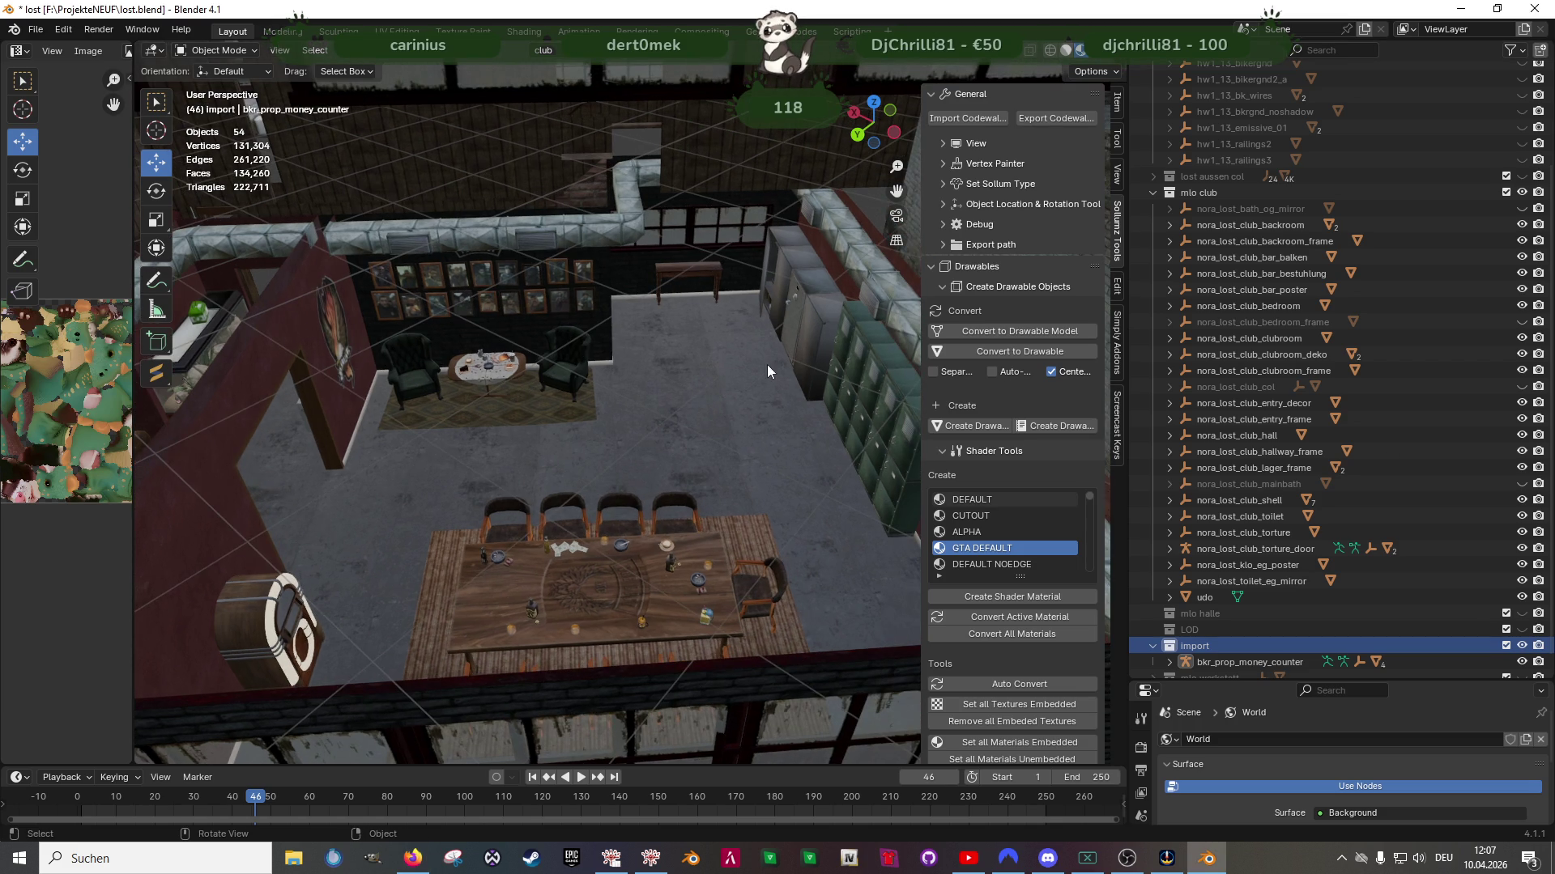
scroll(1218, 634, "down", 1)
left_click(1226, 639)
Delete the money counter's collision mesh from the Outliner
left_click(1169, 646)
scroll(1221, 640, "down", 2)
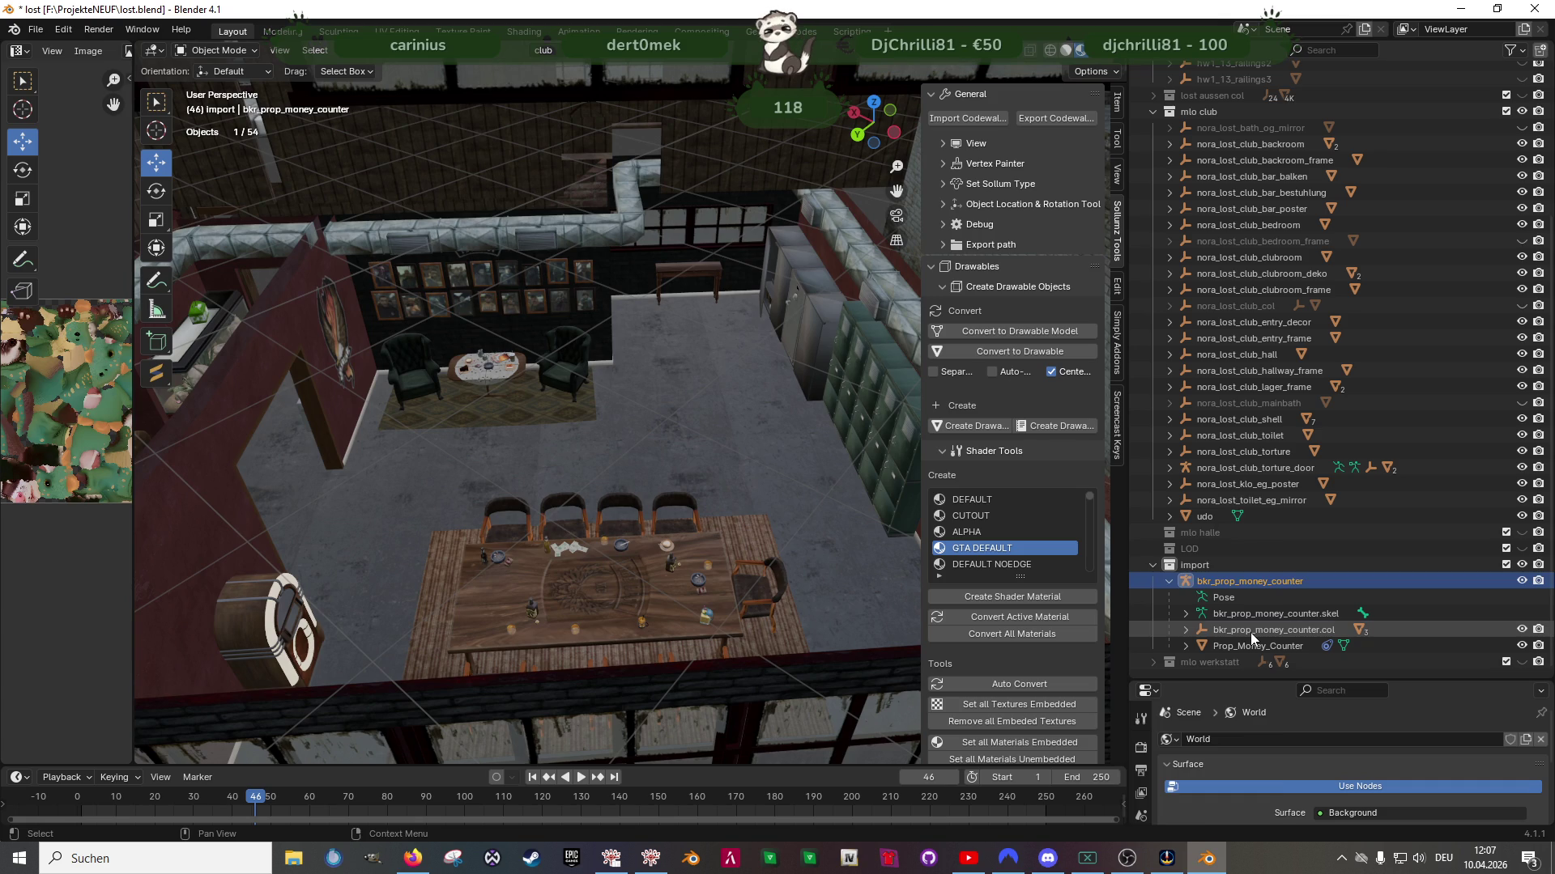
right_click(1250, 634)
left_click(1263, 603)
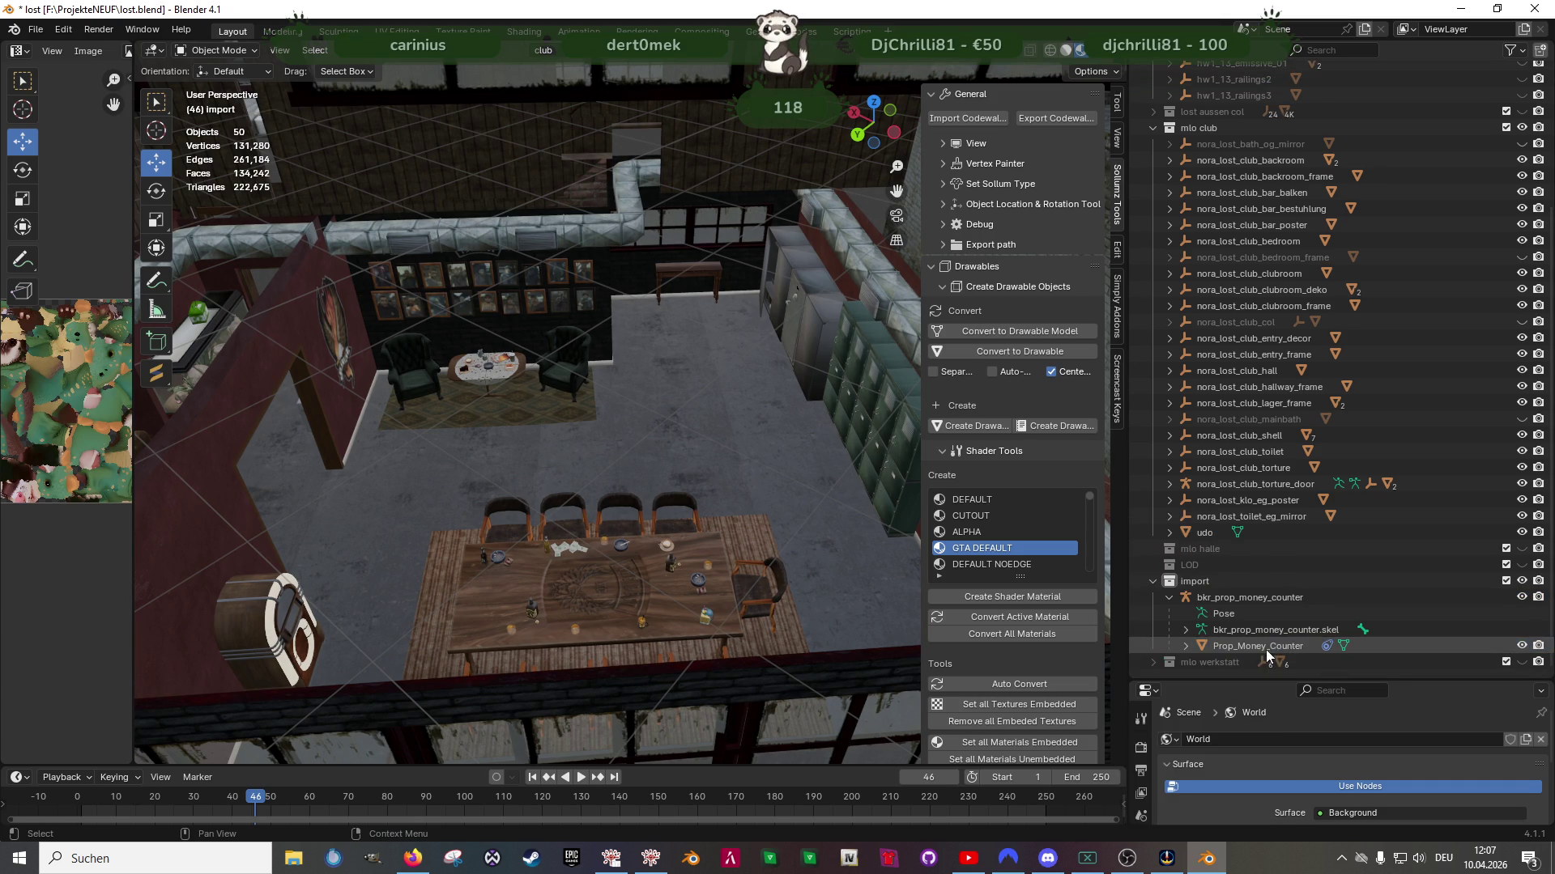
Align Prop_Money_Counter to the club transform orientation and convert its triangles to quads (548 faces)
left_click(1267, 648)
key("KP_Decimal")
mouse_move(741, 434)
middle_mouse_down()
mouse_move(585, 476)
mouse_move(647, 413)
middle_mouse_up()
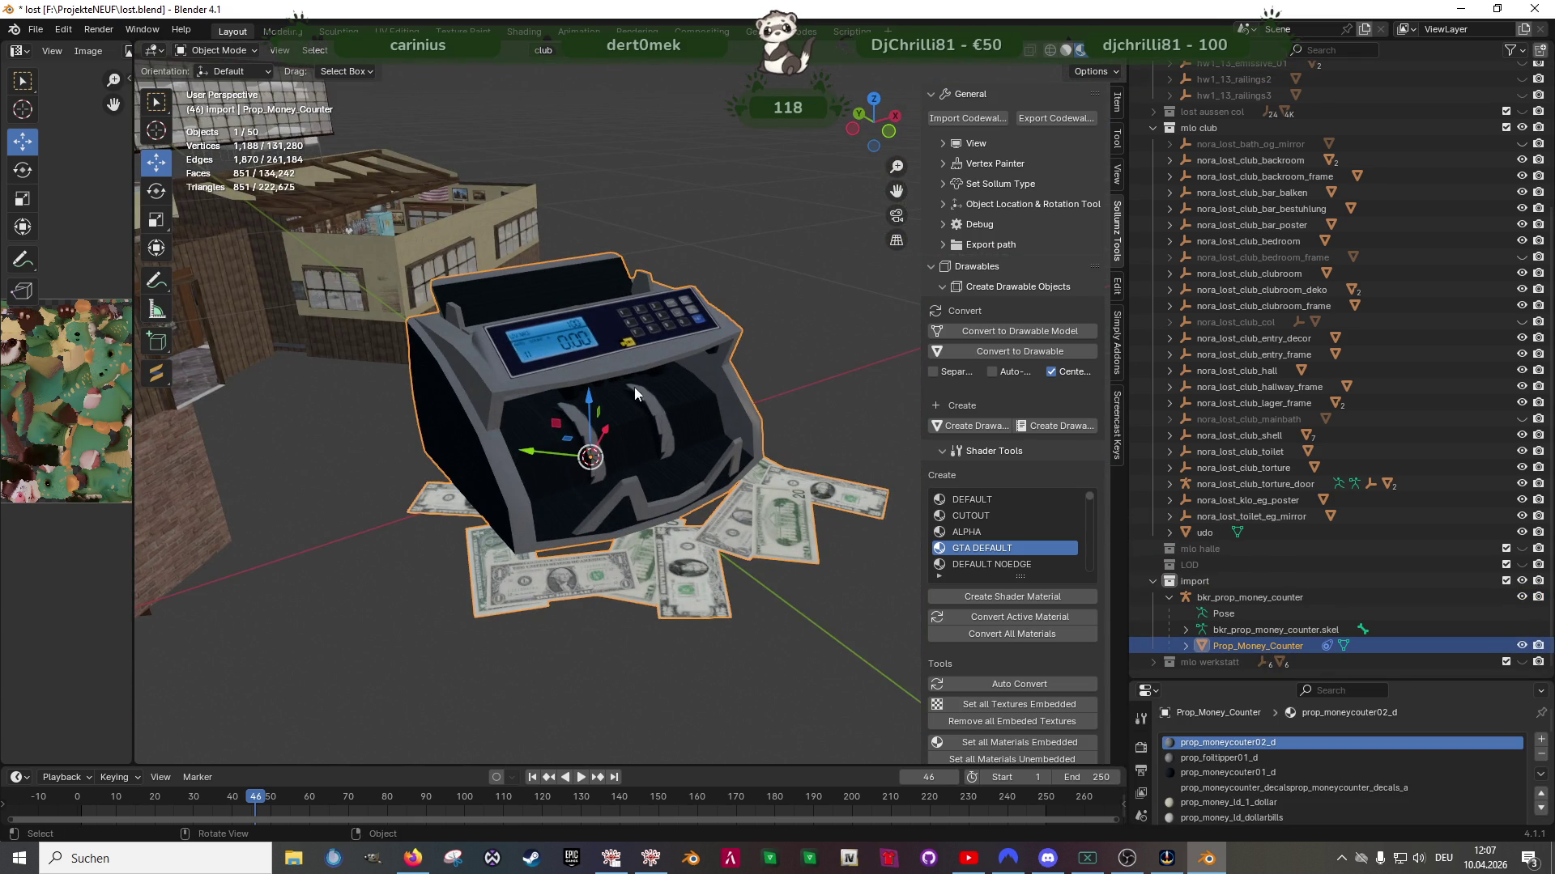
left_click(388, 52)
mouse_move(421, 68)
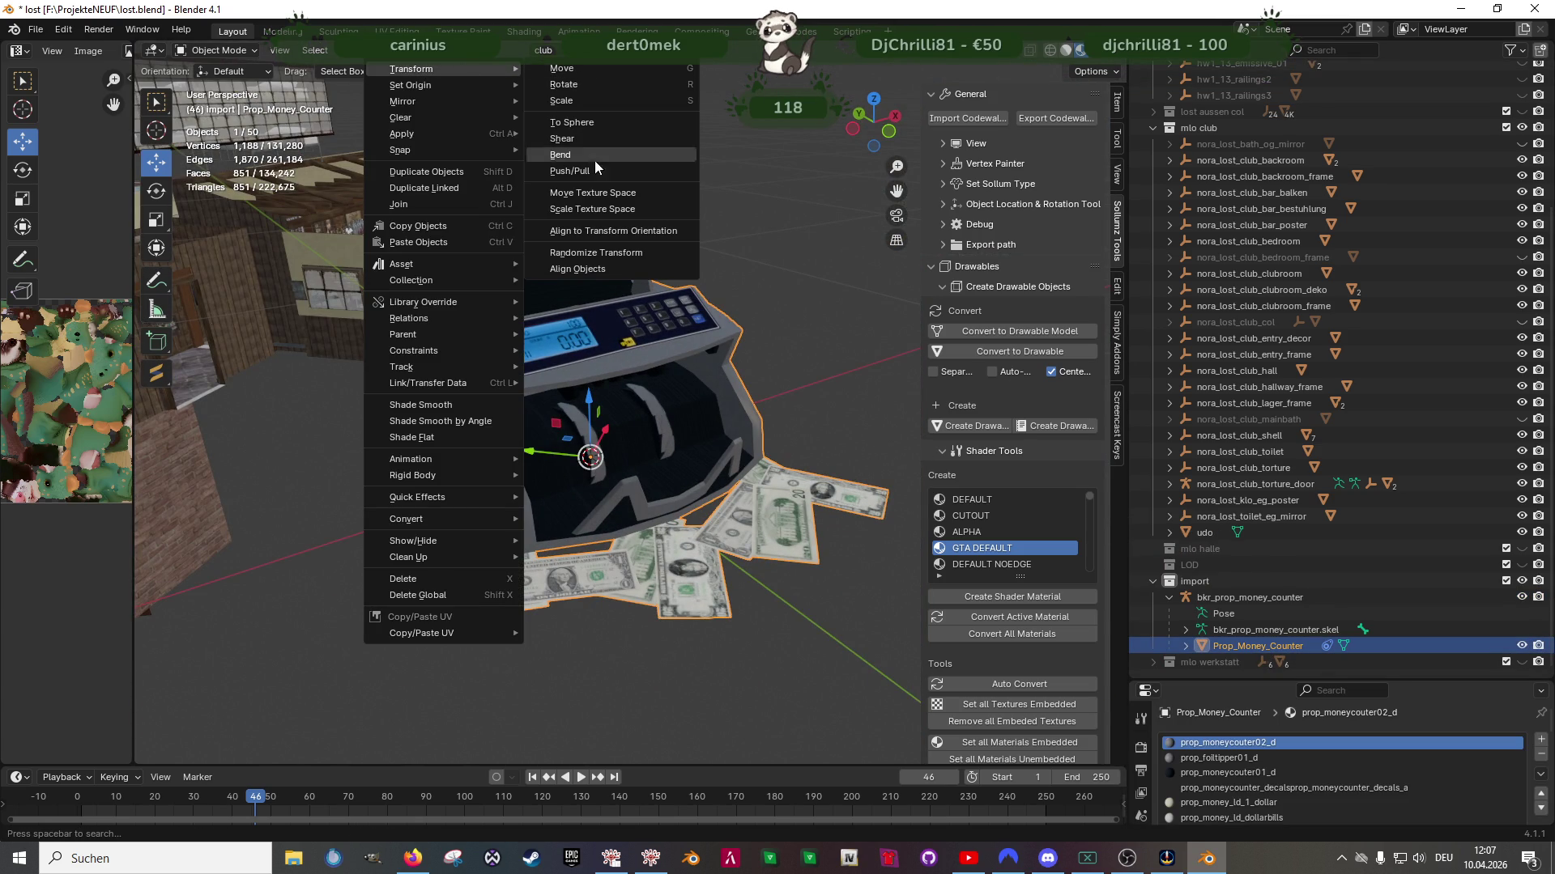
left_click(597, 231)
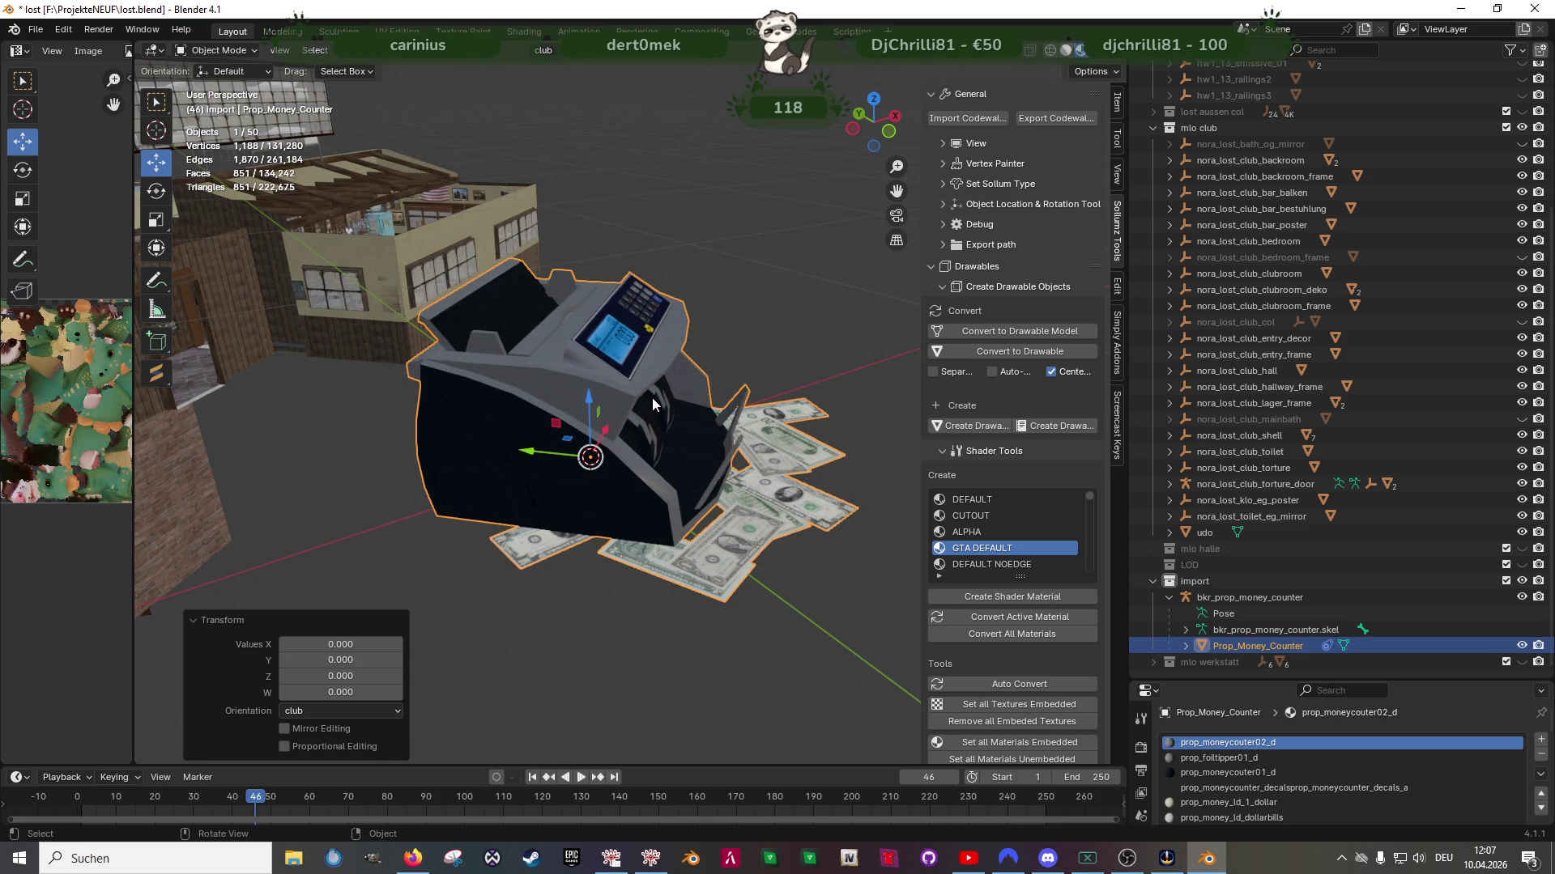
key("Tab")
key("alt+j")
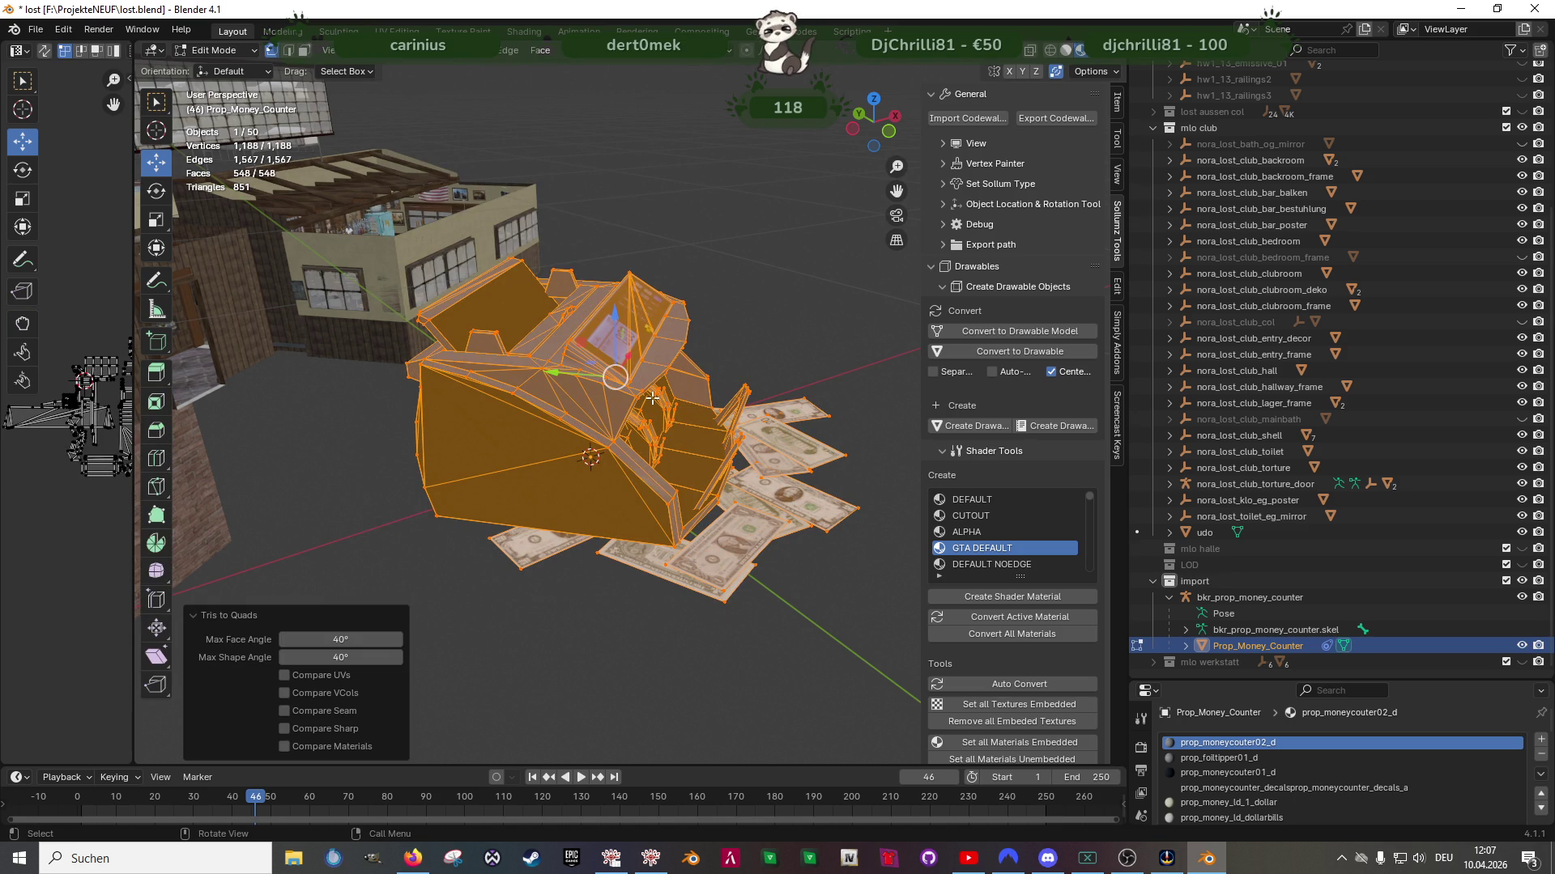
Move the money counter into the room and drop it vertically onto the small wooden table
middle_click_drag(675, 532, 672, 513)
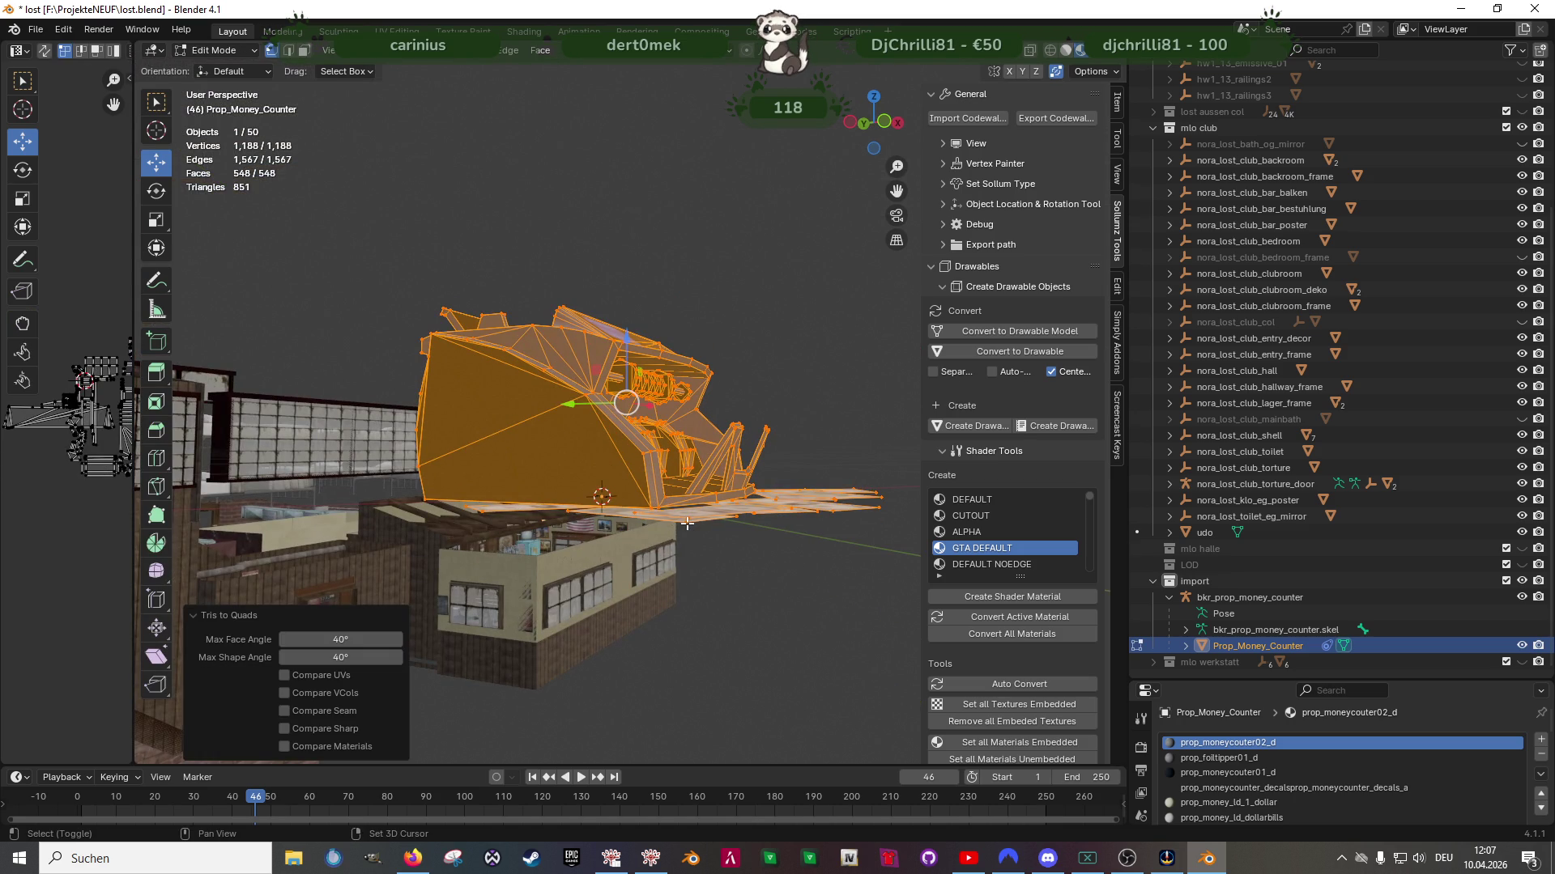
scroll(628, 427, "down", 10)
mouse_move(628, 427)
middle_mouse_down()
mouse_move(833, 514)
mouse_move(649, 513)
mouse_move(662, 370)
mouse_move(672, 381)
middle_mouse_up()
key("g")
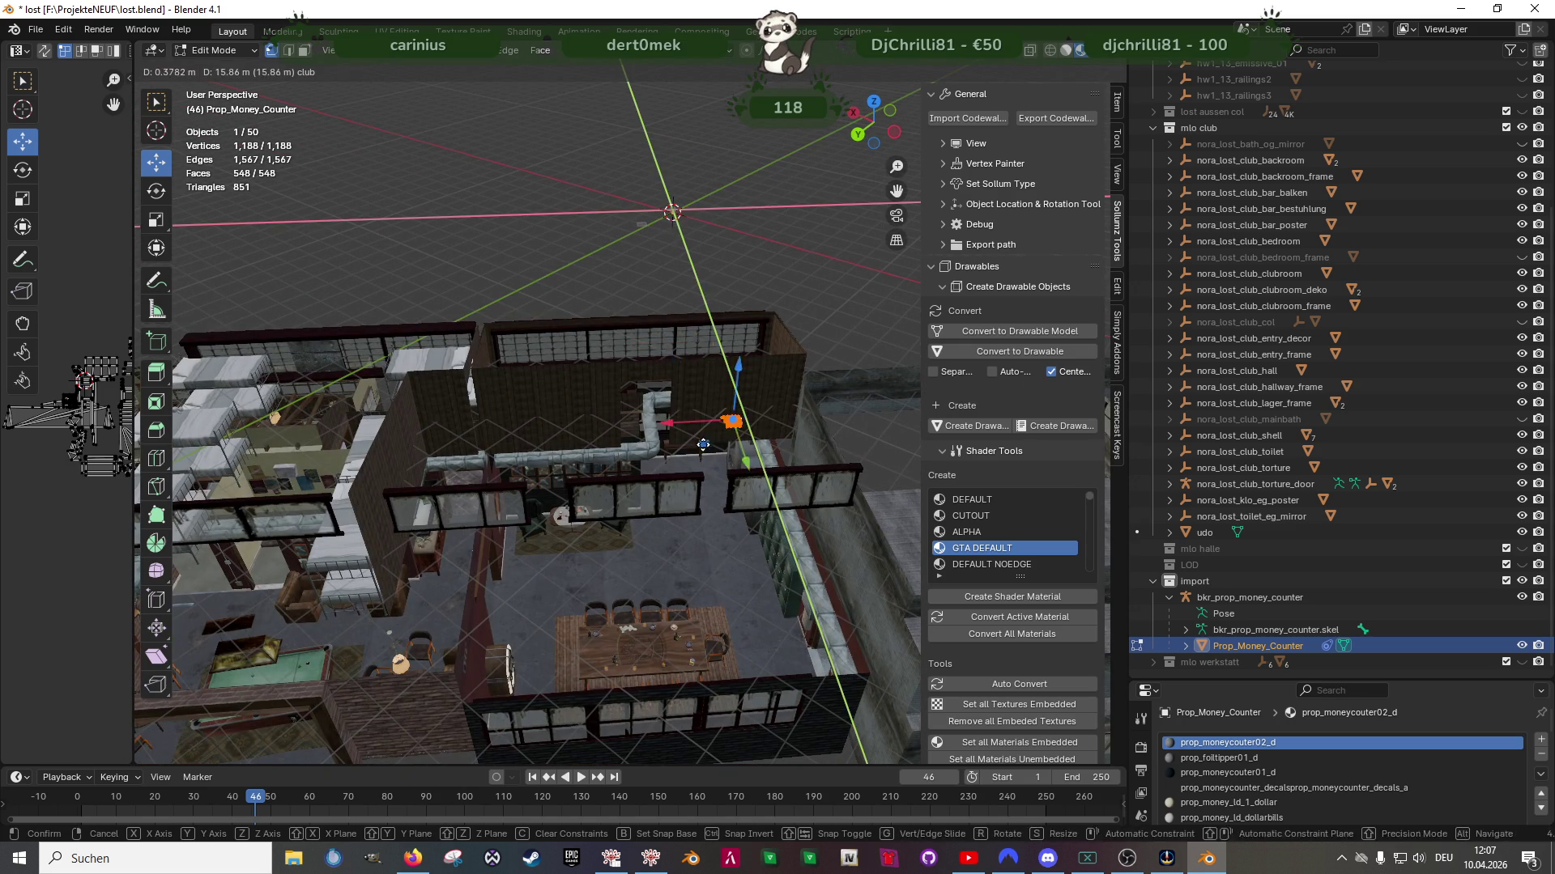
left_click(698, 441)
key("g")
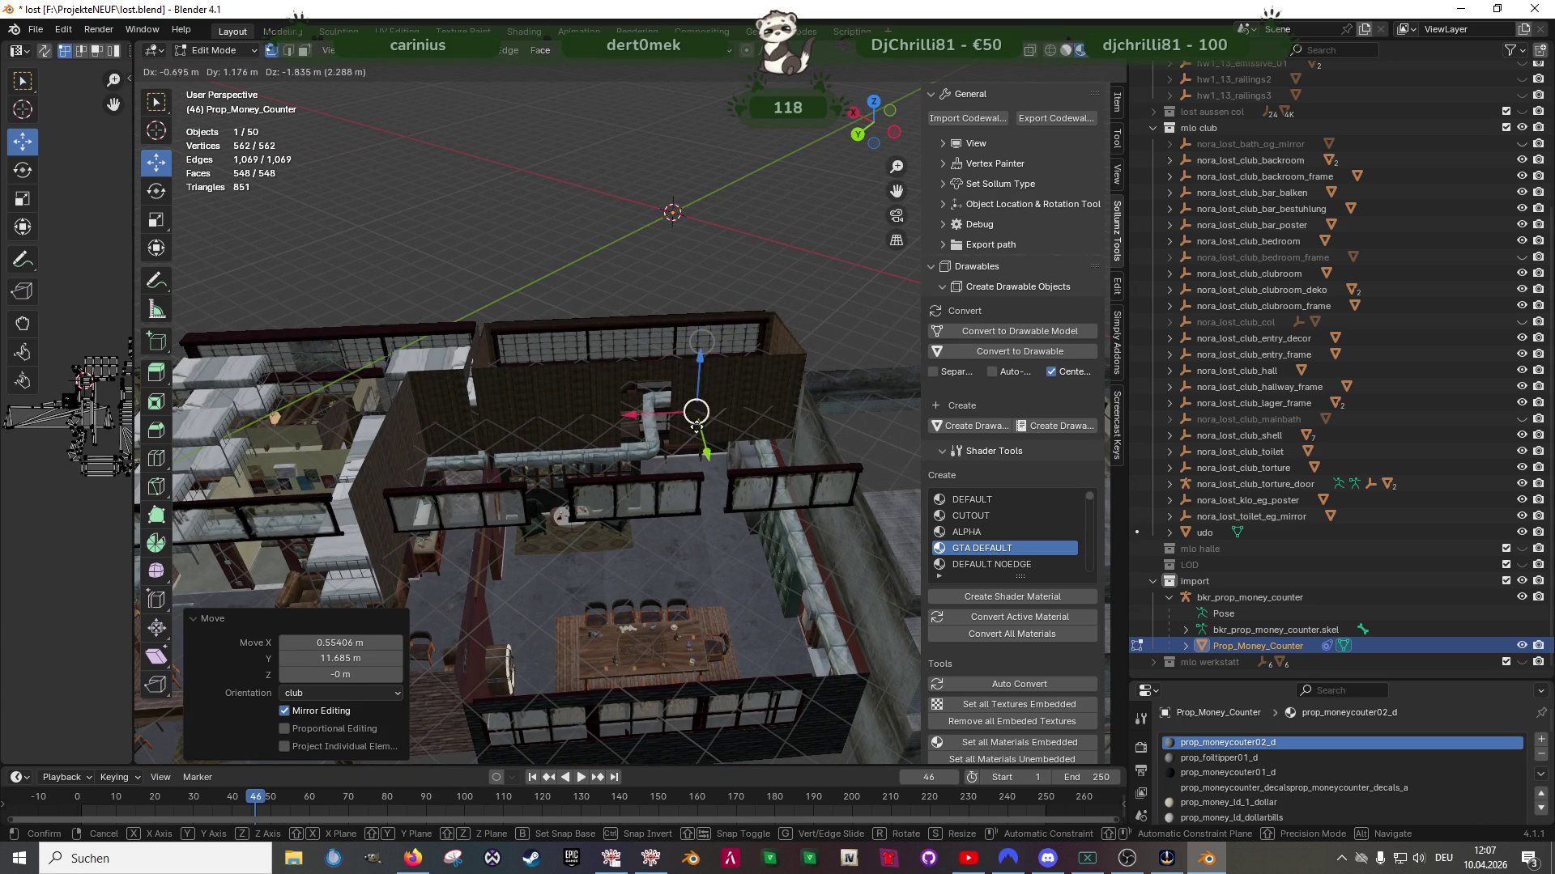
left_click(694, 444)
scroll(694, 445, "up", 5)
scroll(694, 446, "up", 8)
middle_click_drag(693, 446, 640, 340)
key("g")
key("z")
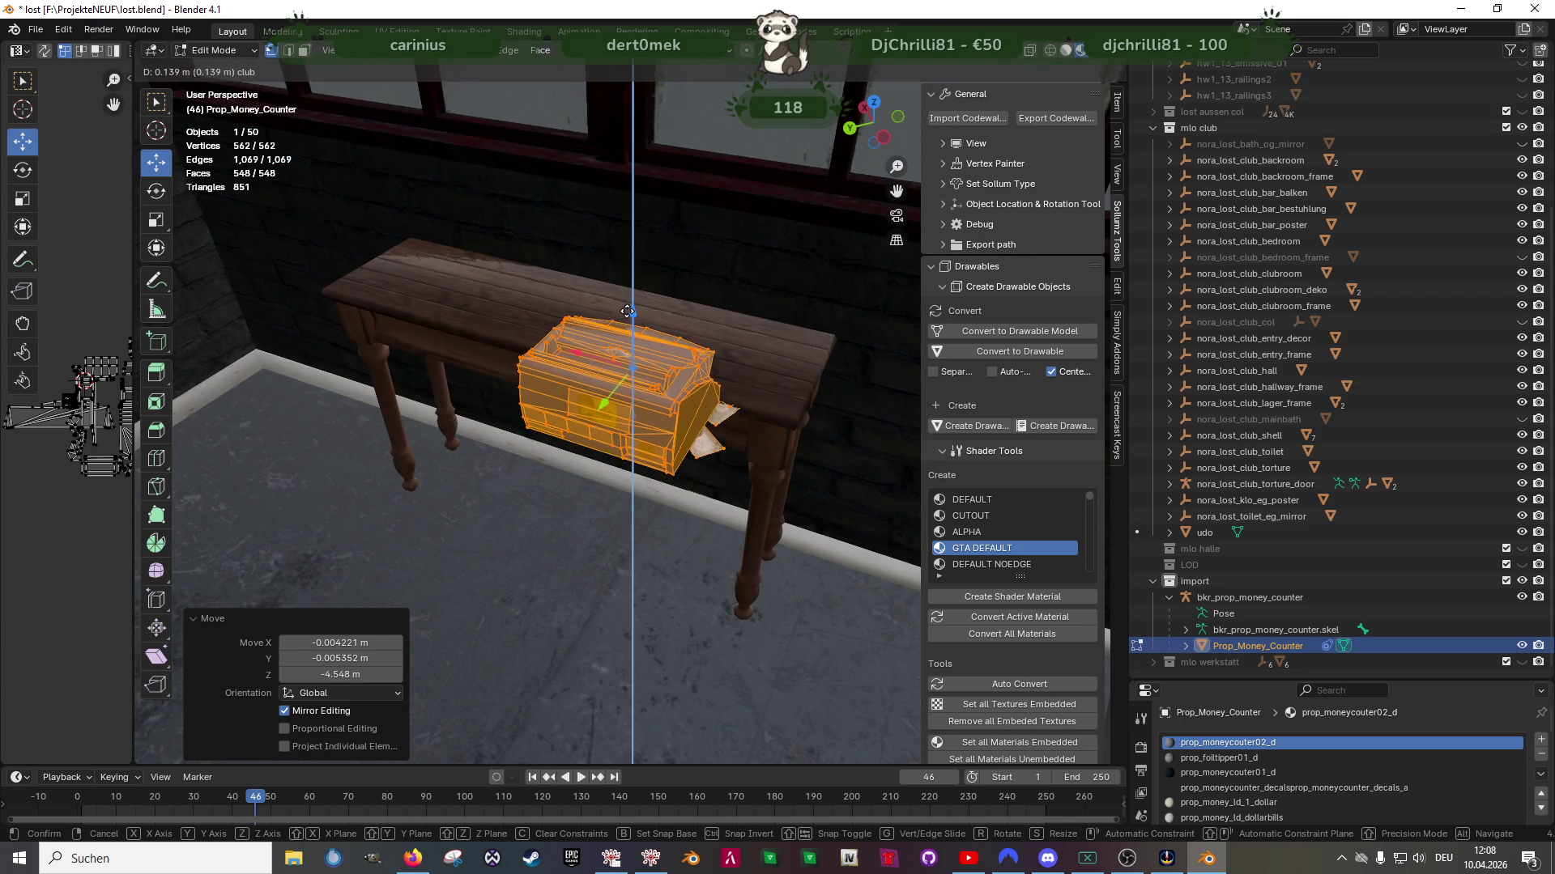
left_click(628, 310)
Turn the money counter about -149° around the vertical axis
middle_click_drag(628, 311, 686, 372)
key("shift+space")
left_click(687, 404)
mouse_move(684, 387)
left_mouse_down()
mouse_move(603, 358)
mouse_move(597, 373)
left_mouse_up()
Slide the counter into place on the tabletop, then maximize the Forge catalogue in the browser
key("shift+space")
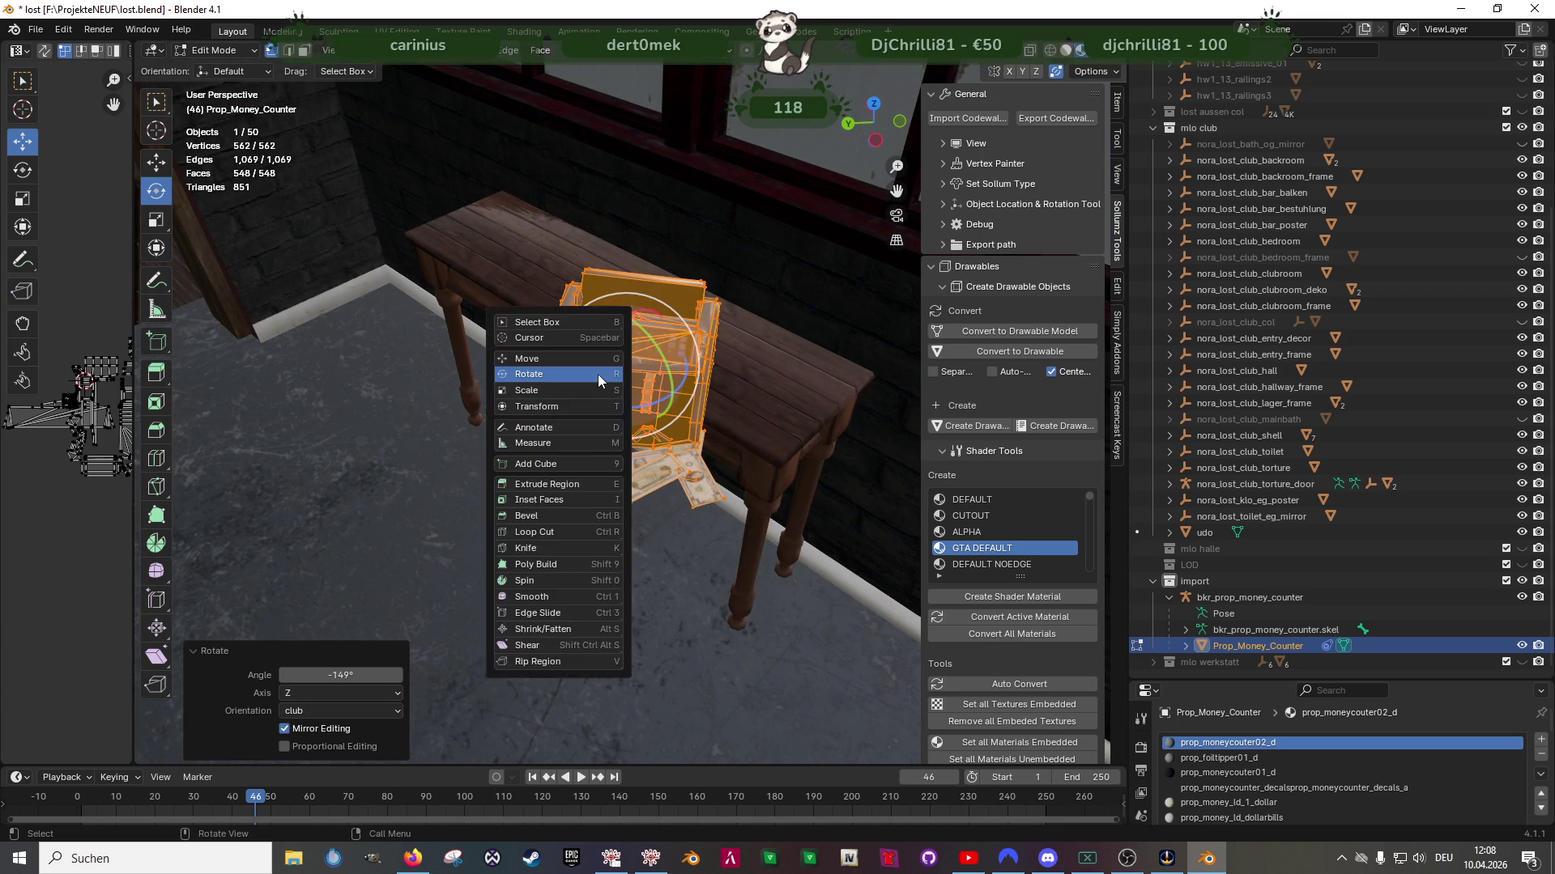
left_click(597, 357)
middle_click_drag(597, 358, 564, 367)
left_click_drag(564, 368, 456, 155)
mouse_move(456, 155)
middle_mouse_down()
mouse_move(514, 361)
mouse_move(566, 312)
mouse_move(706, 339)
mouse_move(489, 410)
mouse_move(452, 341)
middle_mouse_up()
scroll(453, 341, "down", 3)
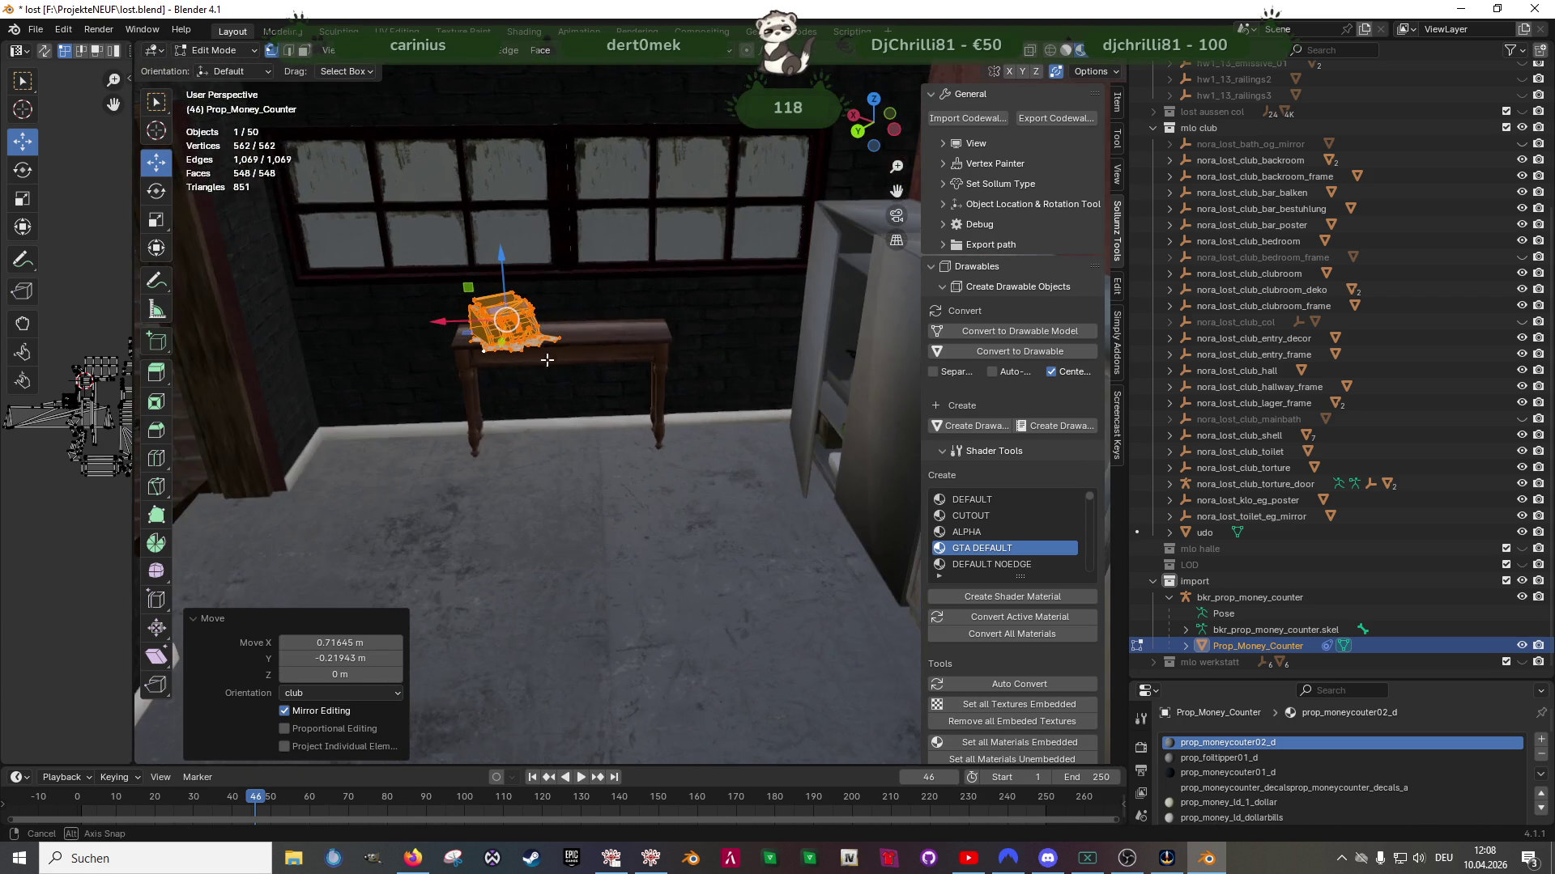
left_click(415, 863)
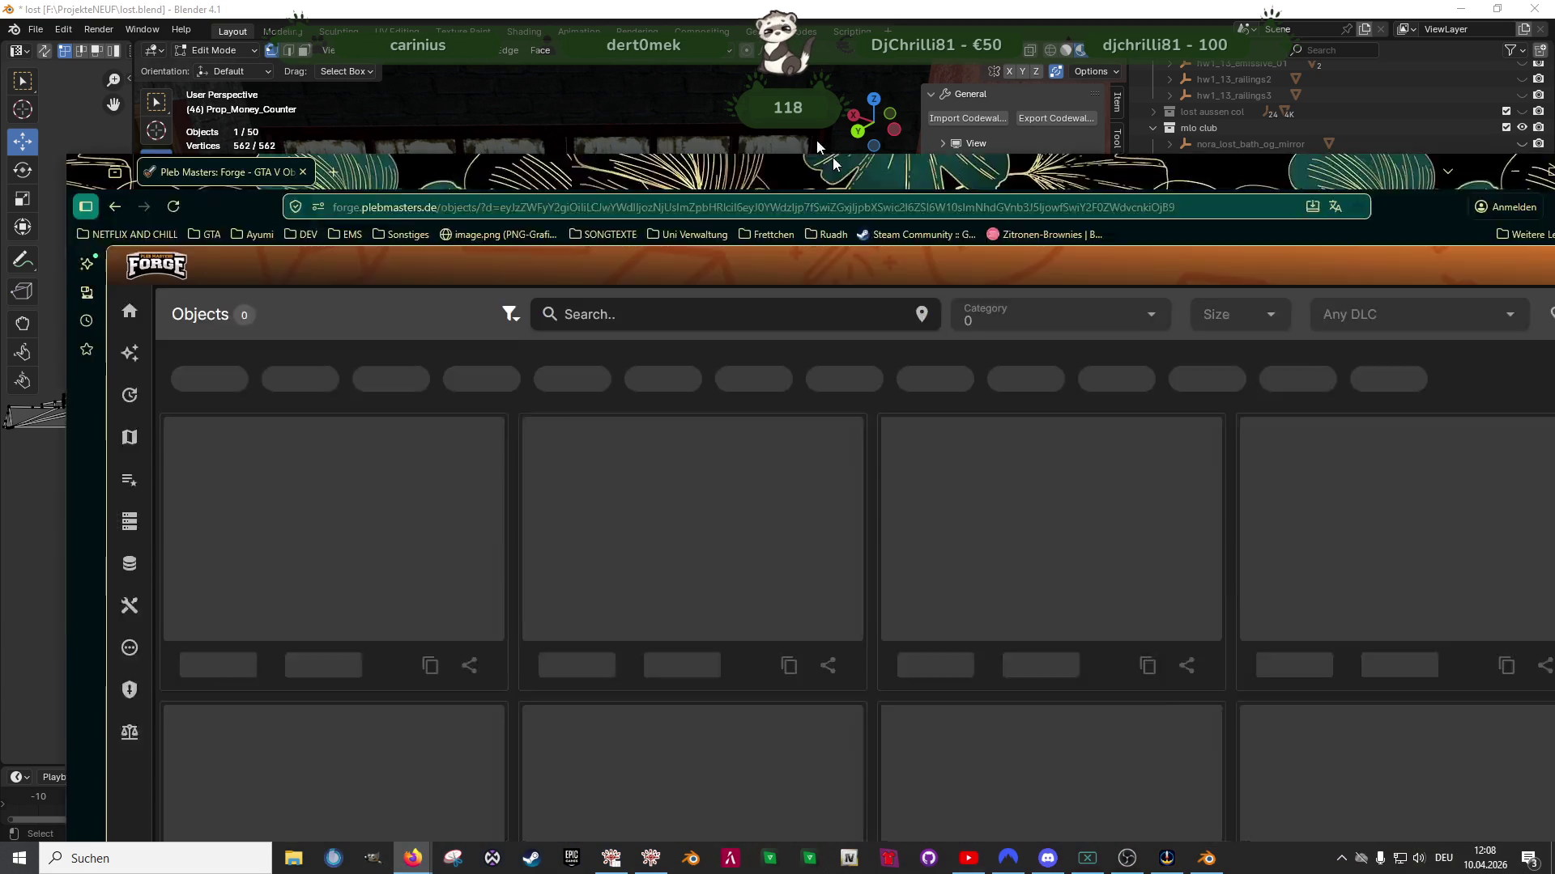
double_click(832, 157)
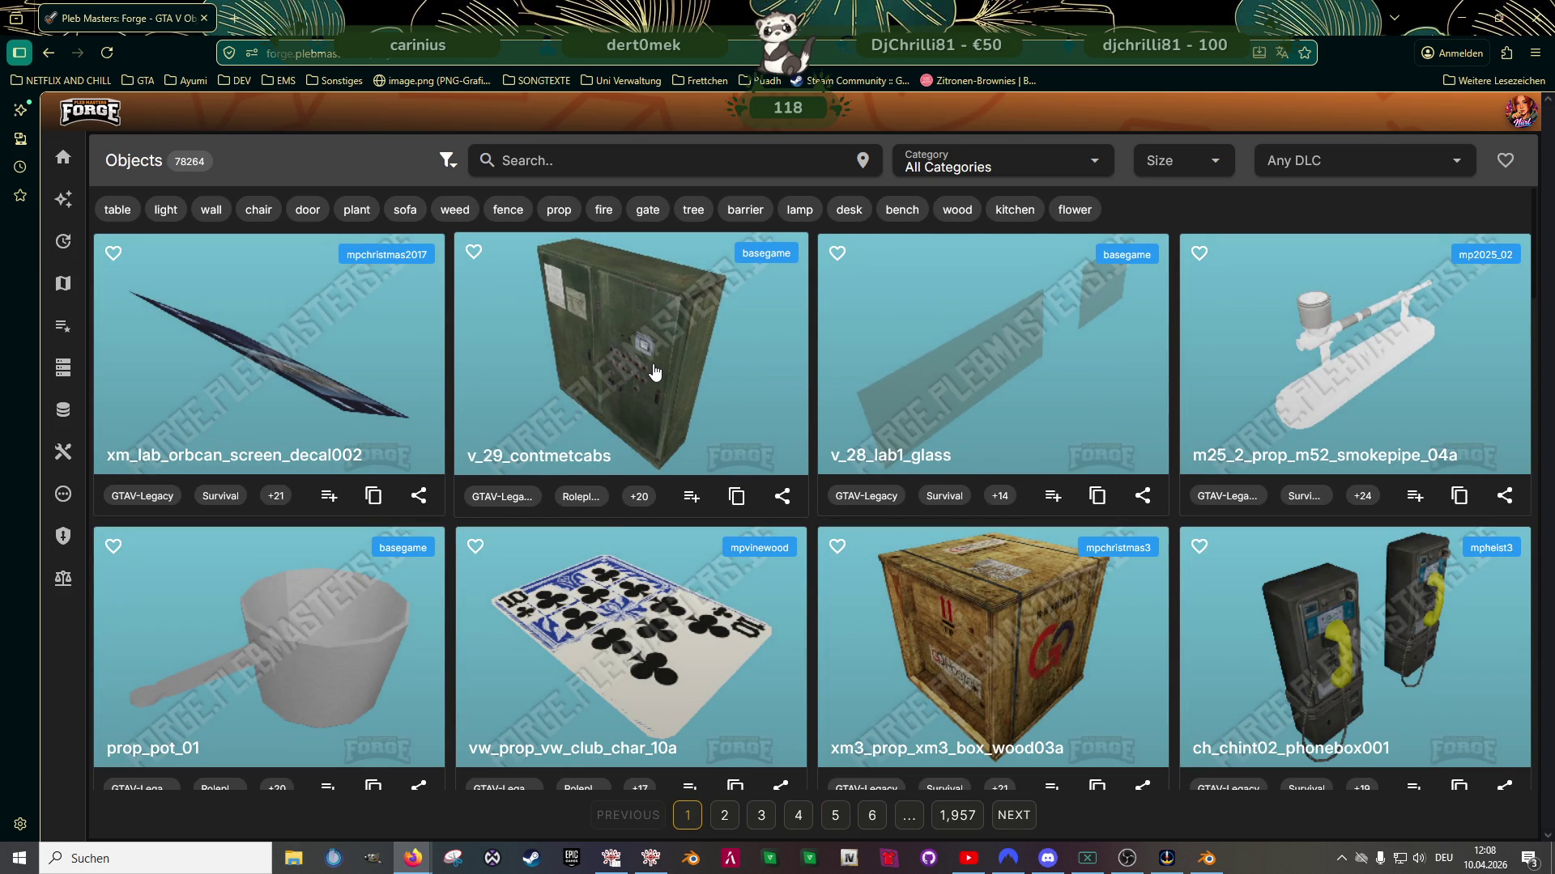
Search Forge for 'sideboard', browse the 88 sideboard results, then return to Blender
left_click(558, 165)
type("sideboard")
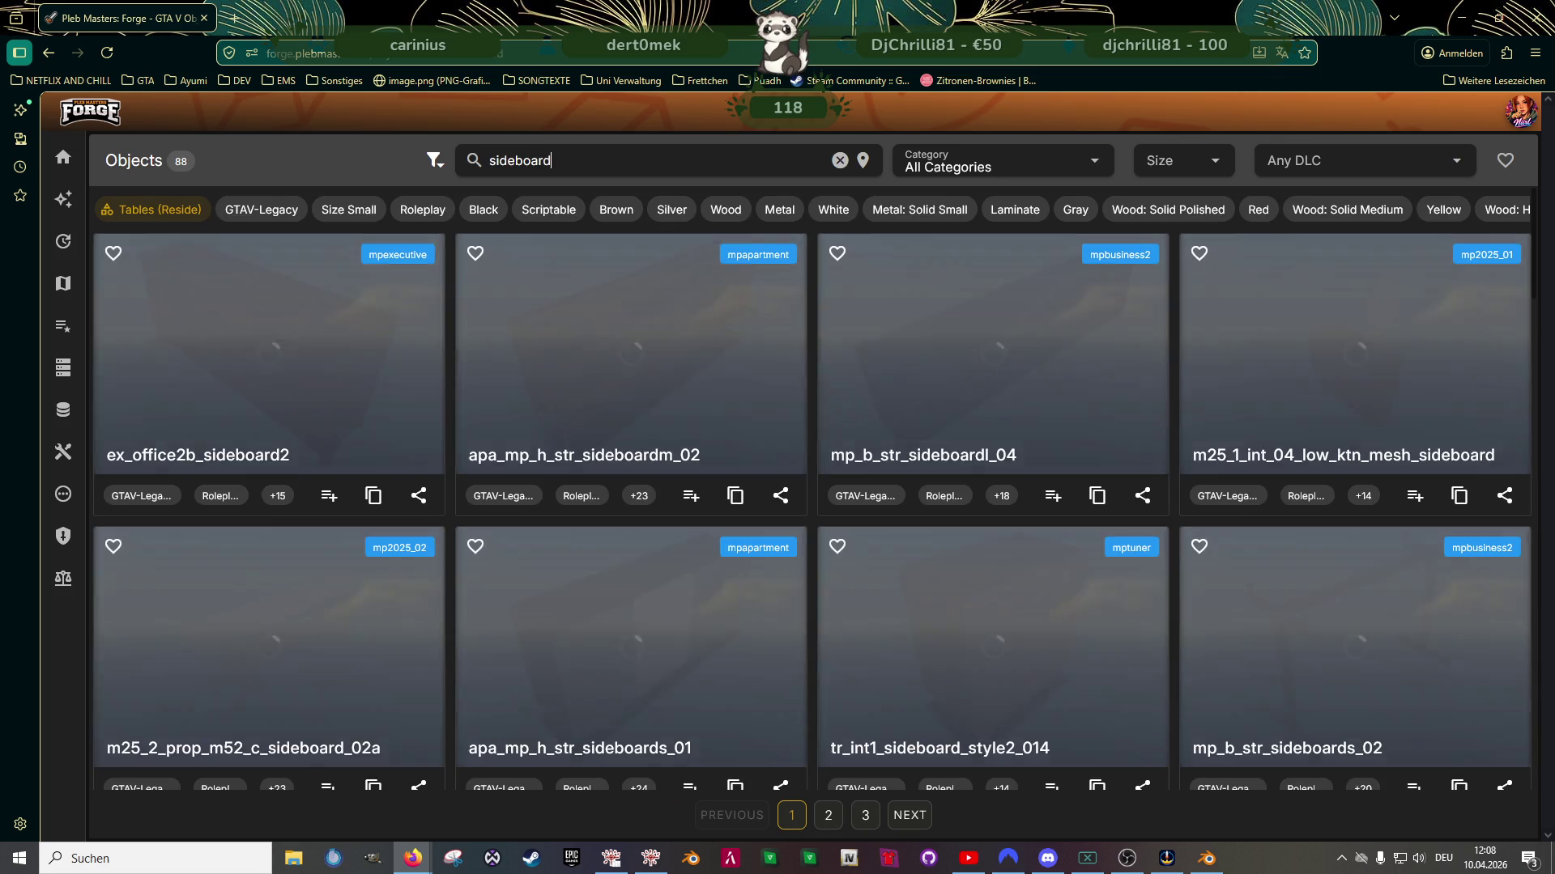
scroll(879, 344, "down", 5)
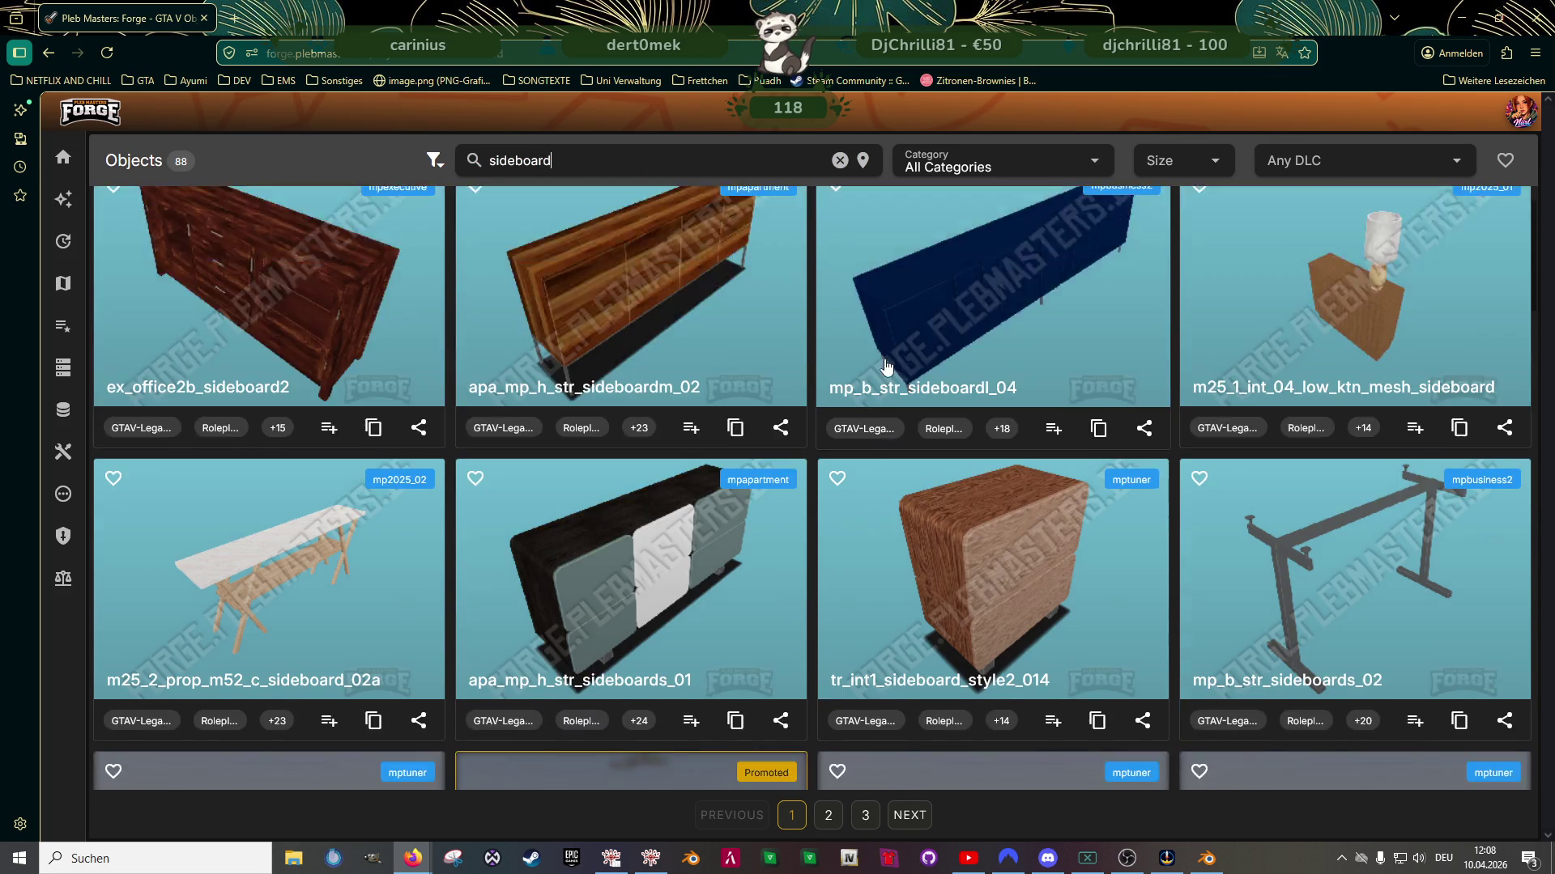
scroll(881, 359, "down", 6)
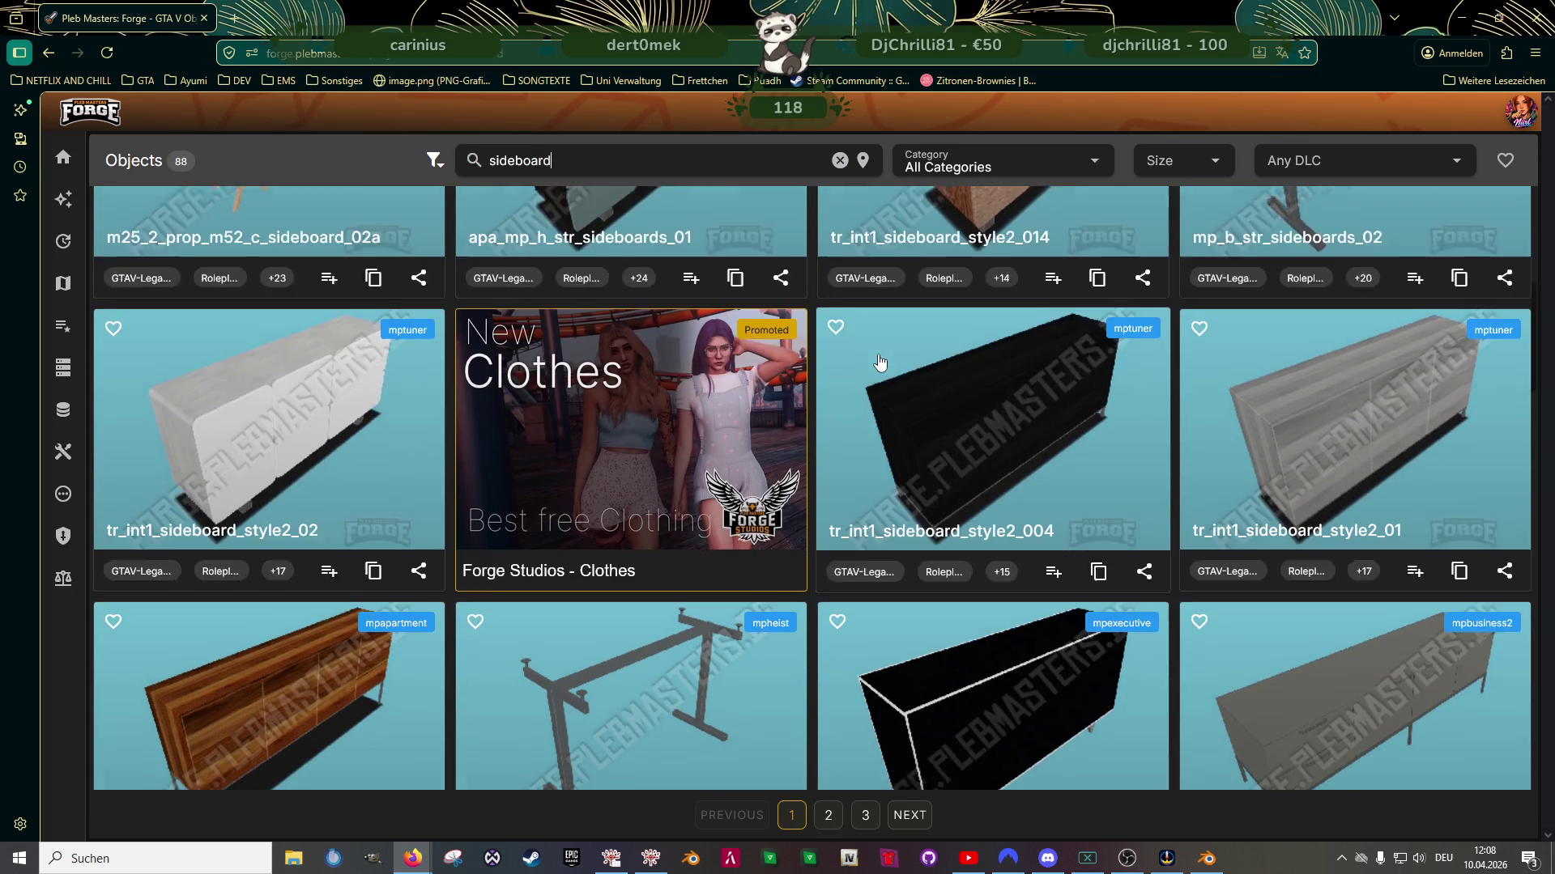
scroll(531, 370, "up", 5)
scroll(532, 370, "up", 5)
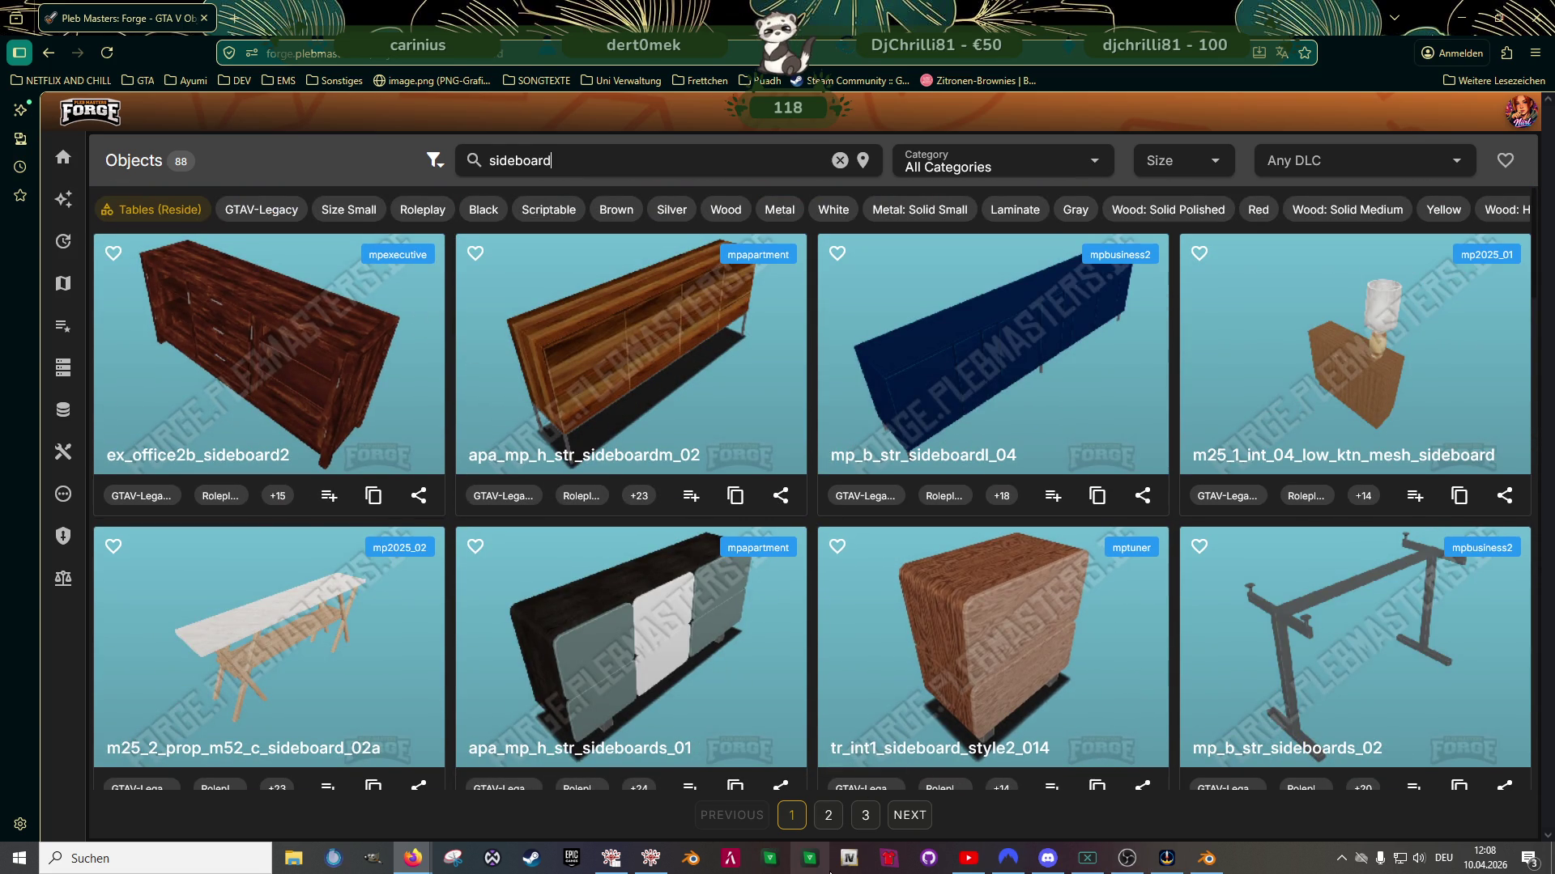
left_click(1212, 865)
scroll(589, 468, "down", 5)
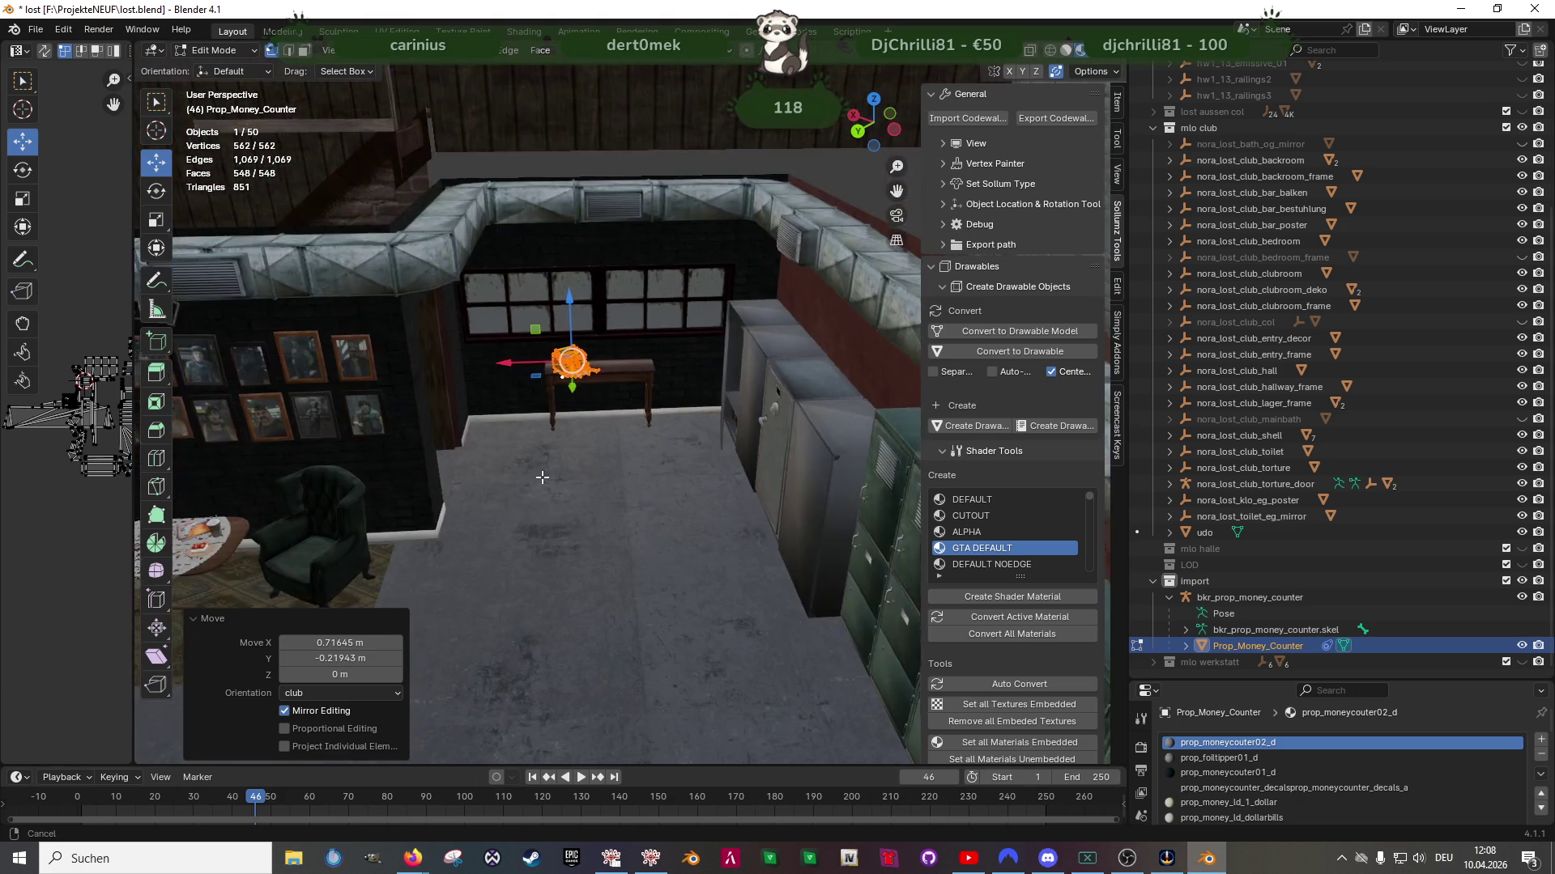
Select one face of the wooden display cabinet in Edit Mode face selection
middle_click_drag(589, 460, 421, 638)
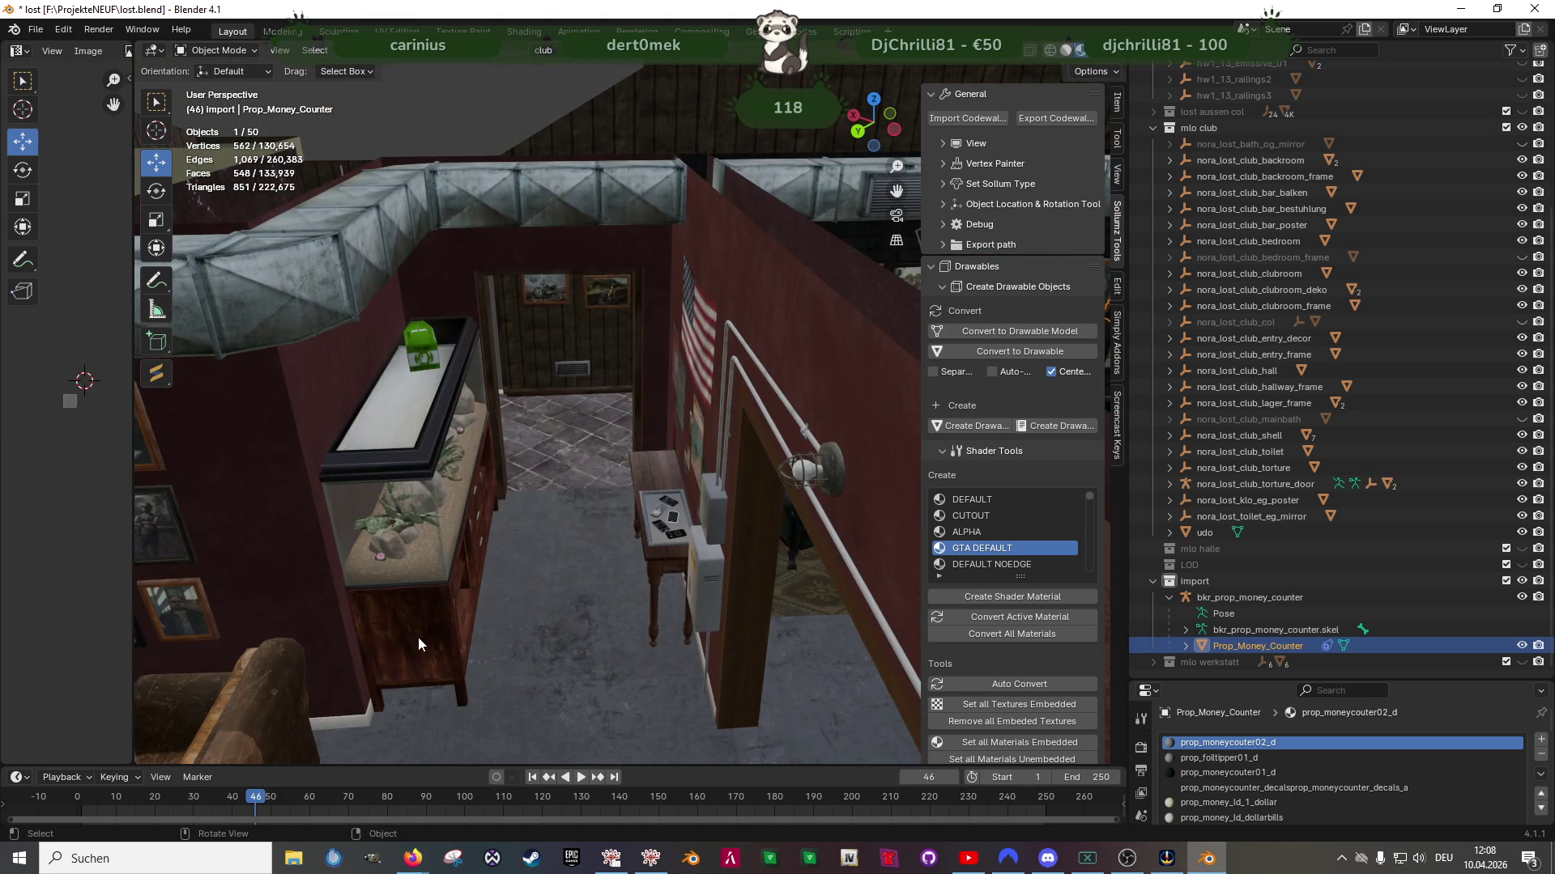
left_click(421, 638)
key("Tab")
key("3")
left_click(421, 636)
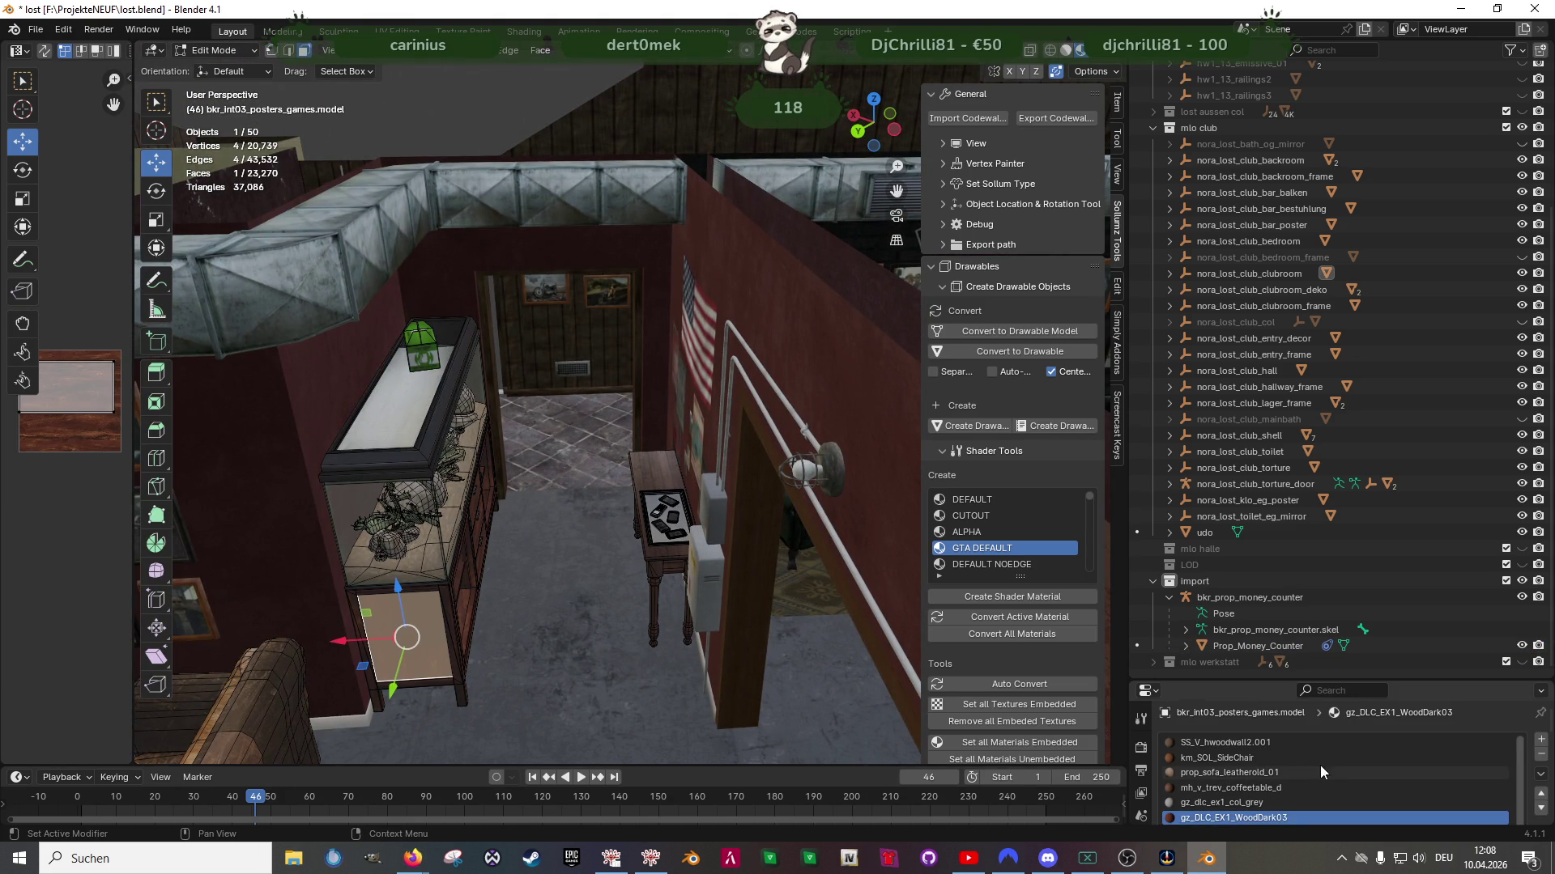
Select all cabinet faces using the gz_DLC_EX1_WoodDark03 material
scroll(1428, 757, "down", 5)
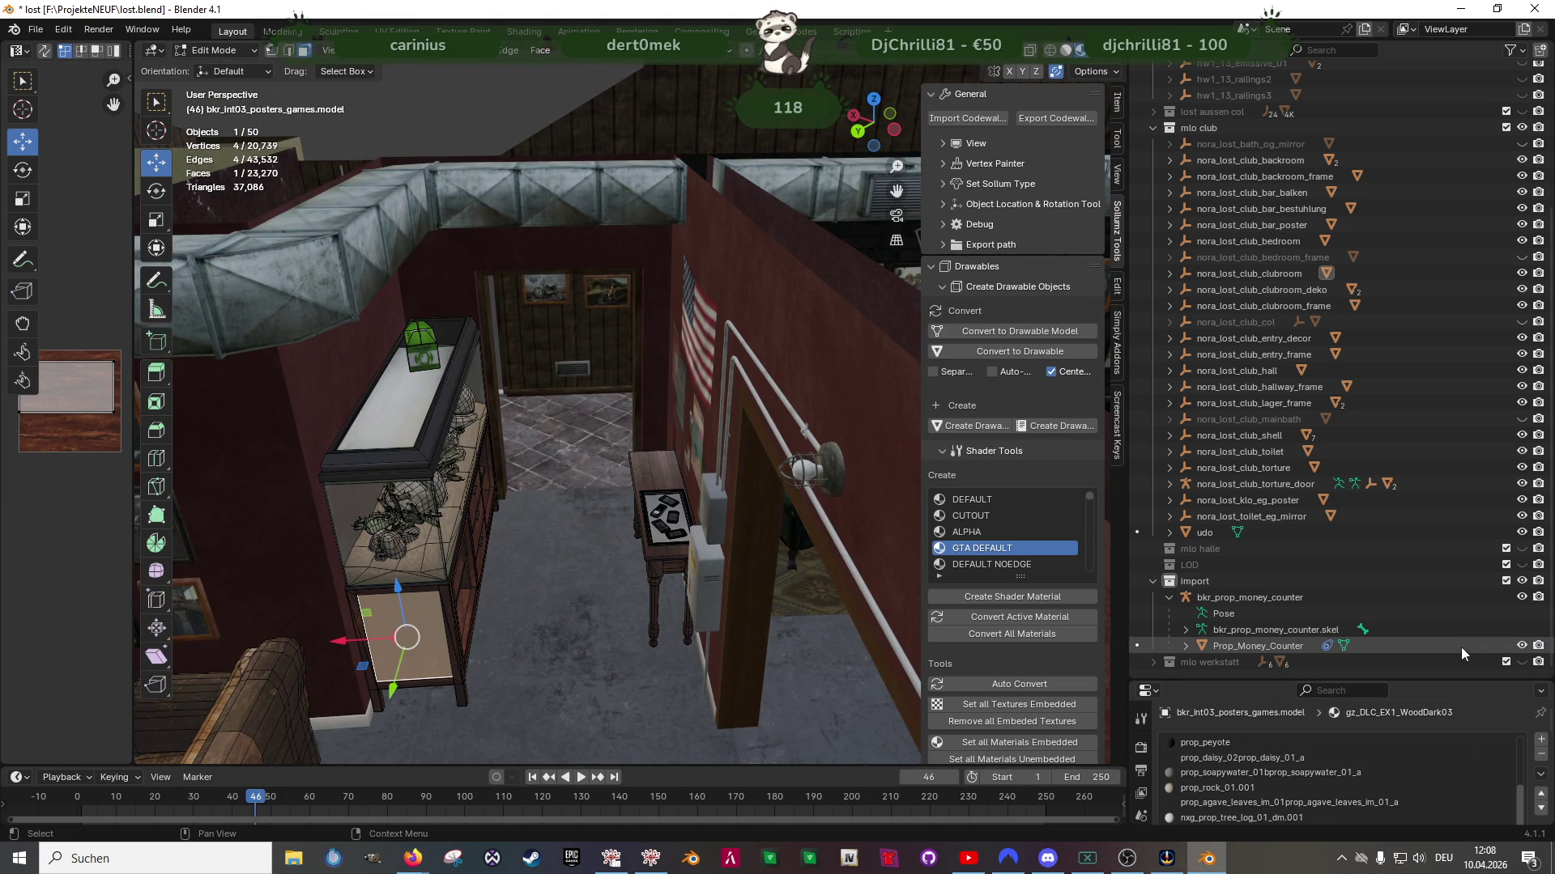
scroll(1494, 714, "down", 5)
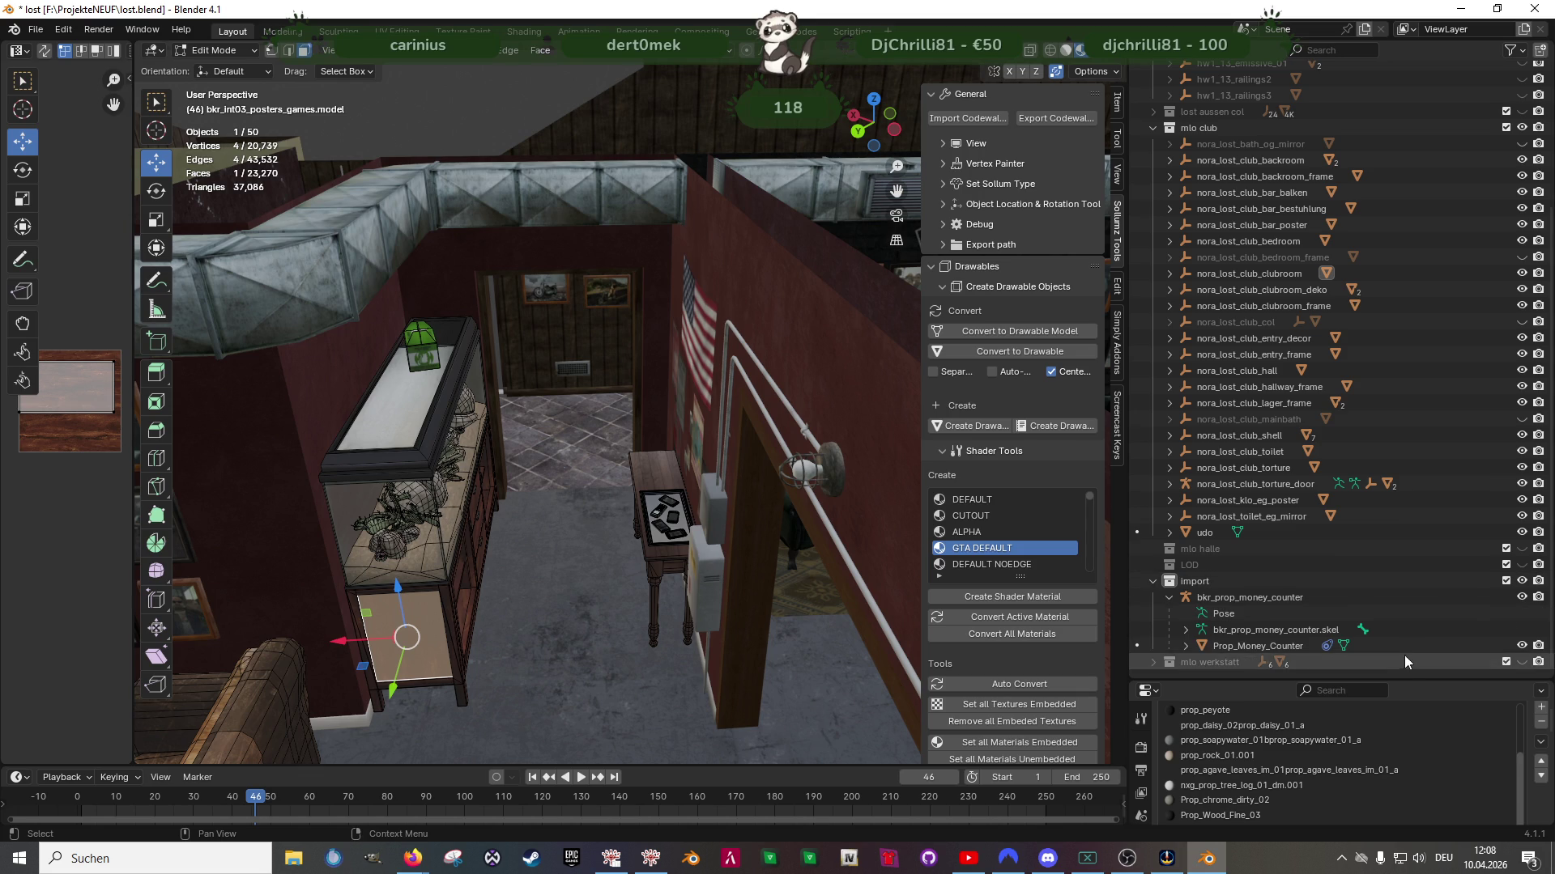
left_click_drag(1399, 678, 1399, 512)
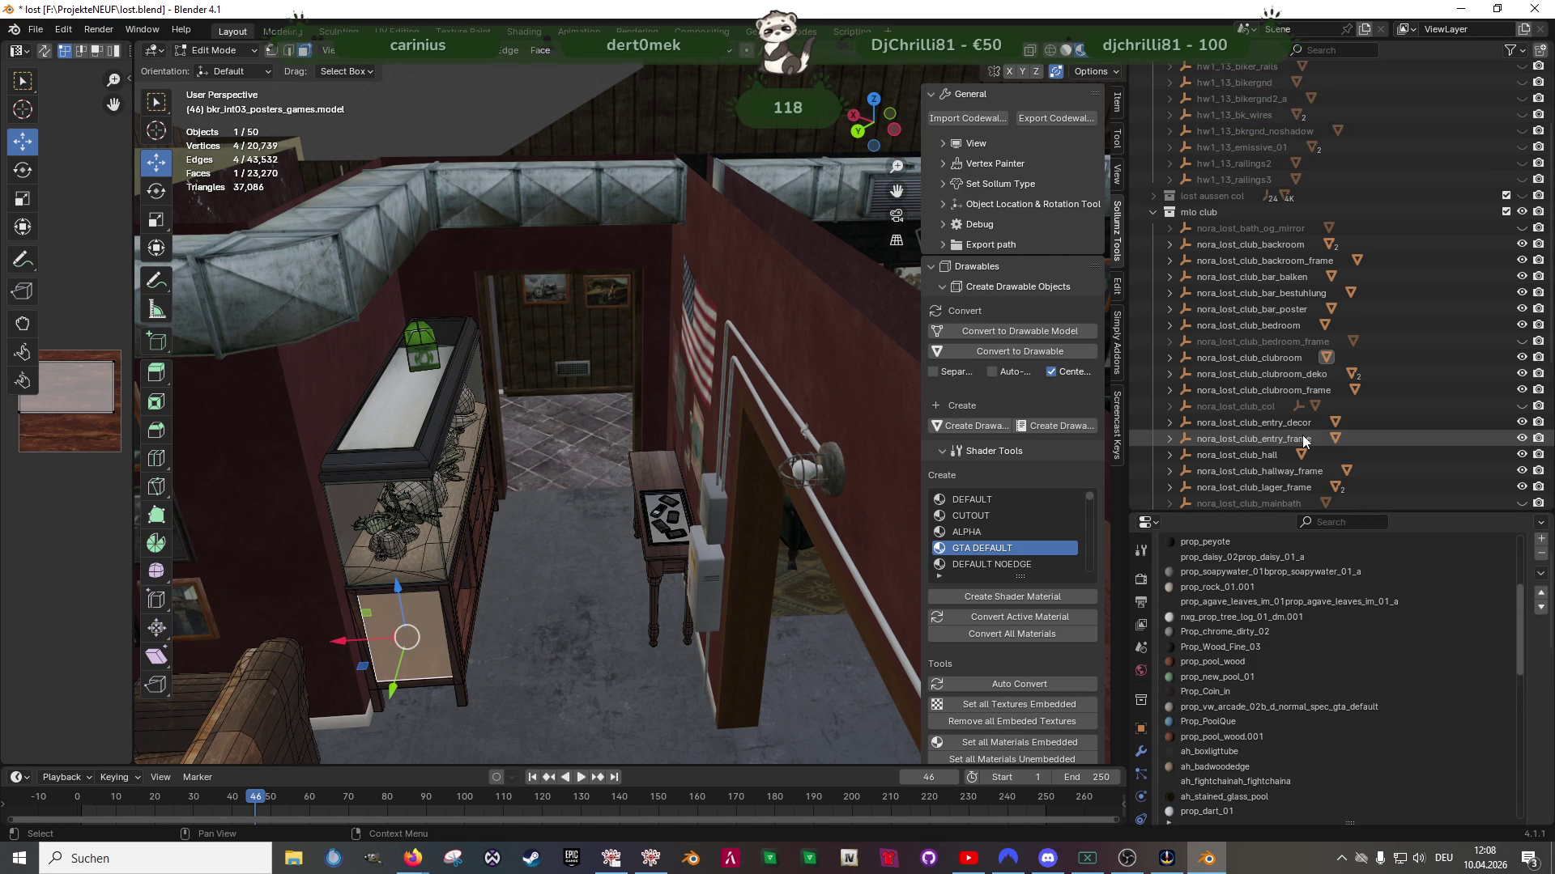
scroll(1287, 698, "down", 5)
scroll(1502, 775, "down", 5)
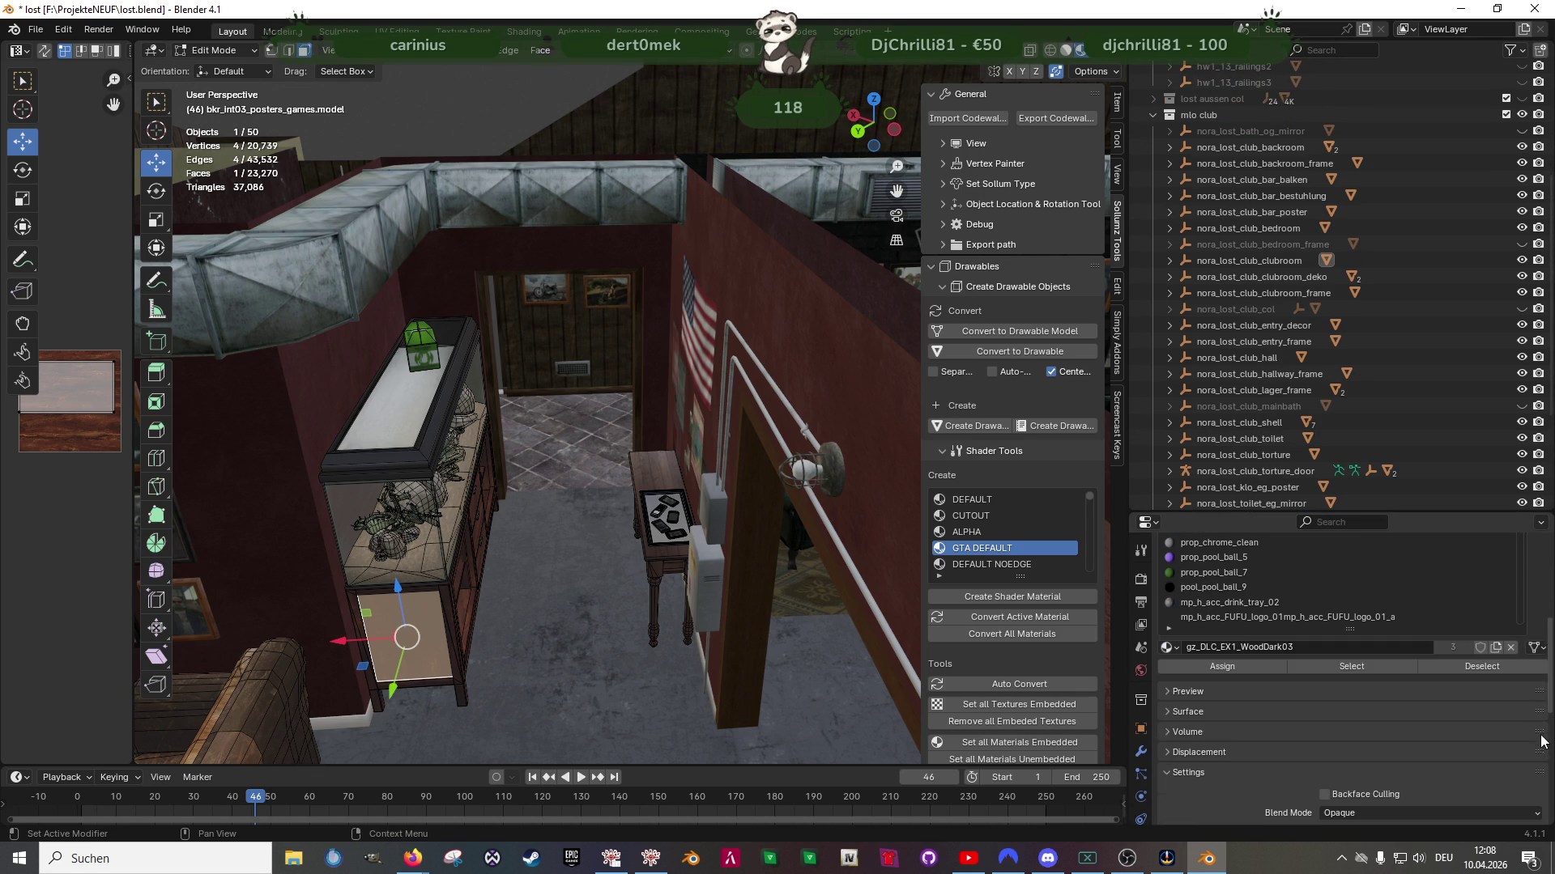
left_click(1361, 666)
scroll(567, 364, "up", 2)
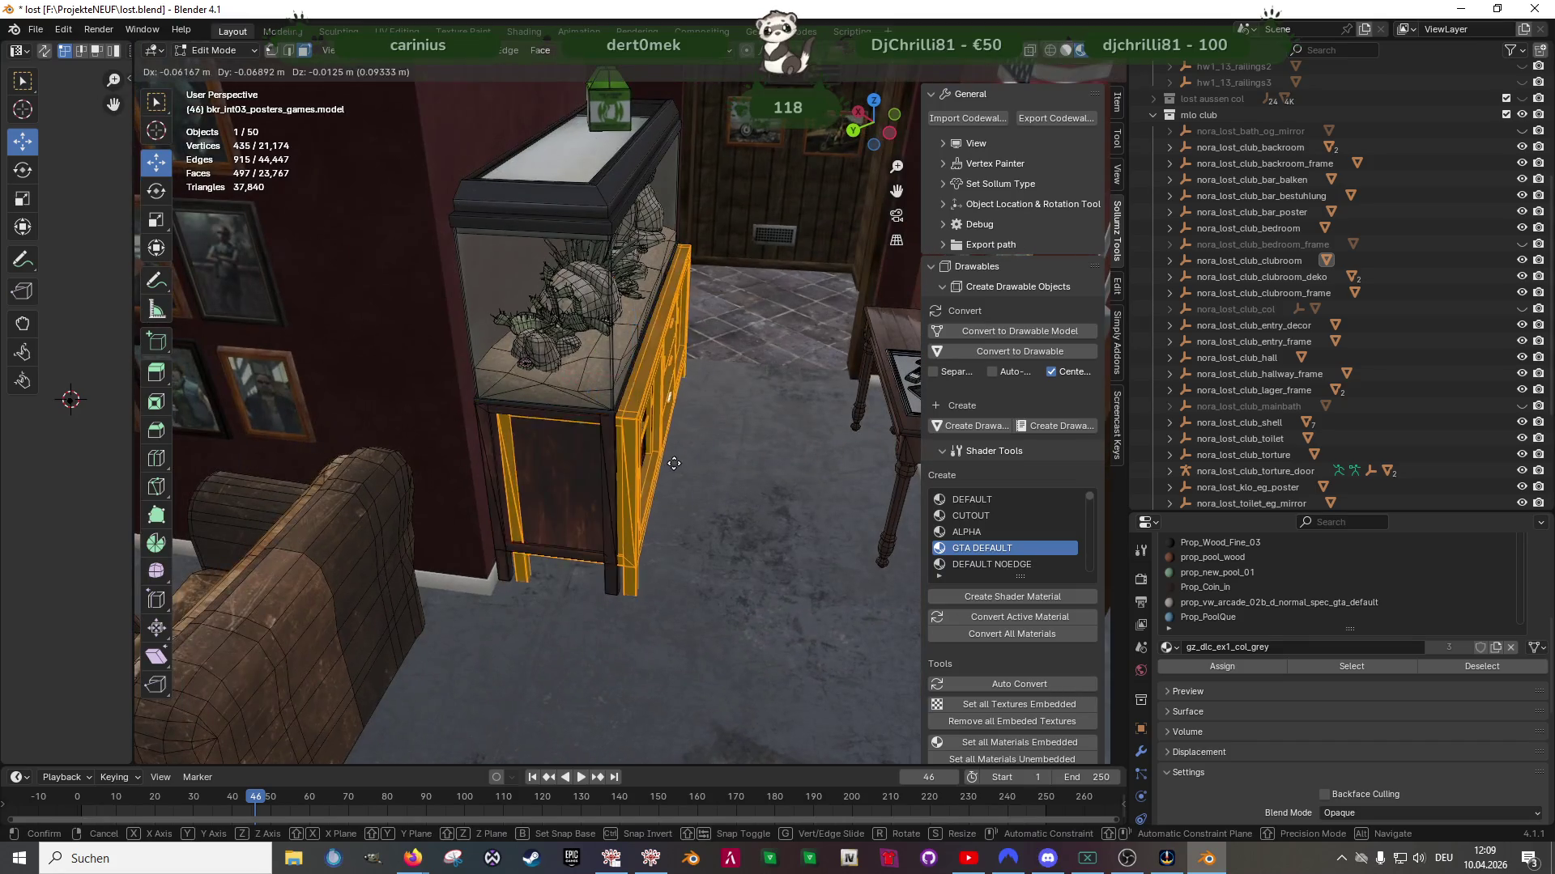
Duplicate the cabinet faces and move the copy -8.58 m along X
key("shift+d")
key("Escape")
scroll(621, 468, "down", 5)
scroll(621, 468, "up", 2)
key("g")
key("x")
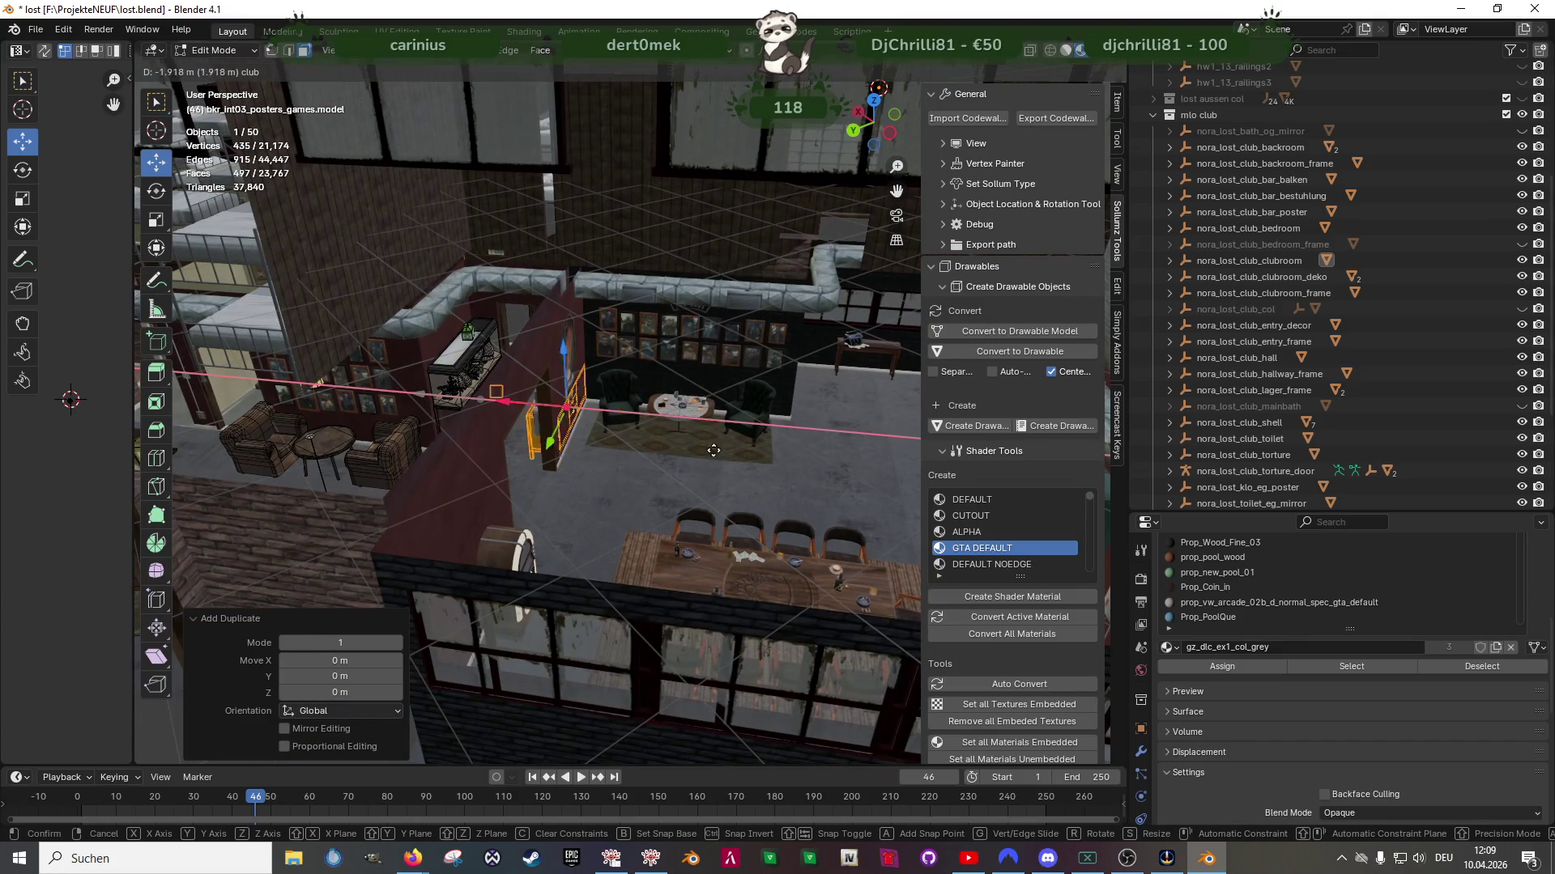
left_click(845, 468)
middle_click_drag(844, 468, 806, 466, "shift")
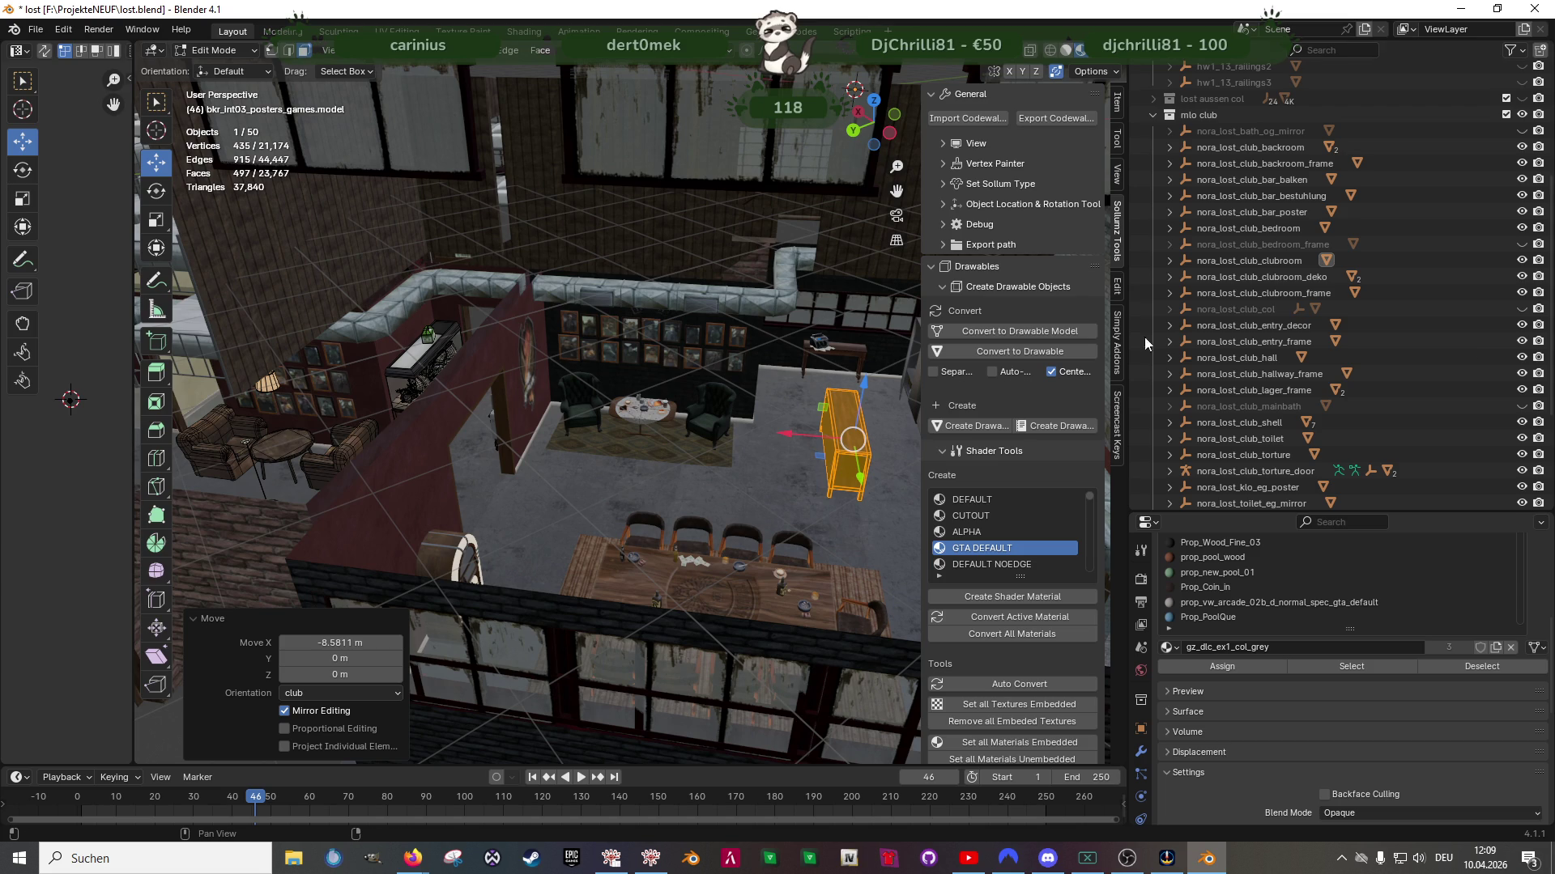
Start rotating the cabinet copy around the vertical Z axis
key("alt+Tab")
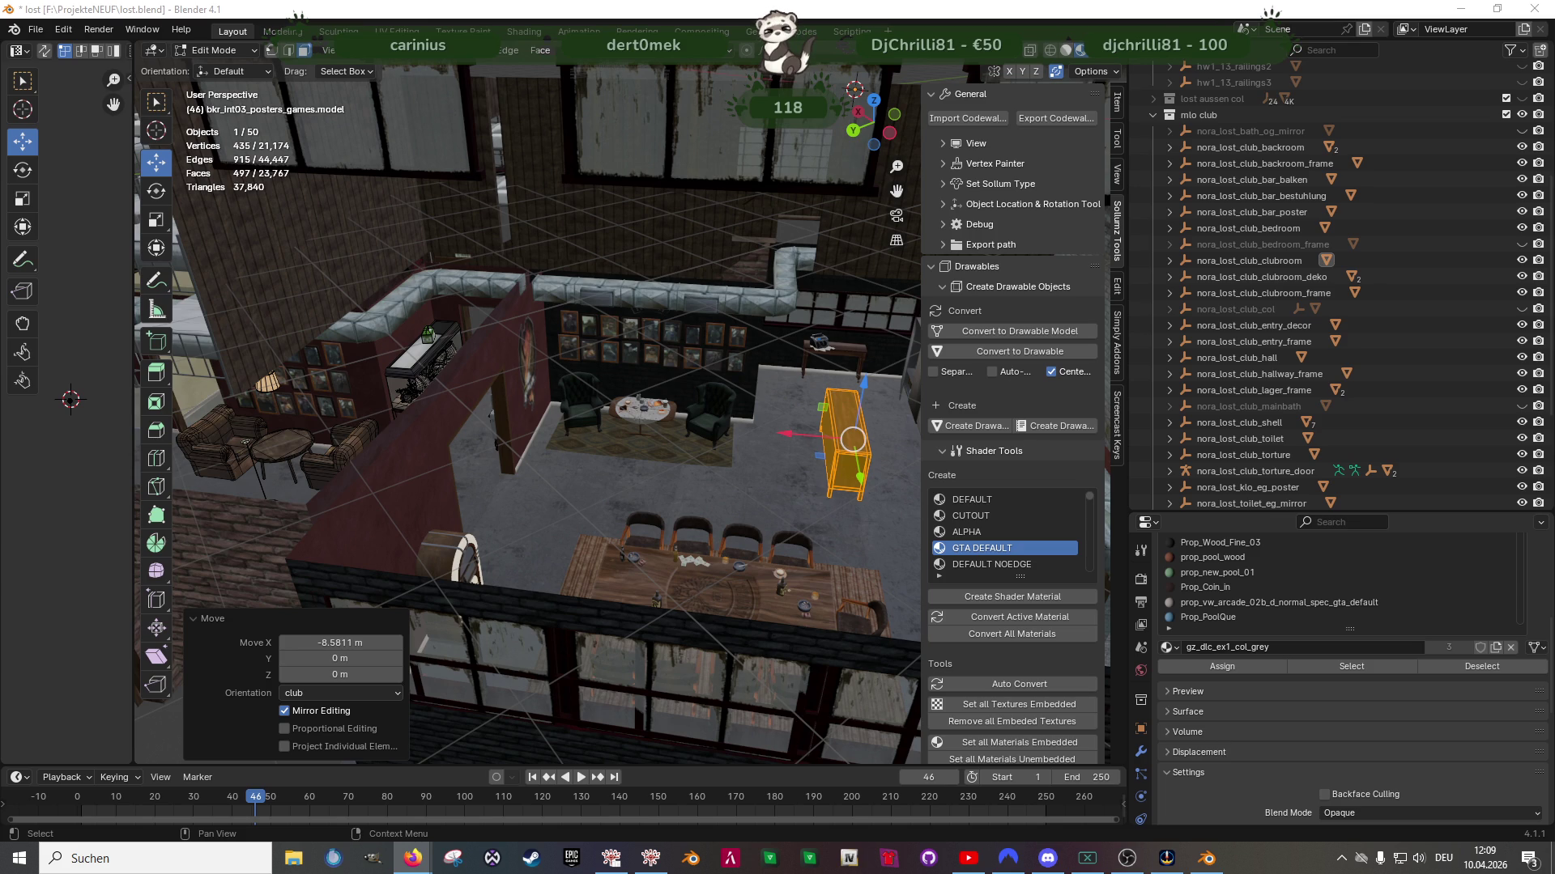
middle_click_drag(745, 451, 760, 475)
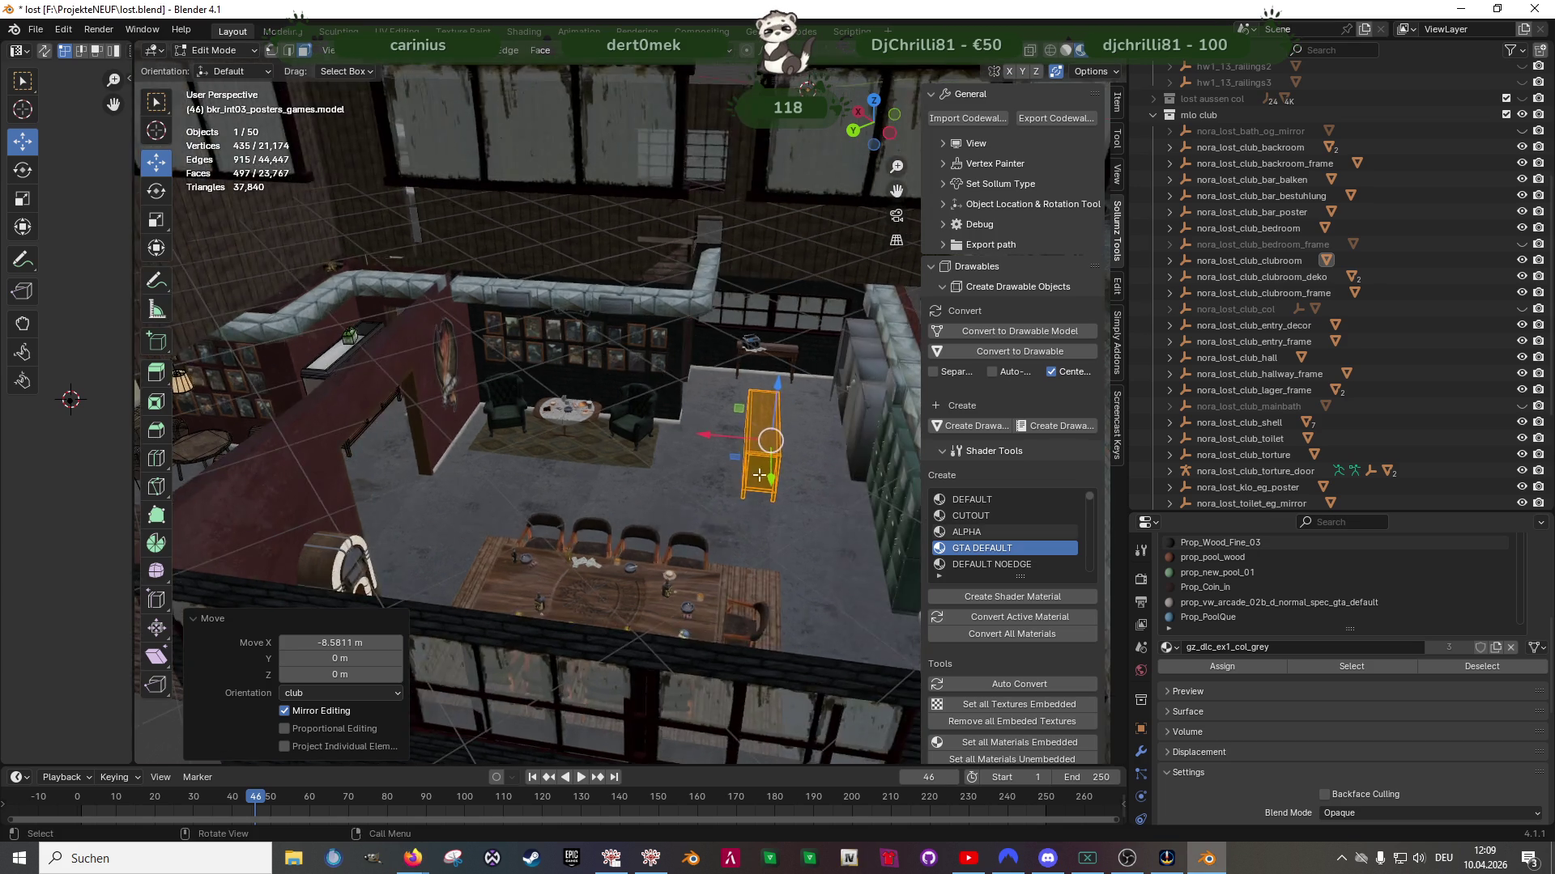
scroll(759, 474, "up", 4)
key("r")
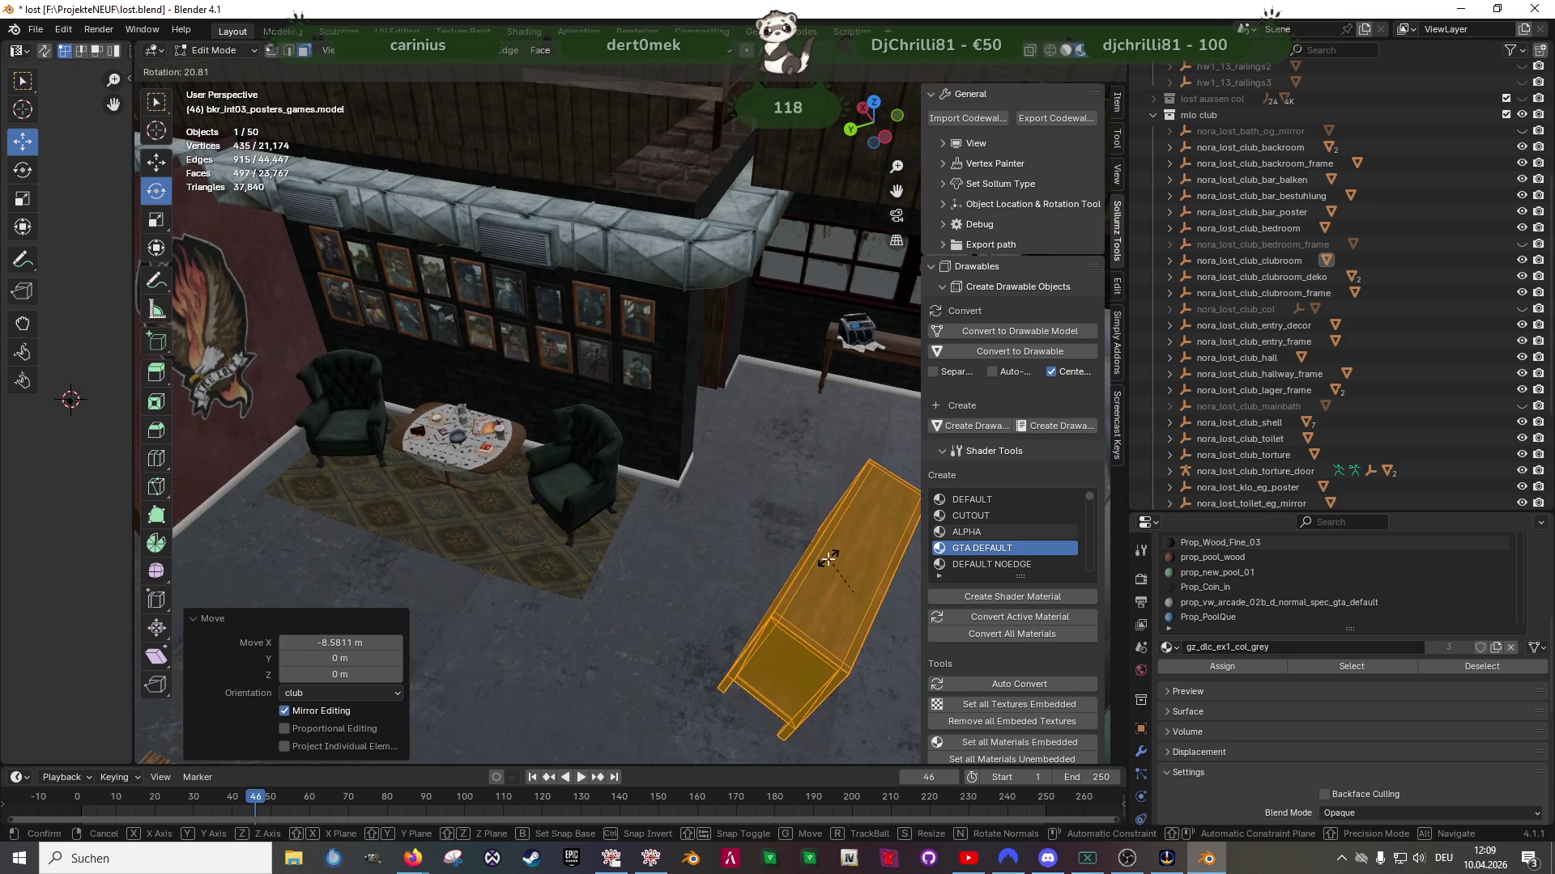
right_click(834, 559)
middle_click_drag(834, 559, 753, 502)
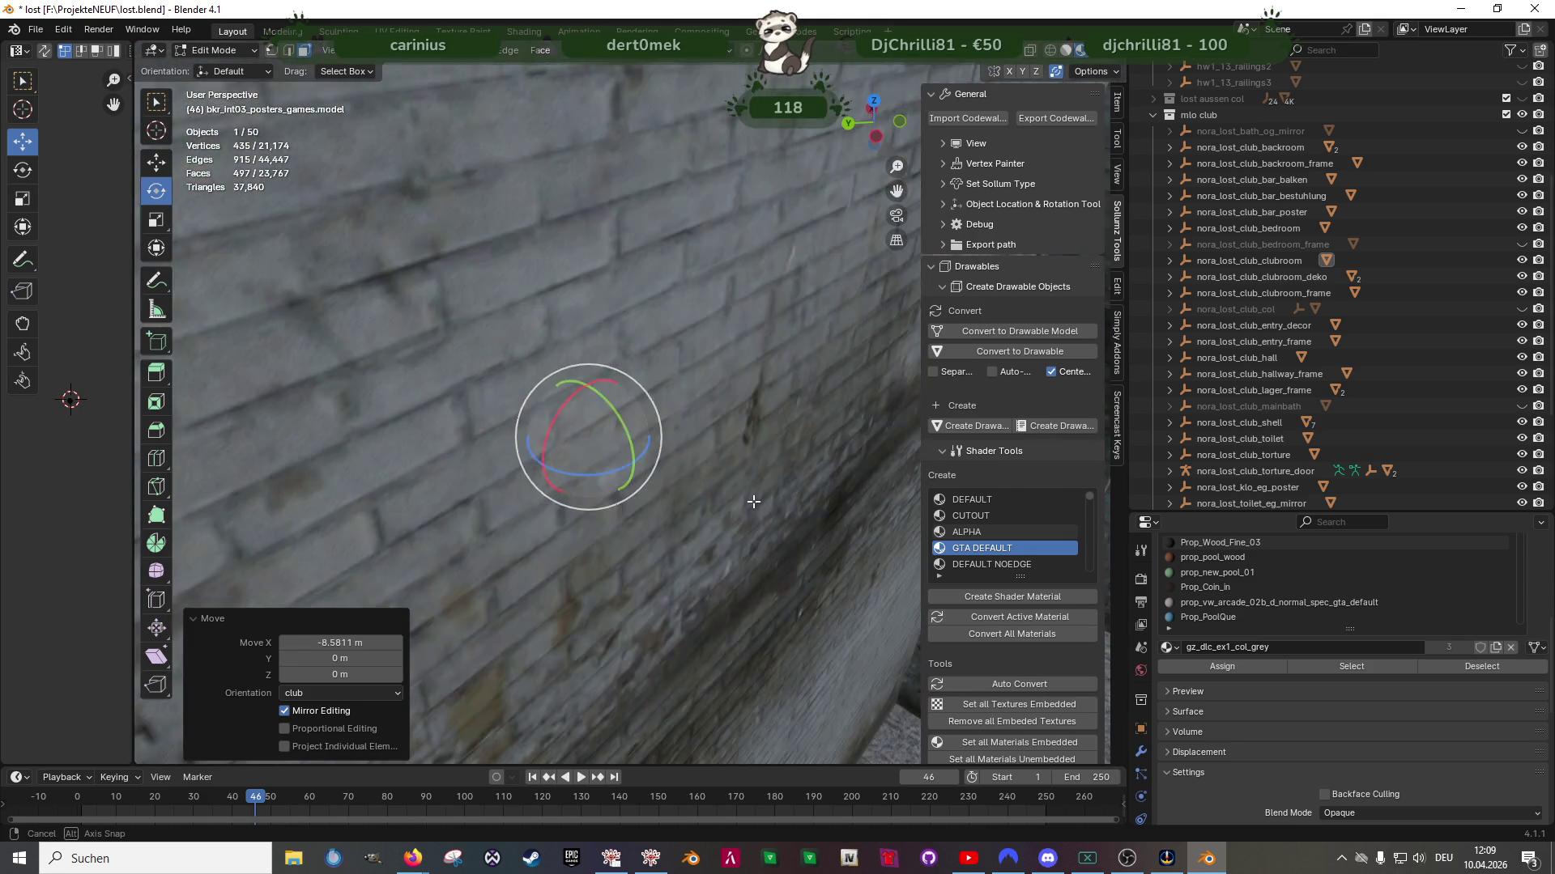
scroll(753, 502, "down", 5)
key("r")
key("z")
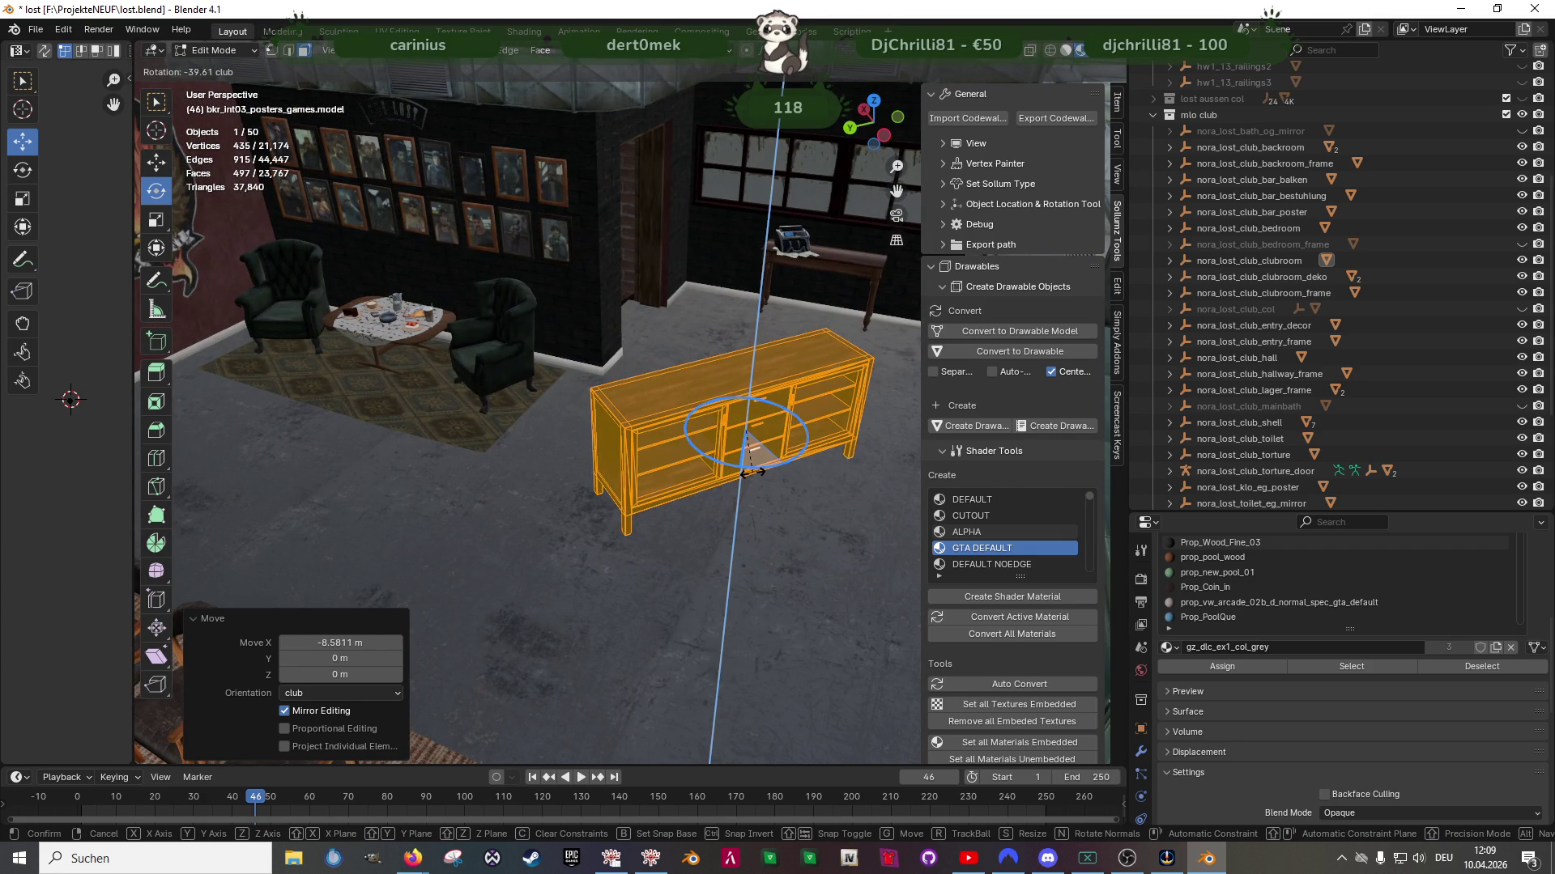
Rotate the duplicated cabinet -90° around Z
type("-90")
key("Return")
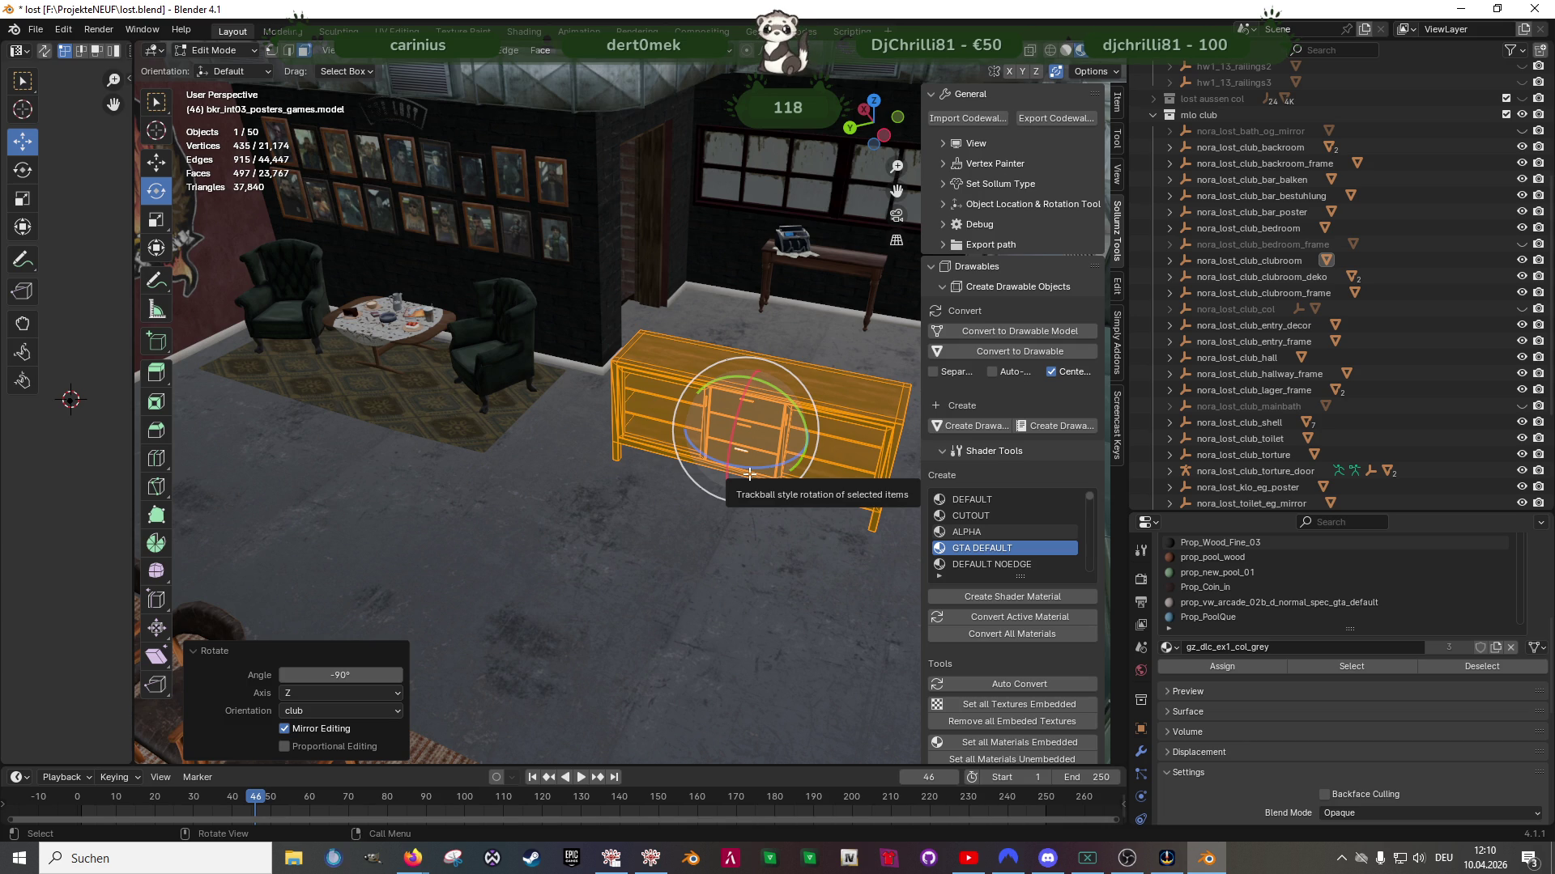
Slide the sideboard back along Y toward the window wall and frame it
middle_click_drag(749, 473, 672, 468)
key("shift+space")
left_click(671, 468)
scroll(661, 441, "down", 3)
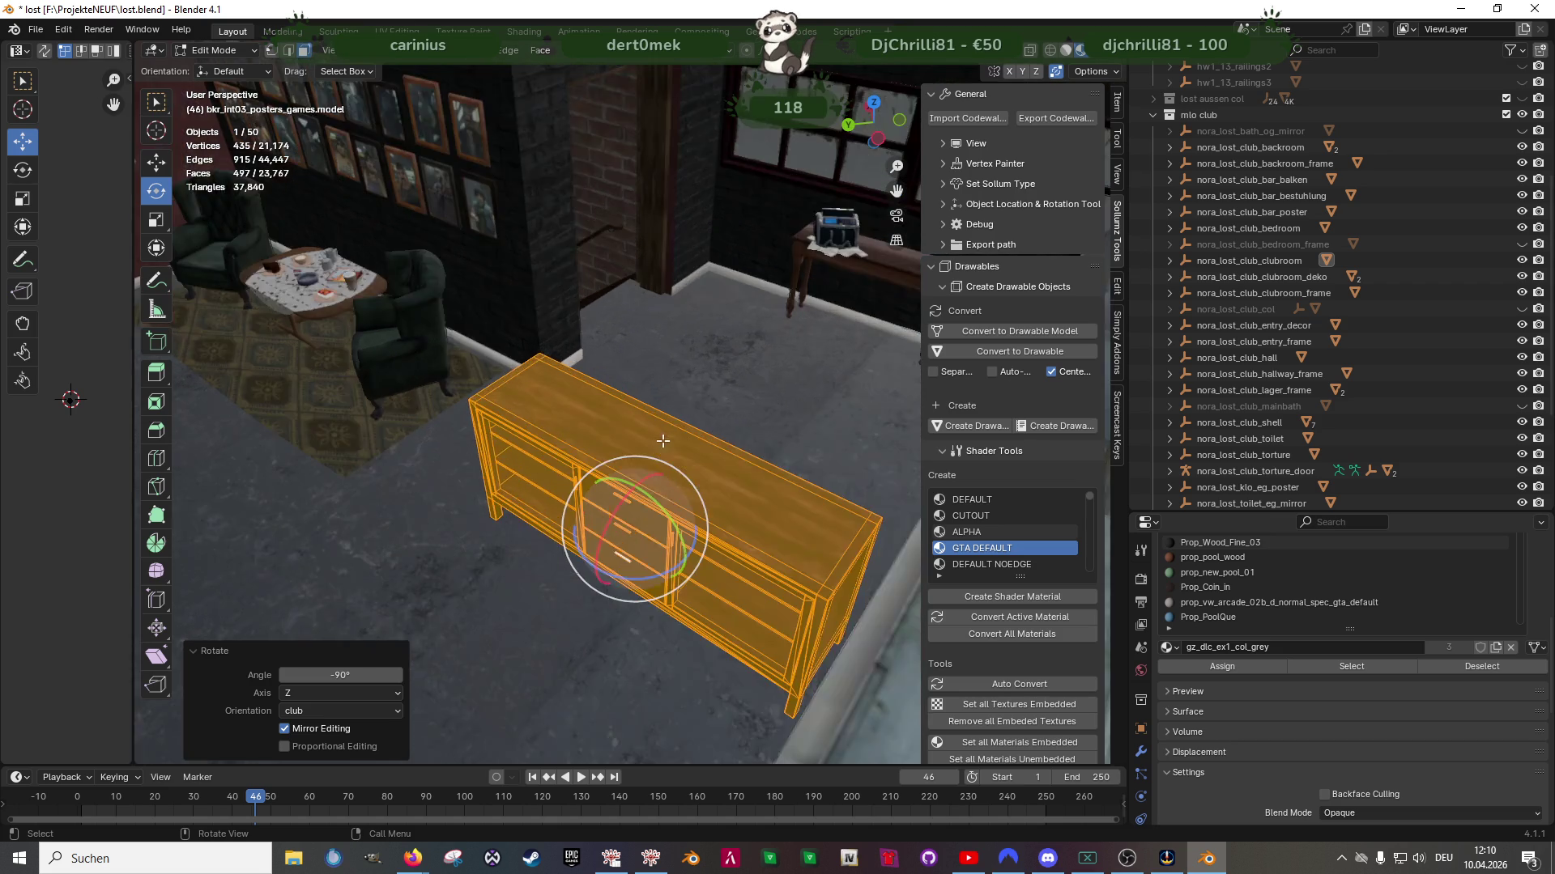
middle_click_drag(661, 441, 652, 444)
key("shift+space")
left_click(652, 423)
left_click_drag(652, 578, 789, 319)
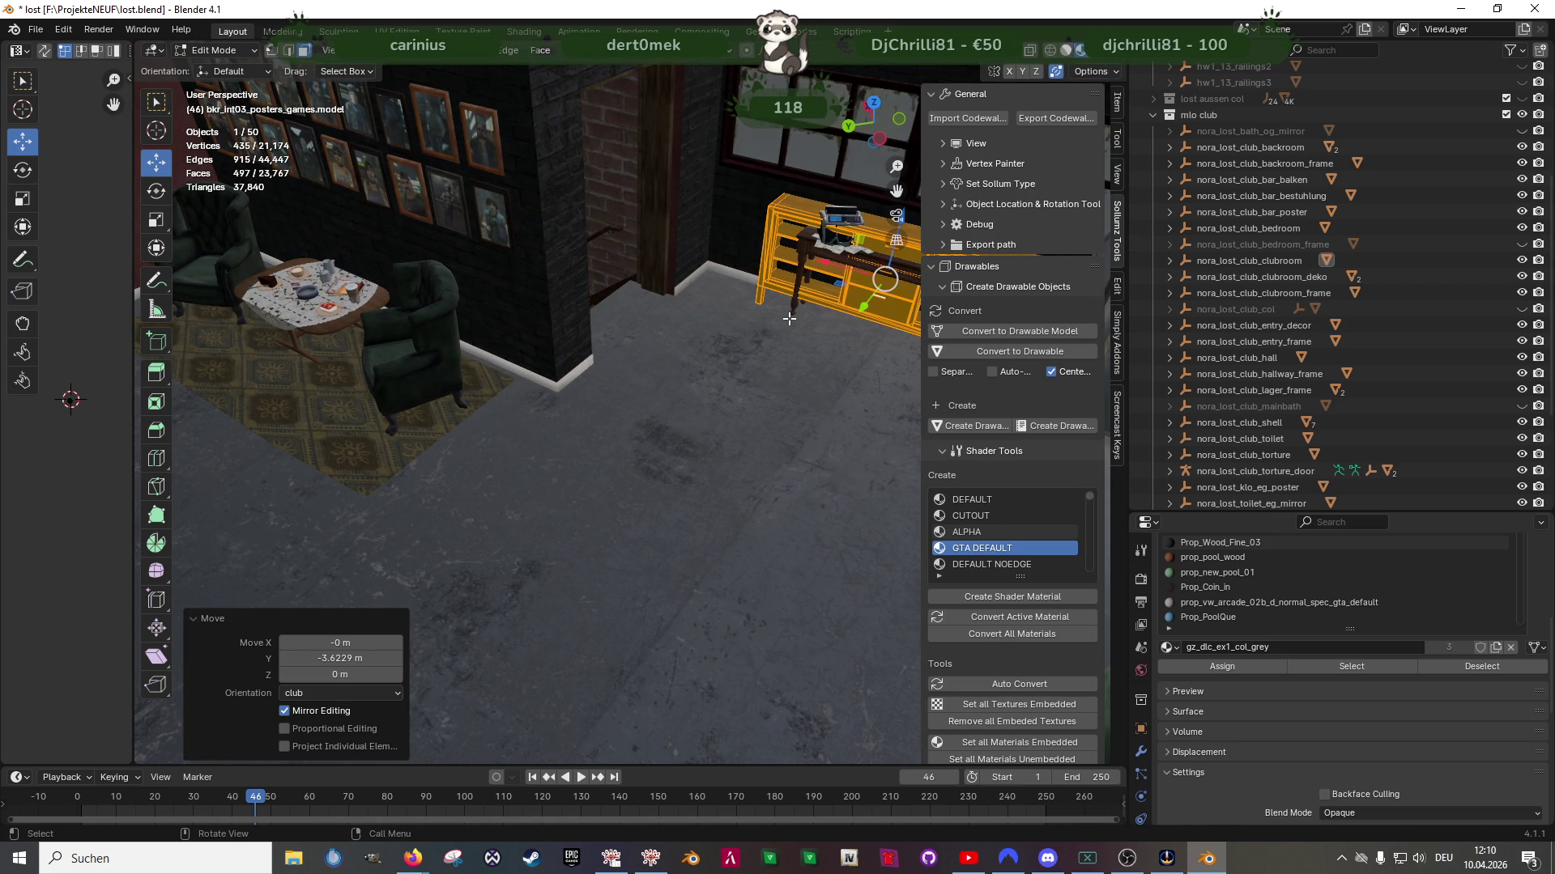
key("KP_Decimal")
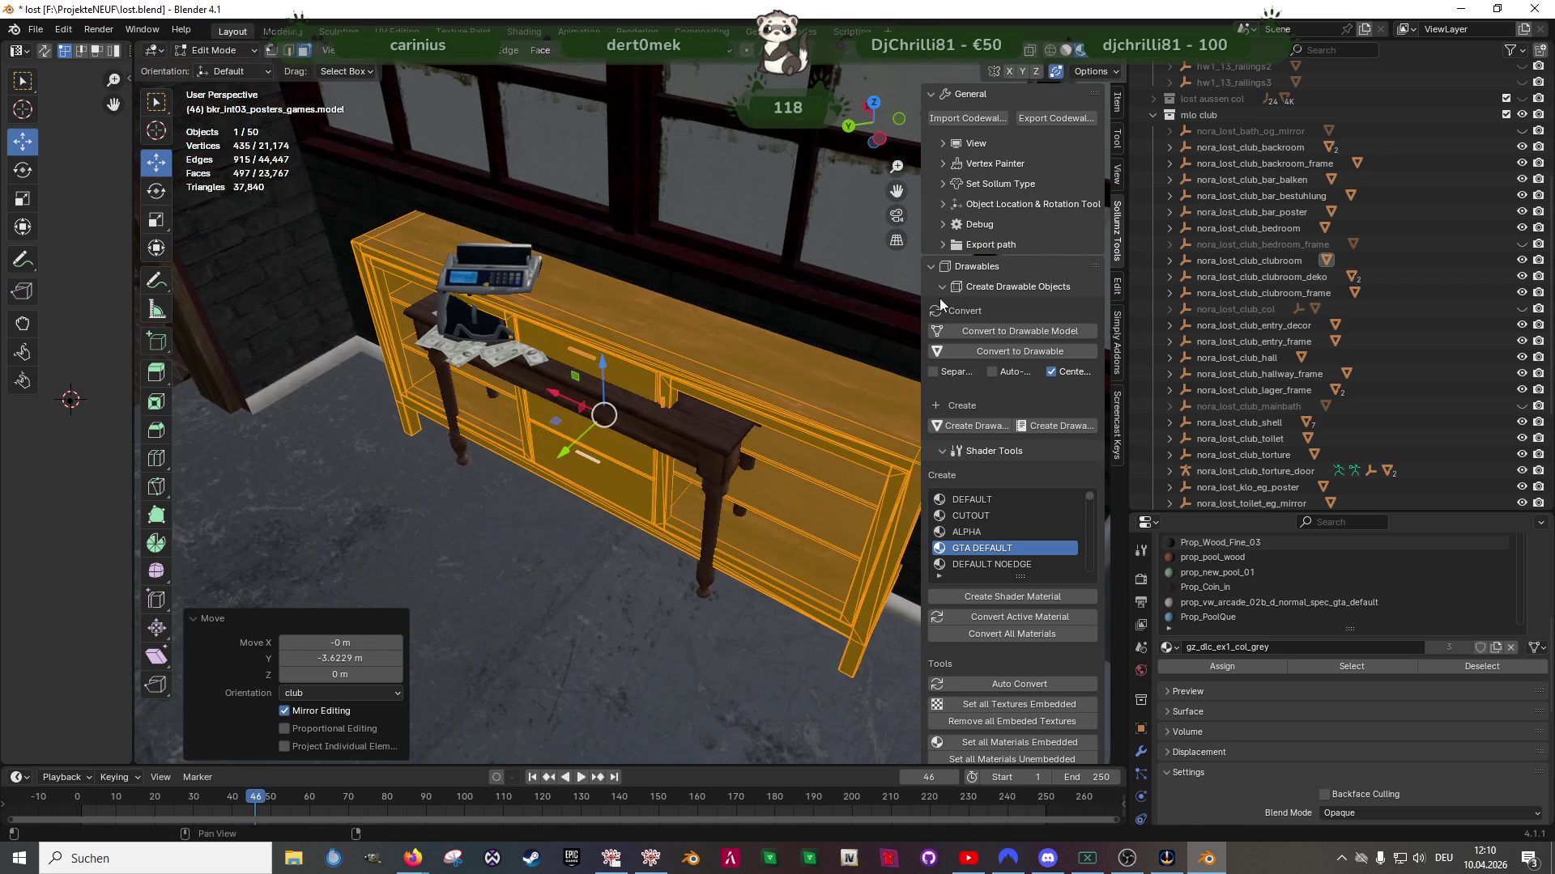
Nudge the sideboard along Y and then sideways along X
key("alt+Tab")
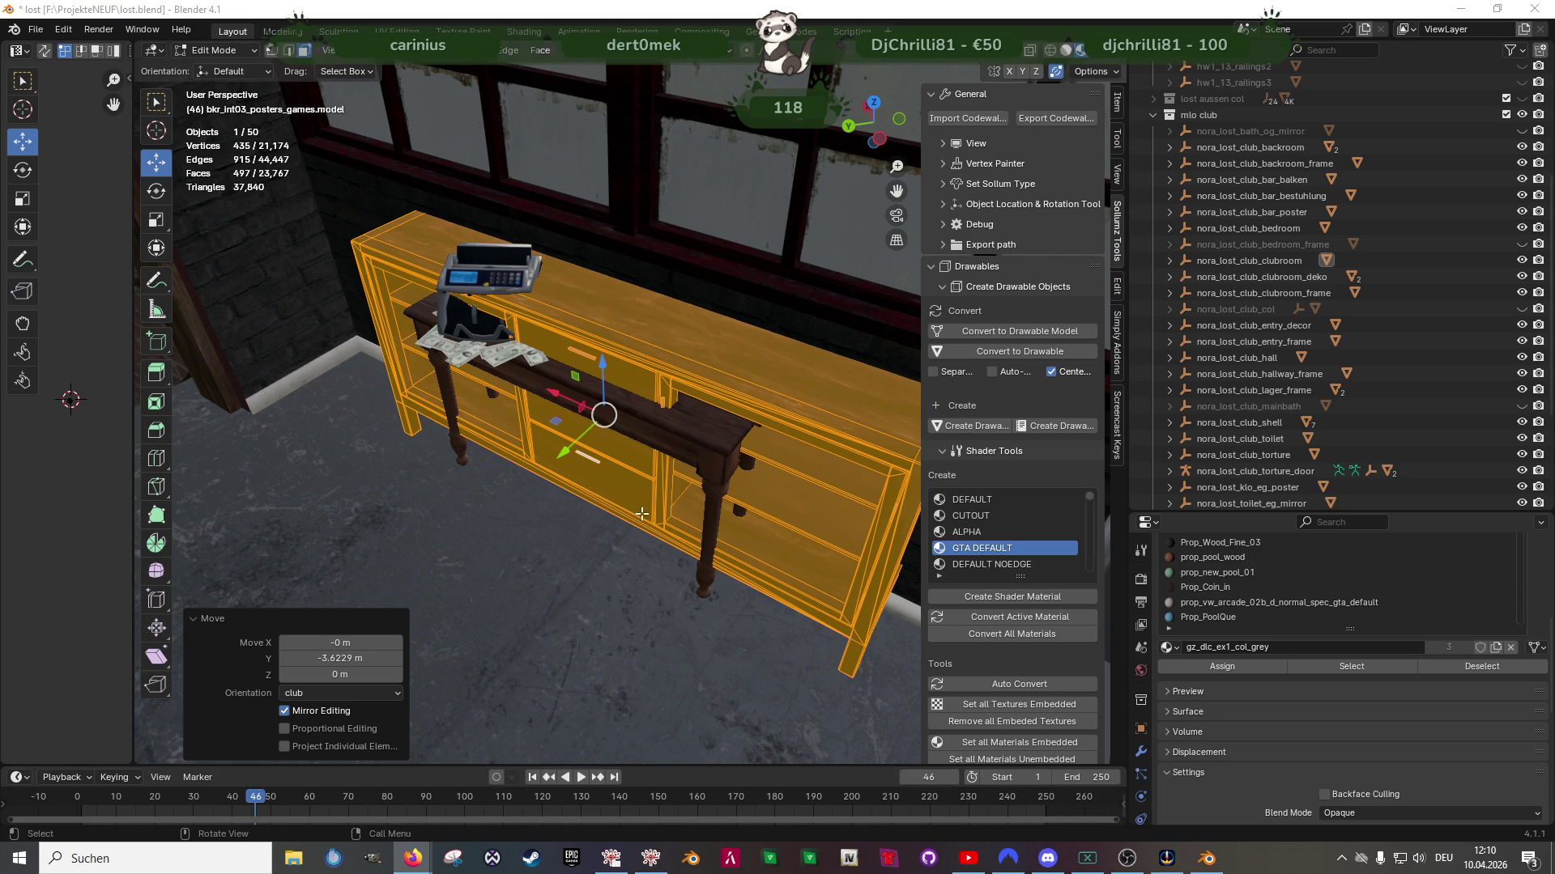
left_click_drag(558, 452, 515, 491)
mouse_move(515, 492)
middle_mouse_down()
mouse_move(535, 542)
mouse_move(627, 441)
mouse_move(548, 398)
middle_mouse_up()
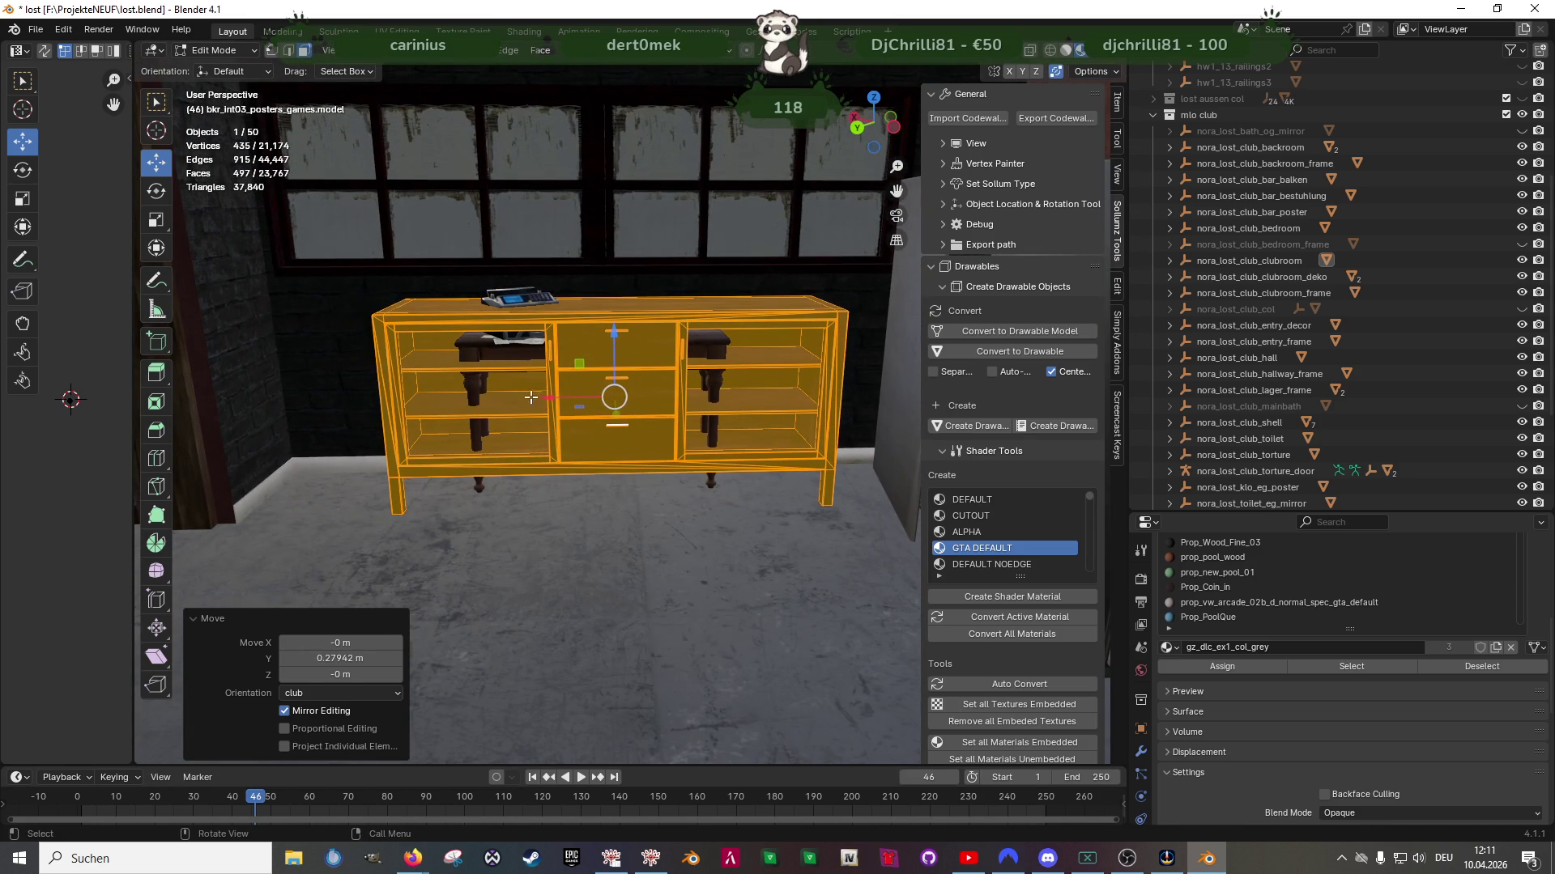
left_click_drag(547, 398, 429, 403)
mouse_move(429, 403)
middle_mouse_down()
mouse_move(614, 462)
mouse_move(590, 434)
mouse_move(645, 438)
mouse_move(590, 372)
mouse_move(618, 361)
mouse_move(642, 410)
mouse_move(631, 383)
mouse_move(769, 456)
mouse_move(795, 431)
mouse_move(712, 485)
mouse_move(622, 504)
mouse_move(643, 523)
middle_mouse_up()
Shift the sideboard 5.2 m along Y and turn it 90° around Z
key("g")
key("y")
left_click(694, 494)
key("shift+space")
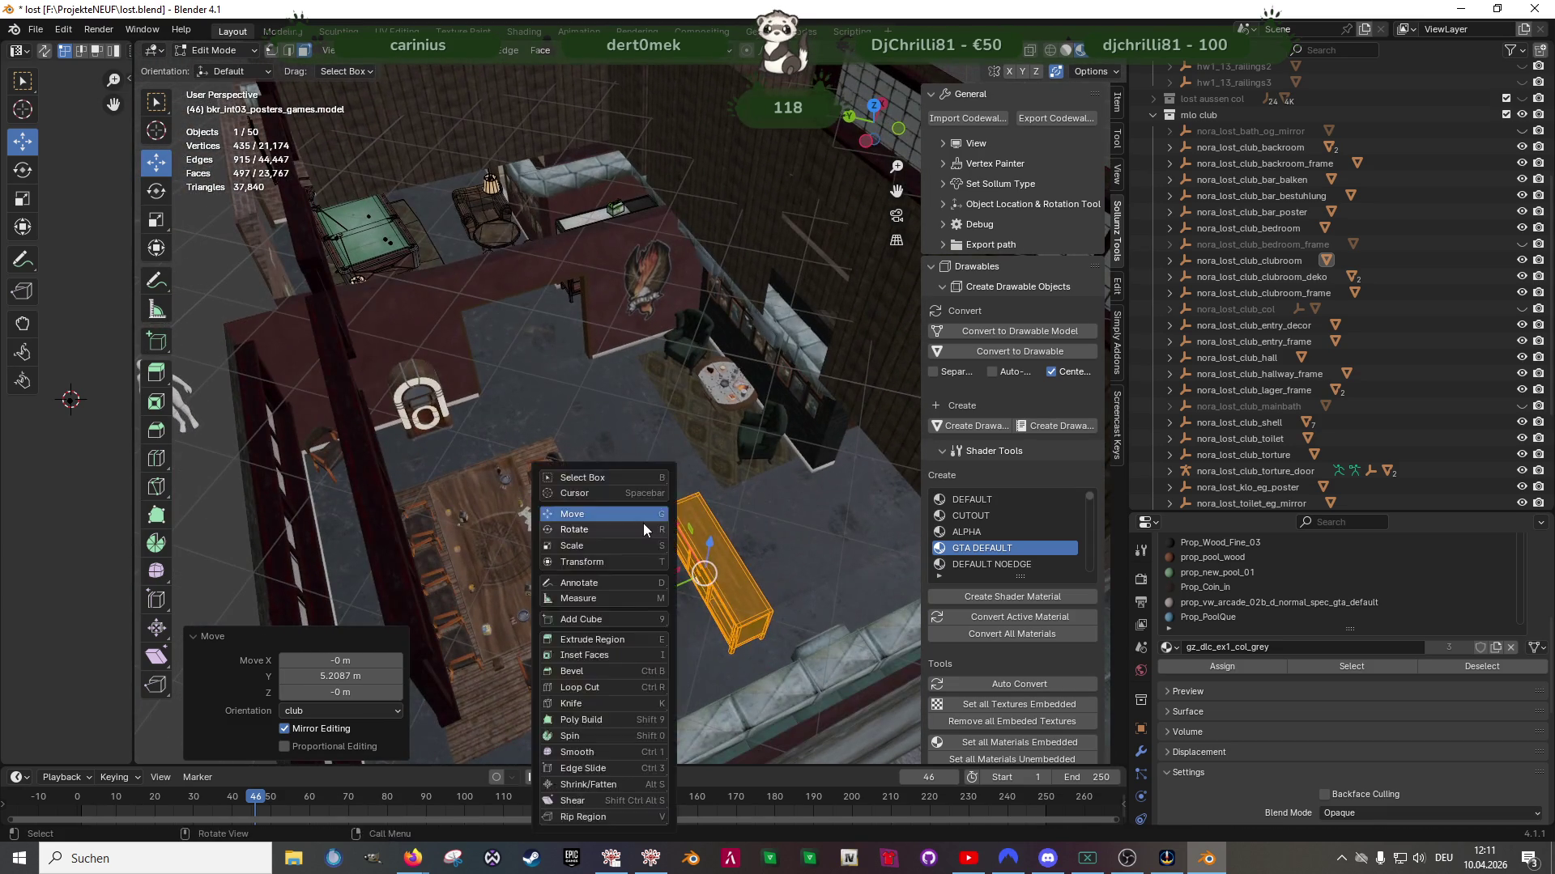
left_click(643, 541)
left_click_drag(697, 630, 772, 581)
Cancel an accidental vertex slide and move the sideboard 5.26 m along X
key("g")
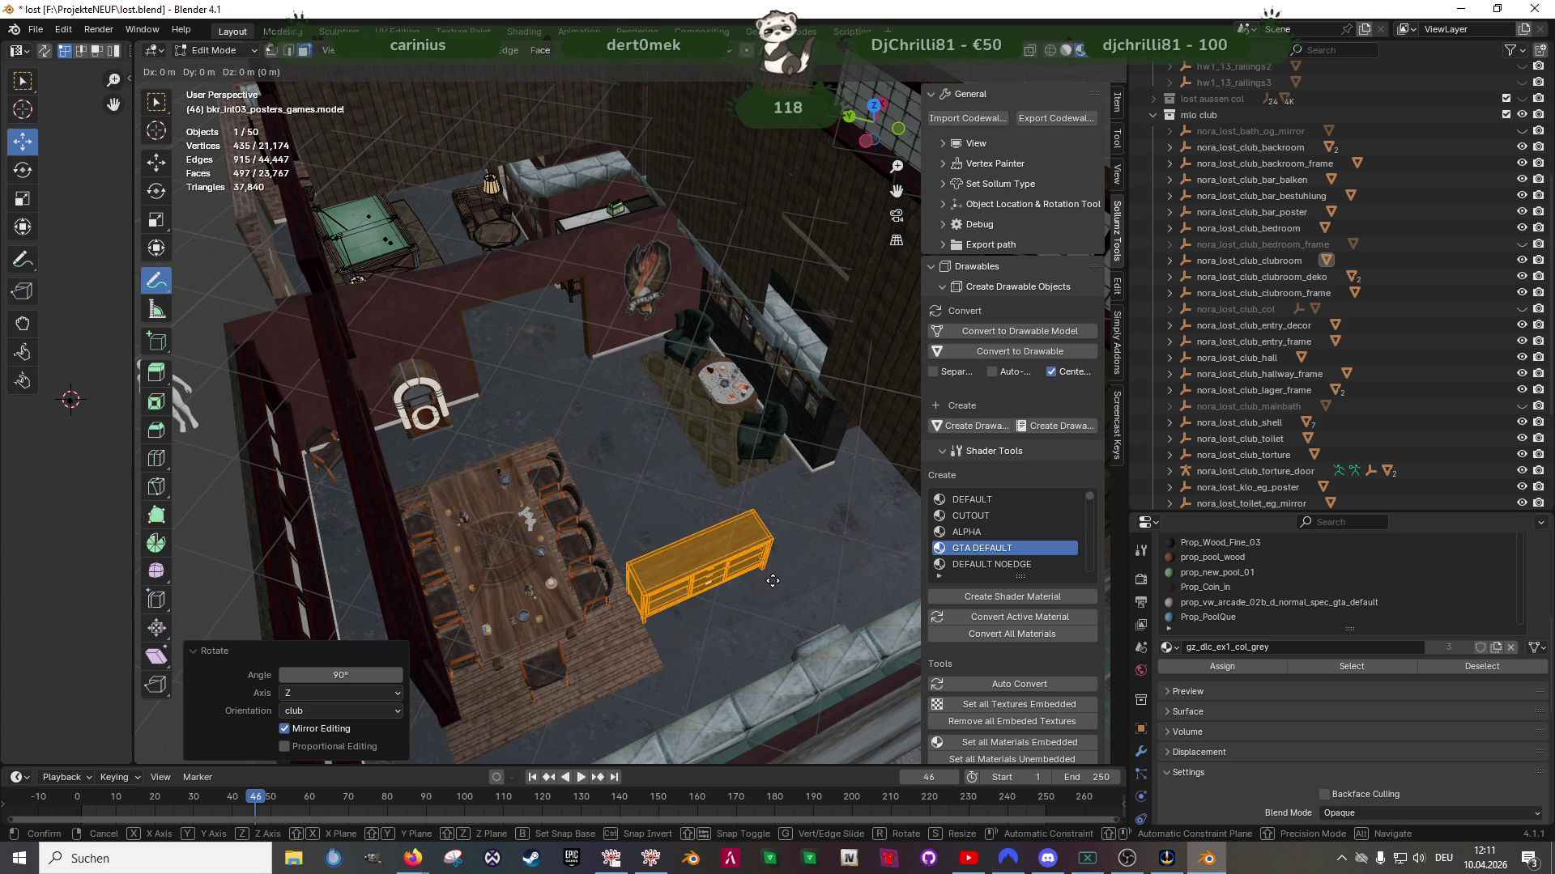
key("g")
key("Escape")
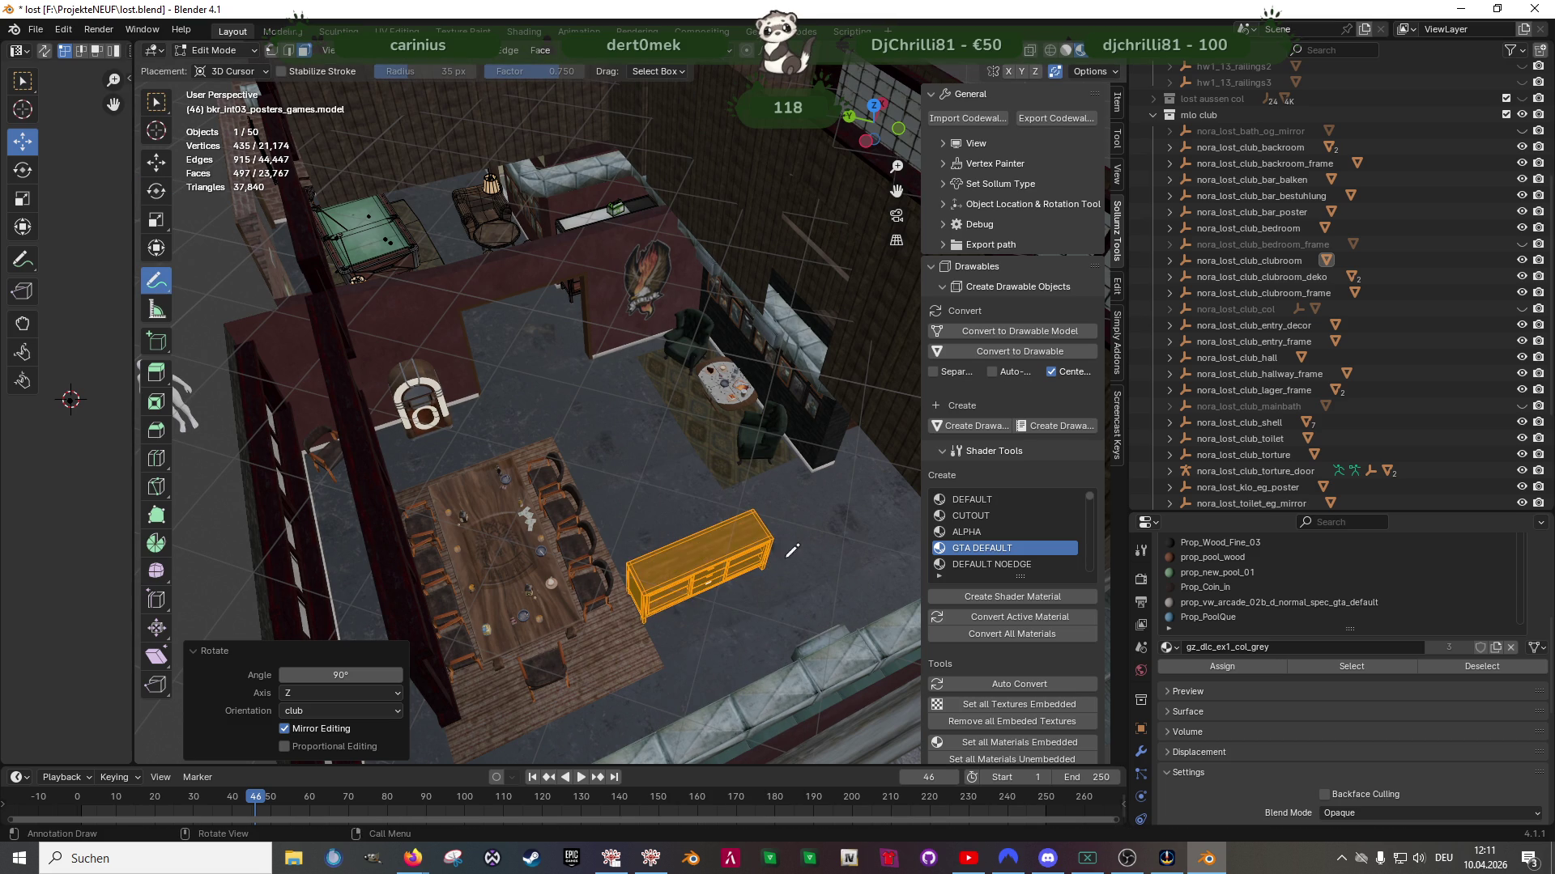
right_click(759, 567)
key("Escape")
key("shift+space")
key("g")
middle_click_drag(713, 579, 652, 595)
left_click_drag(649, 564, 552, 315)
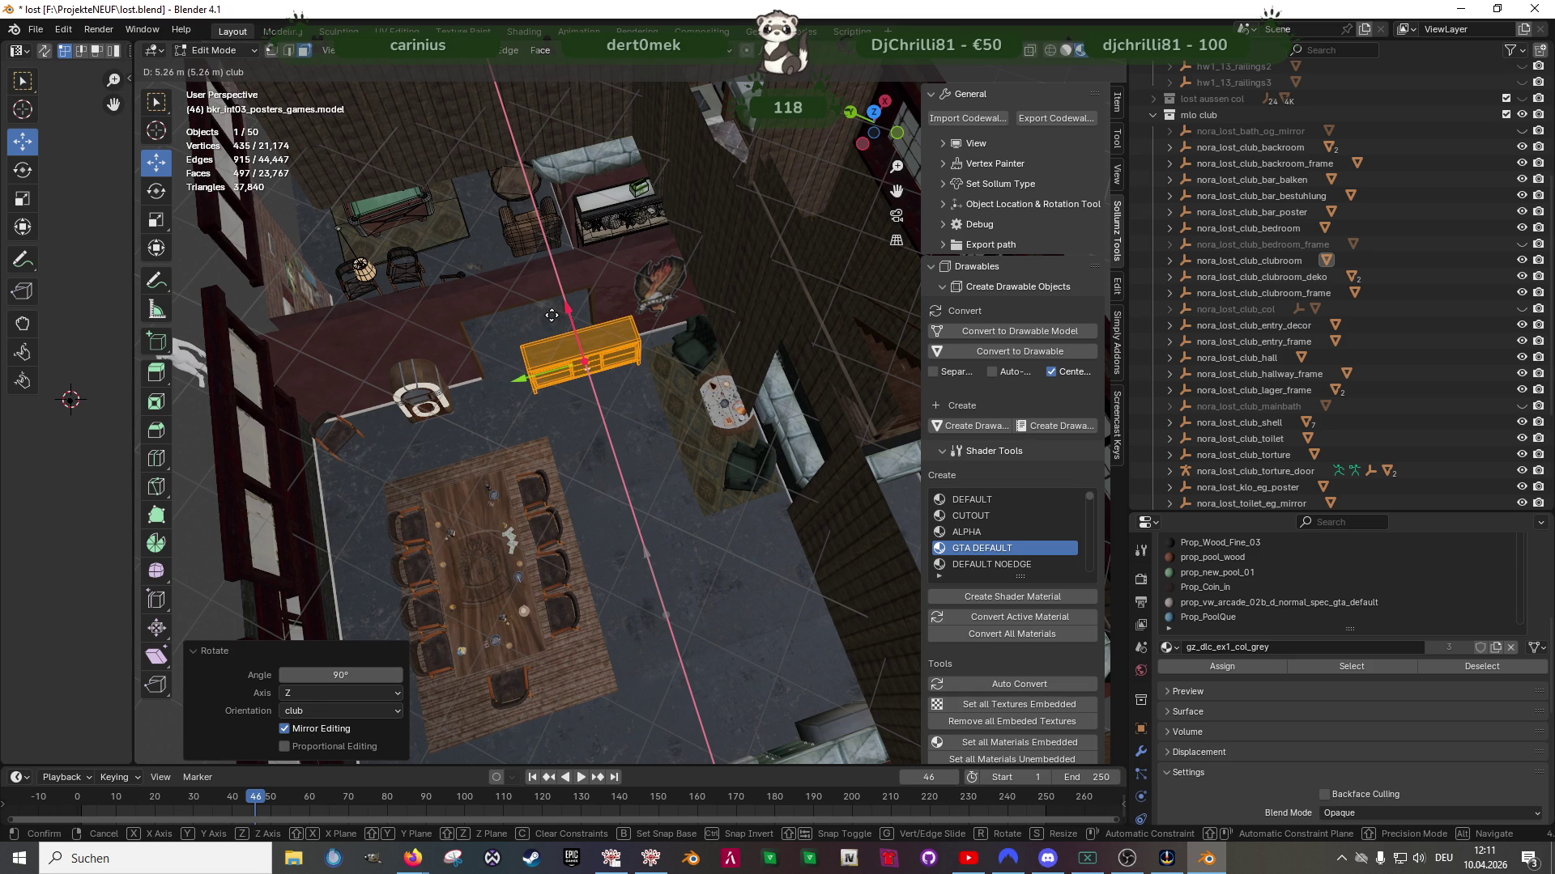
left_click(552, 315)
Move the sideboard along Y to stand against the red wall beside the jukebox
middle_click_drag(551, 315, 502, 356)
key("g")
key("y")
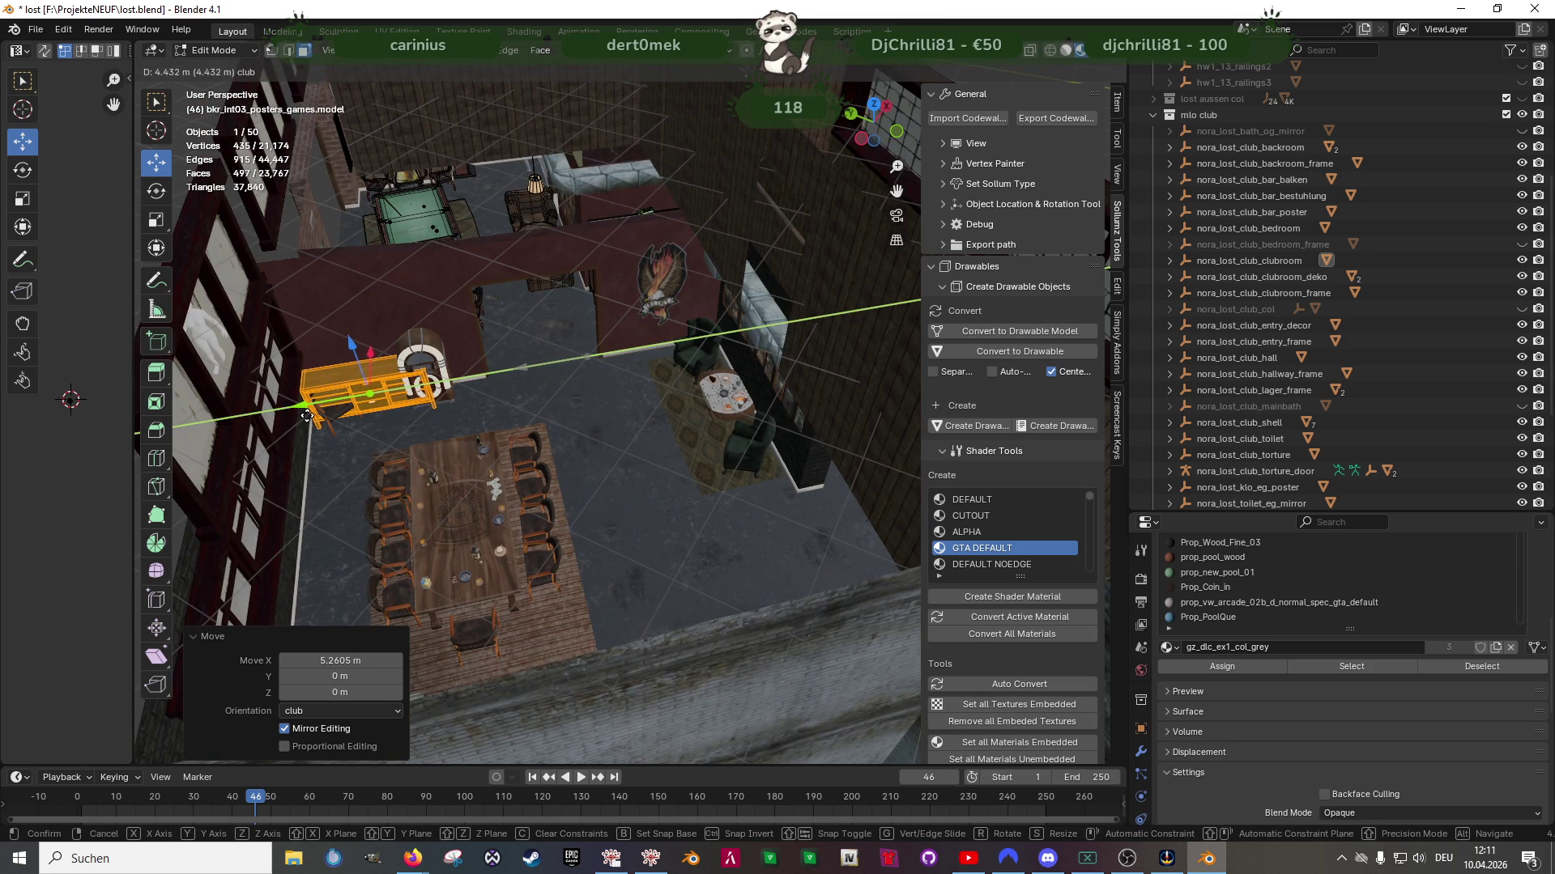
left_click(419, 411)
middle_click_drag(419, 411, 639, 409)
mouse_move(640, 428)
middle_mouse_down()
mouse_move(572, 424)
mouse_move(712, 400)
mouse_move(668, 410)
middle_mouse_up()
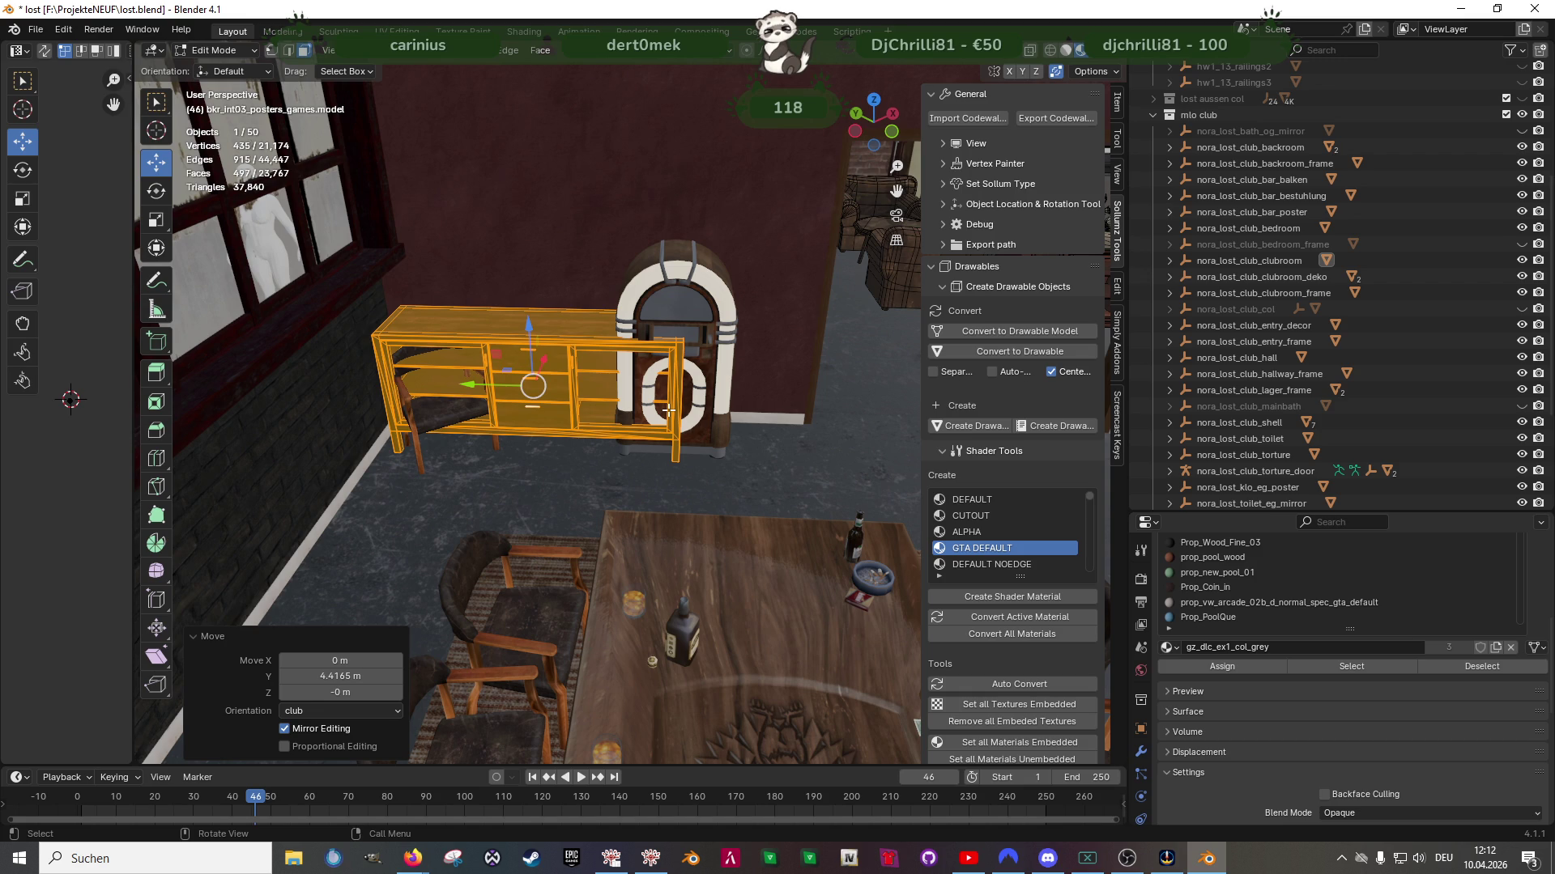
scroll(668, 410, "up", 5)
In X-ray view, separate the sideboard mesh into its own object
mouse_move(663, 437)
middle_mouse_down()
mouse_move(657, 461)
mouse_move(652, 417)
middle_mouse_up()
left_click_drag(629, 413, 628, 414)
mouse_move(628, 414)
middle_mouse_down()
mouse_move(586, 455)
mouse_move(681, 459)
mouse_move(584, 485)
mouse_move(486, 444)
middle_mouse_up()
key("alt+z")
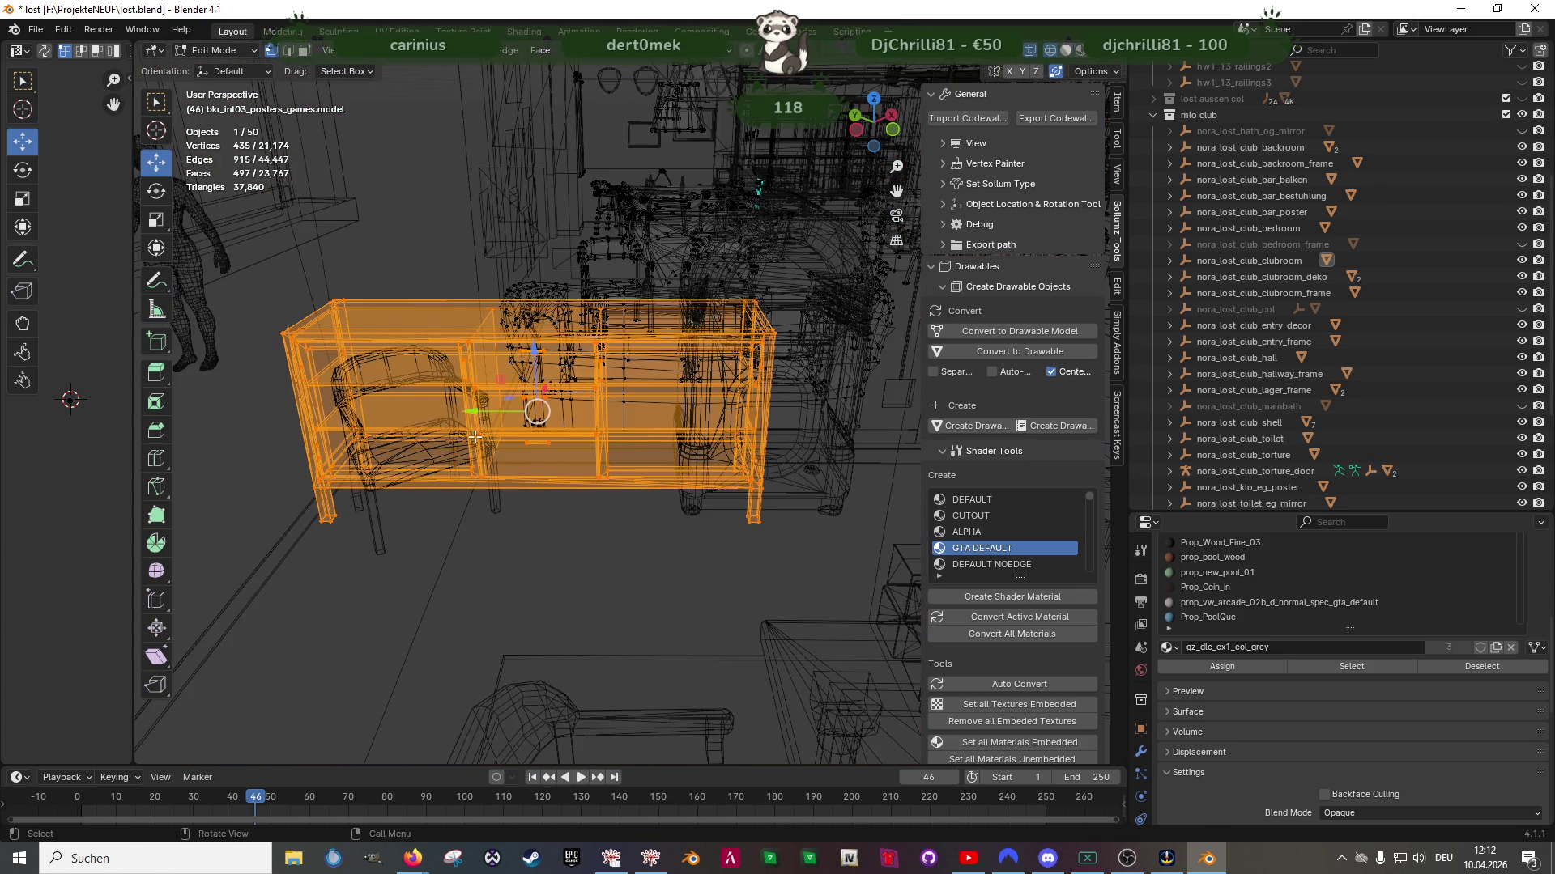
right_click(624, 488)
mouse_move(567, 790)
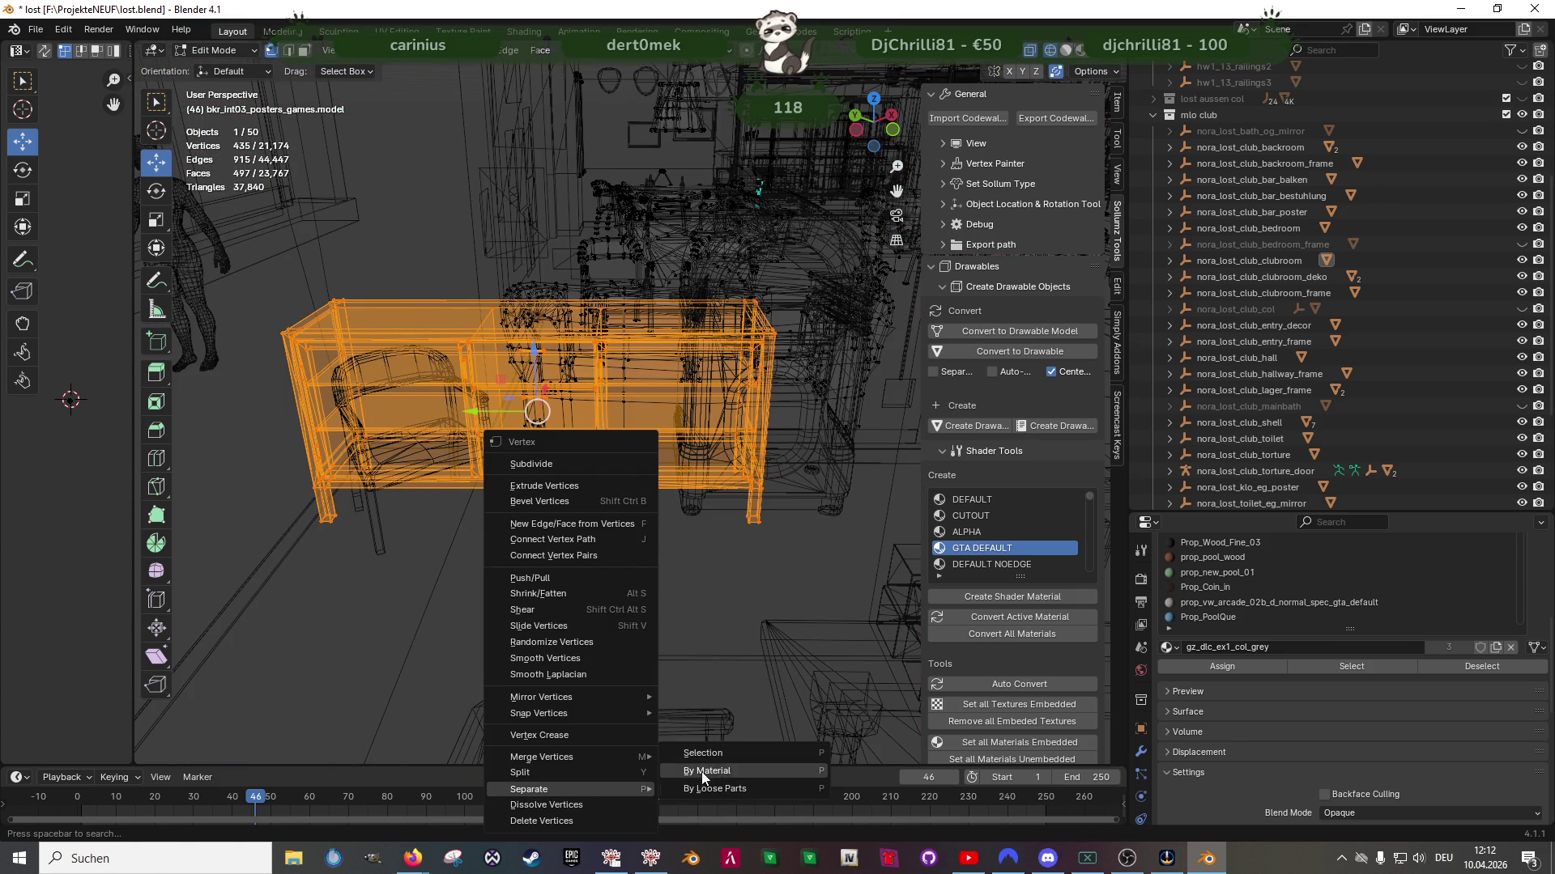
left_click(740, 752)
Box-select the right part of the separated sideboard and move it along Y
key("Tab")
left_click(609, 484)
key("Tab")
key("b")
left_click_drag(572, 385, 812, 520)
key("g")
key("y")
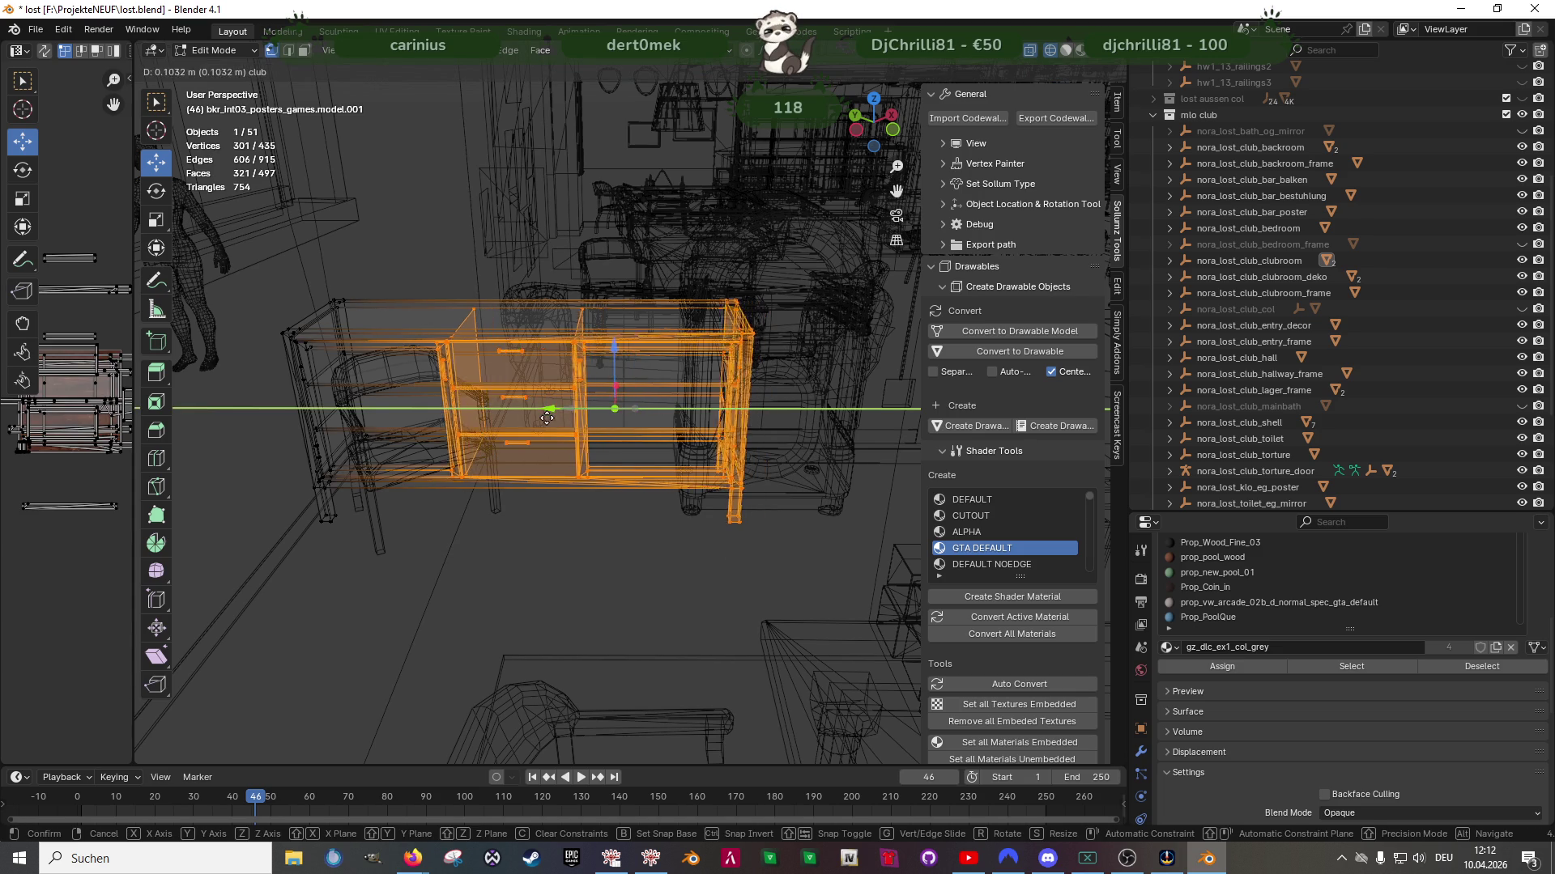
left_click(540, 420)
Move the sideboard's right side a further 0.101 m along Y
middle_click_drag(442, 316, 507, 333)
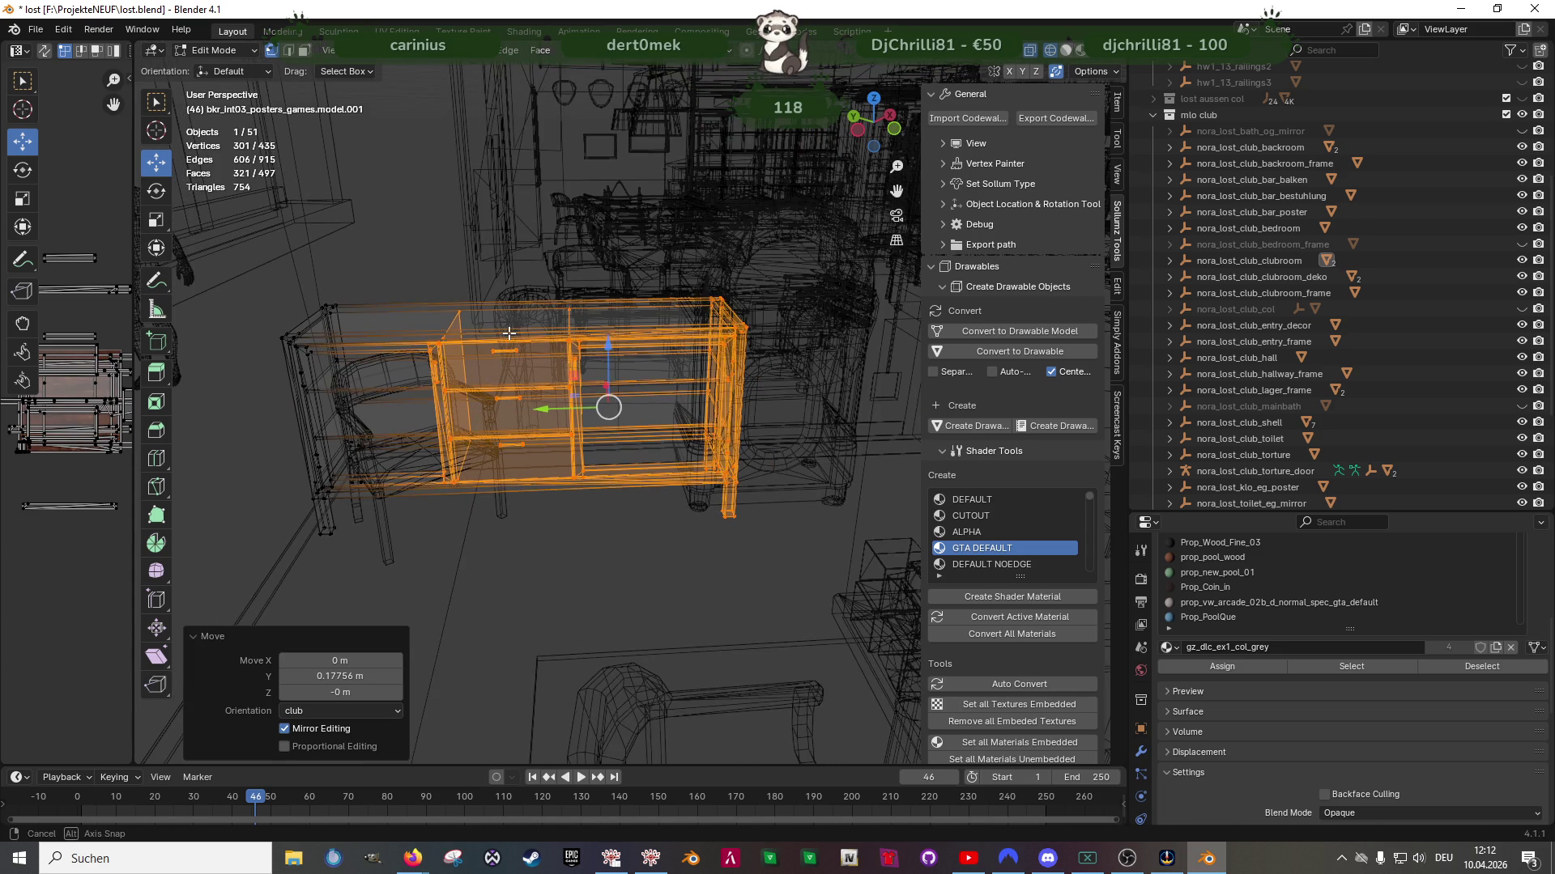
mouse_move(306, 181)
left_mouse_down("ctrl")
mouse_move(625, 555)
mouse_move(605, 508)
left_mouse_up("ctrl")
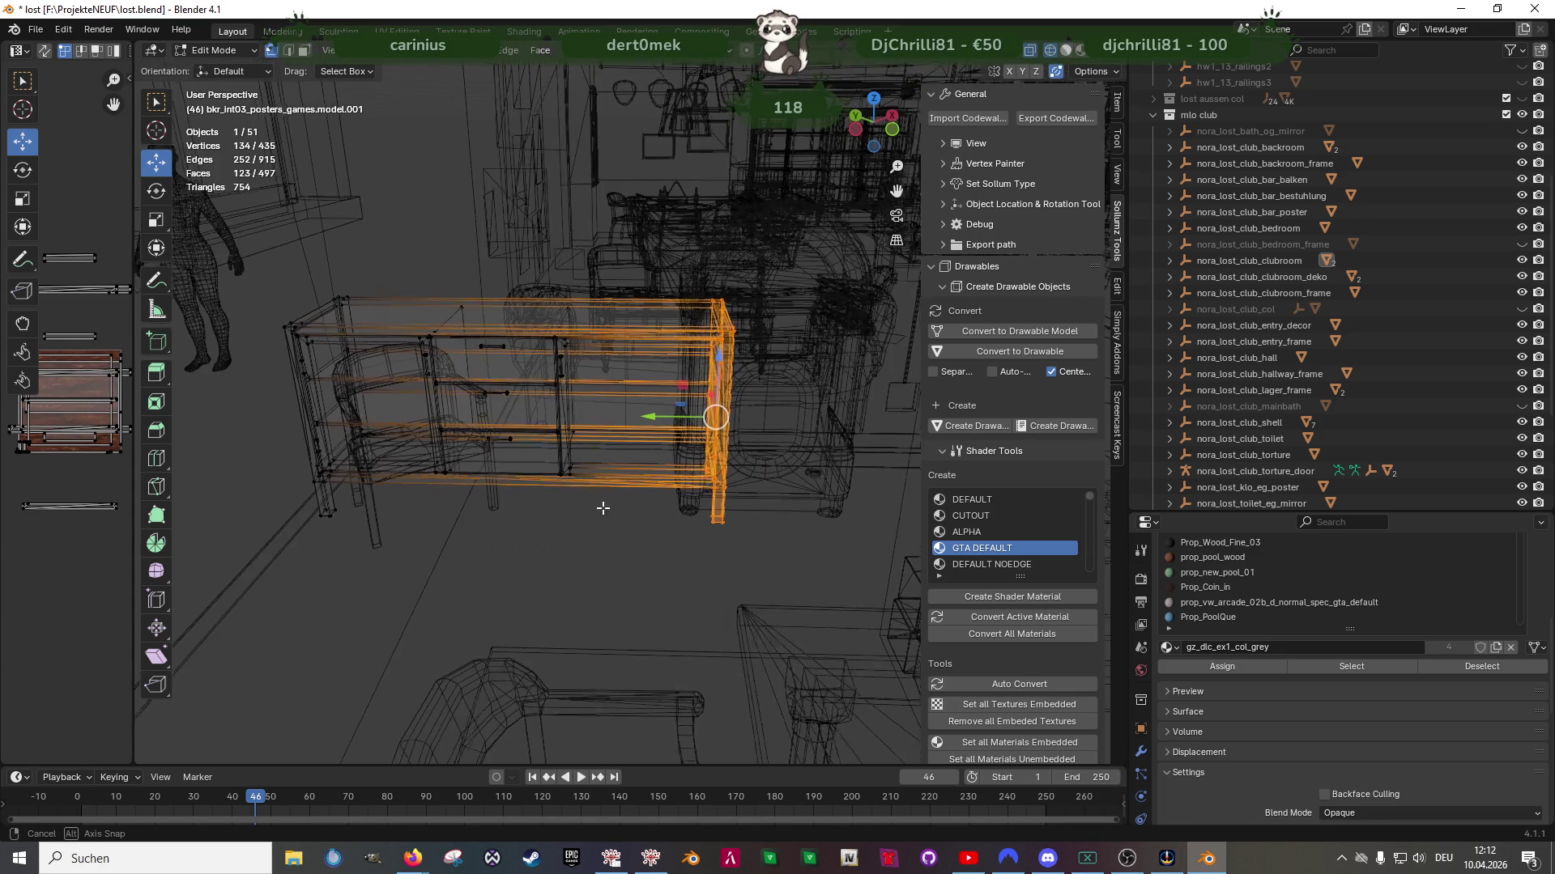
key("g")
key("y")
left_click(629, 422)
key("shift+z")
mouse_move(629, 422)
middle_mouse_down()
mouse_move(733, 292)
mouse_move(697, 340)
mouse_move(466, 262)
middle_mouse_up()
key("g")
key("y")
key("Escape")
Select all the jukebox's vertices and move it along Y away from the sideboard
key("Tab")
left_click(737, 295)
key("Tab")
key("shift+z")
left_click_drag(466, 262, 818, 572)
key("shift+z")
middle_click_drag(812, 572, 798, 504)
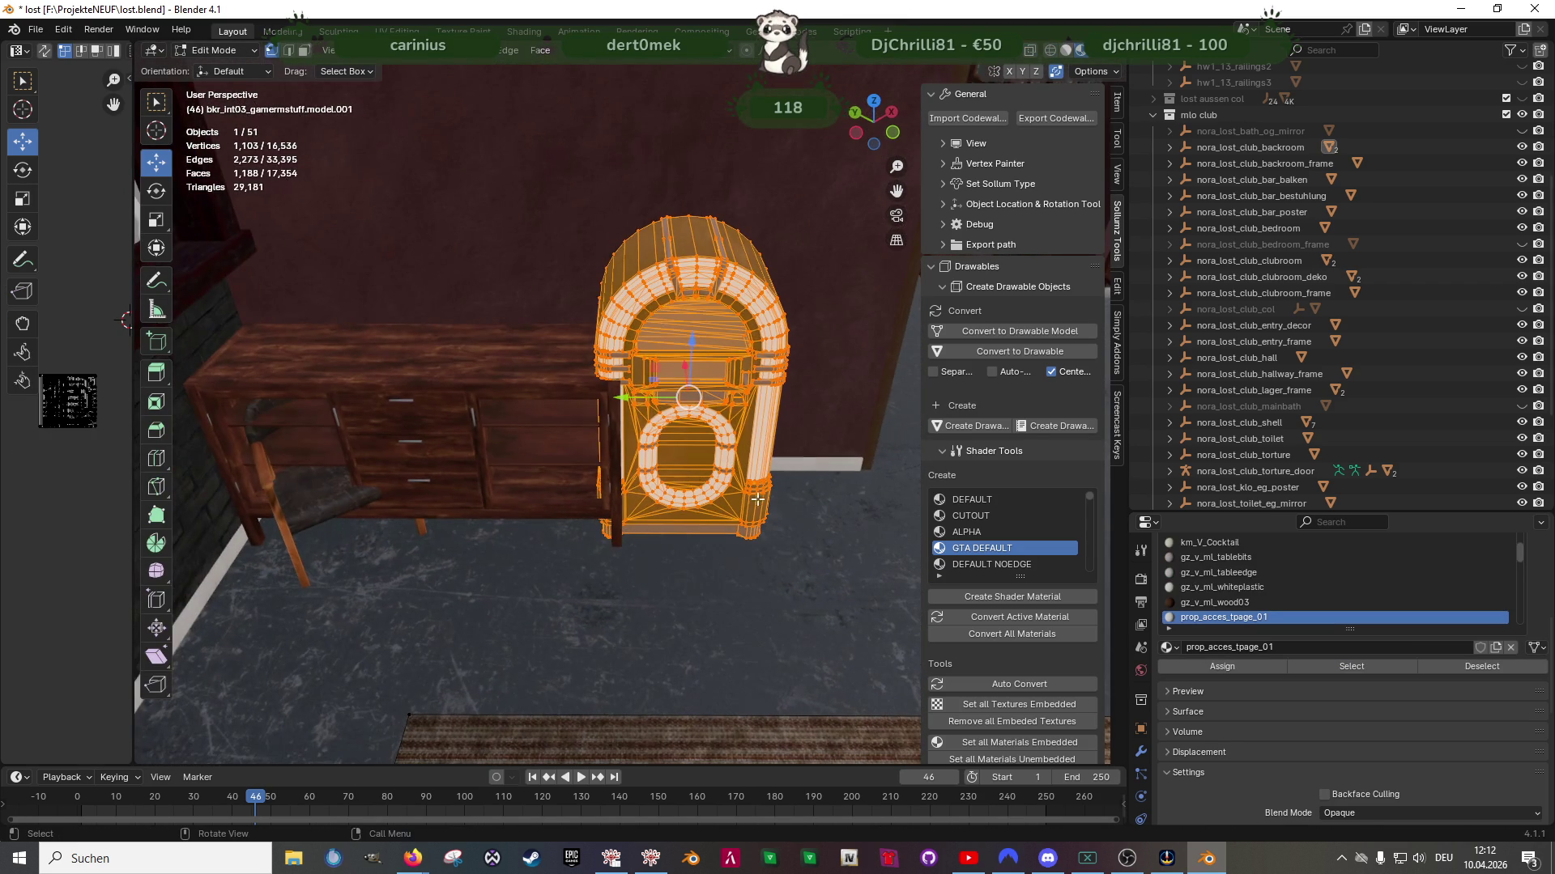
key("g")
key("y")
left_click(616, 464)
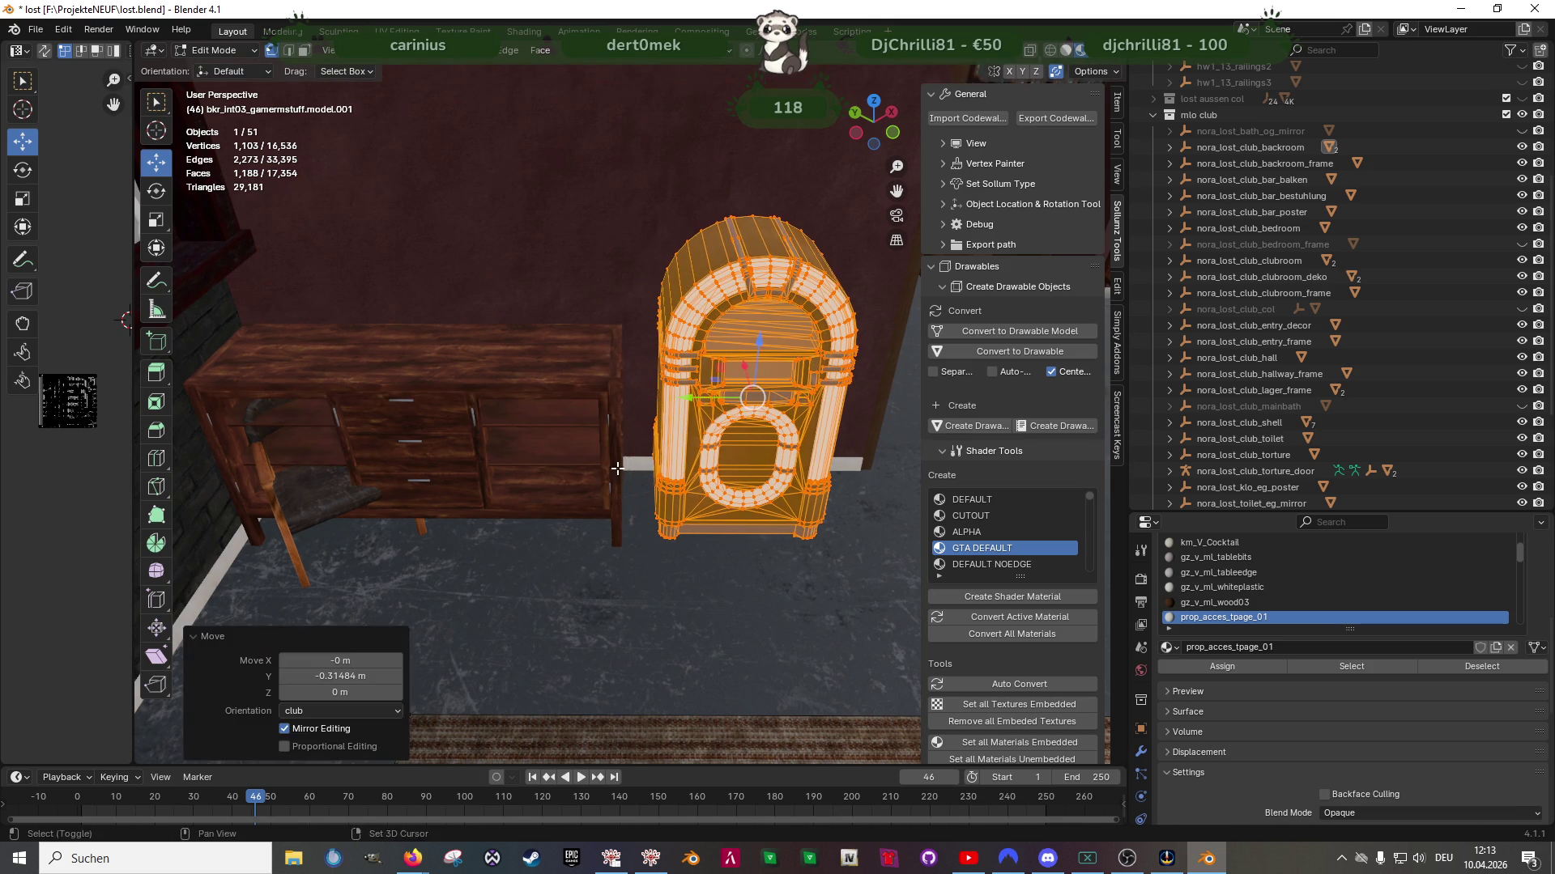
Select the whole sideboard and shift it slightly along Y
middle_click_drag(616, 464, 596, 381)
key("Tab")
left_click(597, 381)
key("Tab")
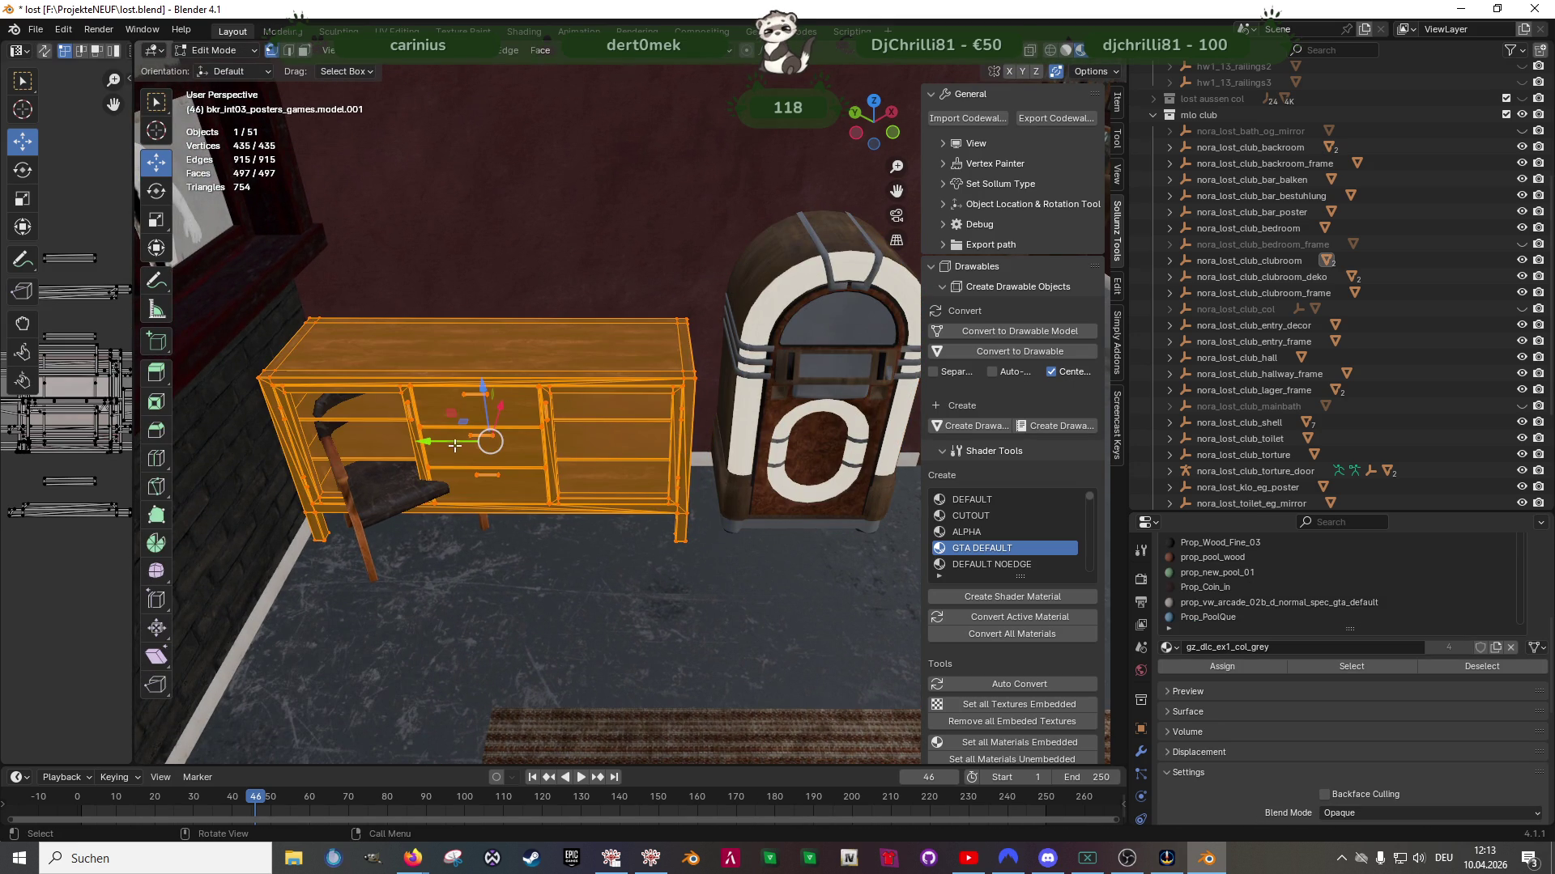
left_click_drag(456, 442, 536, 452)
mouse_move(535, 452)
middle_mouse_down()
mouse_move(519, 405)
mouse_move(453, 453)
mouse_move(453, 494)
mouse_move(545, 521)
mouse_move(531, 531)
mouse_move(545, 507)
mouse_move(420, 405)
middle_mouse_up()
Select the whole chair and move it -0.58608 m along X, clear of the sideboard
key("Tab")
left_click(401, 471)
key("Tab")
key("shift+z")
key("l")
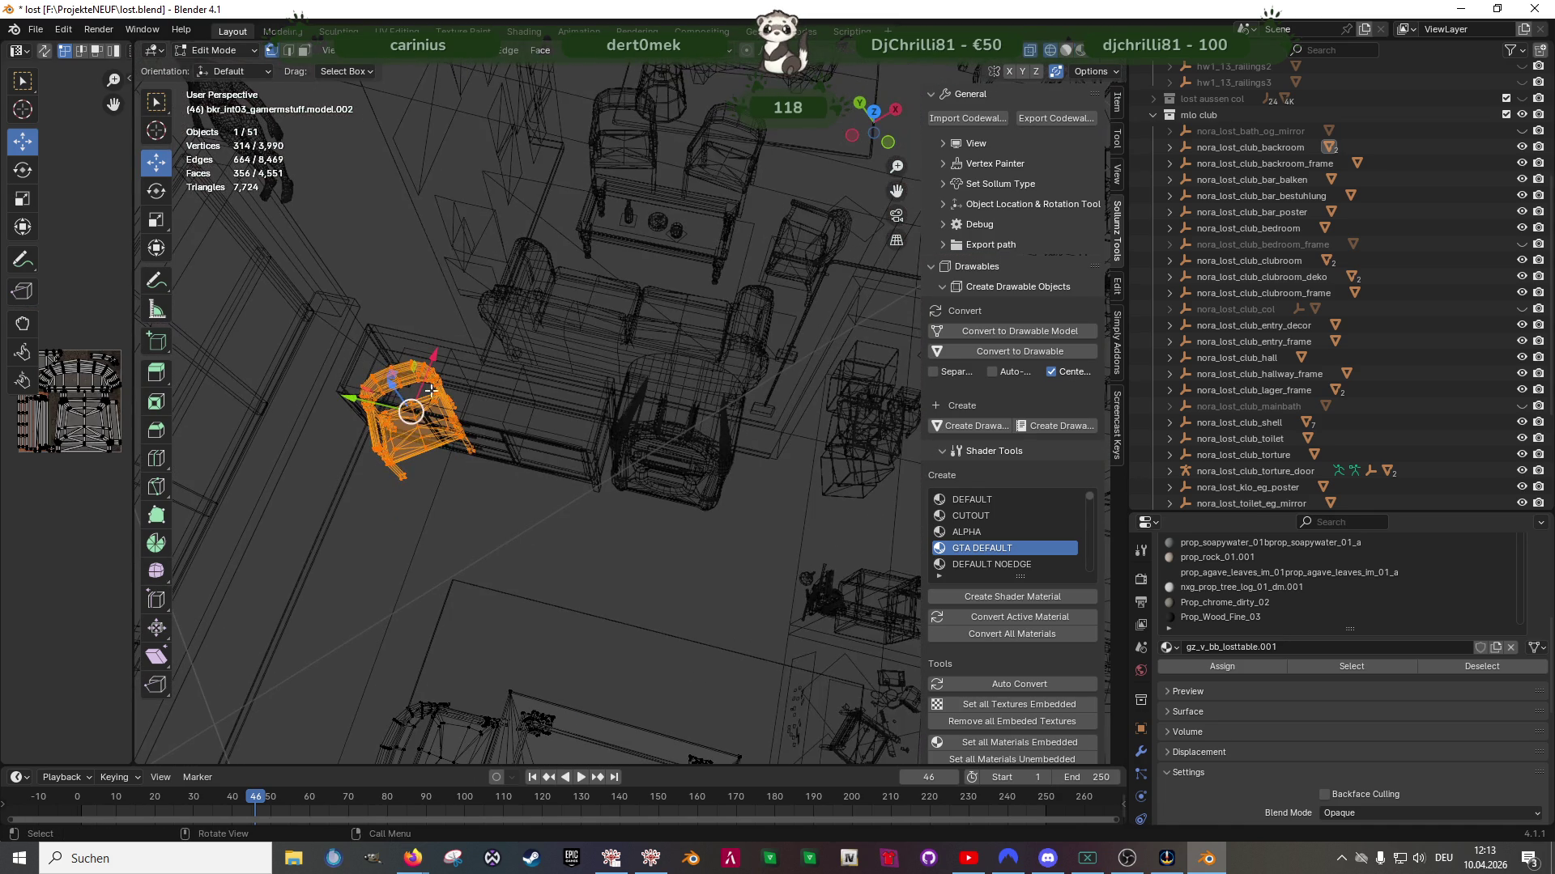
left_click_drag(433, 361, 442, 471)
mouse_move(441, 471)
middle_mouse_down()
mouse_move(510, 458)
mouse_move(650, 475)
mouse_move(706, 452)
mouse_move(739, 501)
mouse_move(638, 512)
mouse_move(844, 432)
mouse_move(754, 267)
mouse_move(713, 340)
middle_mouse_up()
key("shift+z")
Return to object mode, zoom out, and select the money counter
scroll(509, 458, "down", 3)
key("Tab")
scroll(513, 459, "down", 2)
scroll(659, 487, "down", 3)
left_click(735, 233)
Move the money counter along Y, then horizontally next to the jukebox
key("Tab")
scroll(713, 340, "up", 3)
key("g")
key("y")
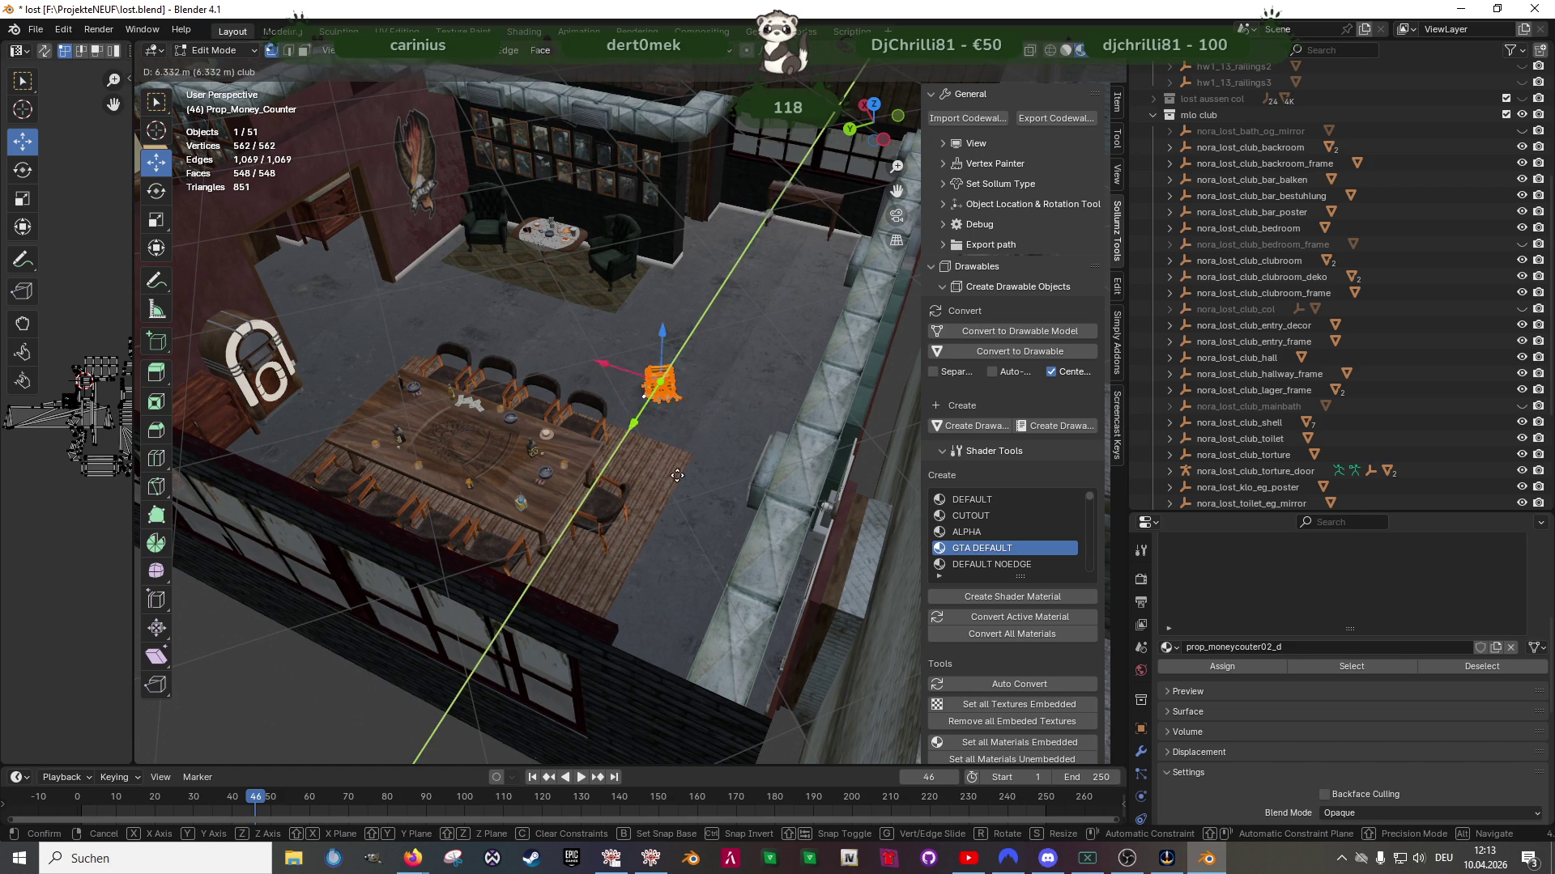
left_click(639, 486)
middle_click_drag(640, 486, 324, 437)
key("g")
key("shift+z")
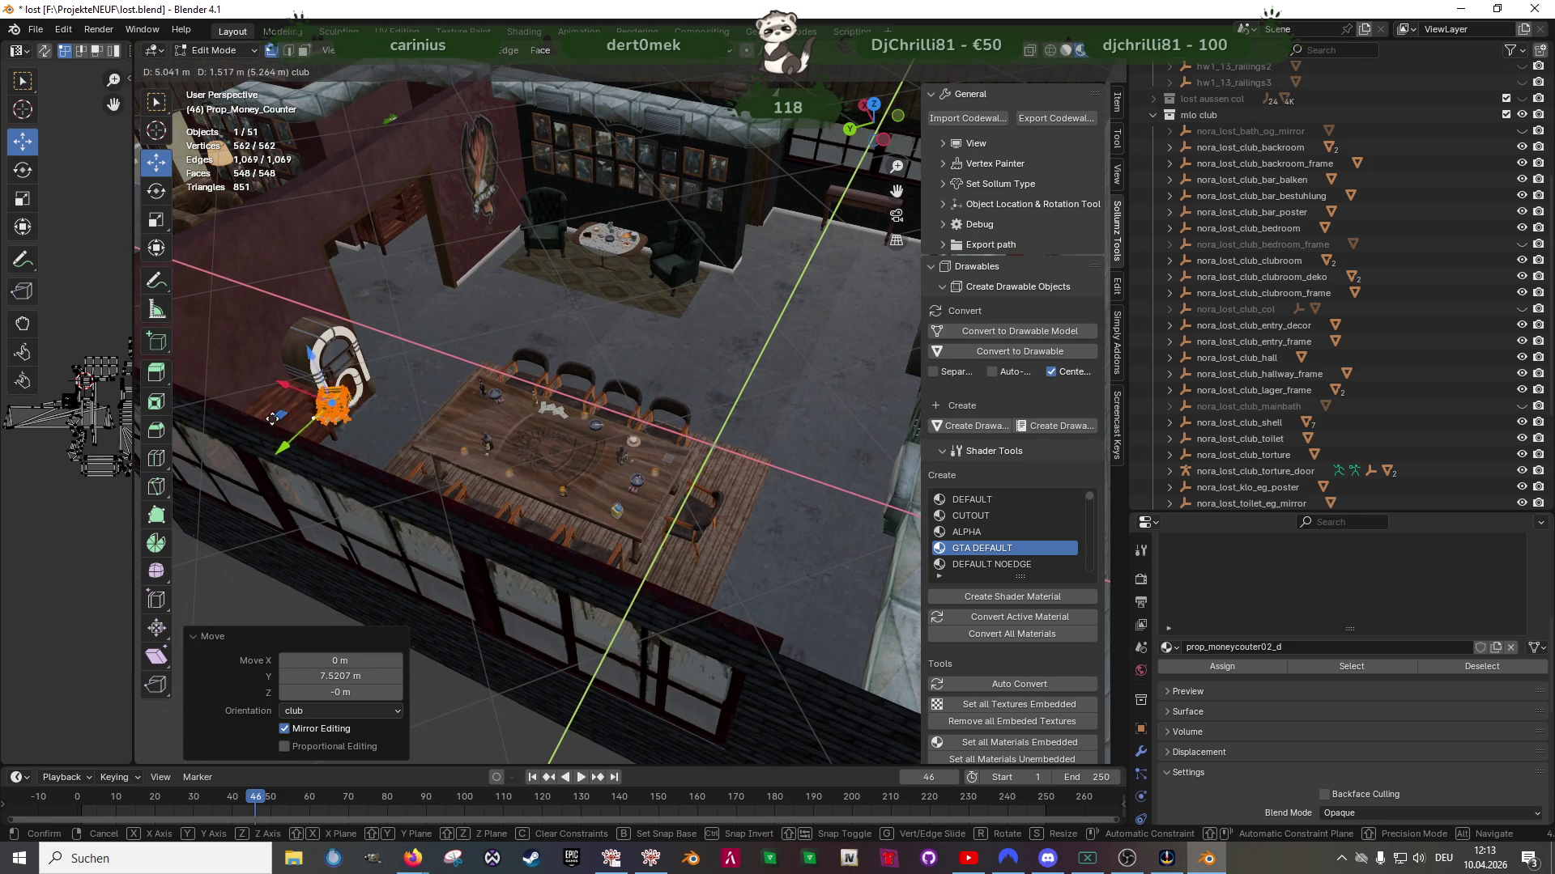
left_click(234, 416)
Raise the money counter onto the sideboard top and nudge it along Y
key("KP_Decimal")
middle_click_drag(234, 417, 623, 285)
key("g")
key("z")
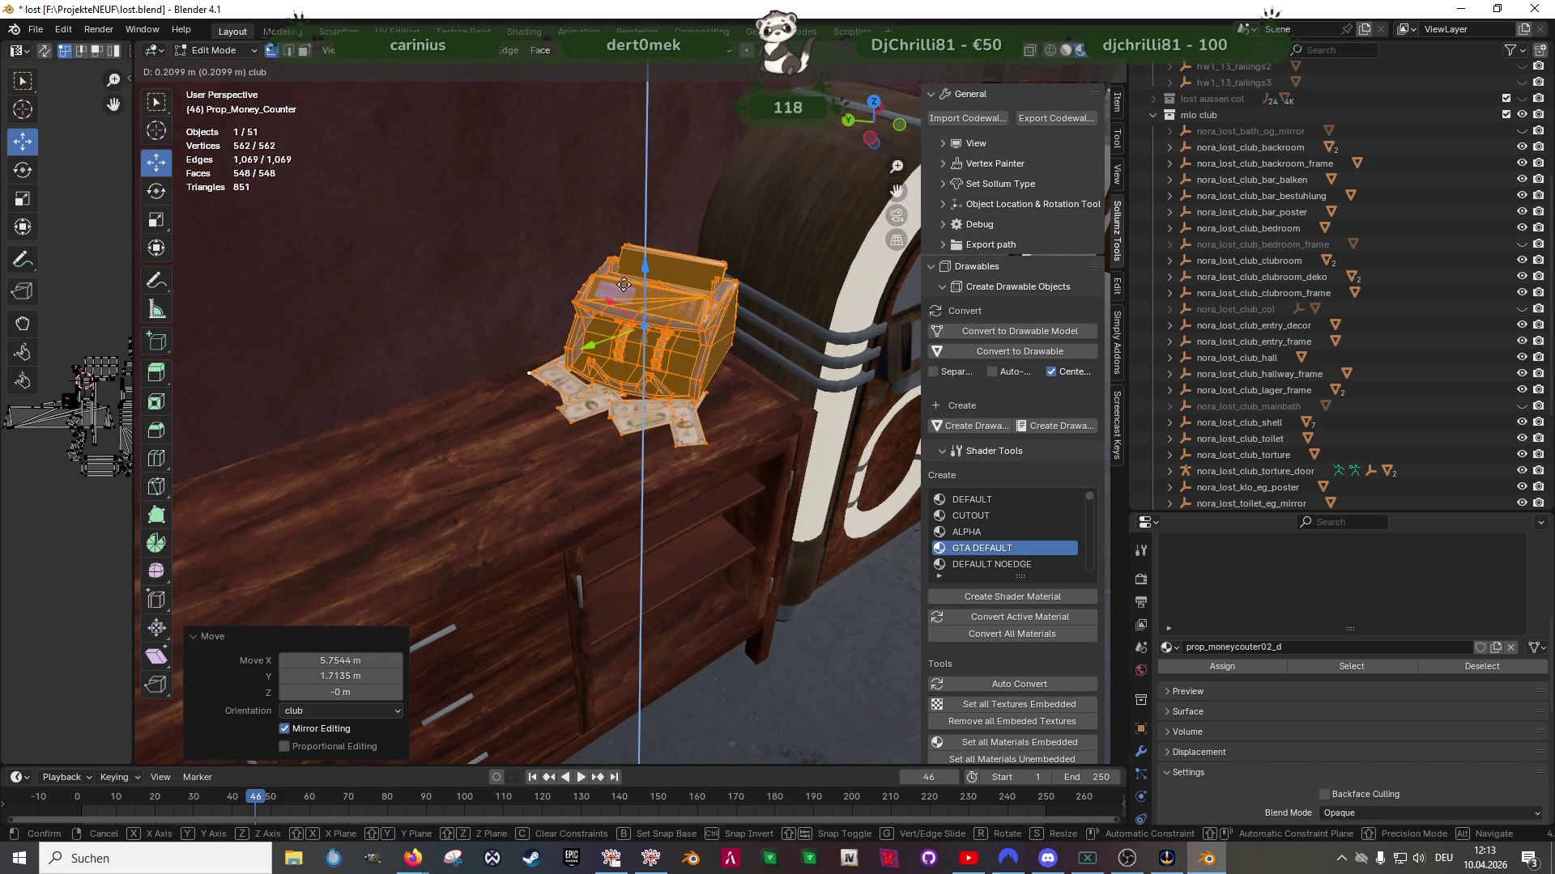
left_click(619, 296)
mouse_move(619, 296)
middle_mouse_down()
mouse_move(585, 385)
mouse_move(641, 464)
middle_mouse_up()
key("g")
key("y")
left_click(584, 384)
scroll(584, 385, "up", 3)
Rotate the money counter 13.9° around the Z axis
key("shift+space")
key("r")
left_click_drag(599, 372, 615, 371)
key("shift+space")
key("g")
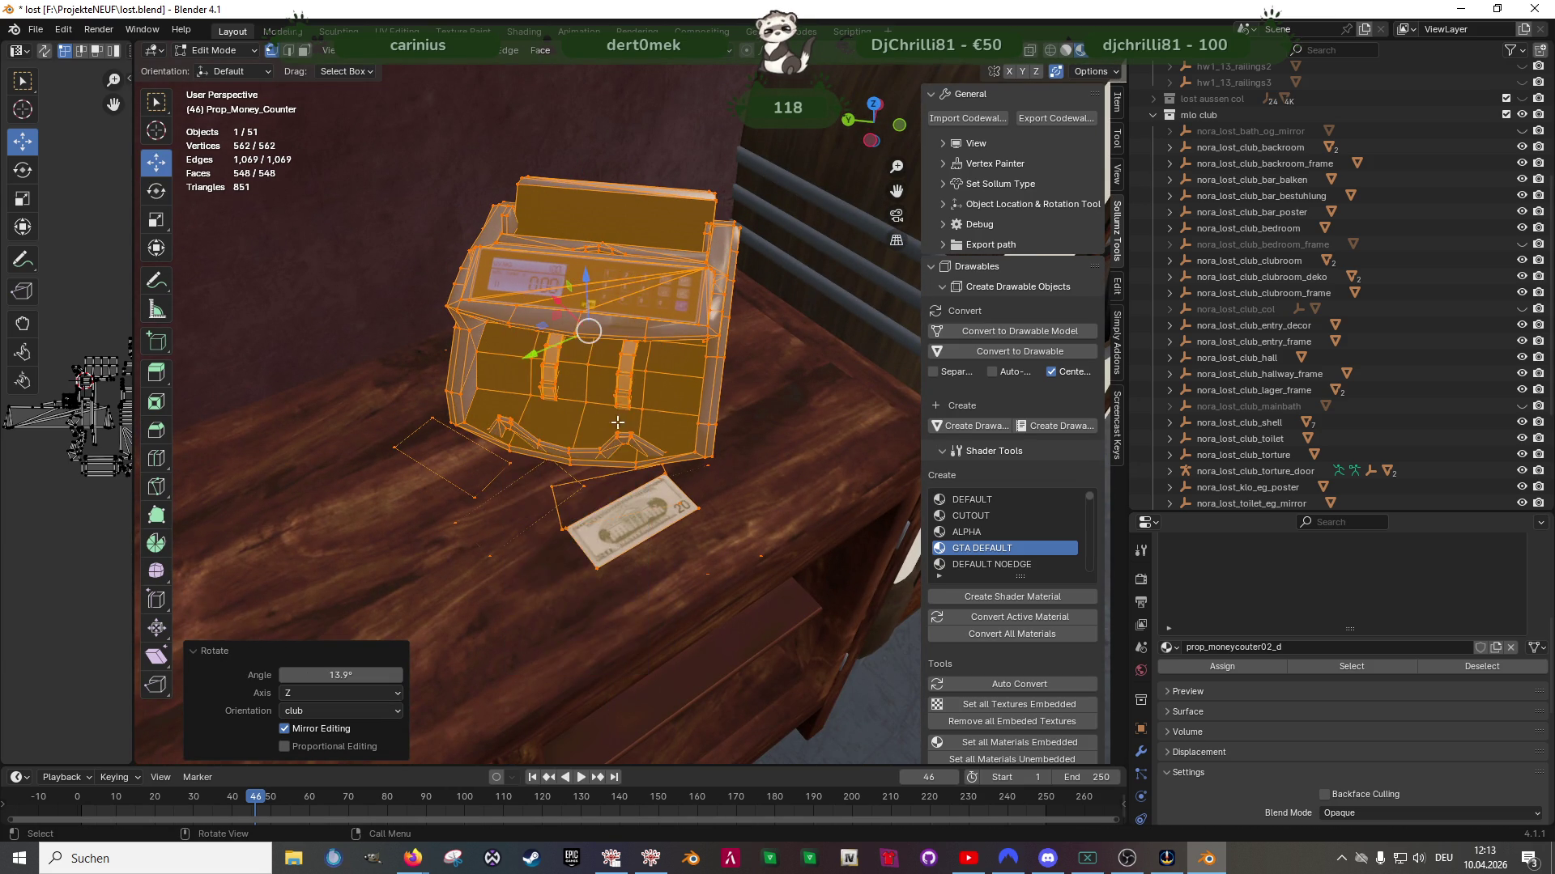
scroll(622, 408, "down", 2)
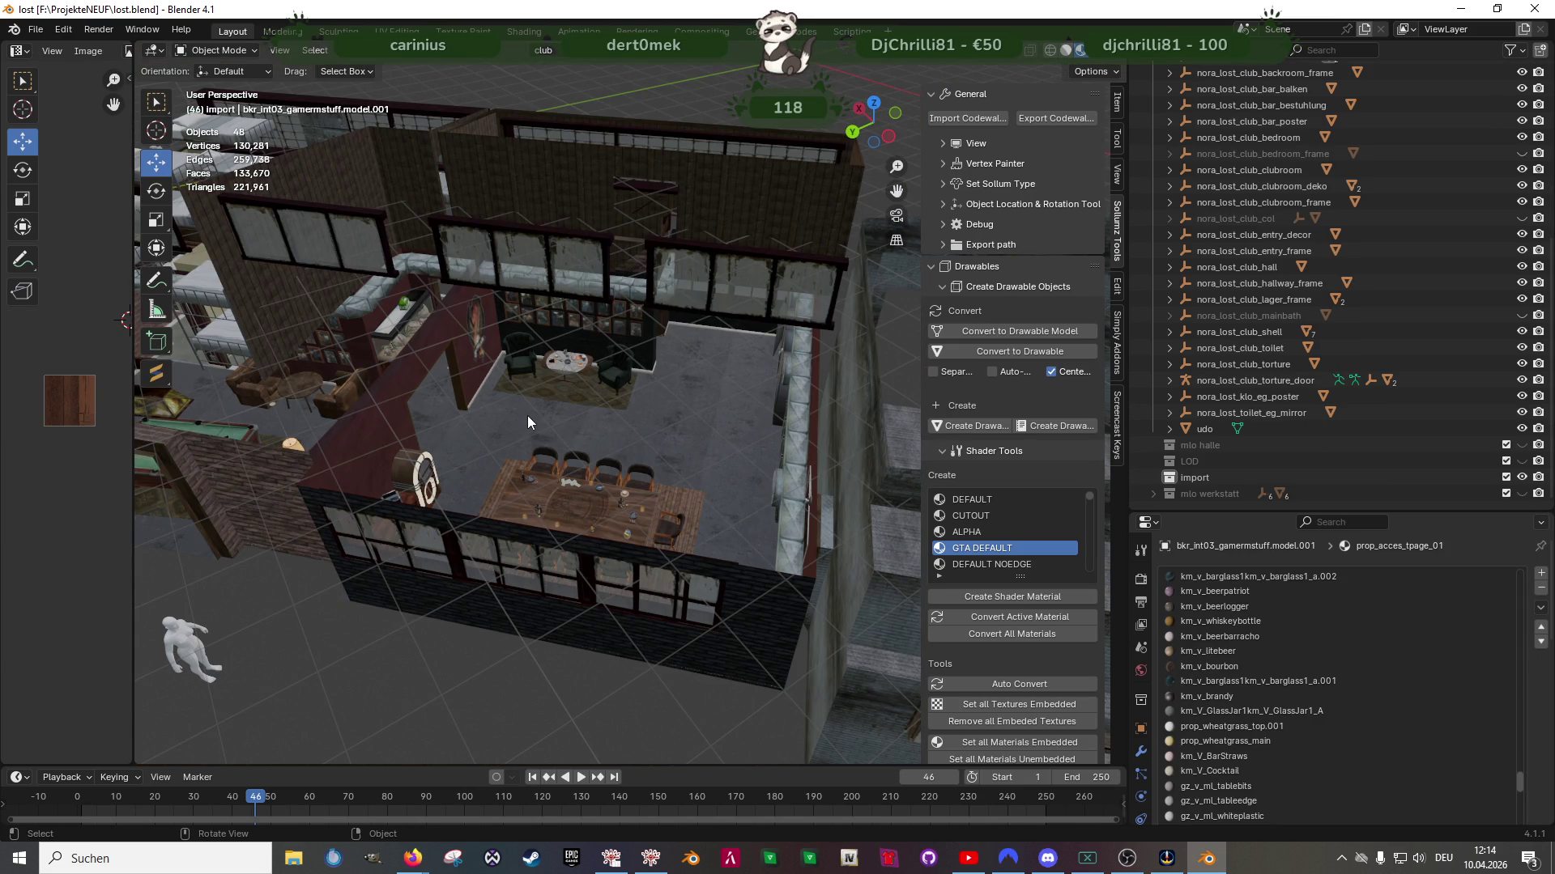
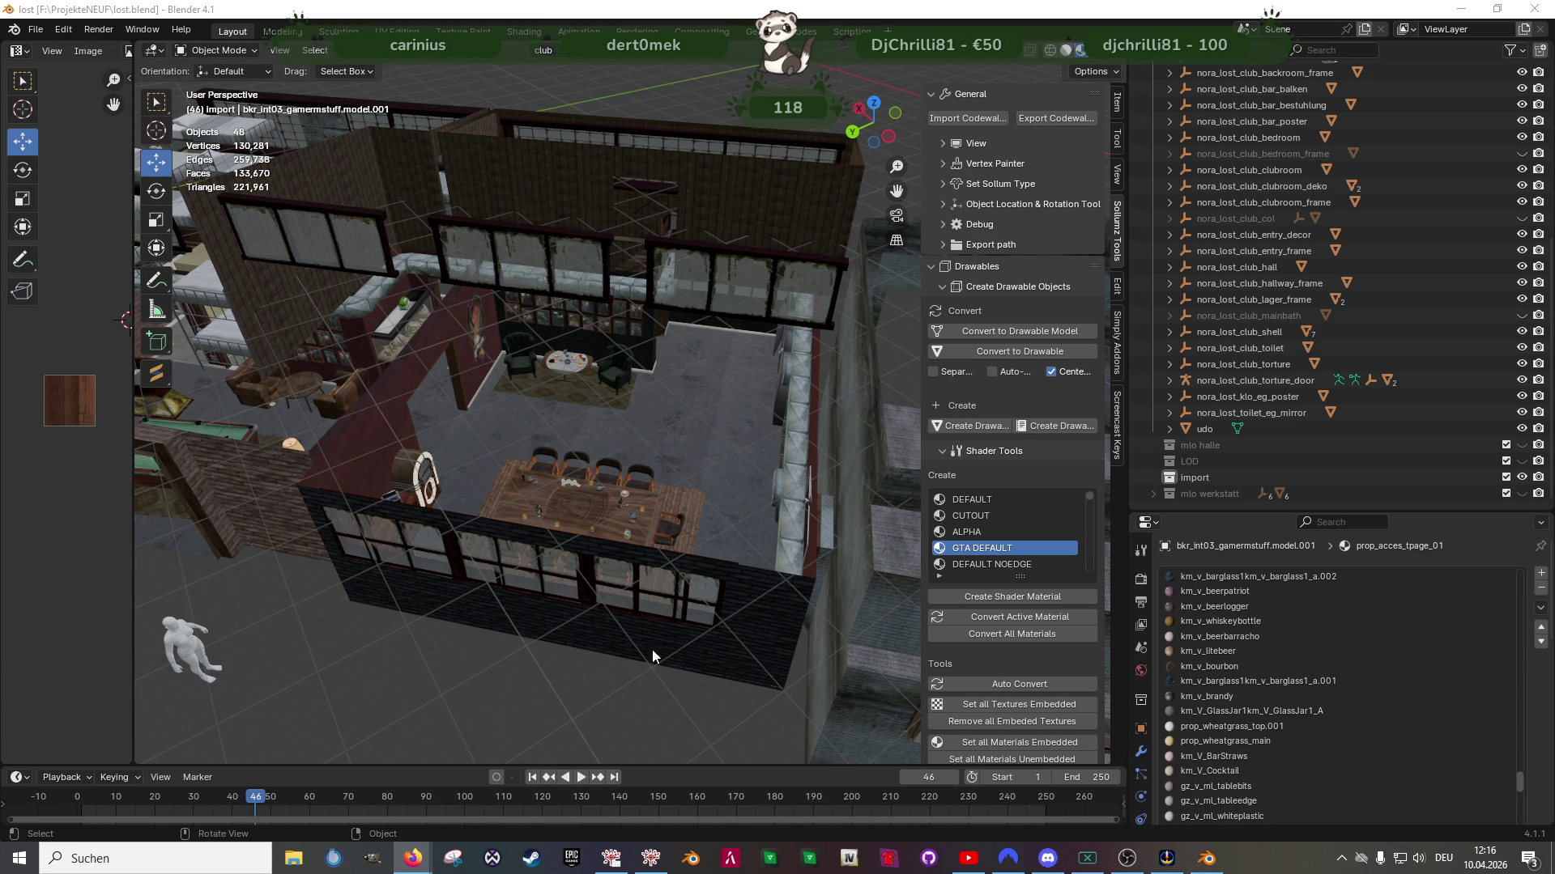
Orbit the clubhouse view, then bring forward the Pleb Masters Forge browser showing sideboard results
scroll(651, 547, "up", 3)
mouse_move(651, 547)
middle_mouse_down()
mouse_move(596, 570)
mouse_move(522, 572)
mouse_move(646, 492)
mouse_move(638, 575)
mouse_move(717, 479)
mouse_move(677, 414)
mouse_move(733, 648)
middle_mouse_up()
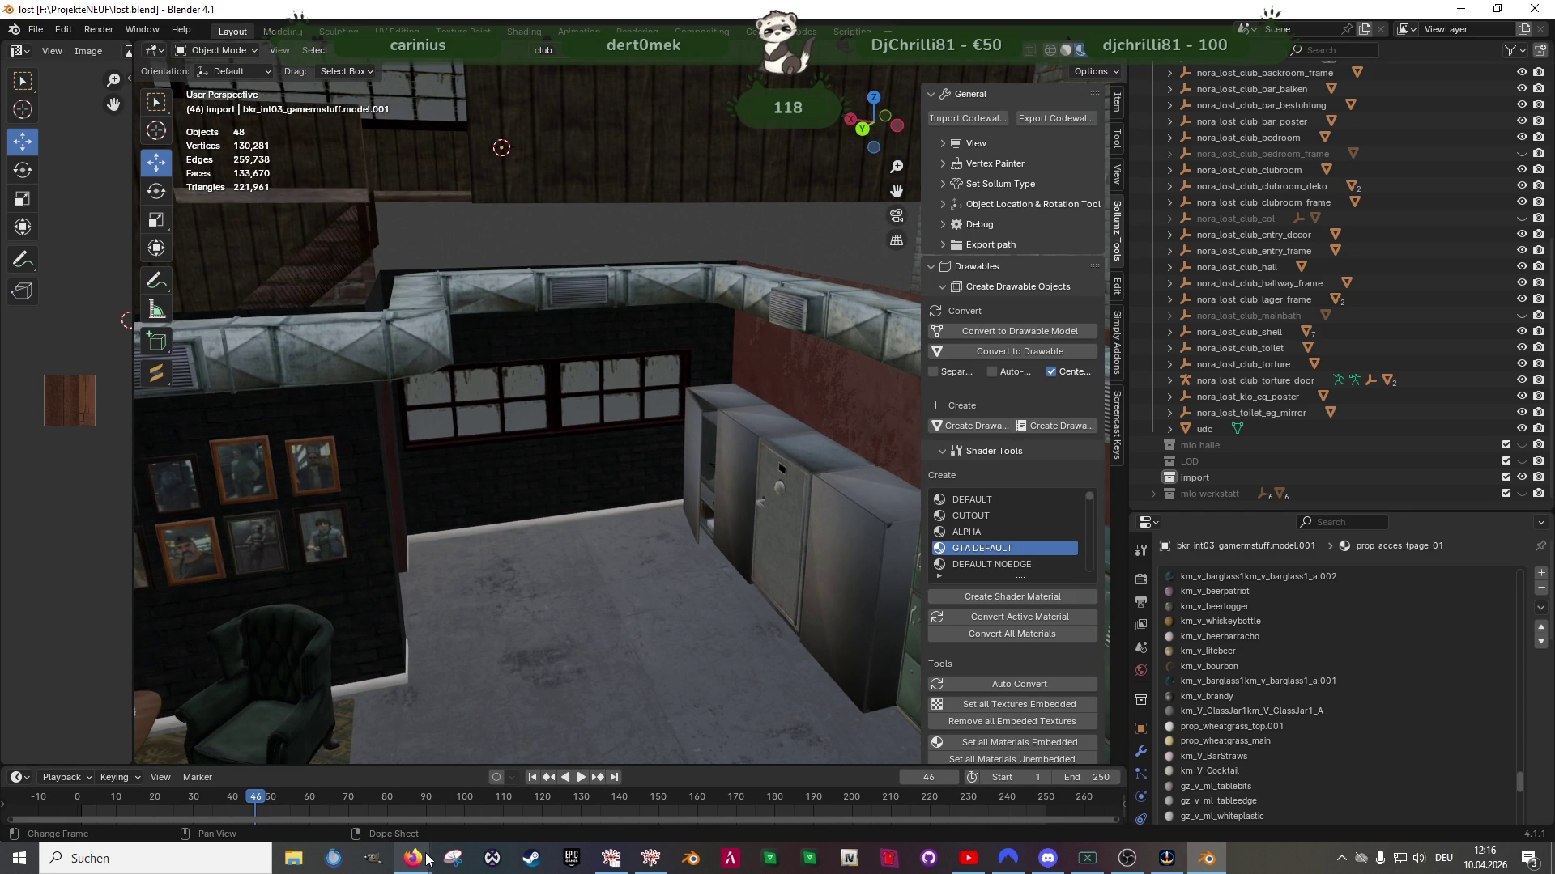
mouse_move(413, 858)
left_click(493, 787)
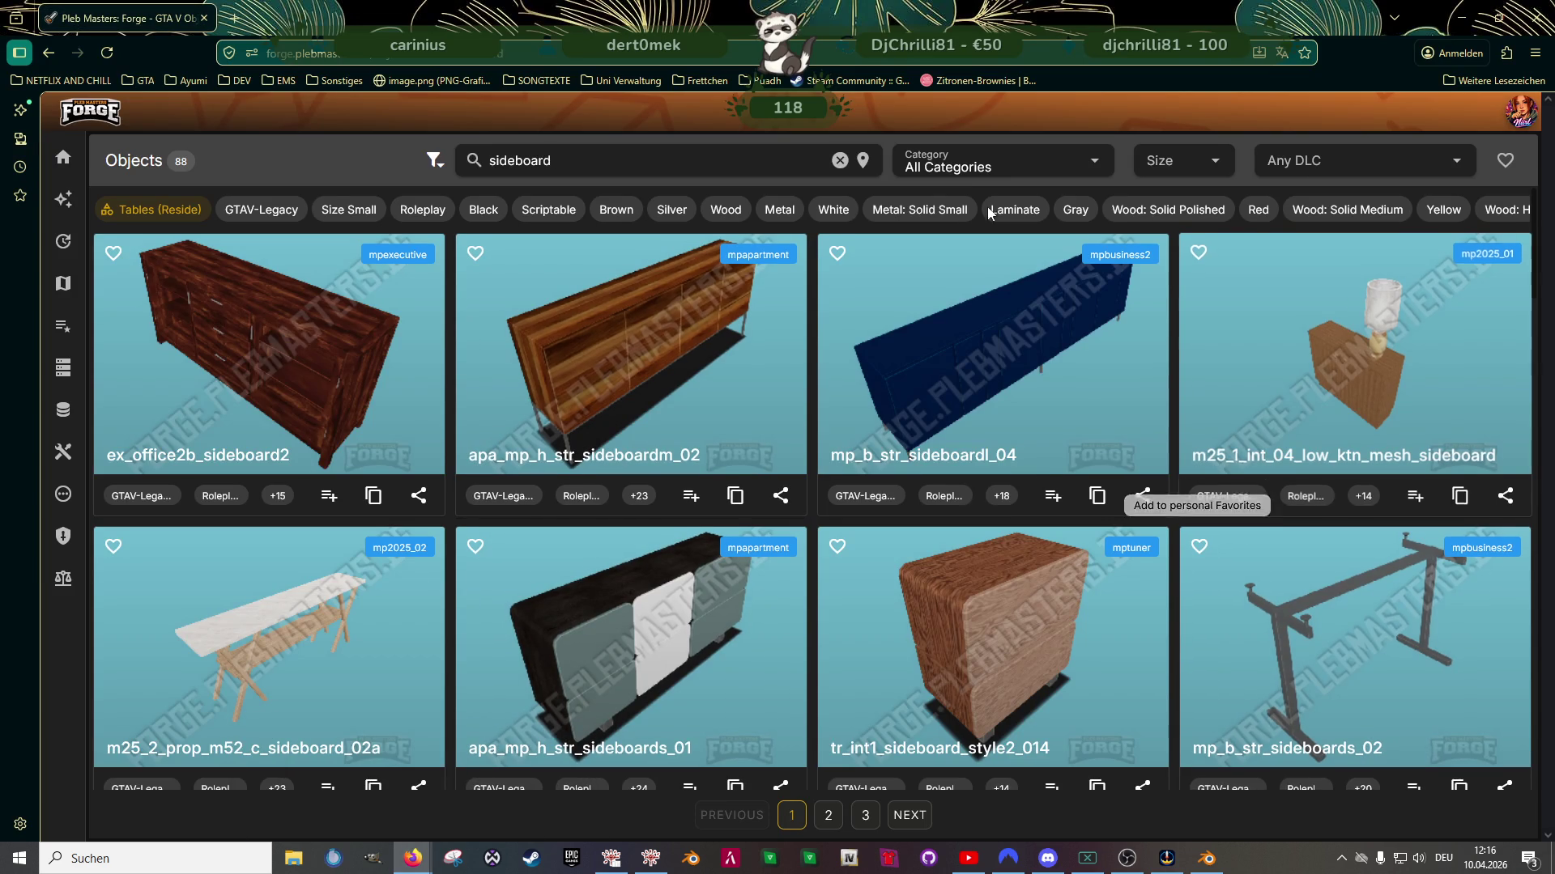
Replace the 'sideboard' search with 'weapon' in Pleb Masters Forge to list 635 props
double_click(570, 157)
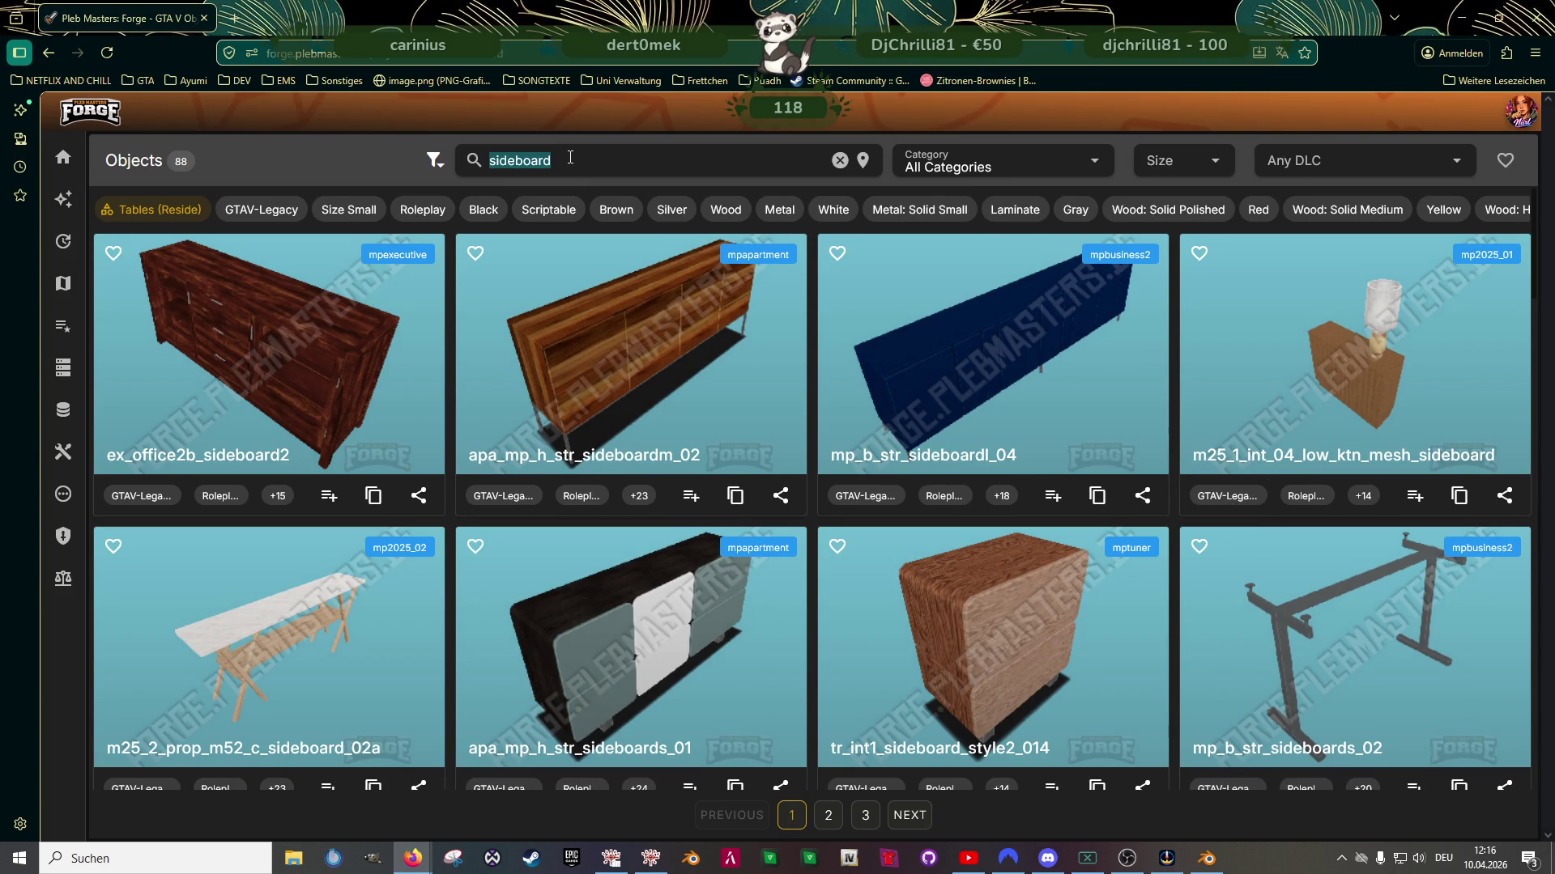
type("weapon")
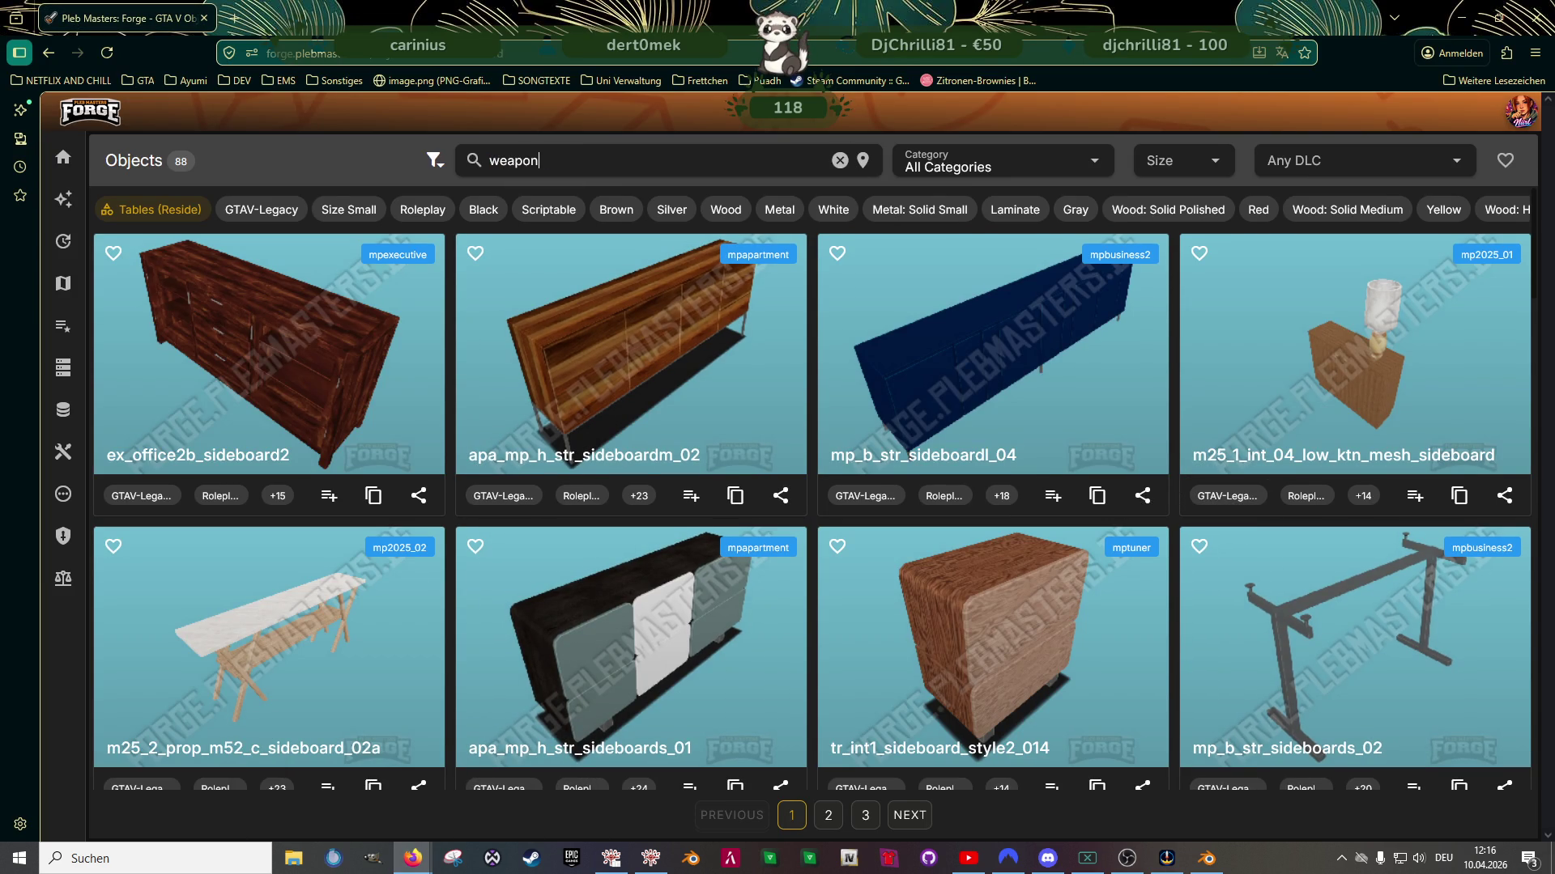
key("Return")
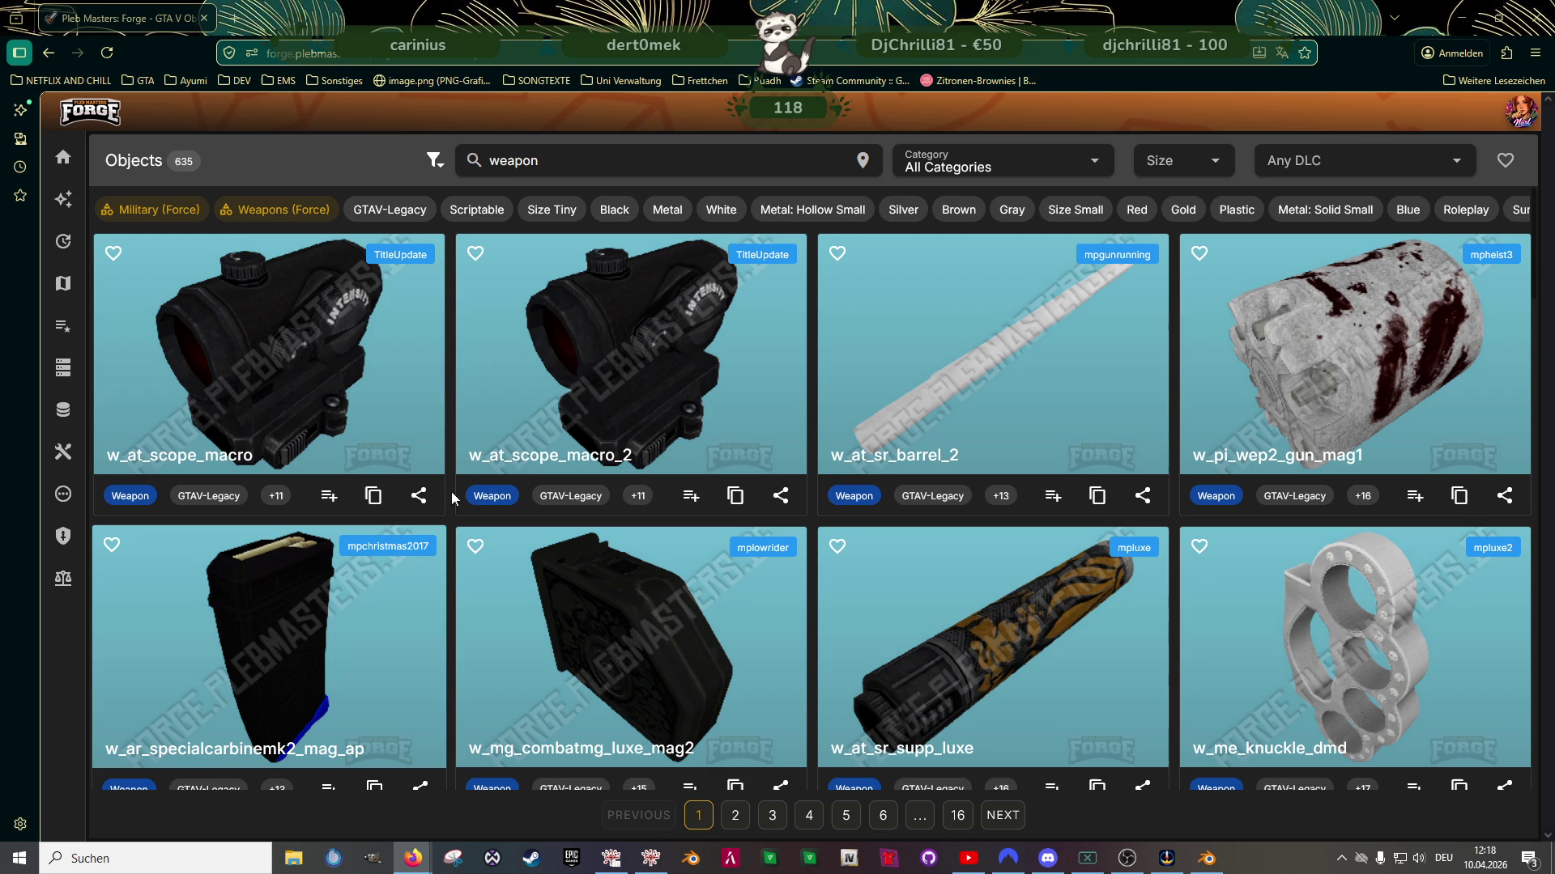
scroll(757, 447, "down", 3)
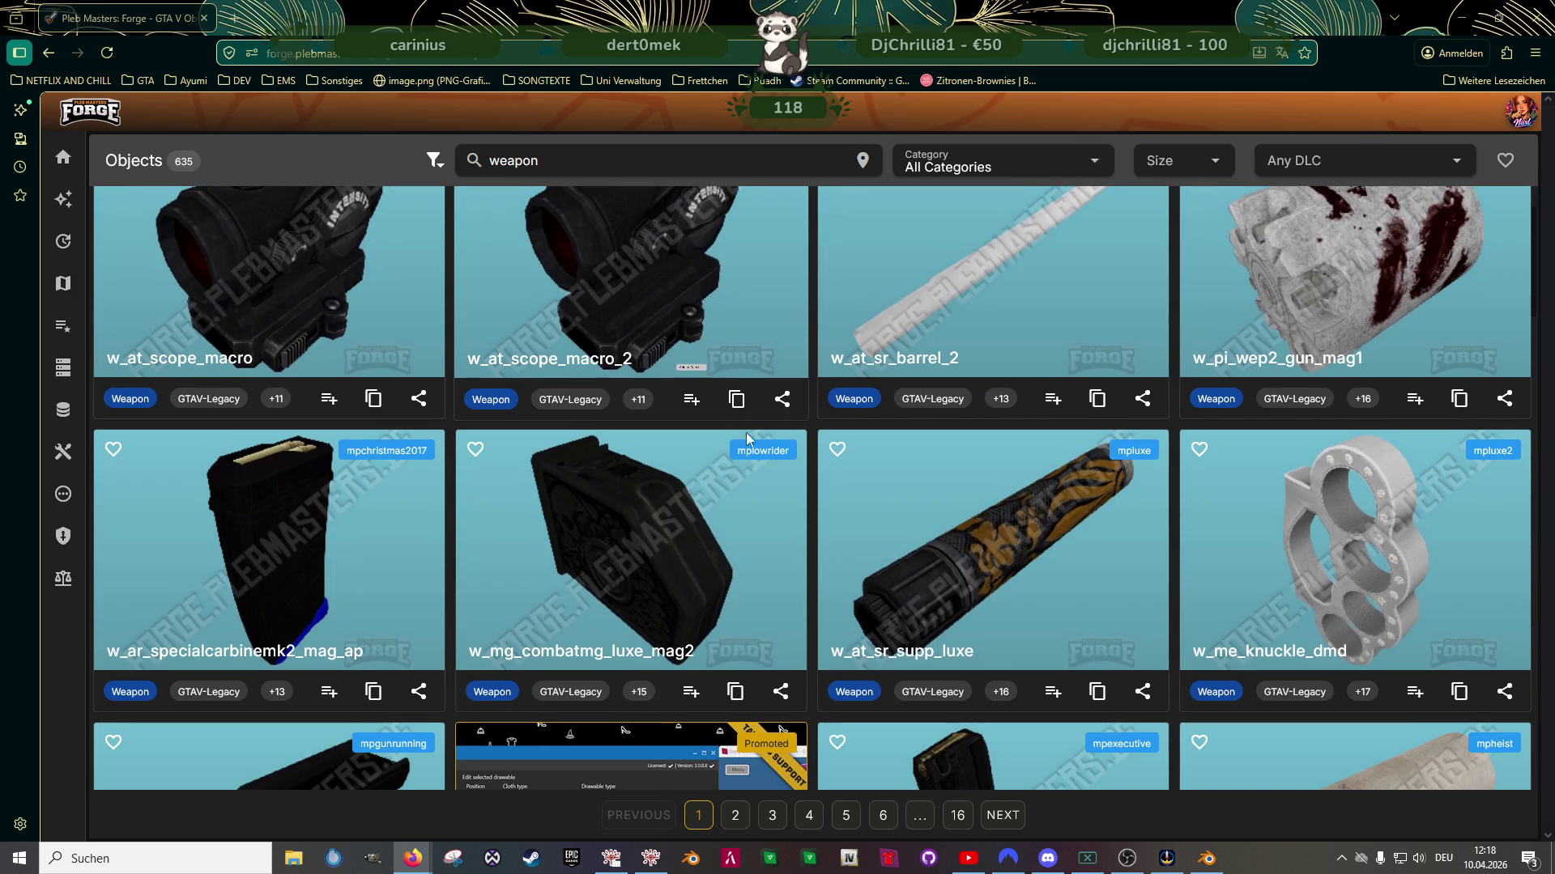
Browse the first page of weapon results and move on to page 2
scroll(810, 405, "up", 1)
scroll(1001, 370, "down", 7)
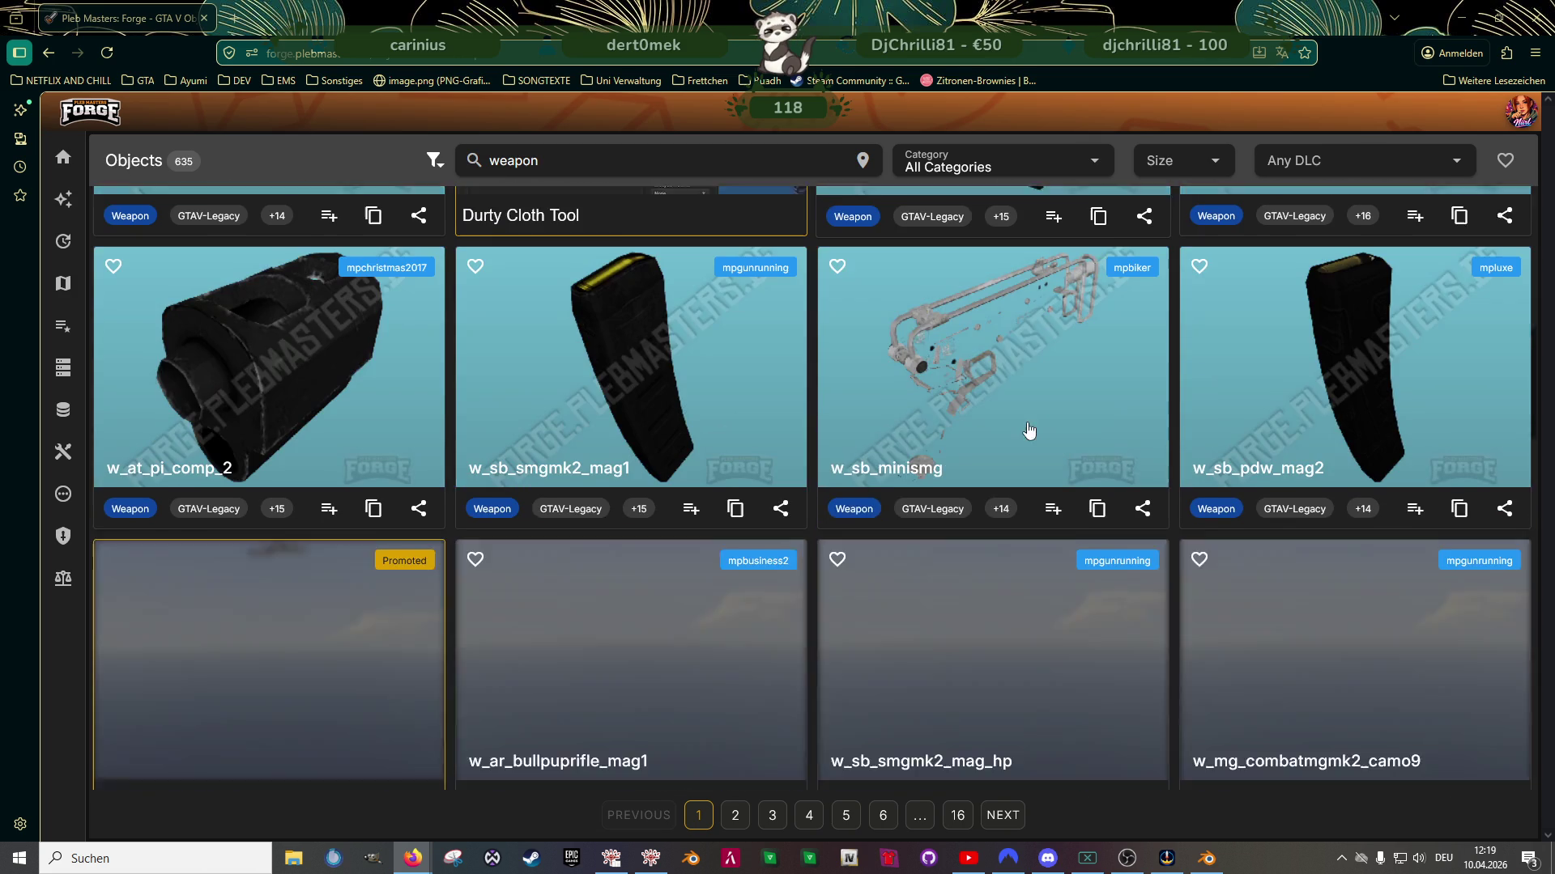
scroll(973, 396, "down", 5)
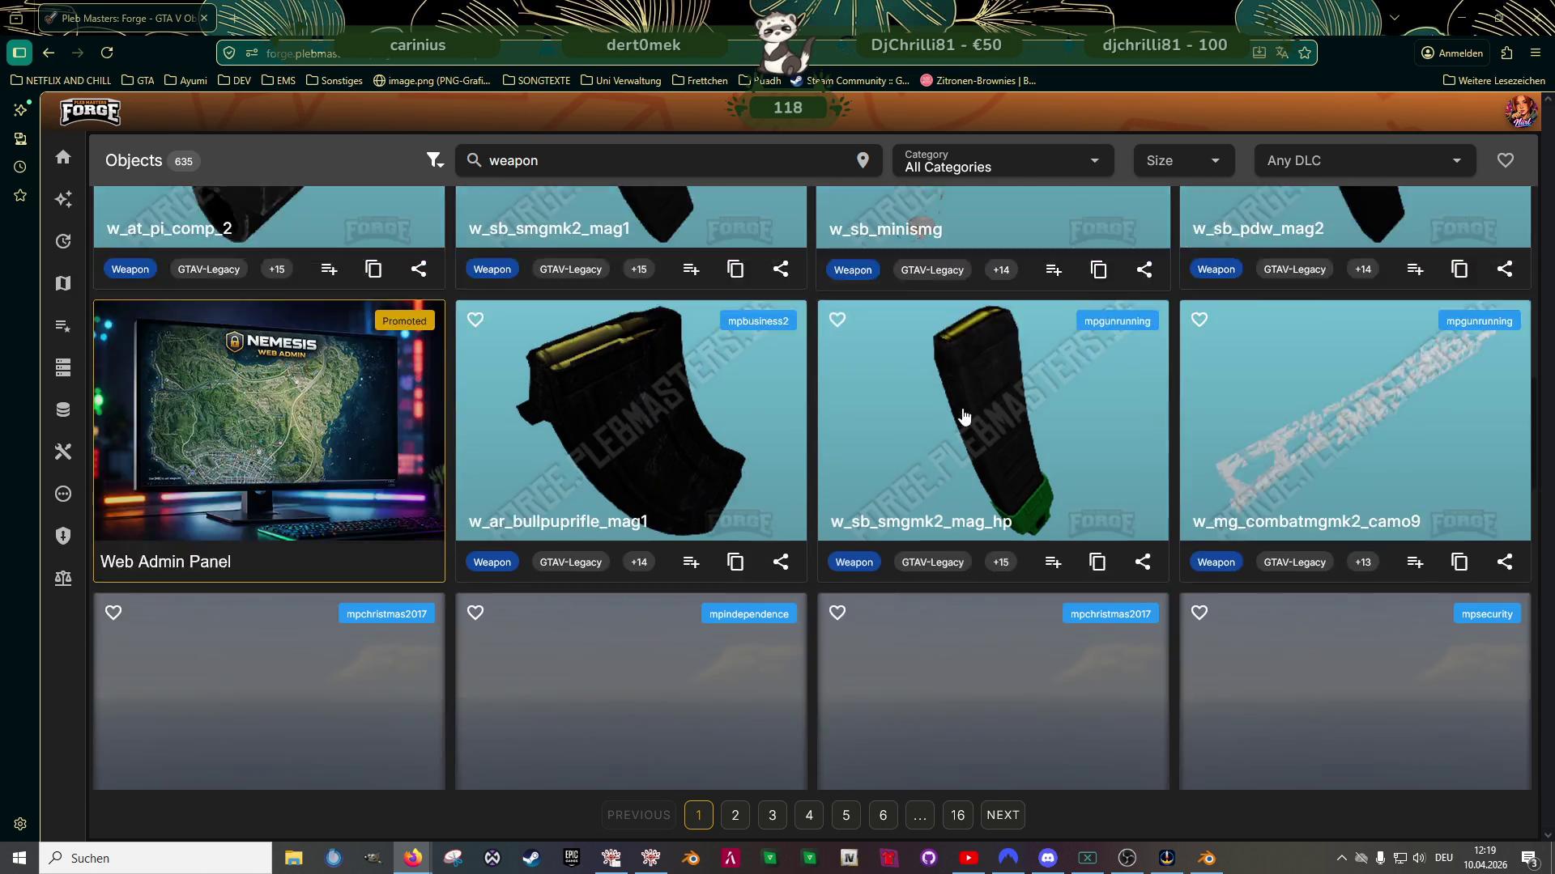
scroll(972, 431, "down", 4)
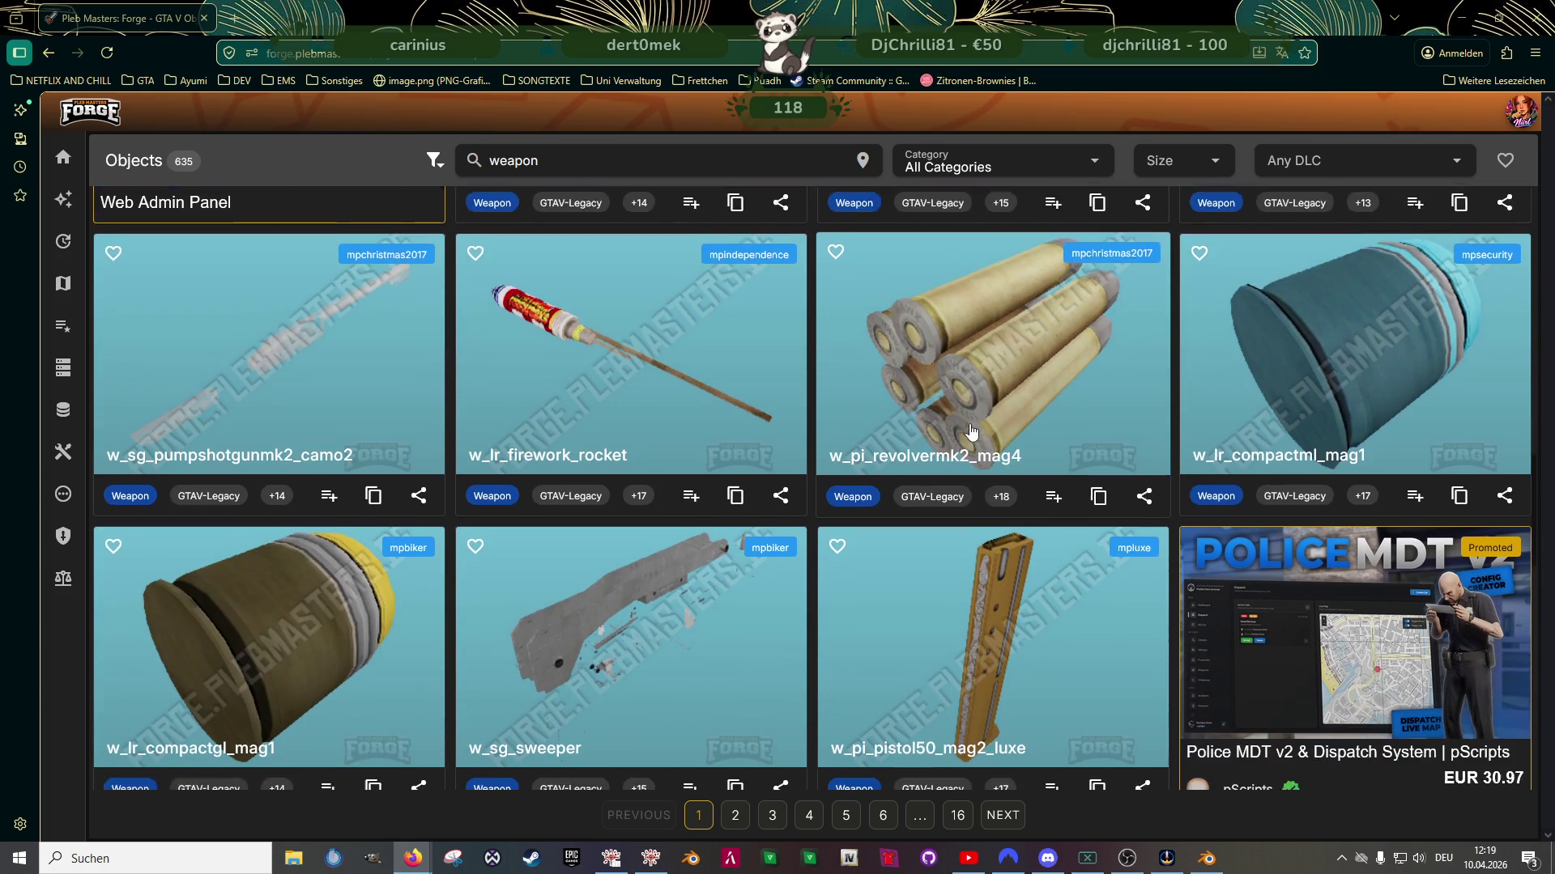
scroll(971, 429, "down", 2)
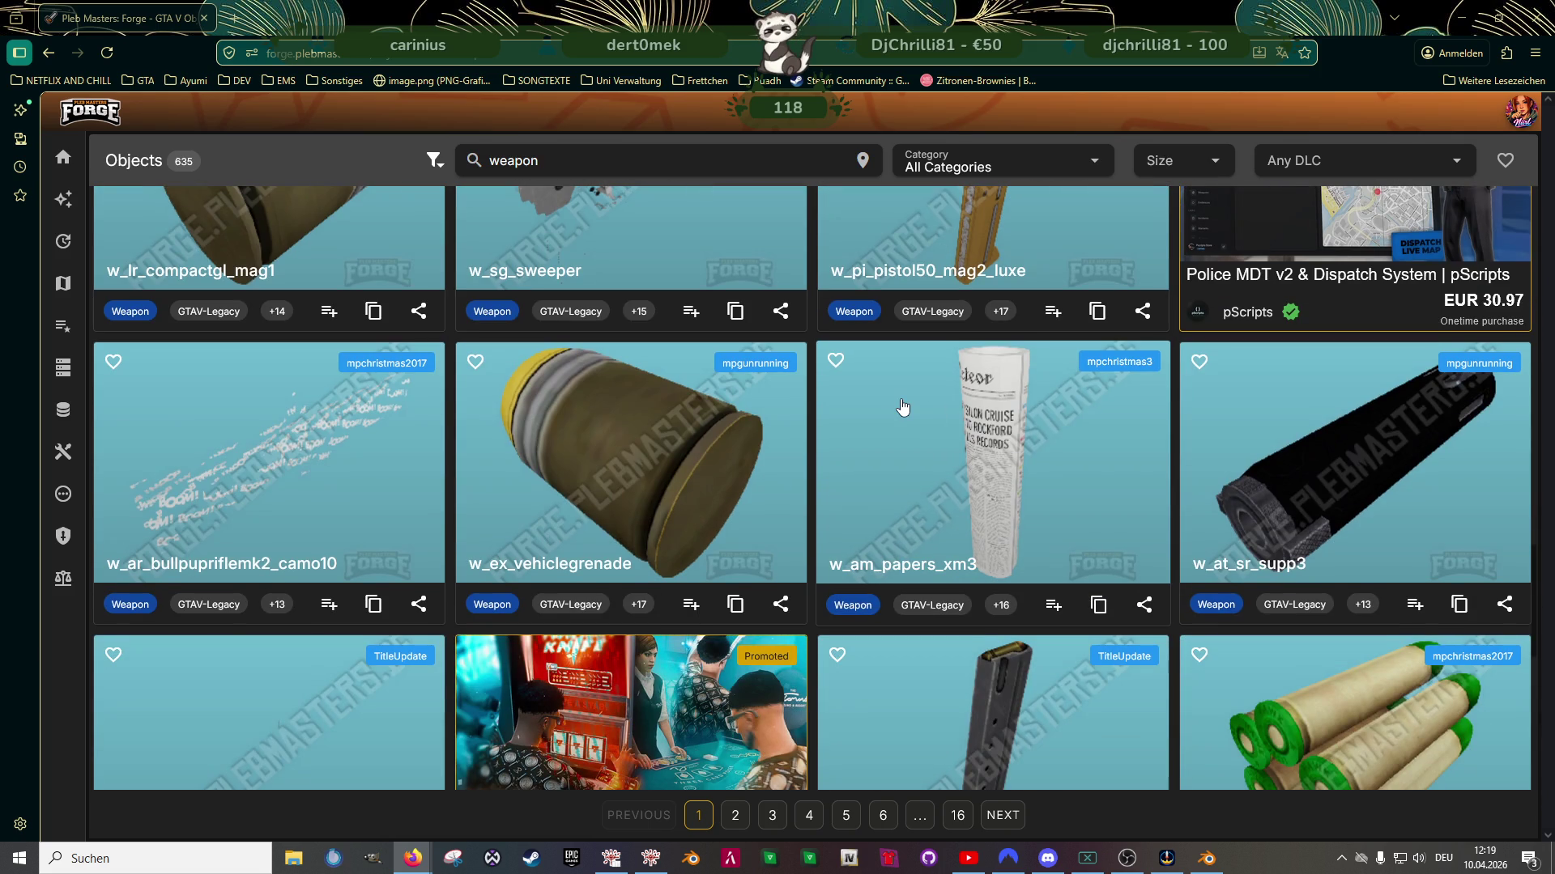
scroll(899, 405, "down", 7)
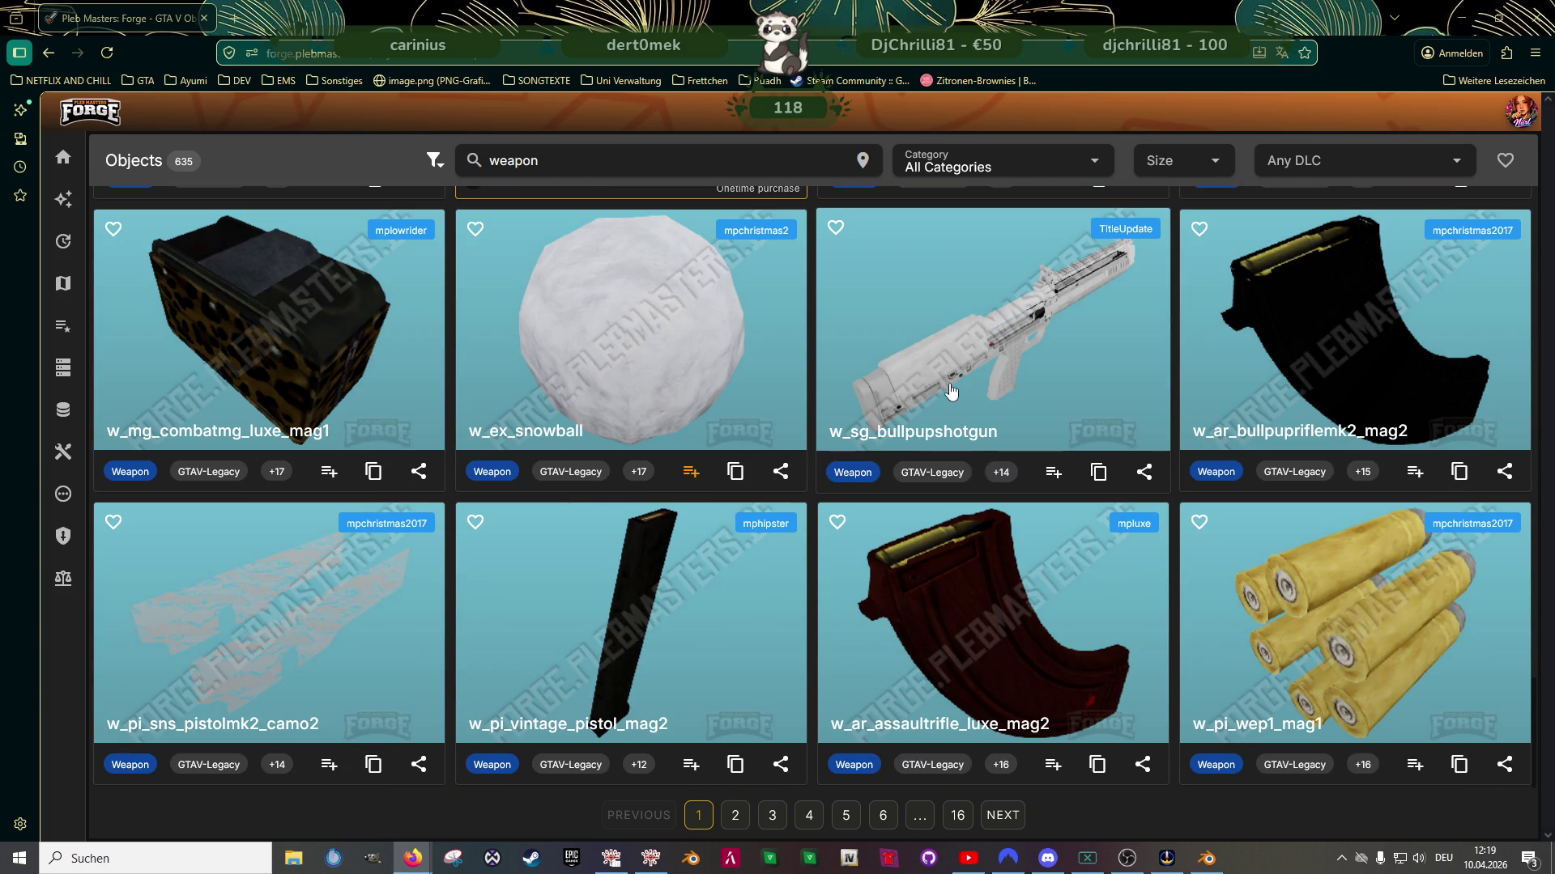
left_click(1004, 818)
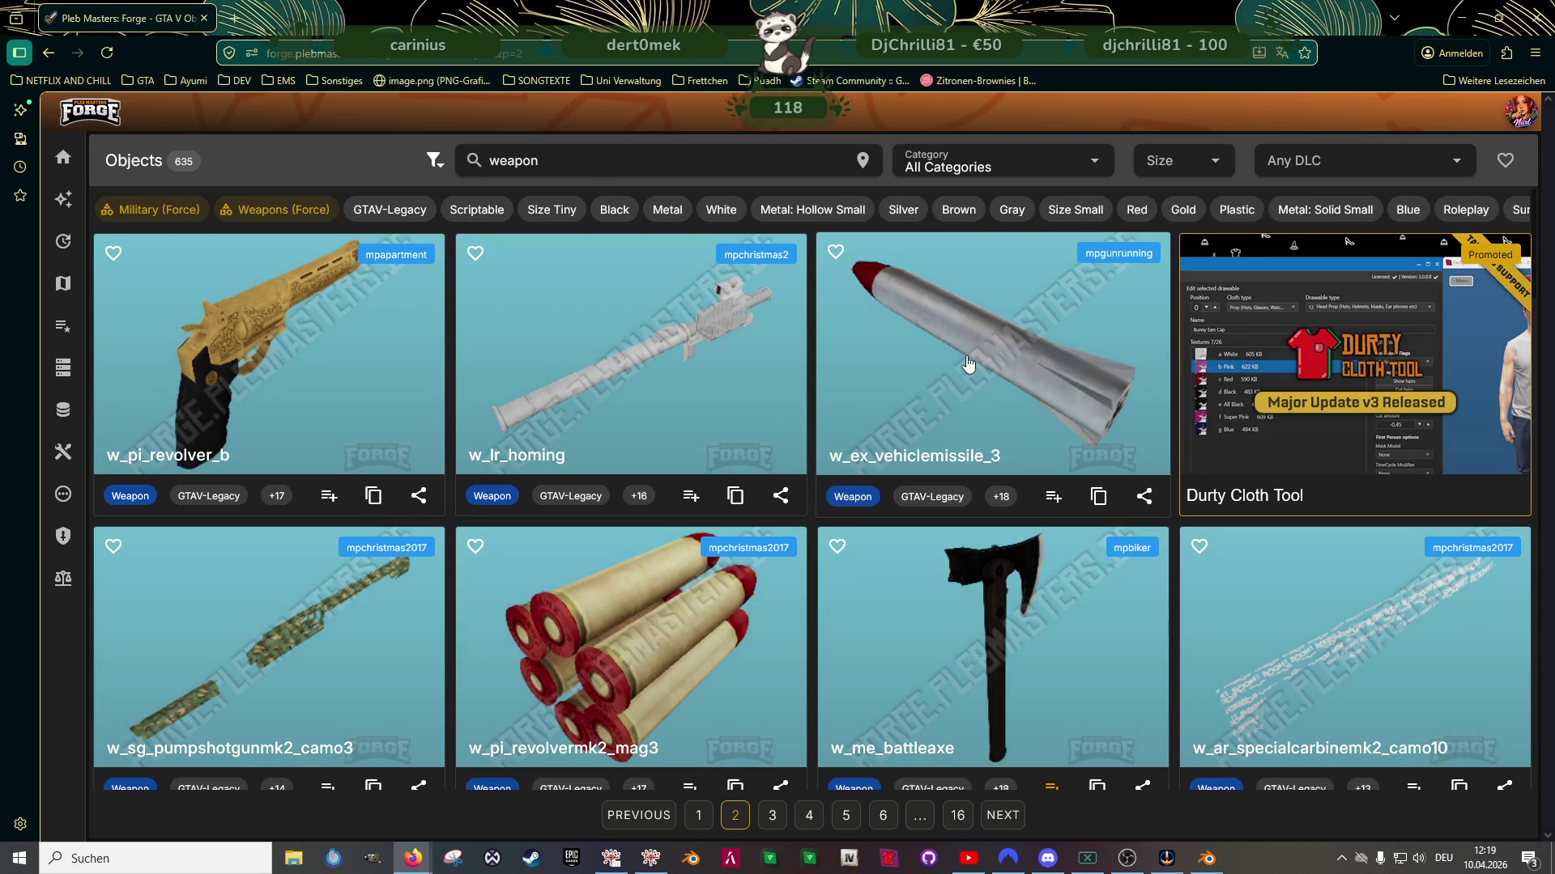
Browse page 2, open page 3 of results, then return to Blender's clubhouse toilet area
scroll(956, 395, "down", 1)
scroll(955, 397, "down", 6)
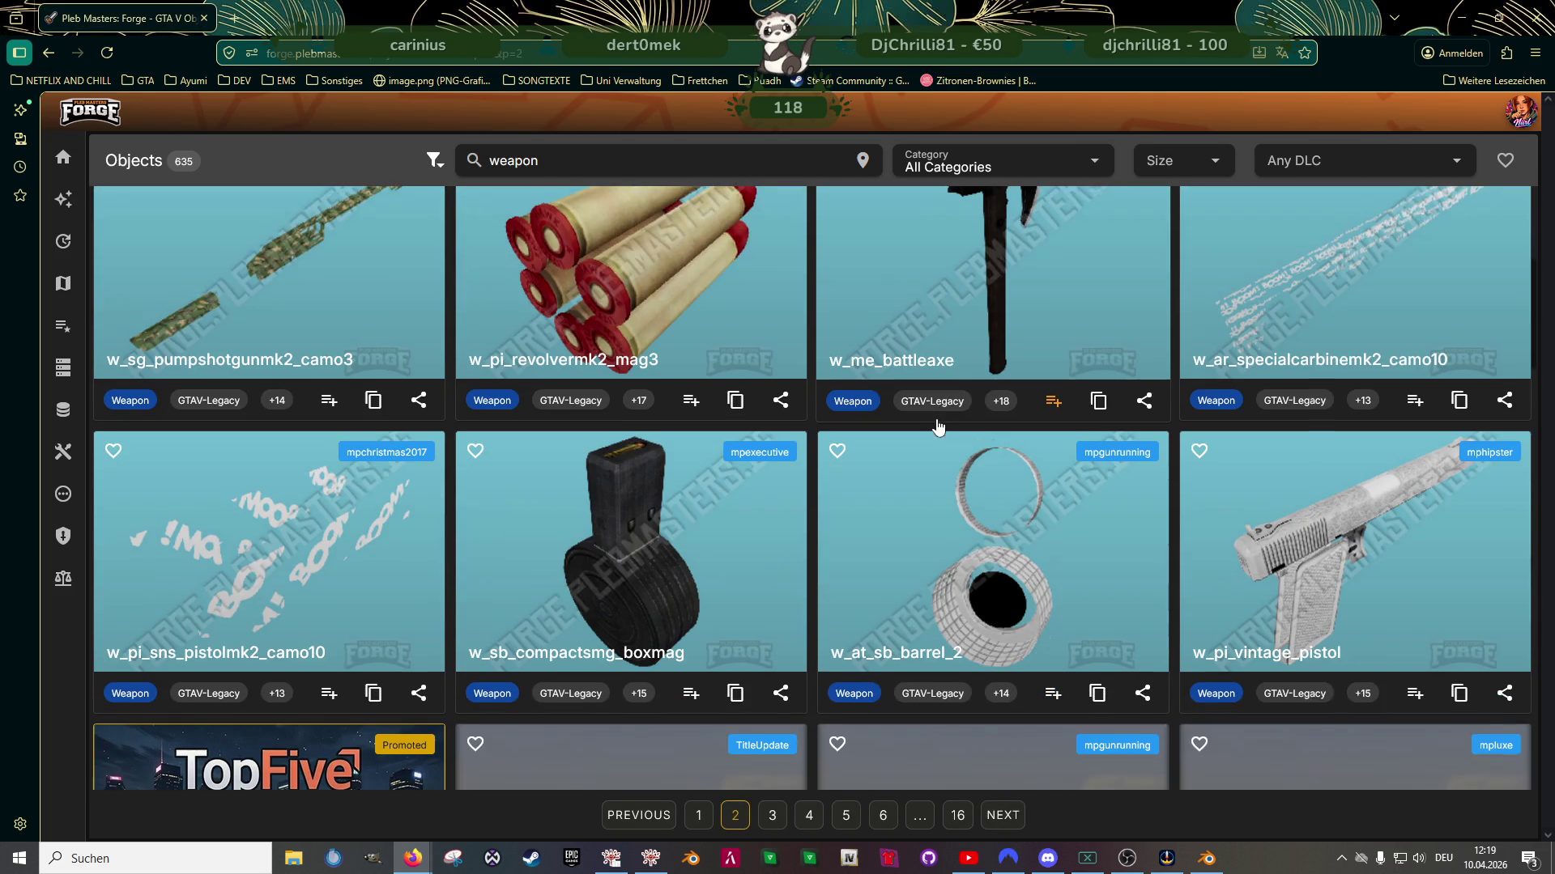
scroll(937, 425, "down", 5)
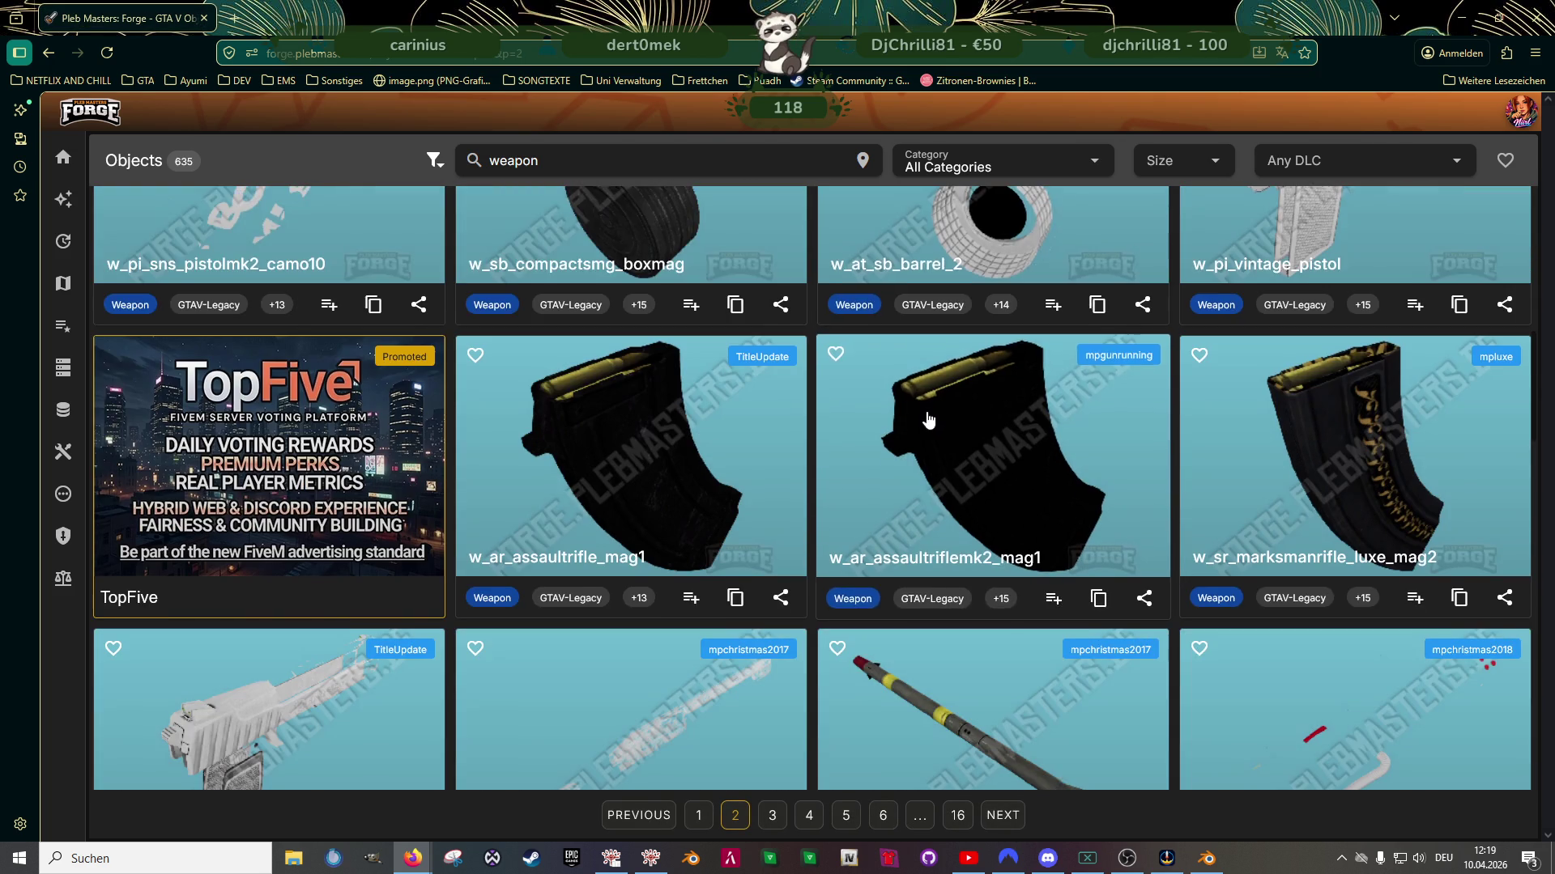
scroll(929, 471, "down", 4)
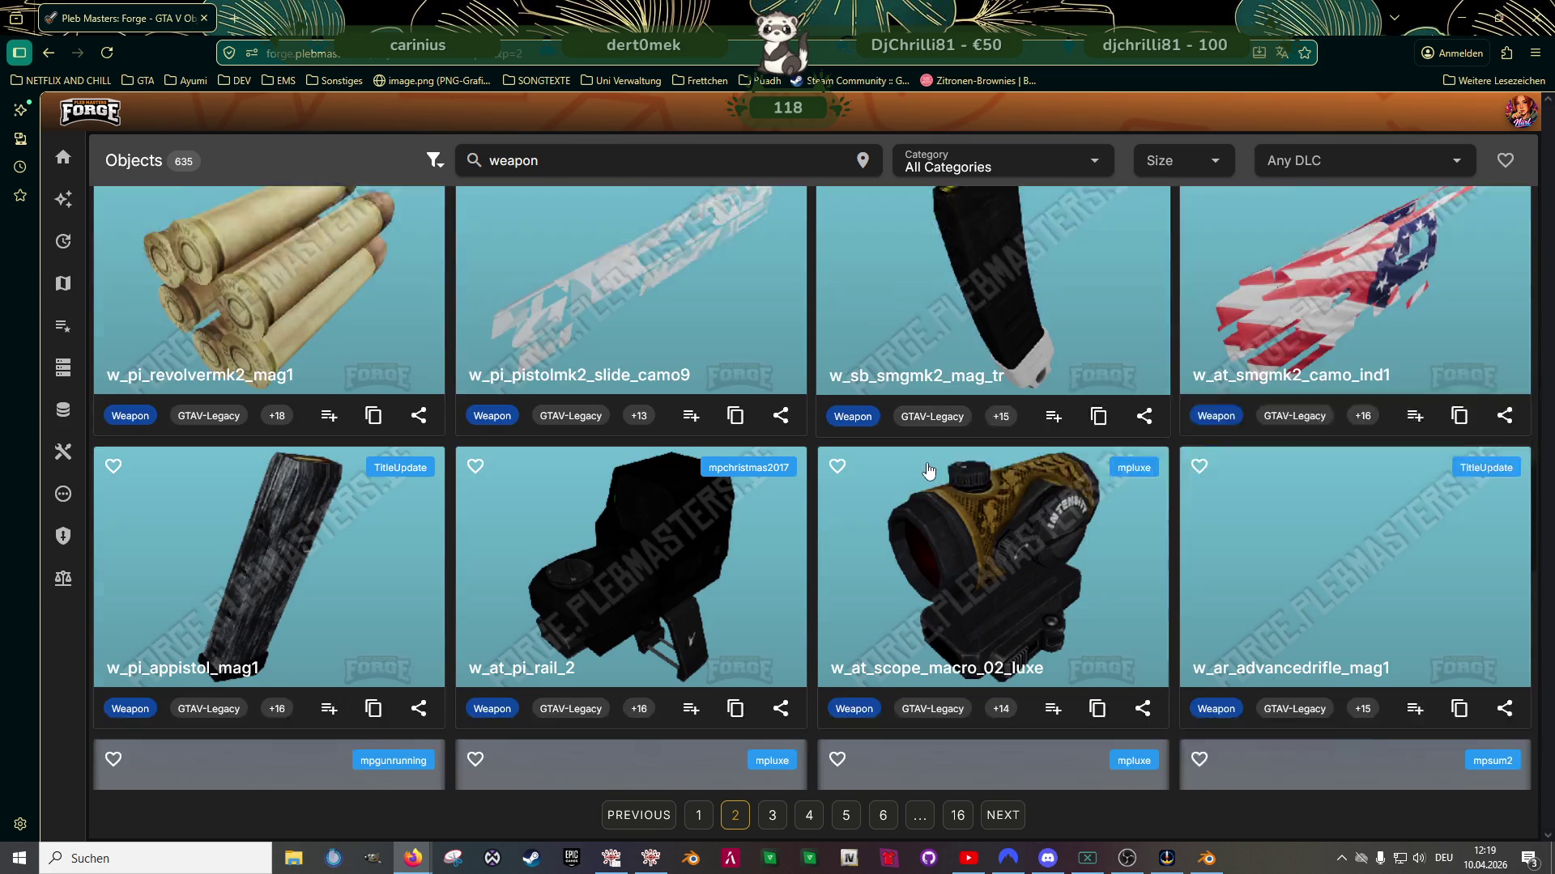
scroll(924, 476, "down", 4)
scroll(924, 477, "down", 3)
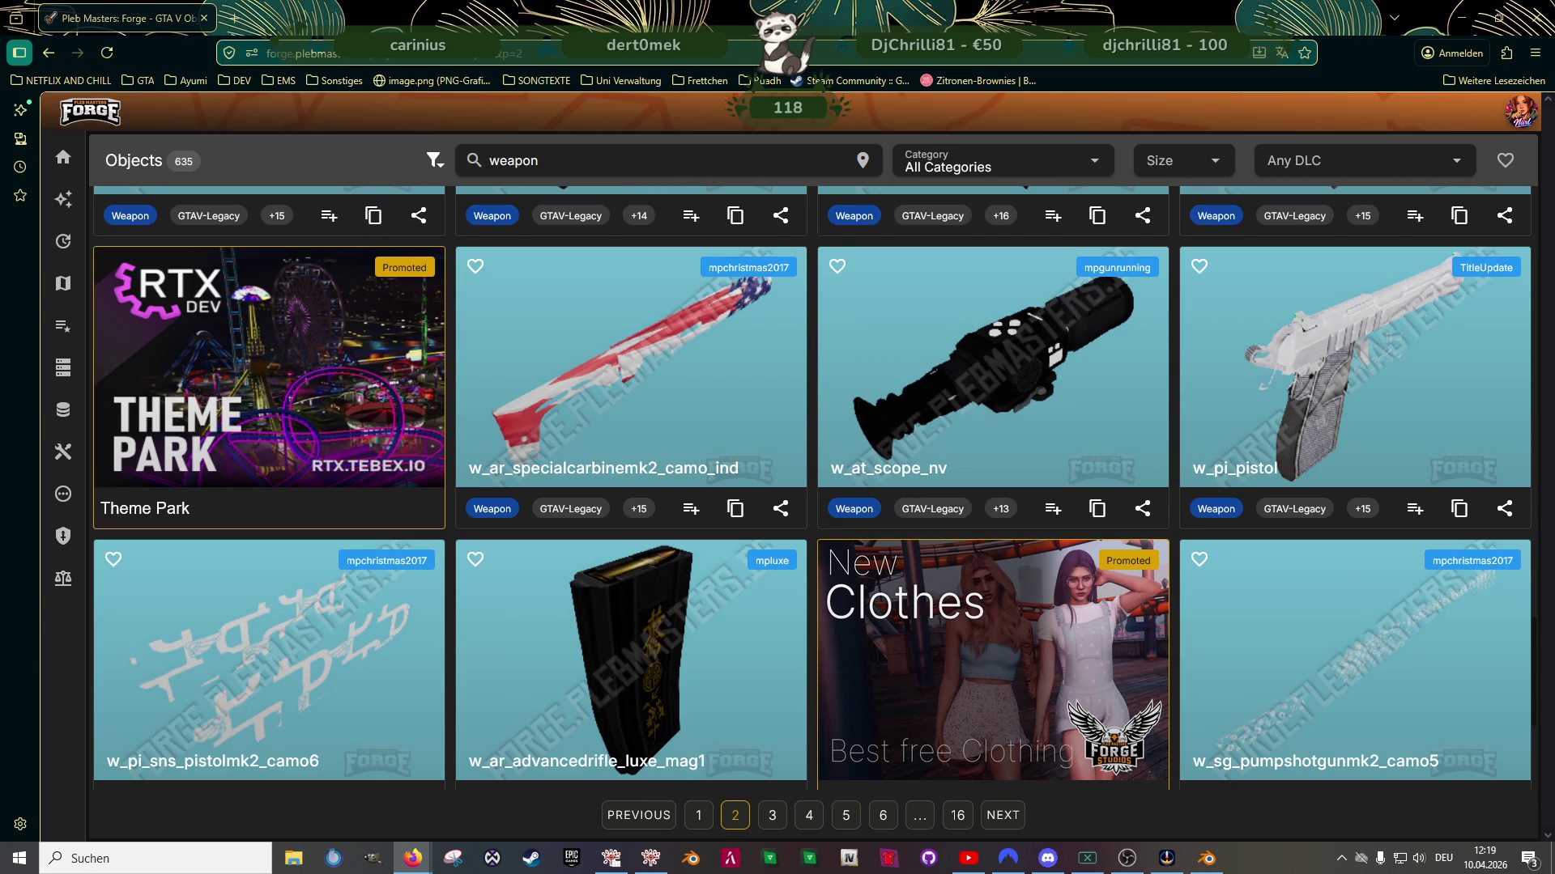
scroll(732, 400, "down", 3)
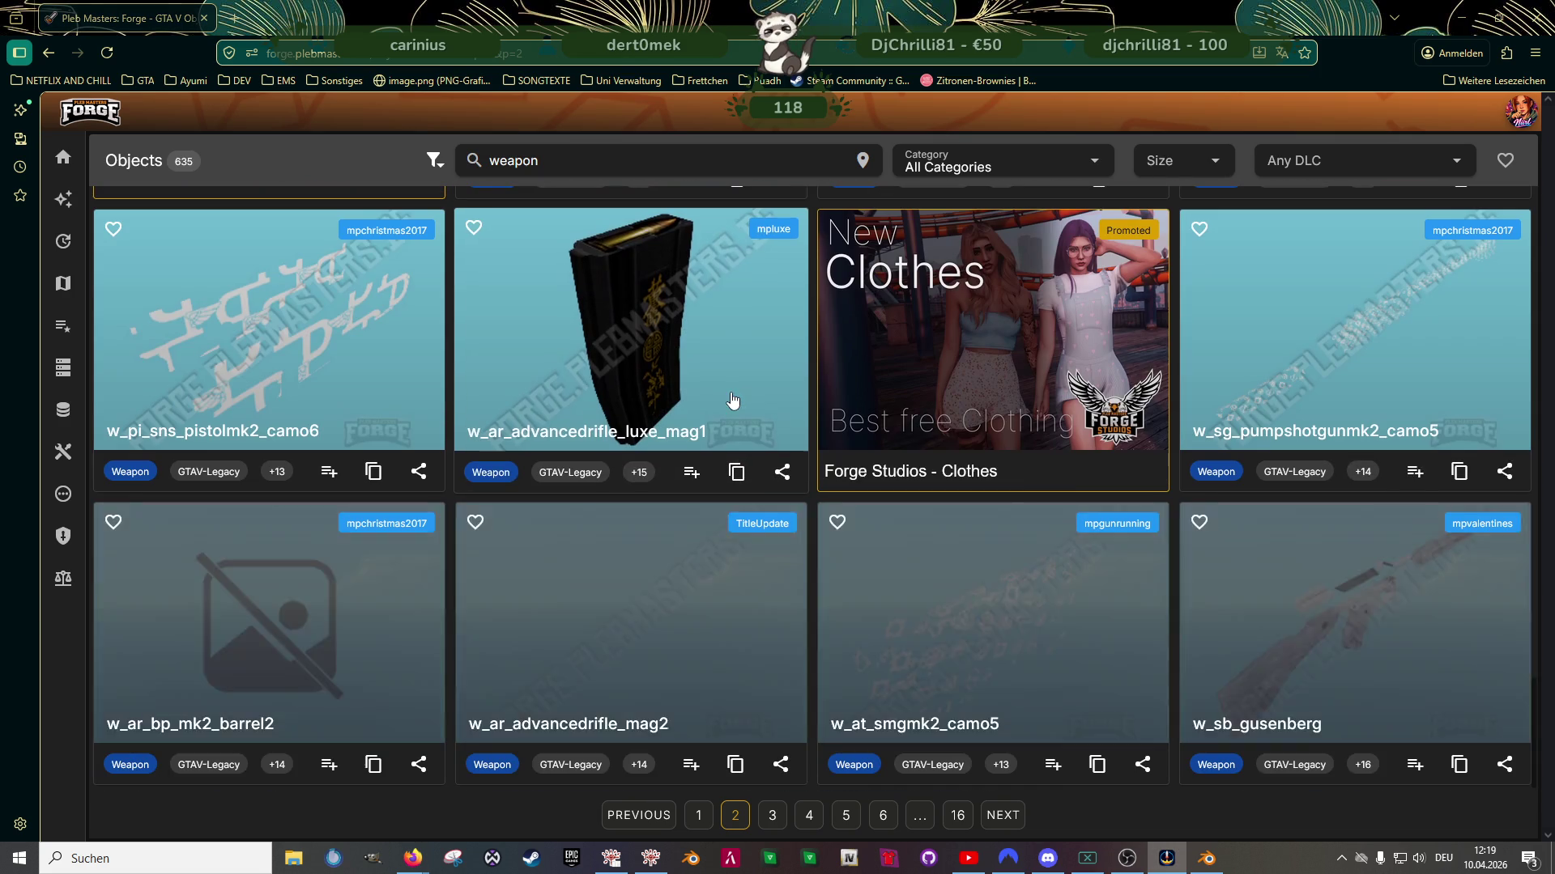
left_click(1002, 815)
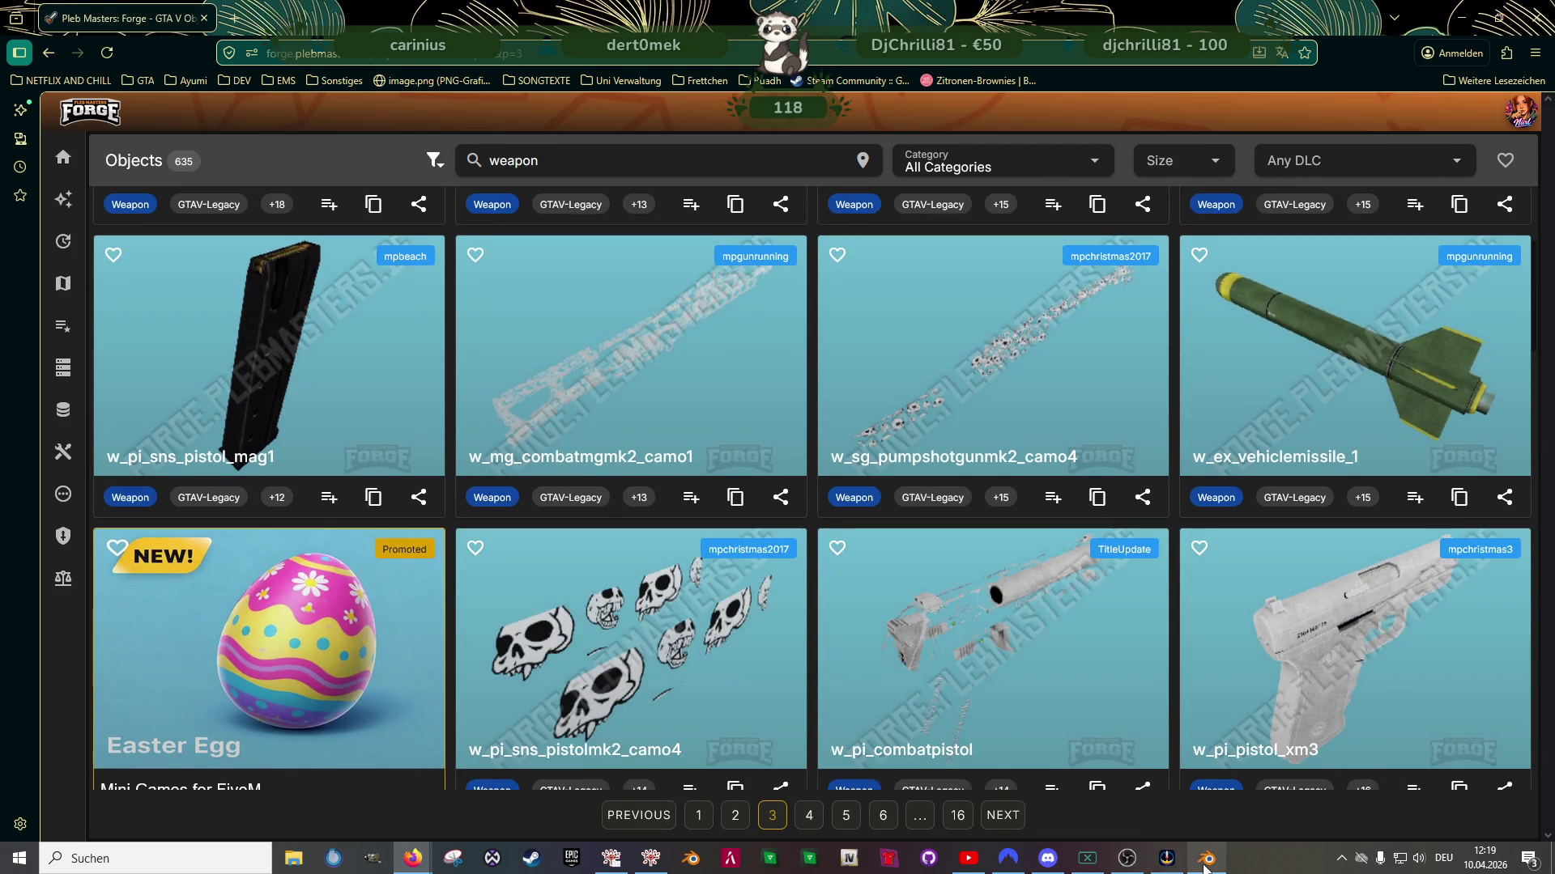
left_click(1207, 859)
mouse_move(632, 437)
middle_mouse_down()
mouse_move(727, 484)
mouse_move(854, 462)
mouse_move(858, 447)
mouse_move(1085, 437)
mouse_move(138, 440)
mouse_move(1056, 454)
mouse_move(624, 468)
mouse_move(536, 496)
mouse_move(588, 471)
mouse_move(507, 518)
mouse_move(513, 480)
mouse_move(580, 483)
mouse_move(600, 513)
mouse_move(543, 507)
mouse_move(609, 476)
mouse_move(589, 518)
mouse_move(637, 498)
mouse_move(485, 554)
mouse_move(310, 485)
mouse_move(425, 426)
mouse_move(401, 502)
mouse_move(371, 497)
mouse_move(387, 430)
mouse_move(545, 410)
mouse_move(476, 481)
mouse_move(482, 502)
mouse_move(447, 497)
mouse_move(445, 521)
mouse_move(463, 496)
mouse_move(684, 417)
mouse_move(483, 460)
mouse_move(601, 396)
mouse_move(819, 411)
mouse_move(658, 367)
mouse_move(633, 414)
mouse_move(649, 430)
mouse_move(642, 462)
mouse_move(370, 410)
mouse_move(659, 454)
mouse_move(518, 426)
mouse_move(561, 390)
mouse_move(478, 325)
mouse_move(552, 372)
mouse_move(535, 387)
mouse_move(583, 444)
mouse_move(590, 367)
mouse_move(589, 421)
mouse_move(574, 428)
middle_mouse_up()
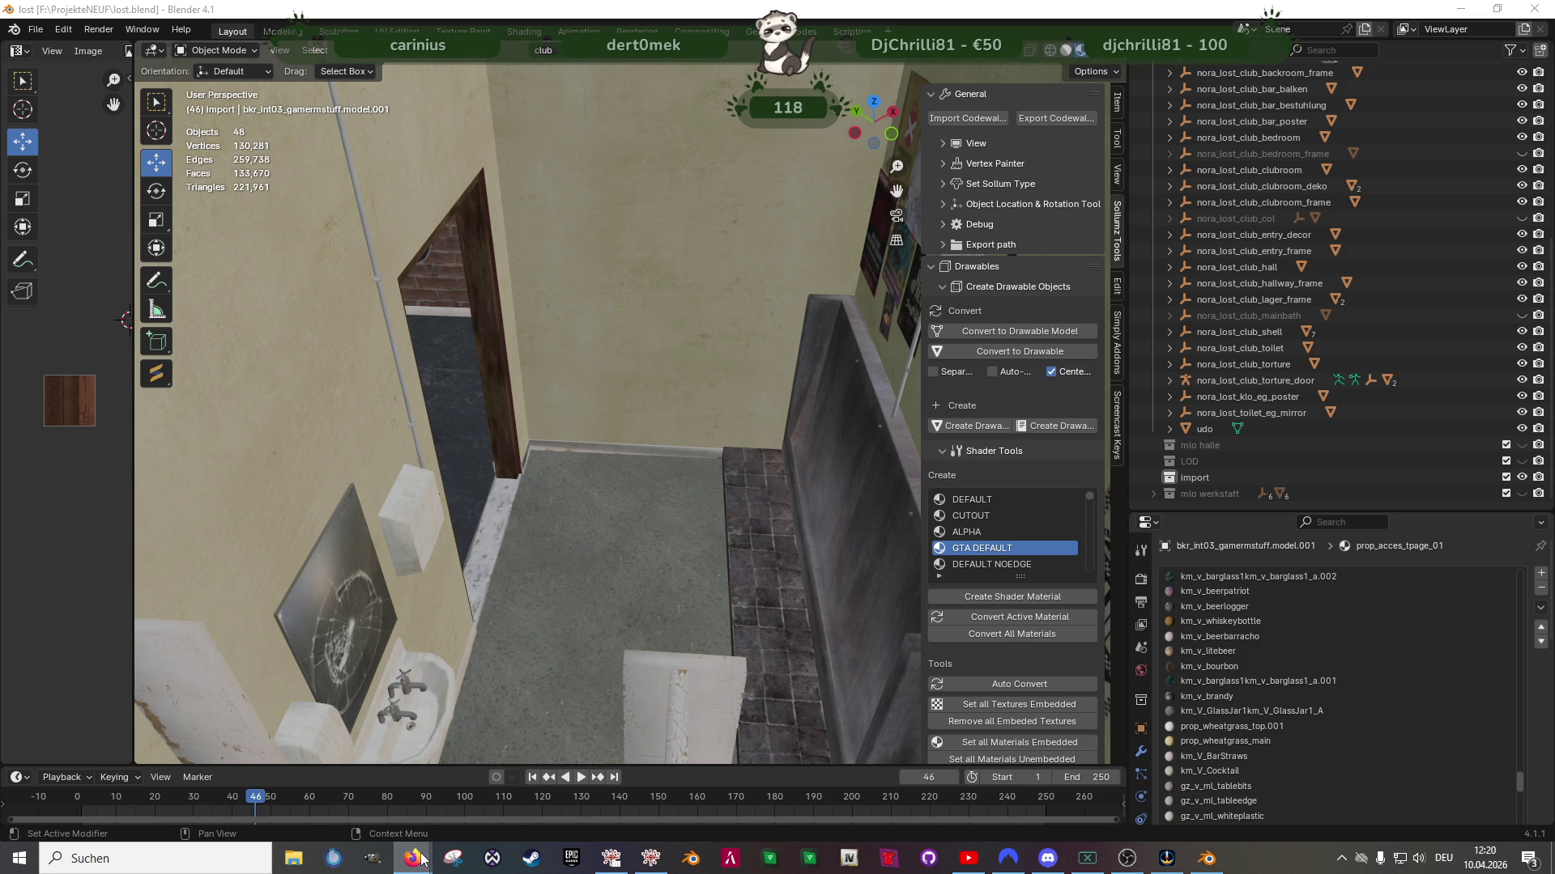
Bring the Pleb Masters Forge browser back, showing page 3 of the weapon results
mouse_move(413, 858)
left_click(500, 782)
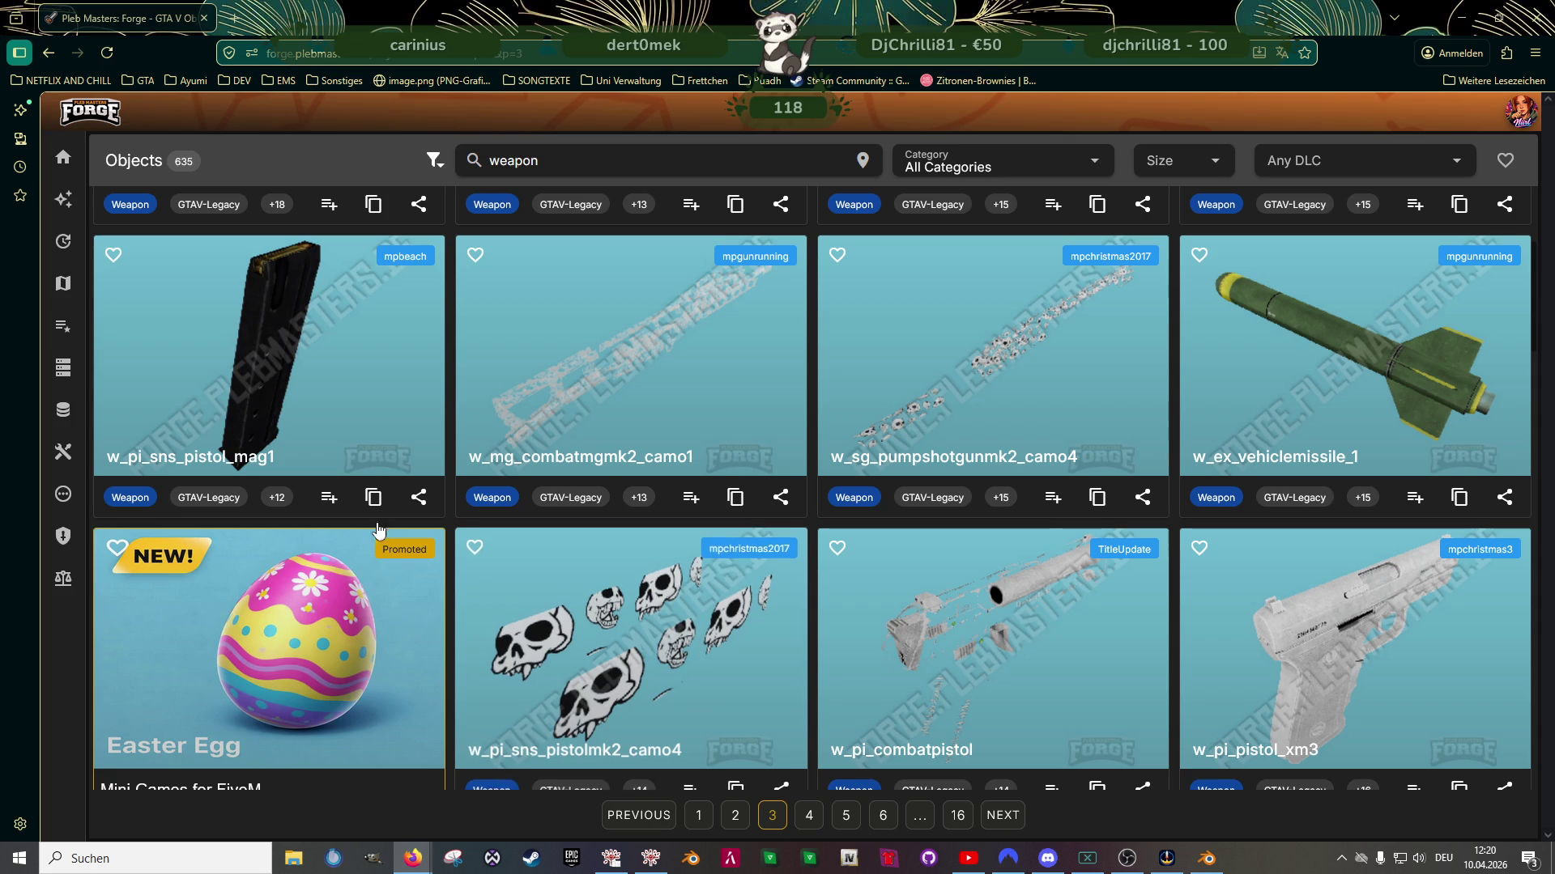
Search Forge for 'condom' and view prop_vend_condom_01 as a 3D model
double_click(562, 151)
type("condom")
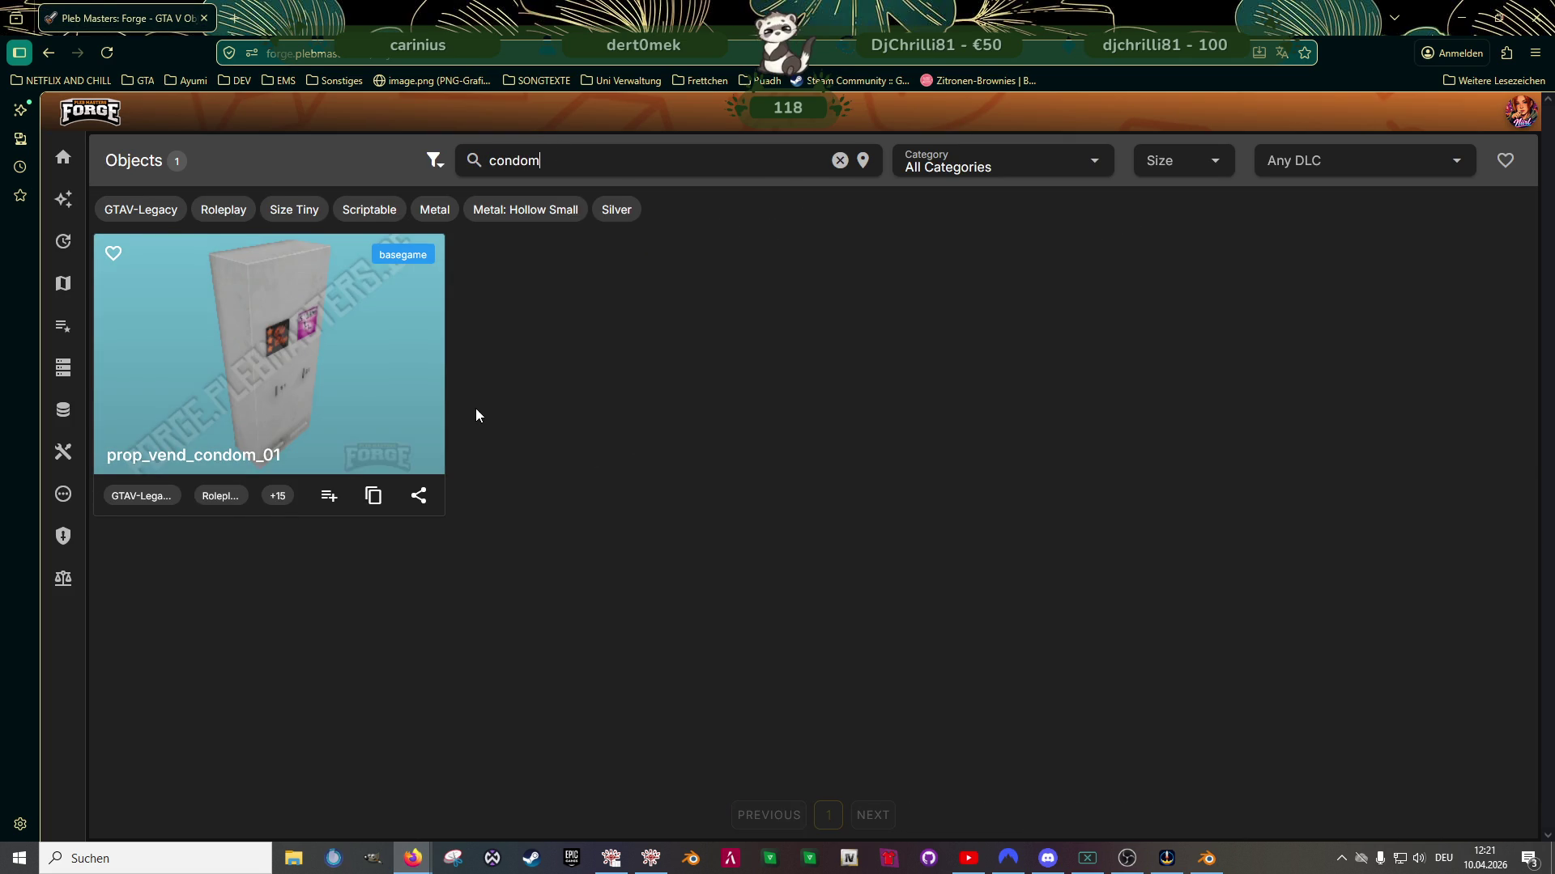
left_click(323, 355)
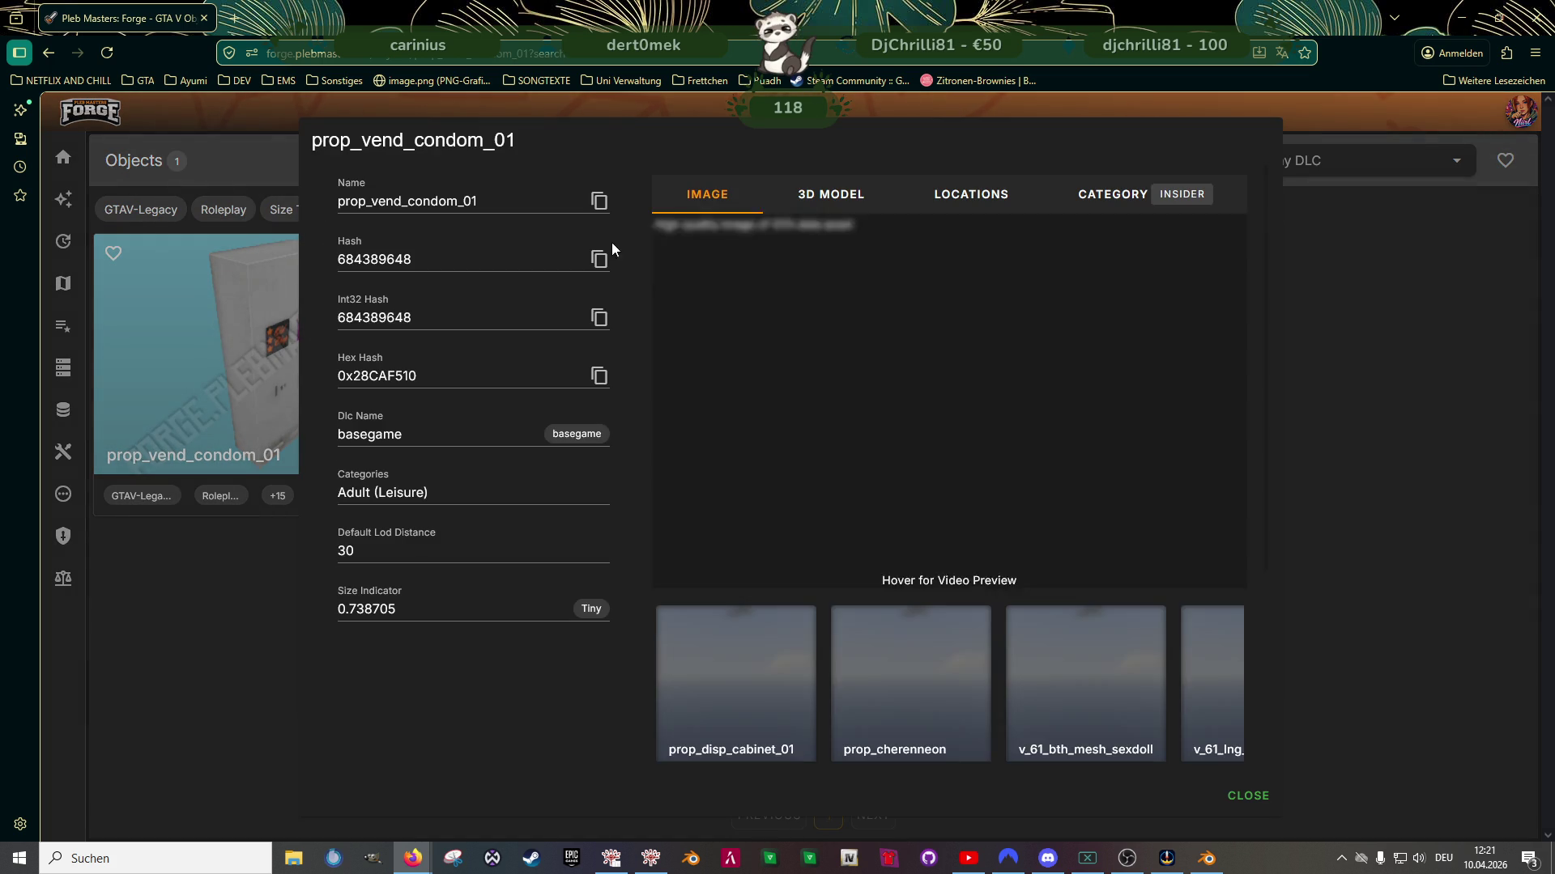
left_click(820, 199)
Inspect the vending machine, copy the name prop_vend_condom_01, and switch to CodeWalker RPF Explorer
scroll(948, 400, "up", 5)
mouse_move(948, 400)
left_mouse_down()
mouse_move(899, 388)
mouse_move(1010, 406)
mouse_move(956, 400)
left_mouse_up()
left_click(599, 201)
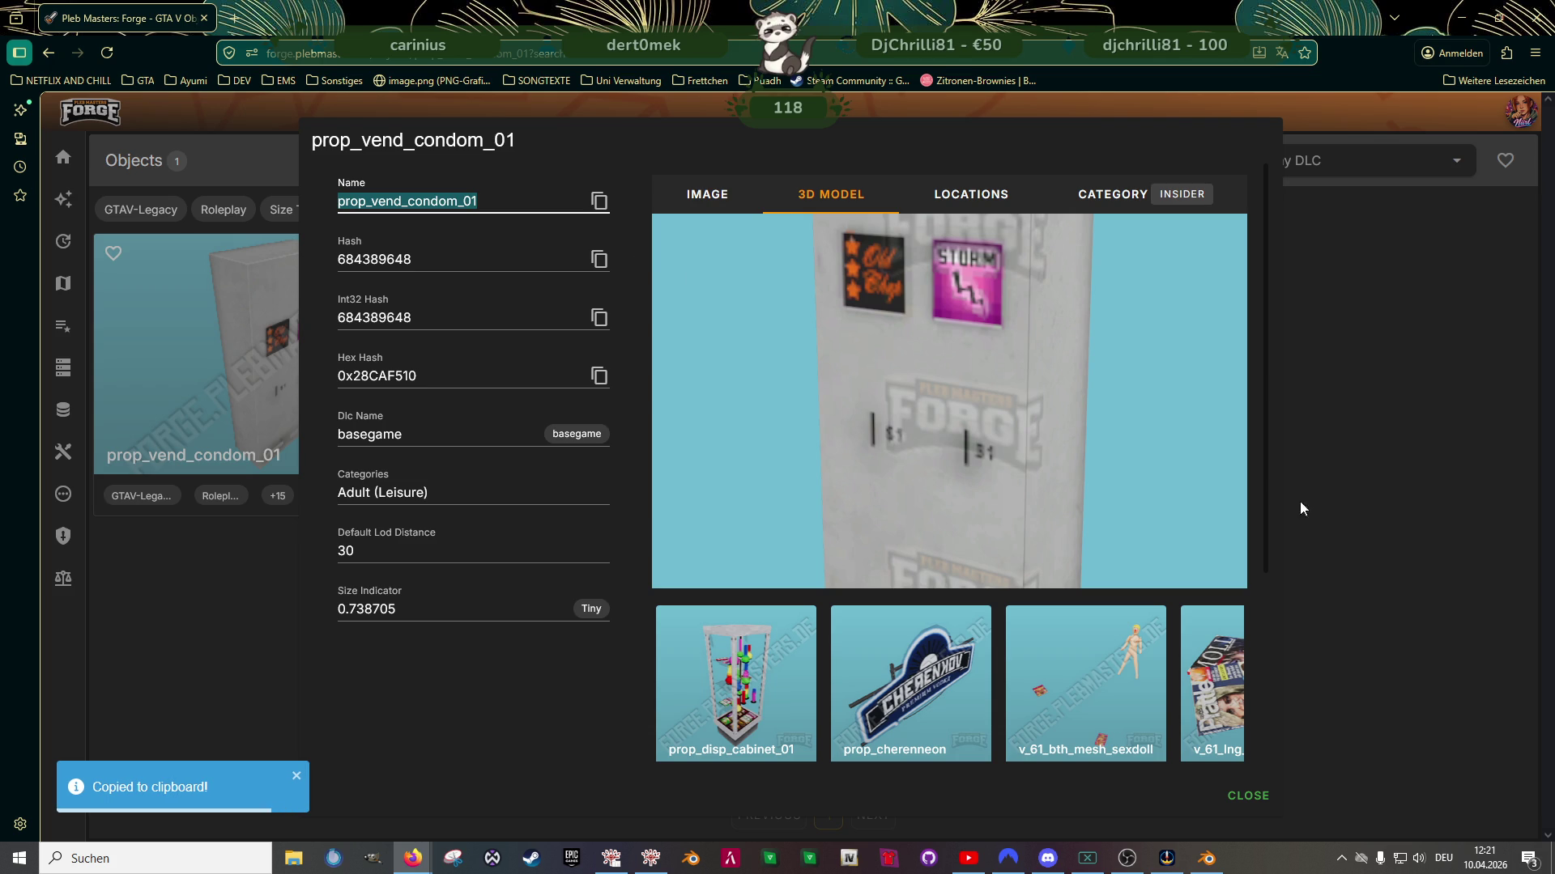
left_click(1346, 498)
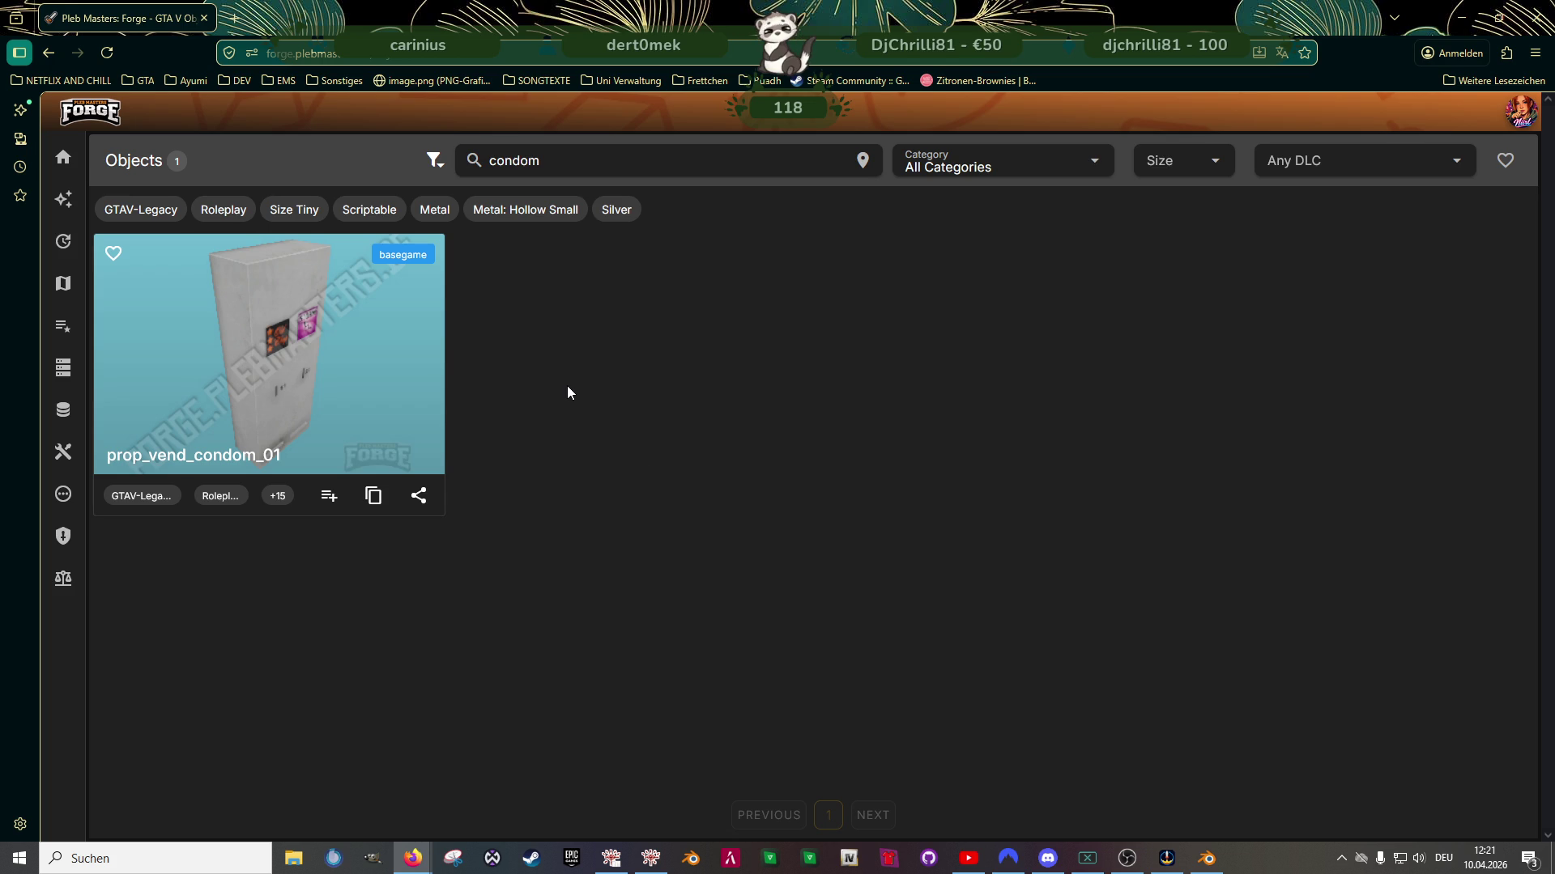
left_click(612, 858)
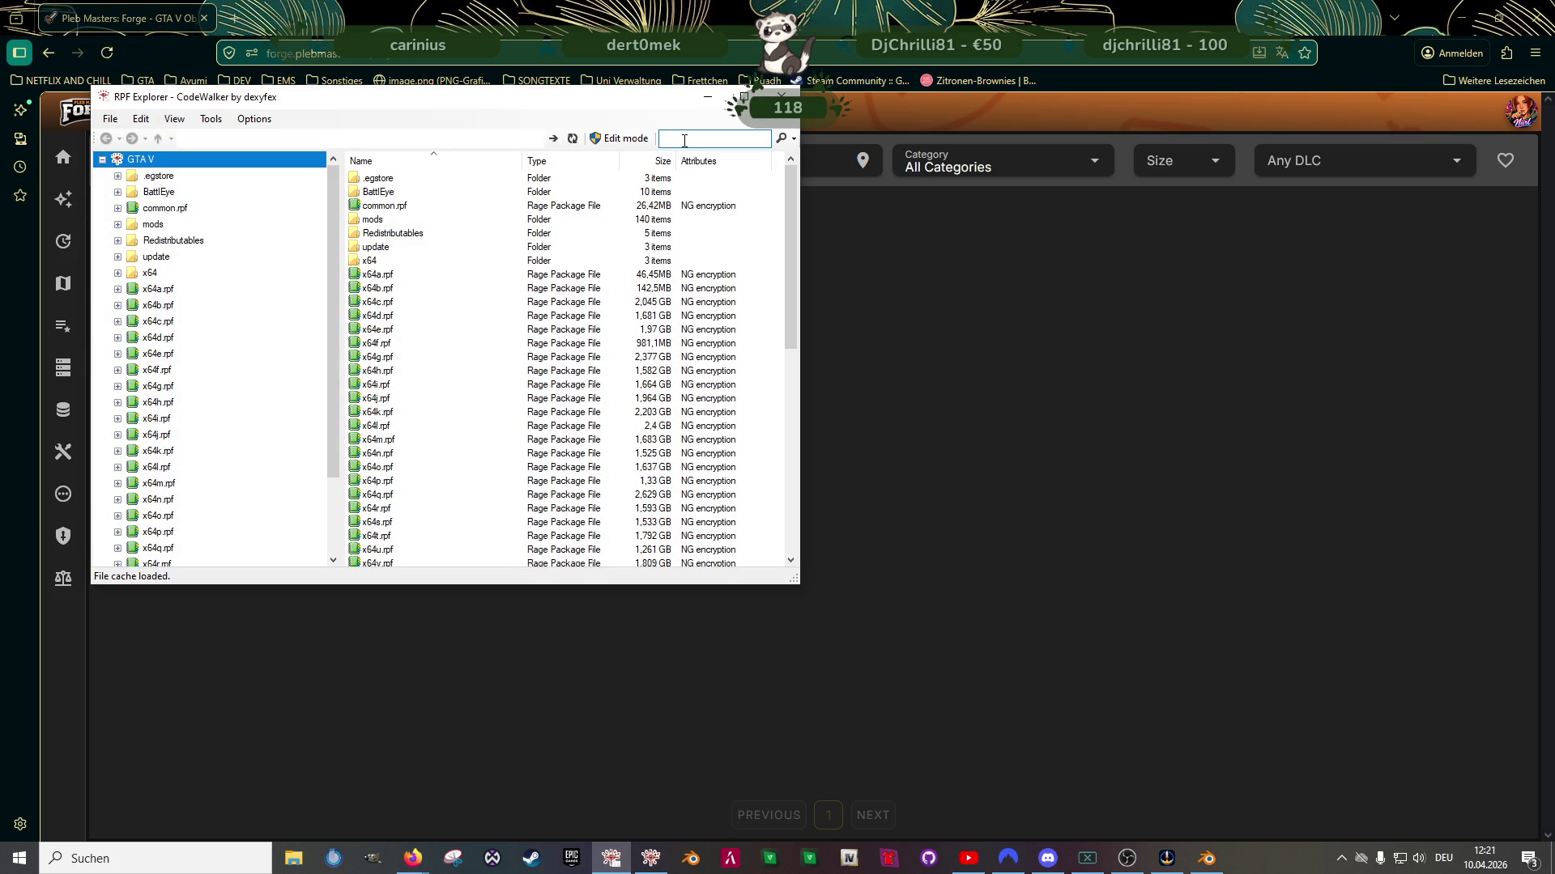
Find prop_vend_condom_01 in RPF Explorer and open its .ydr in the model viewer
left_click(684, 140)
key("ctrl+v")
key("Return")
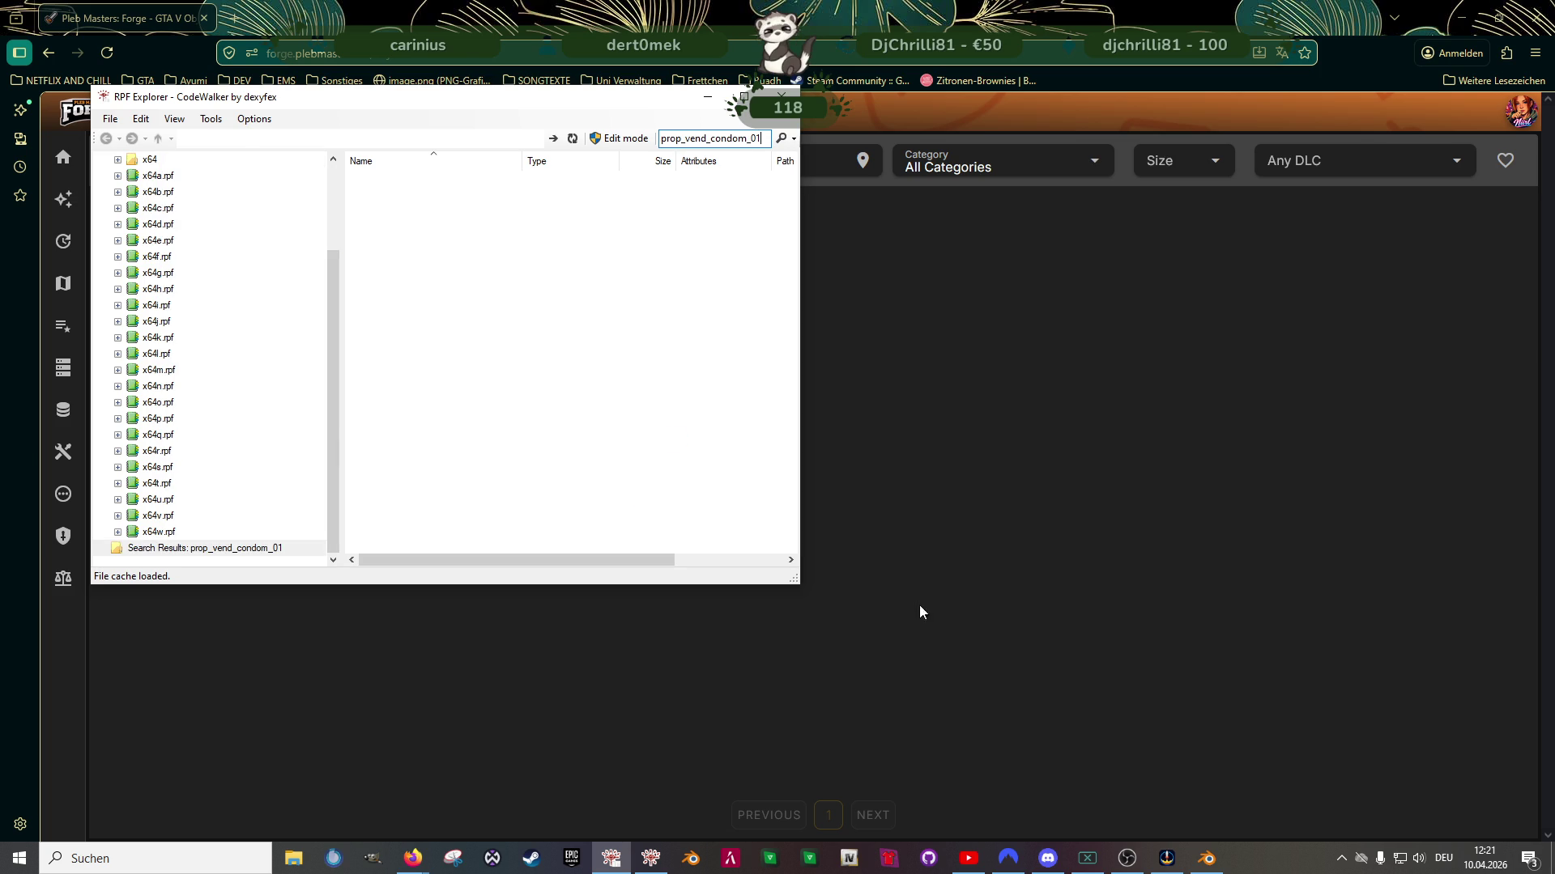
double_click(420, 180)
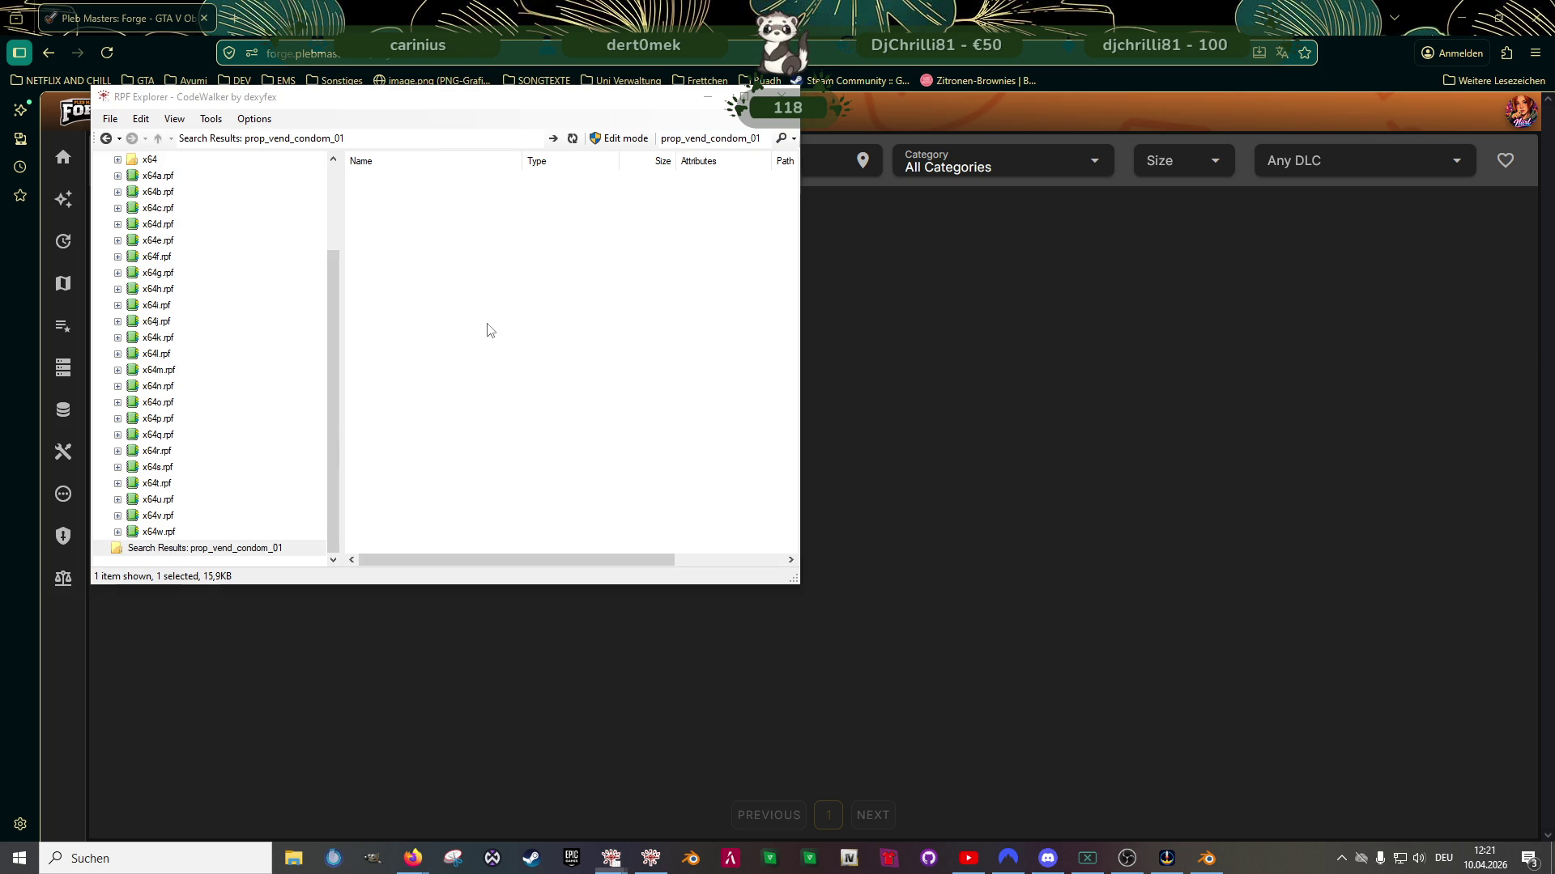
Save all of prop_vend_condom_01's textures to the clubhouse folder and close the viewer
left_click(219, 236)
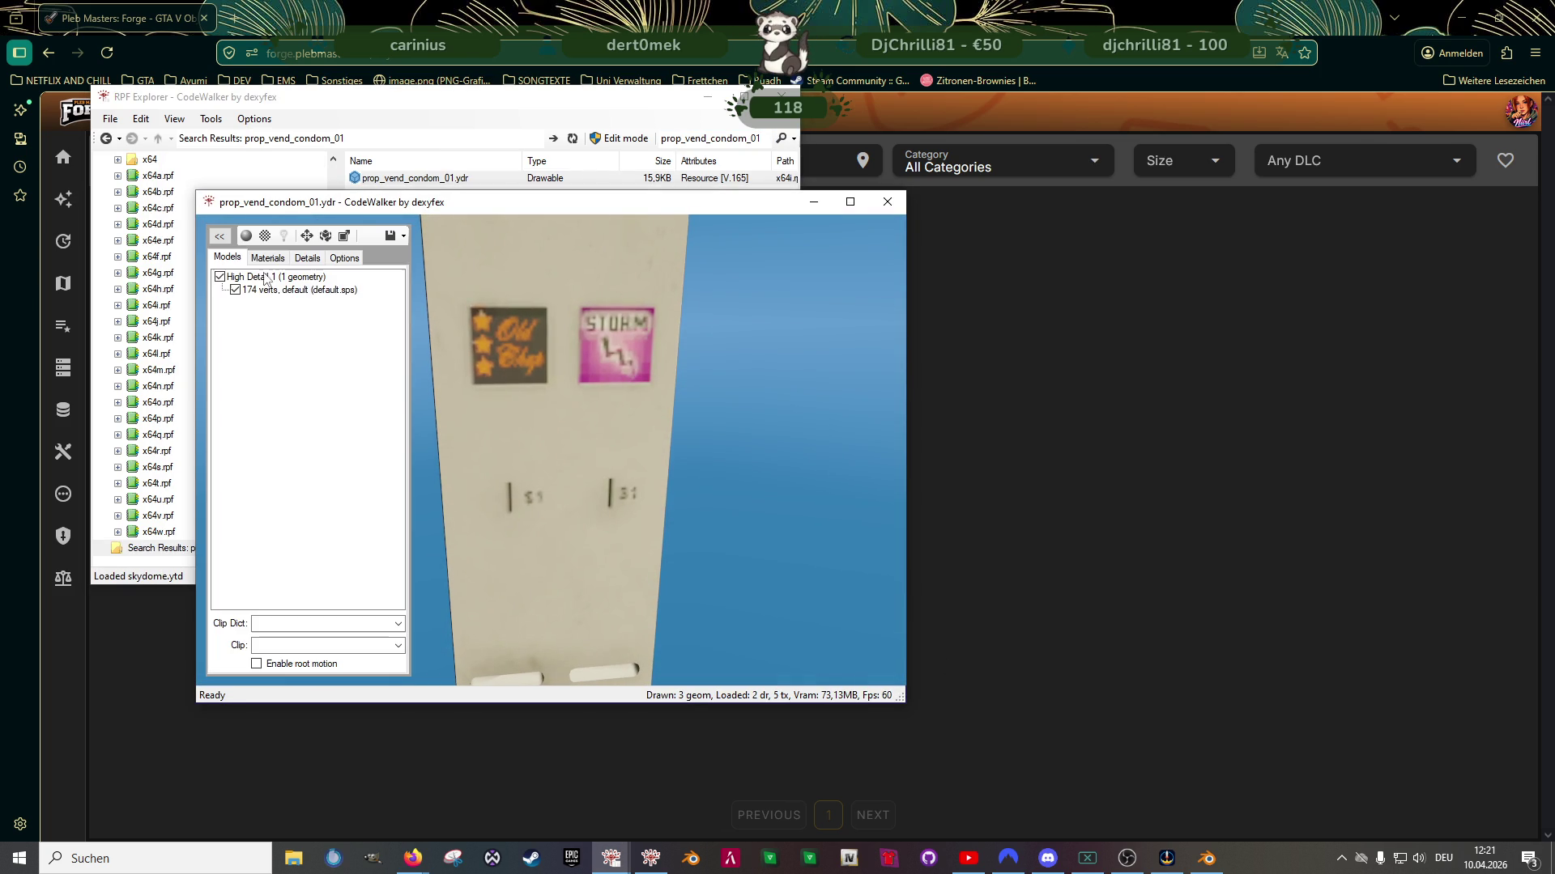
left_click(267, 258)
left_click(243, 278)
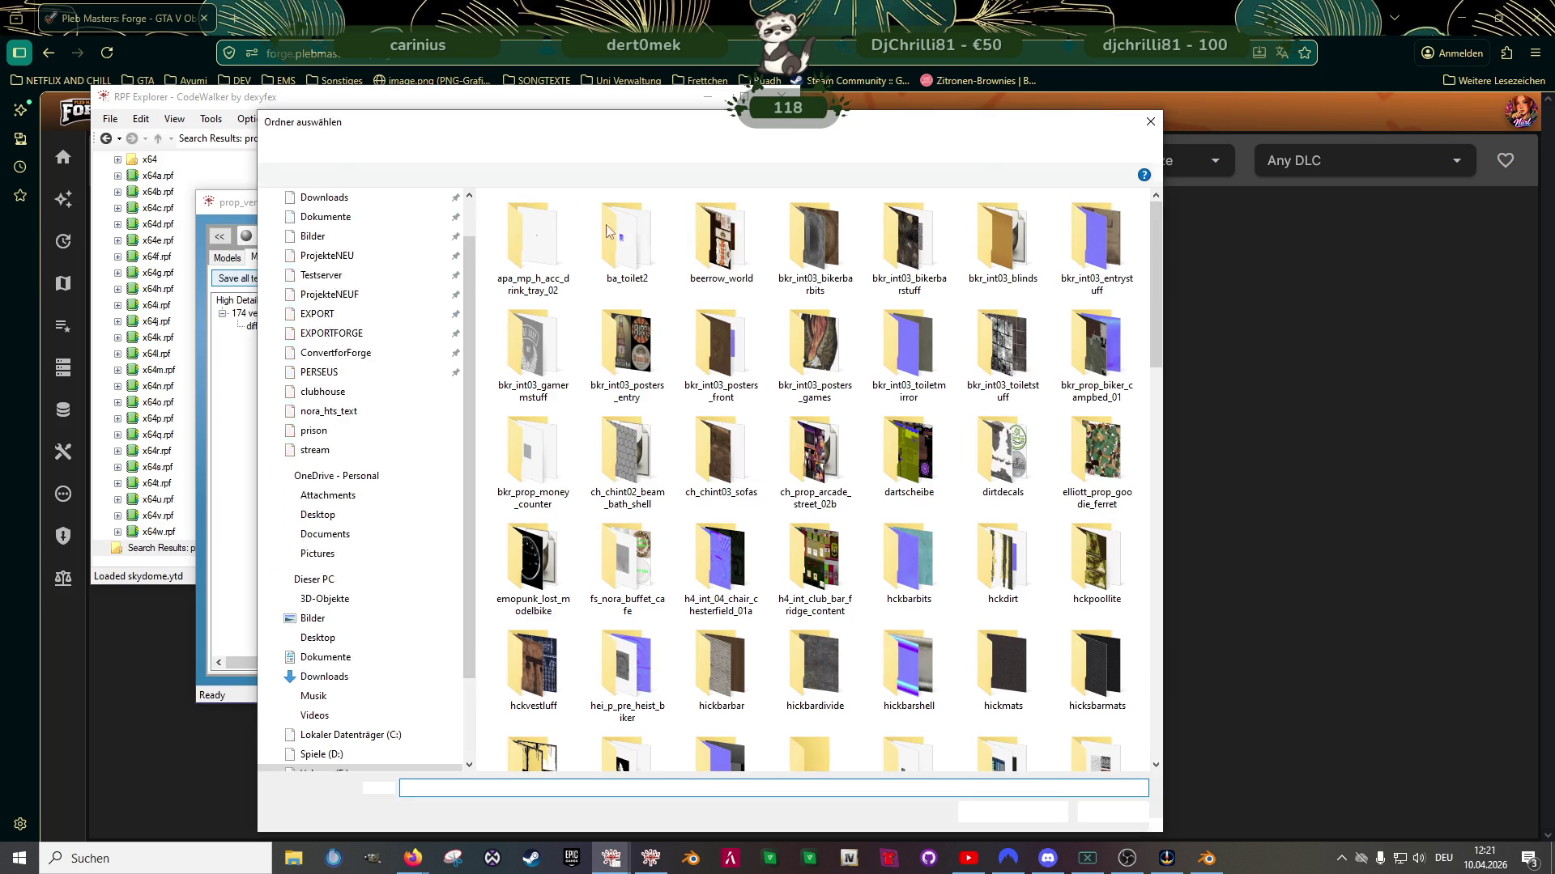
left_click(1016, 811)
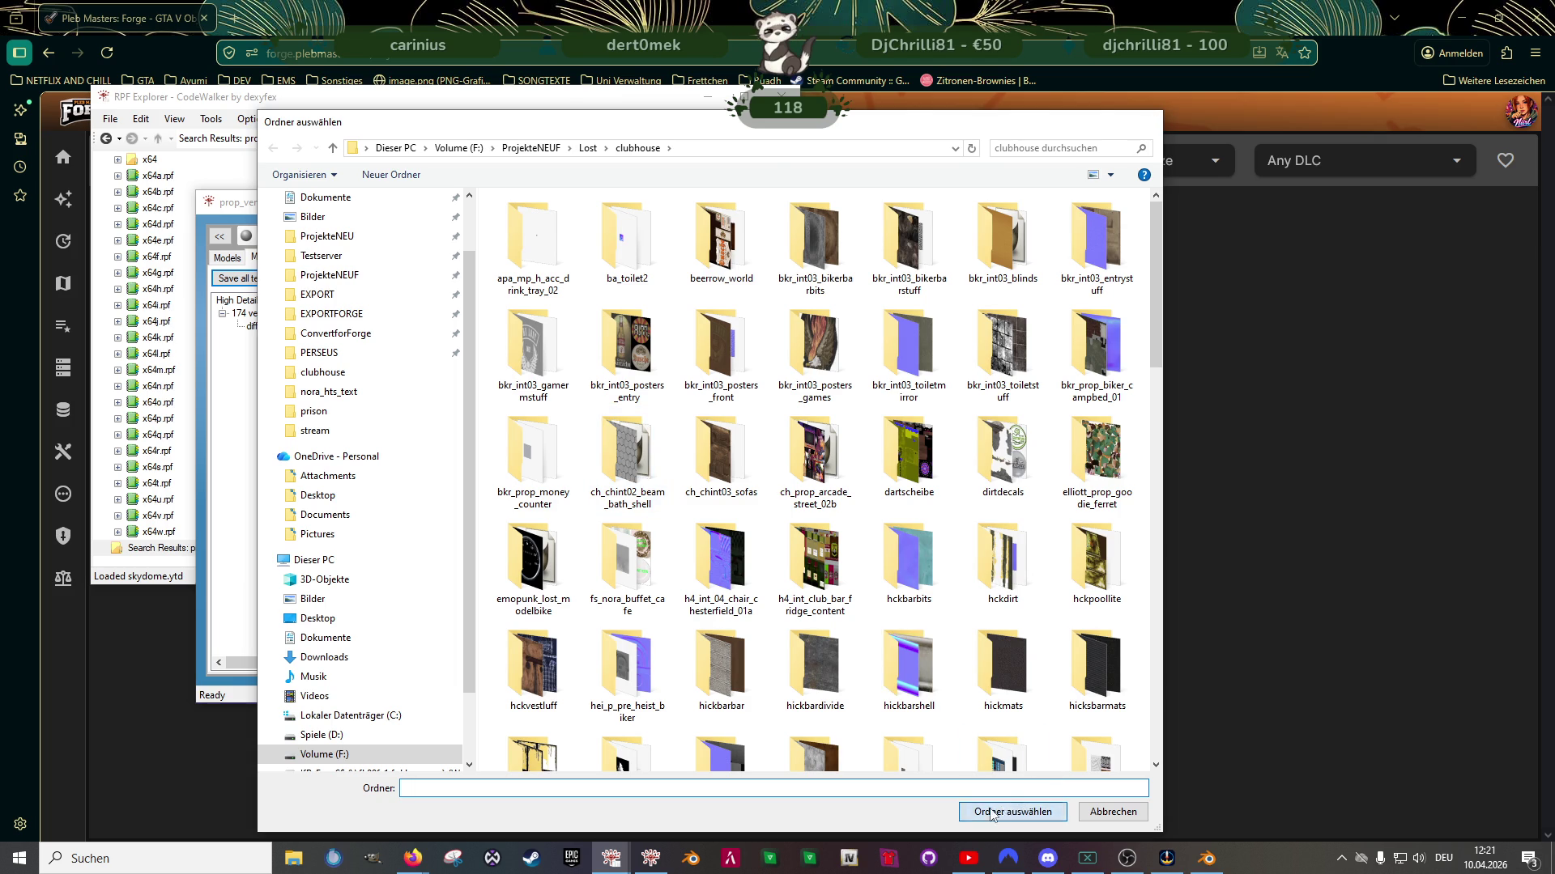
left_click(823, 479)
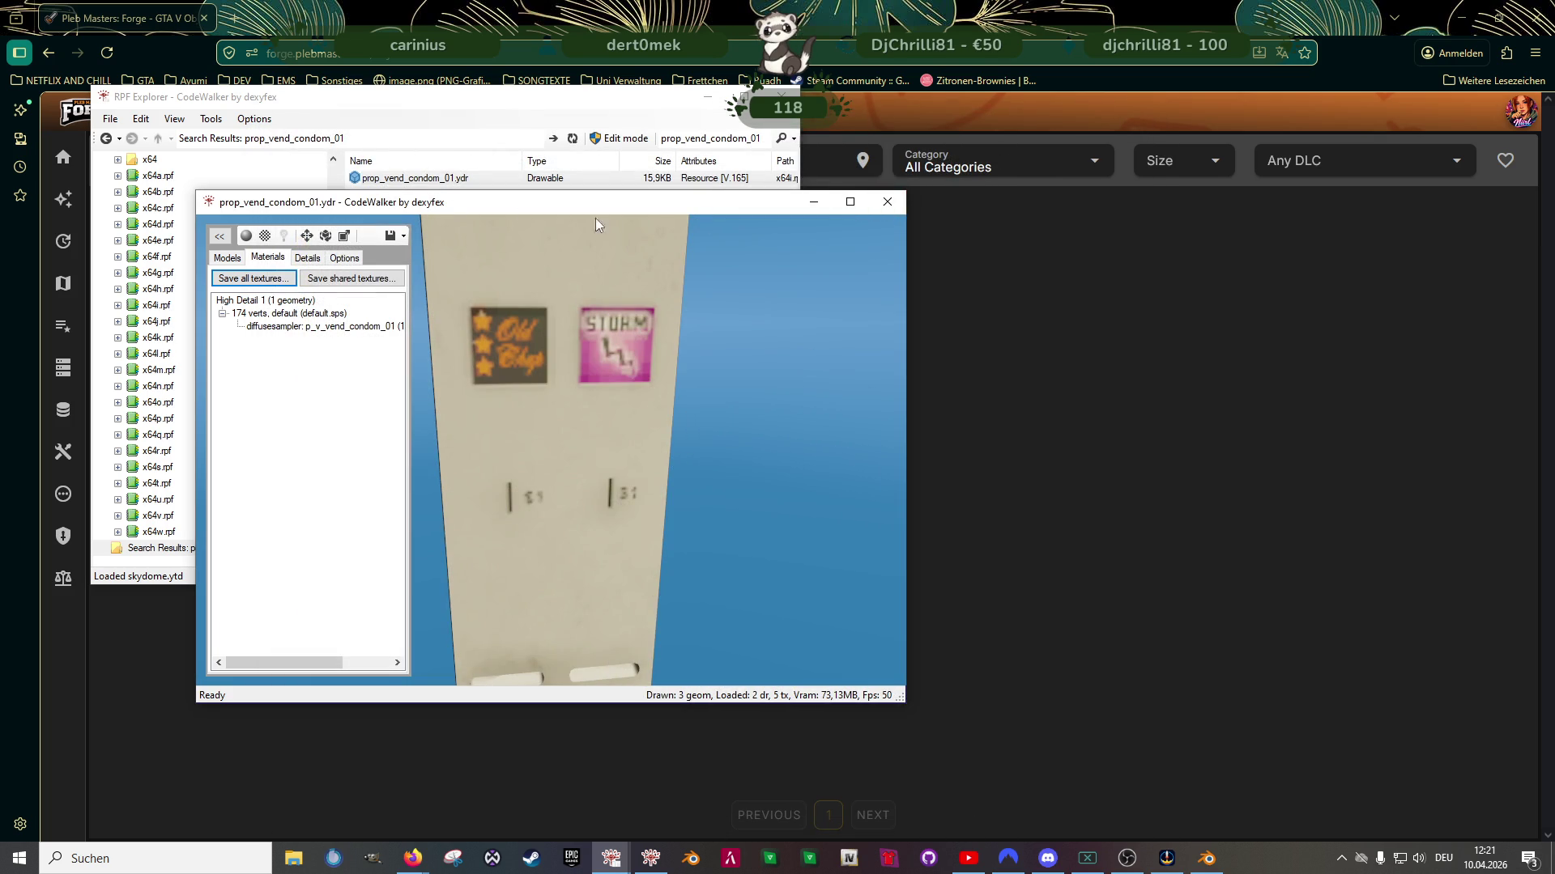
left_click(887, 201)
Export prop_vend_condom_01.ydr as XML to the clubhouse folder
right_click(413, 181)
left_click(454, 228)
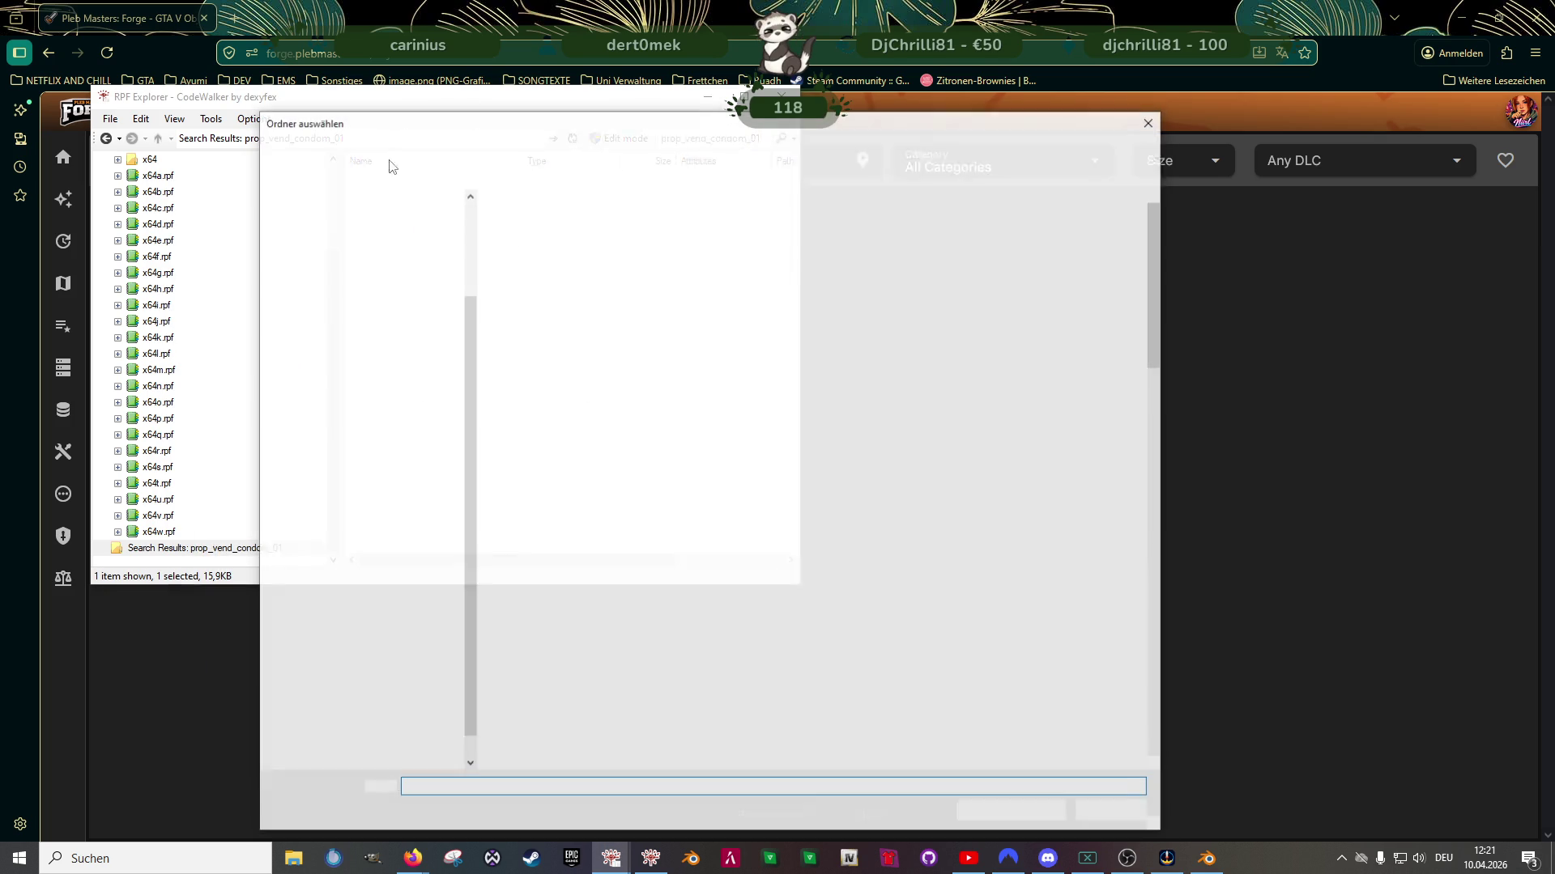
left_click(1004, 811)
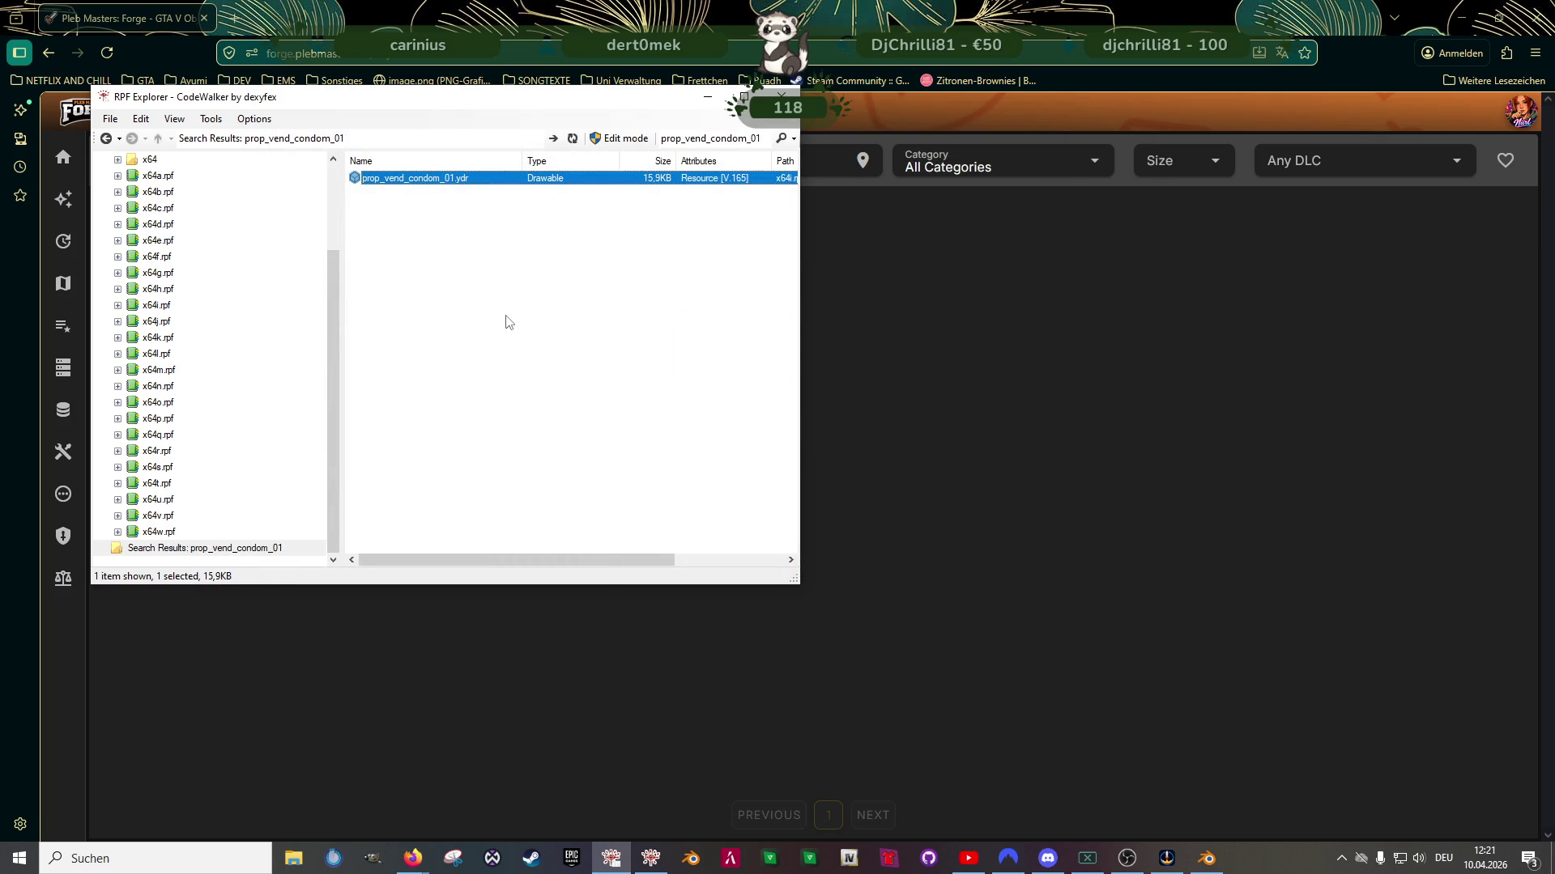
left_click(955, 411)
double_click(558, 159)
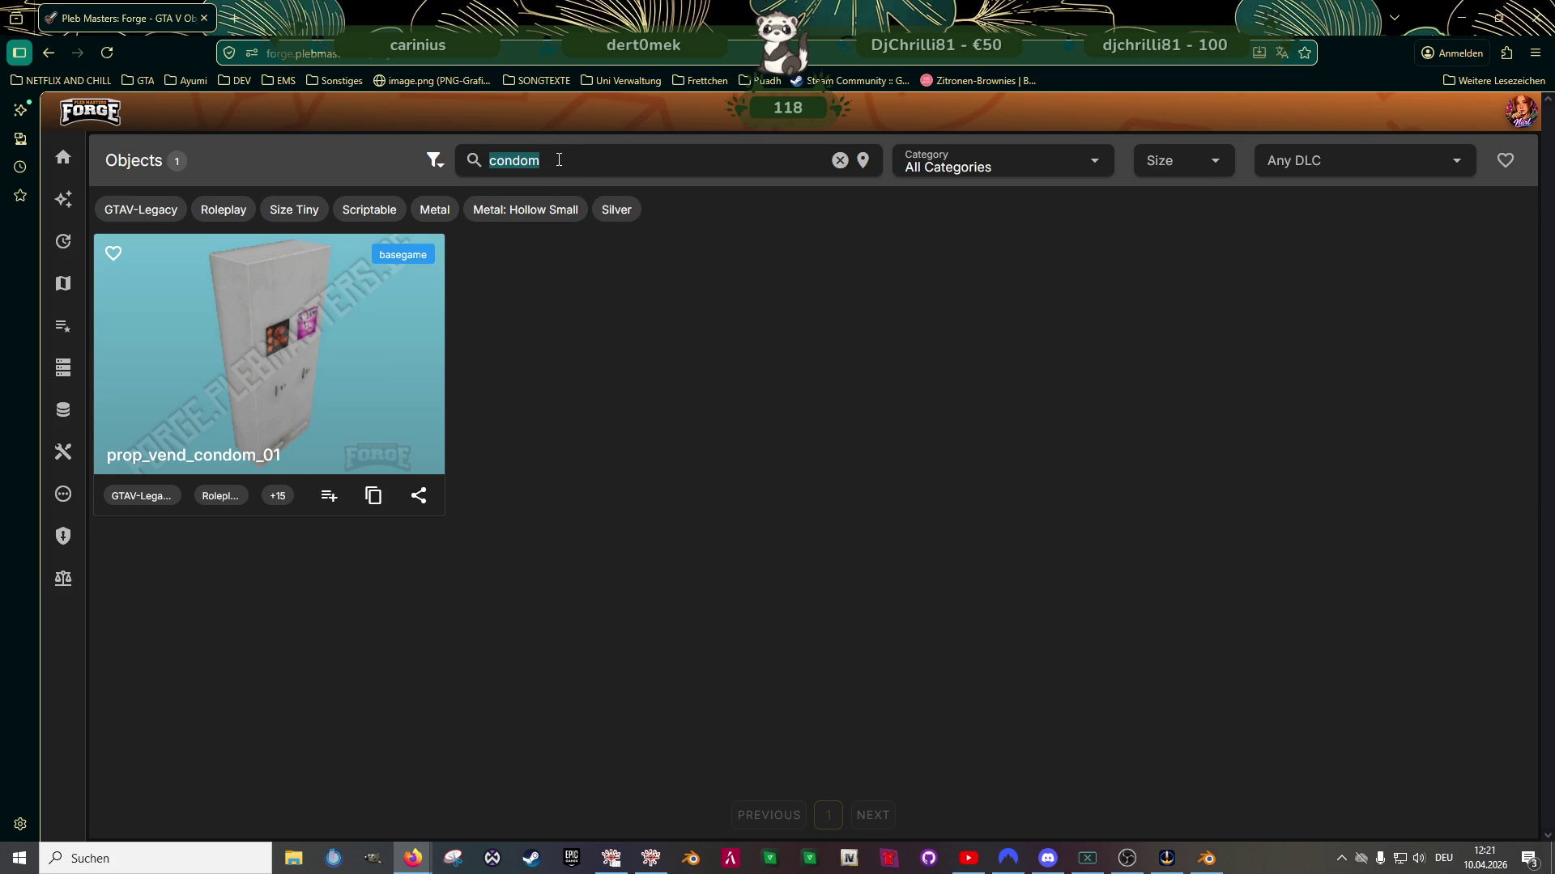
Search Forge for 'vend', browse the 22 results, and copy the name prop_vend_fags_01
type("vend")
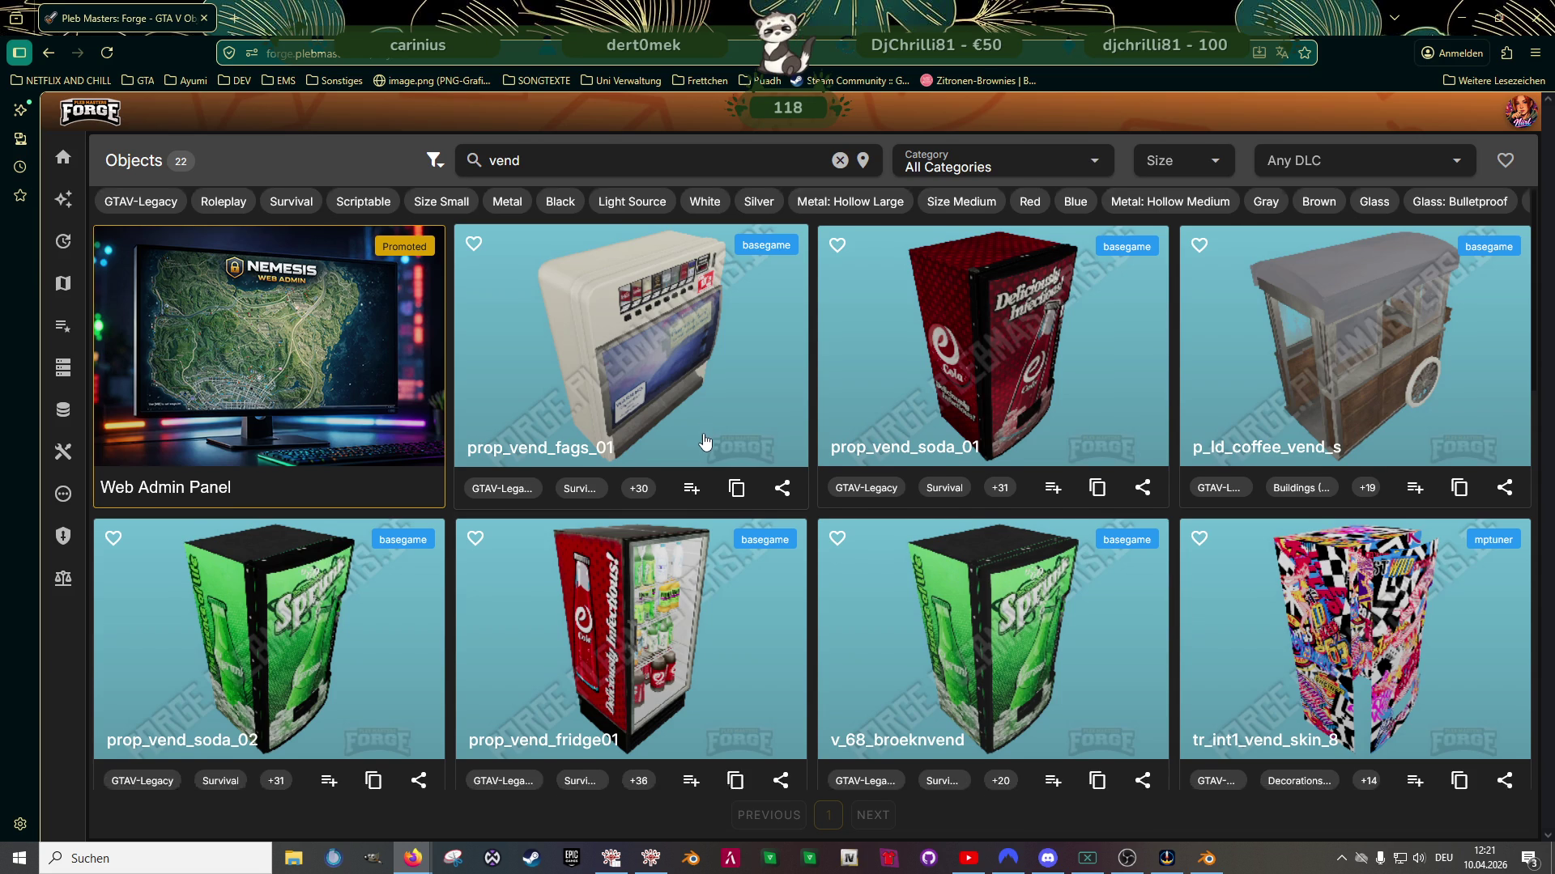
scroll(703, 446, "down", 3)
scroll(706, 449, "down", 7)
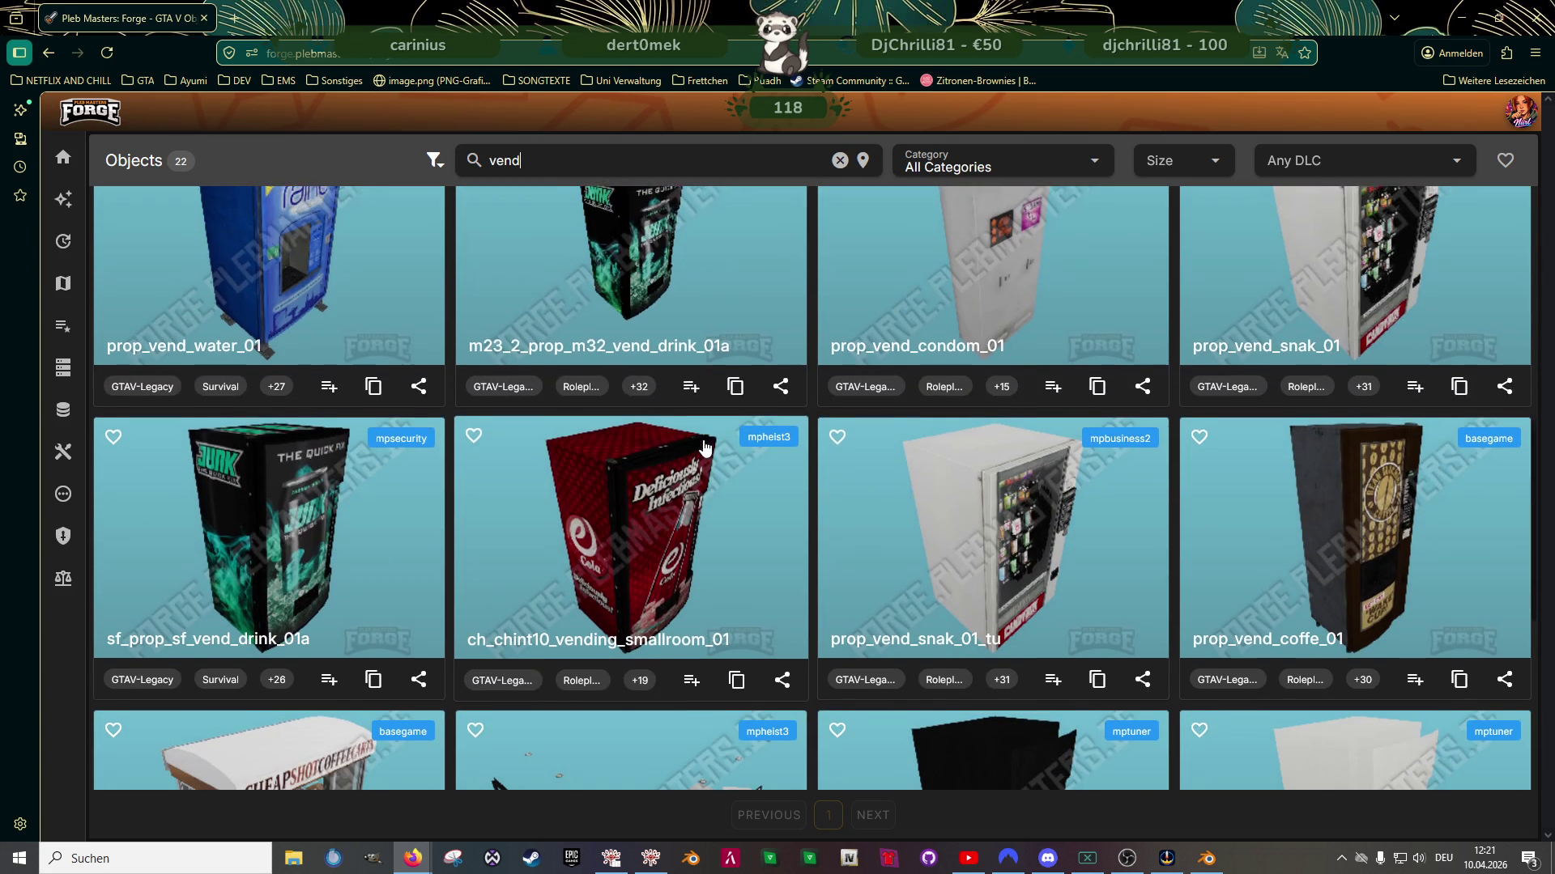
scroll(706, 449, "down", 2)
scroll(703, 445, "down", 5)
scroll(696, 450, "up", 9)
scroll(696, 450, "up", 10)
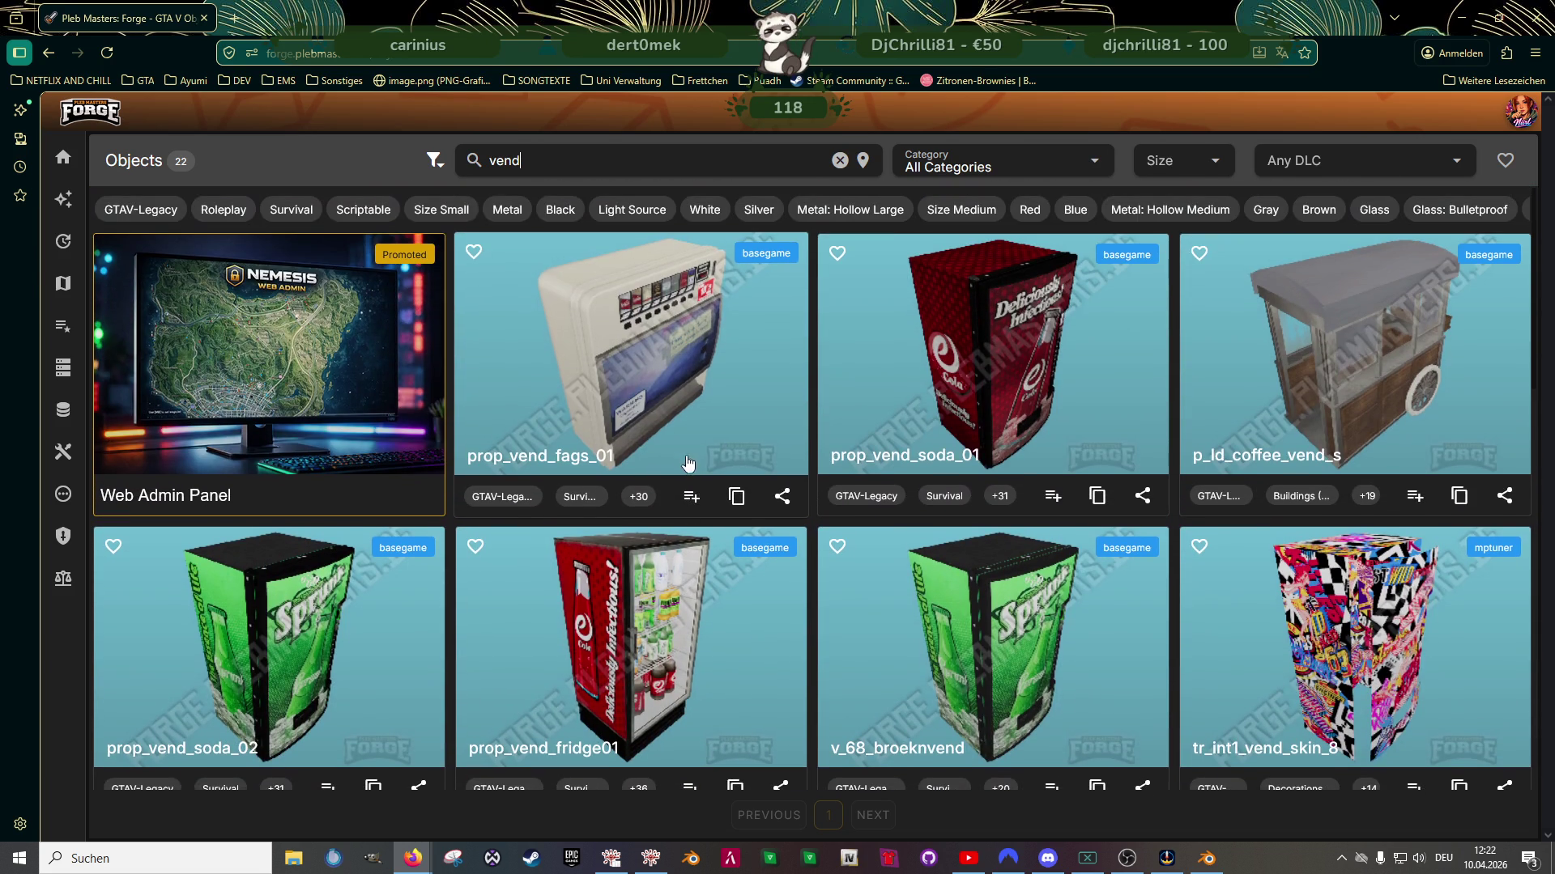
left_click(735, 497)
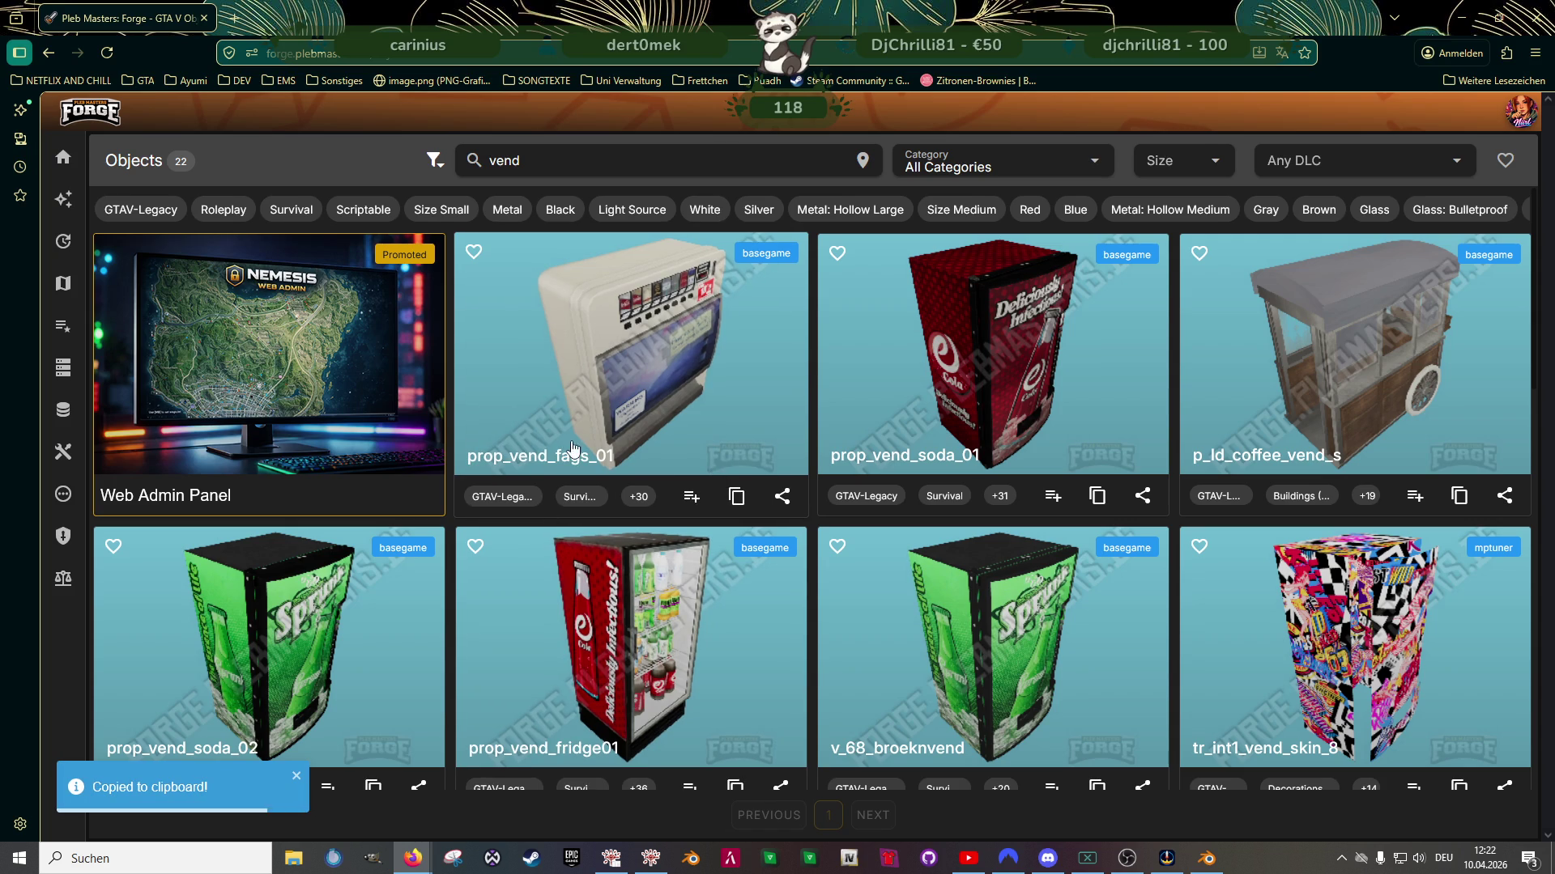
Find prop_vend_fags_01 in RPF Explorer and open its .ydr in the model viewer
left_click(611, 858)
double_click(724, 137)
key("ctrl+v")
key("Return")
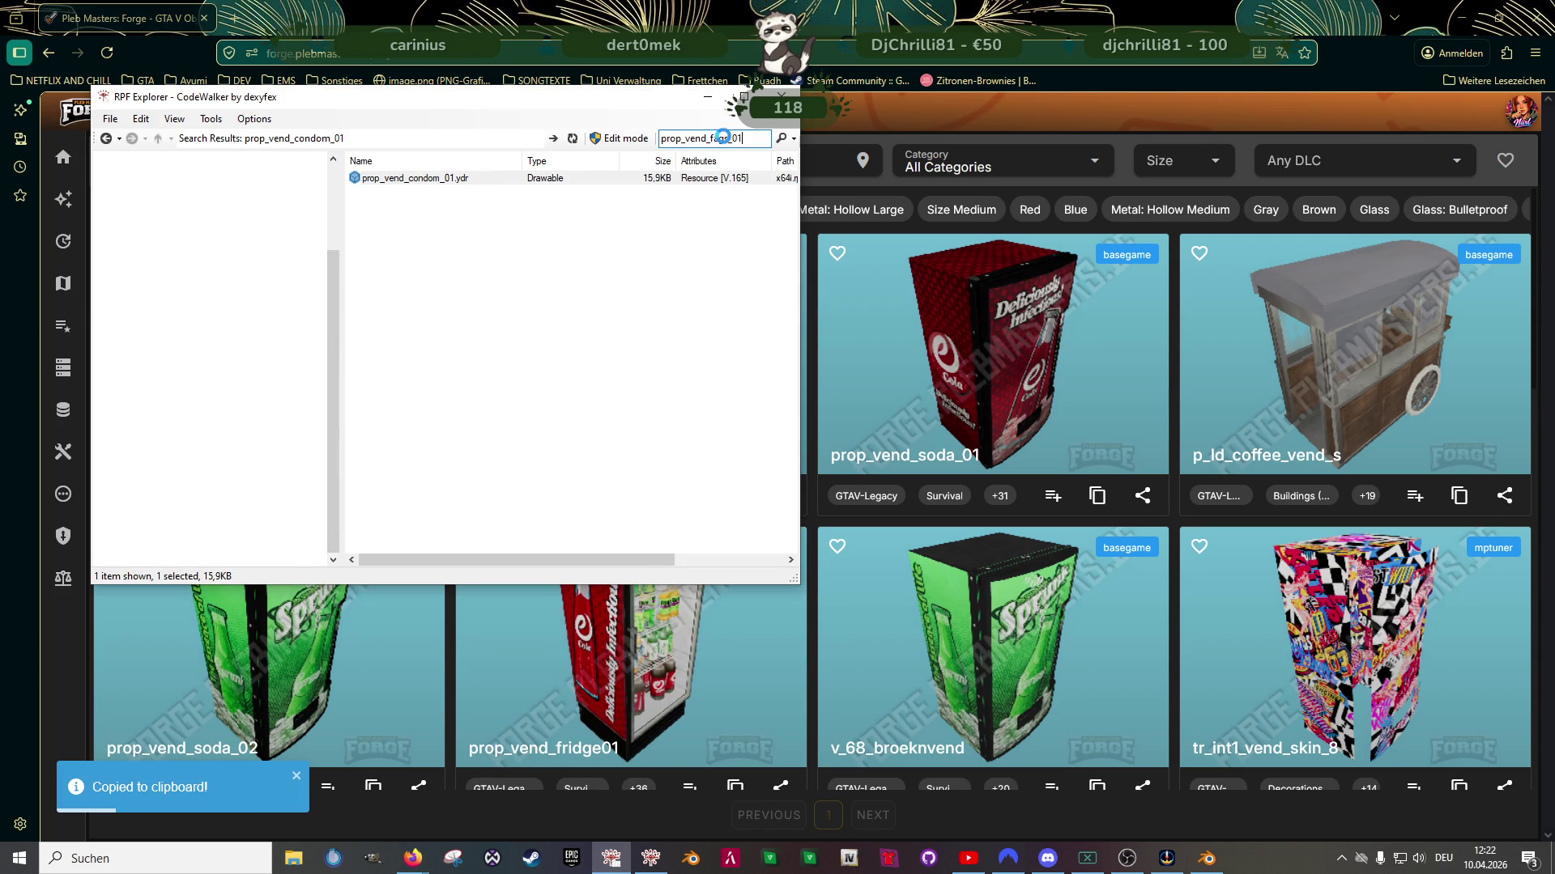
double_click(409, 192)
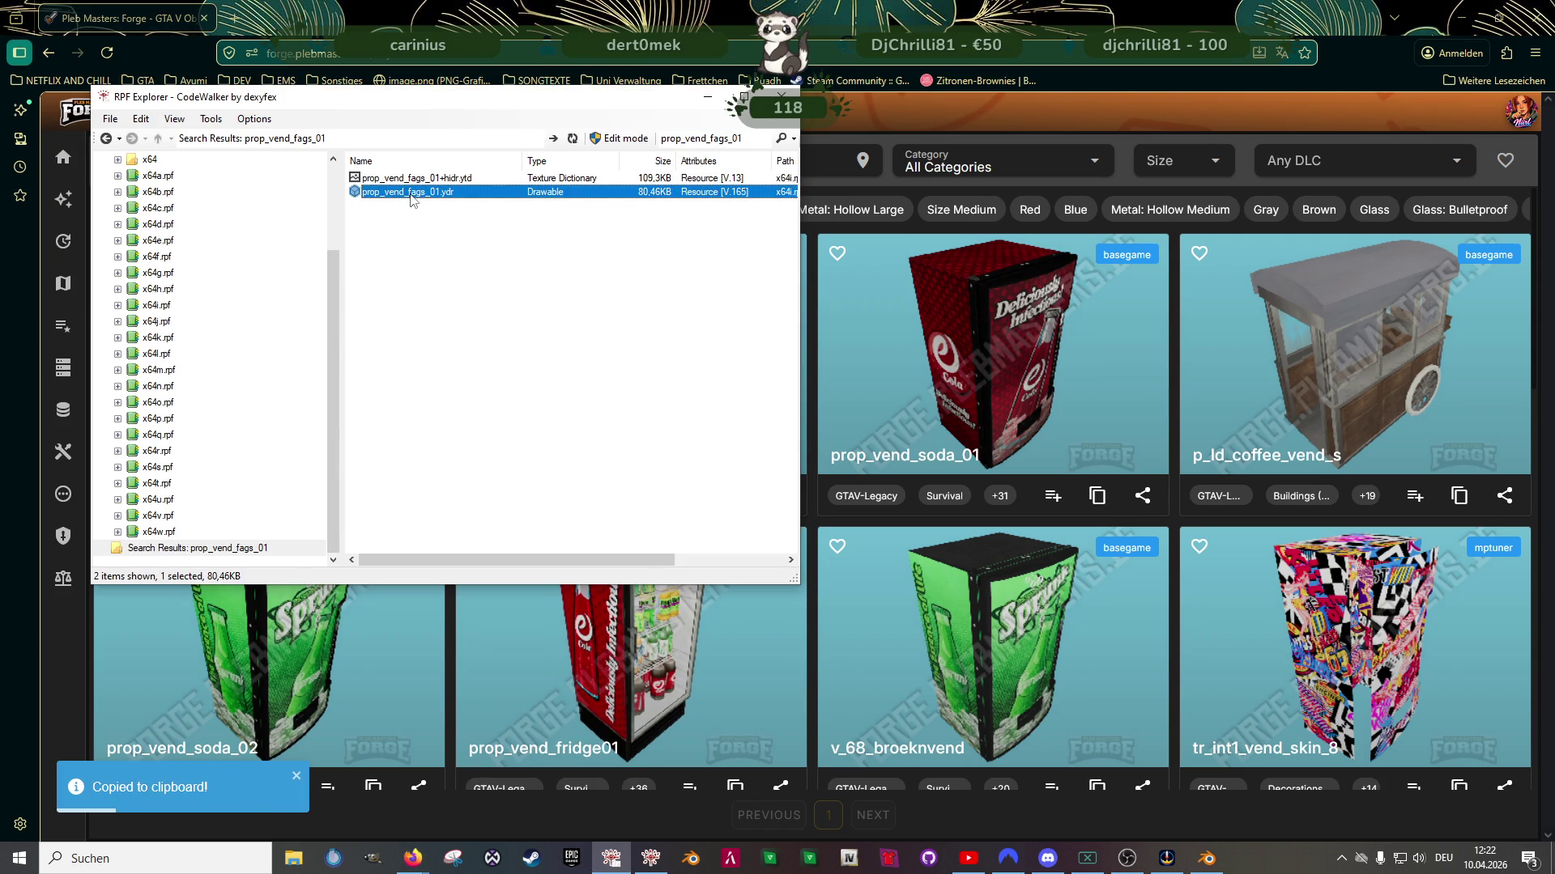
Save the cigarette machine's seven textures to the clubhouse folder and close the viewer
left_click(51, 68)
left_click(99, 89)
left_click(85, 109)
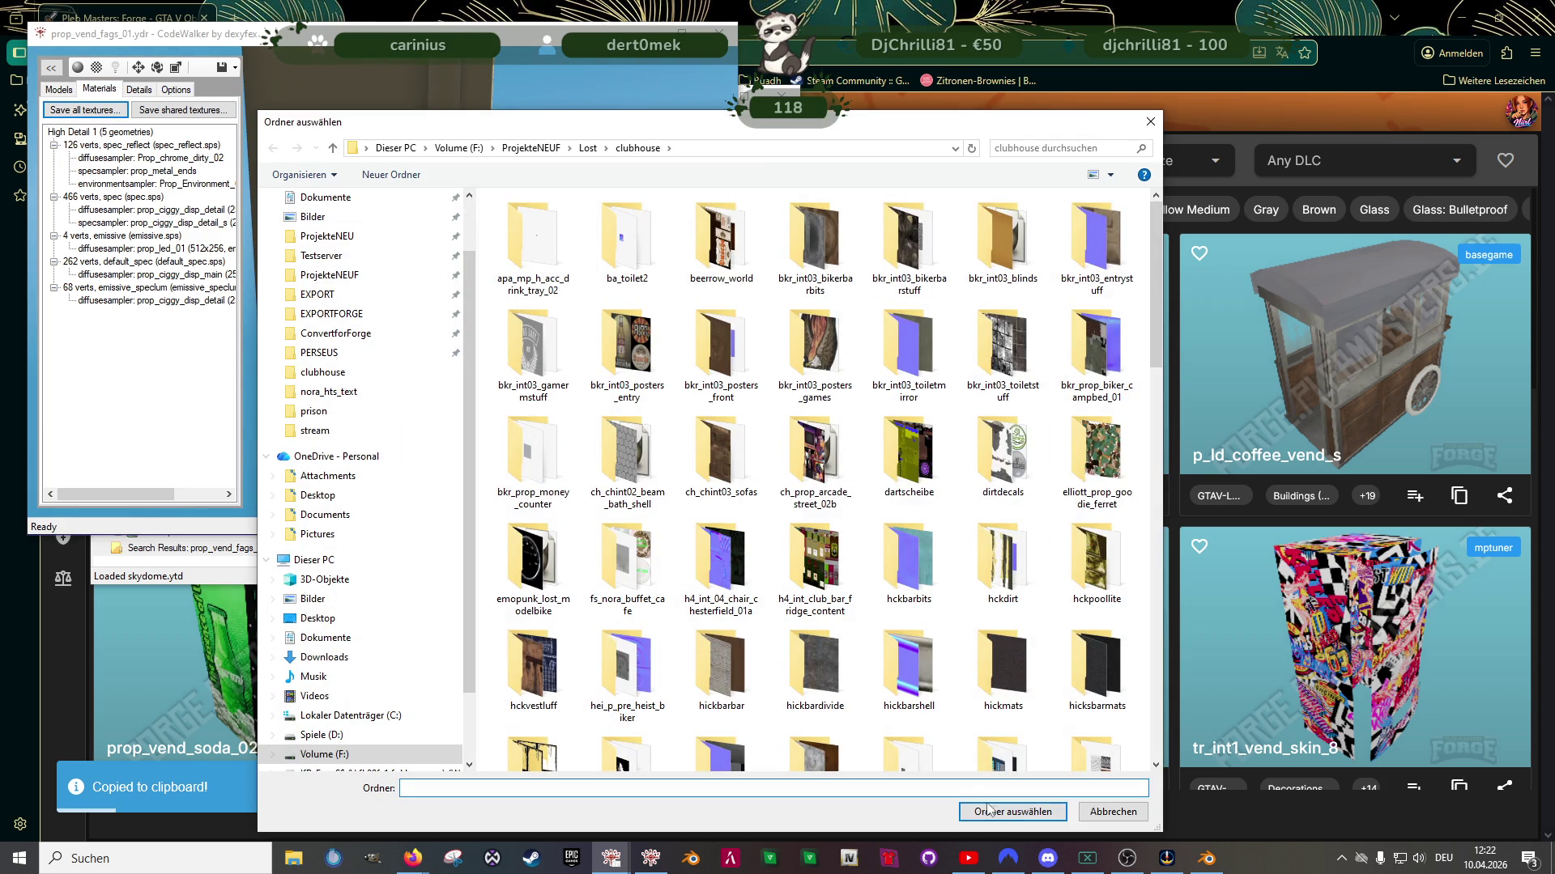
left_click(1012, 812)
left_click(806, 480)
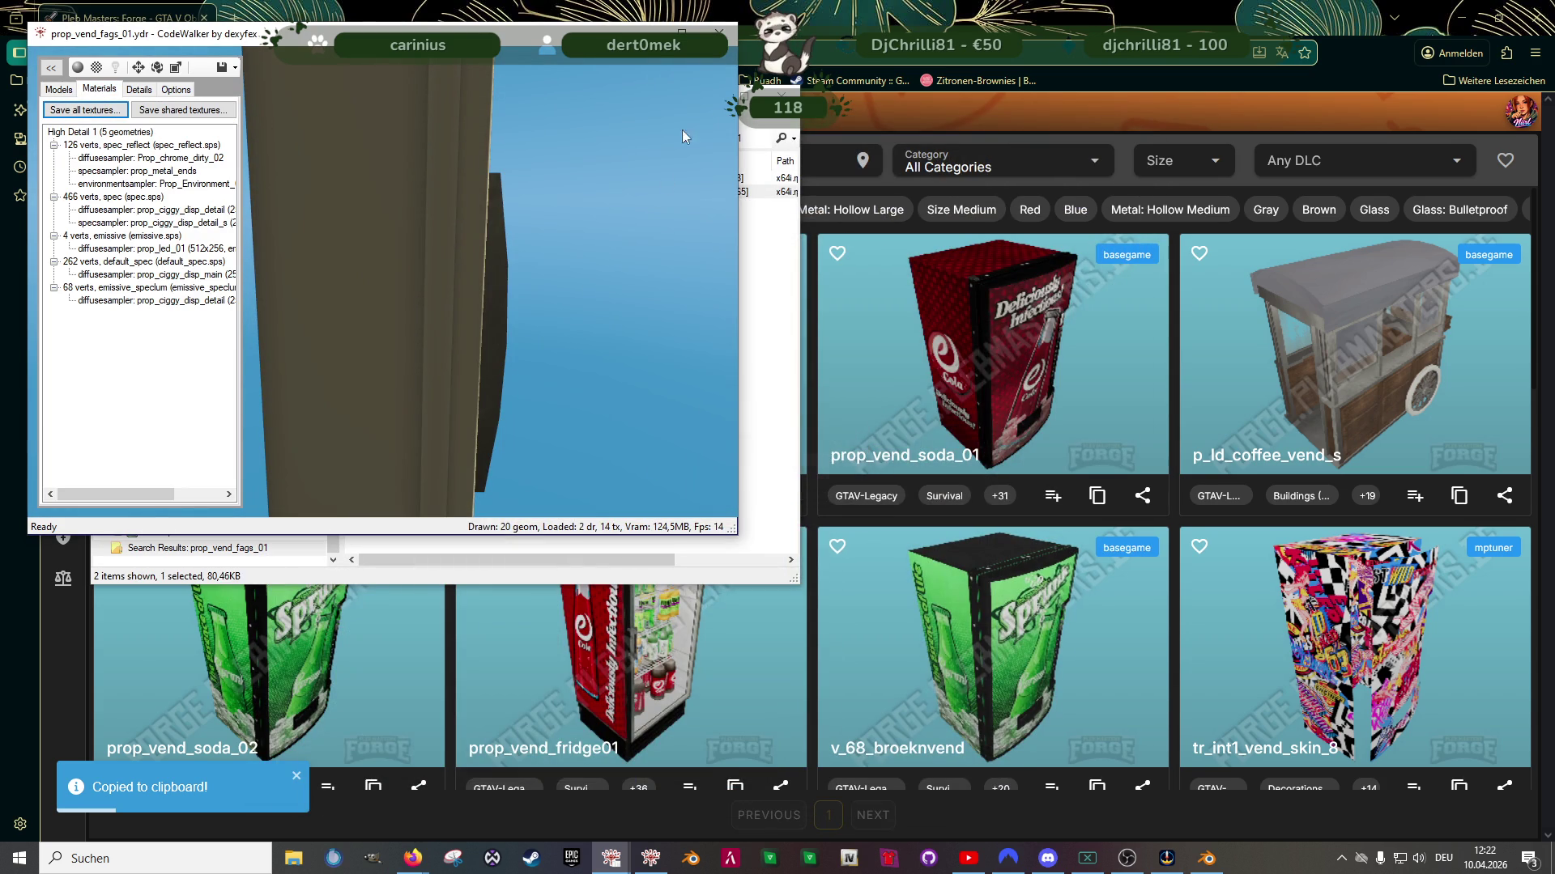
left_click(719, 33)
Export prop_vend_fags_01.ydr as XML to the clubhouse folder and return to the browser
right_click(475, 192)
left_click(534, 217)
left_click(626, 65)
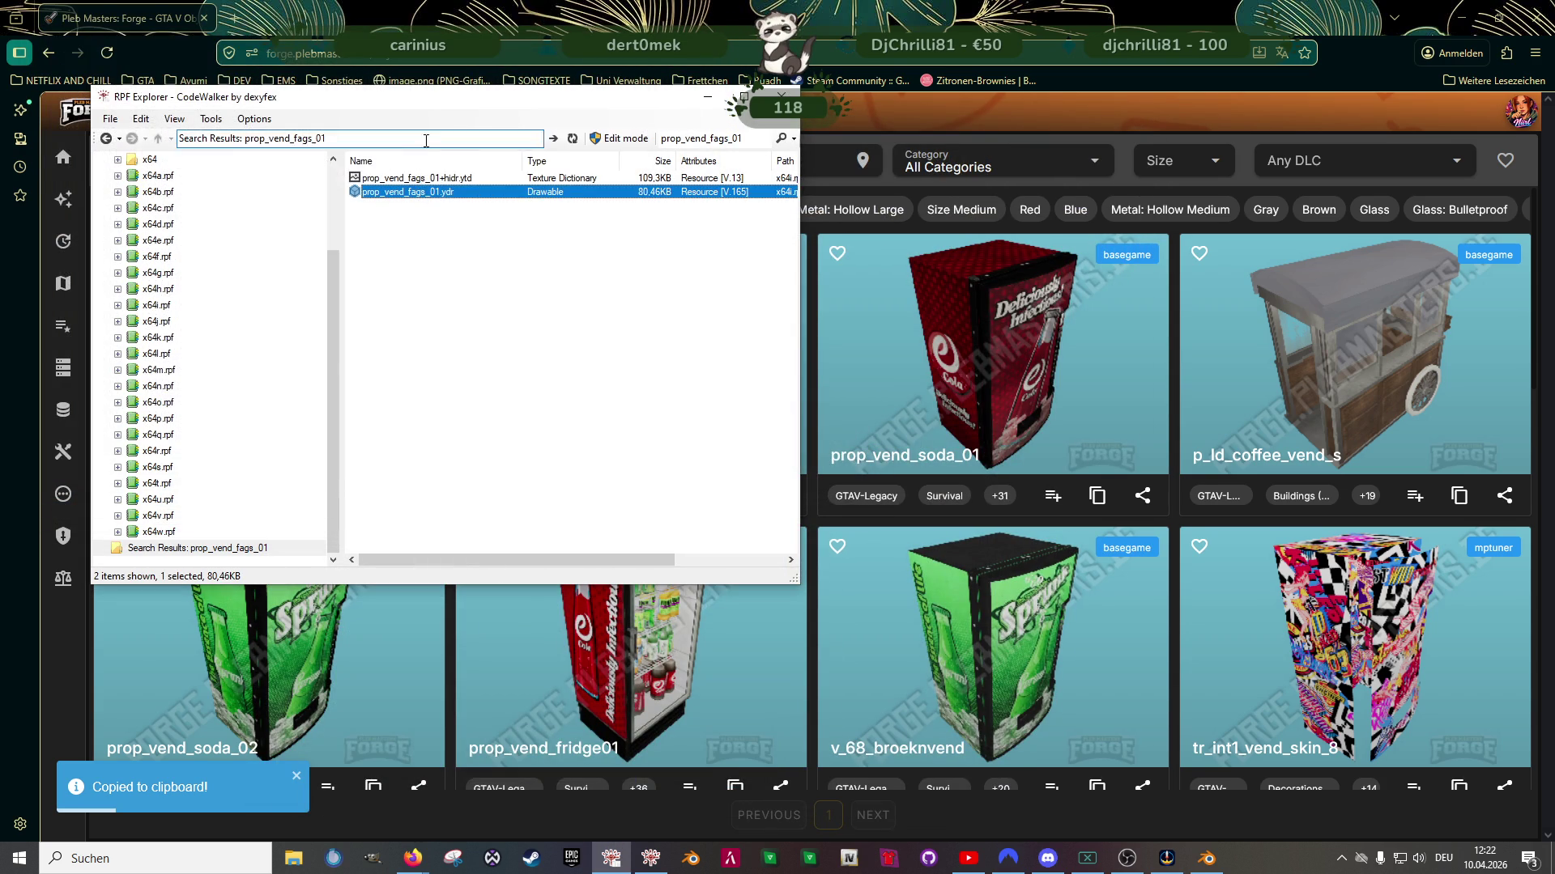
right_click(426, 194)
left_click(479, 251)
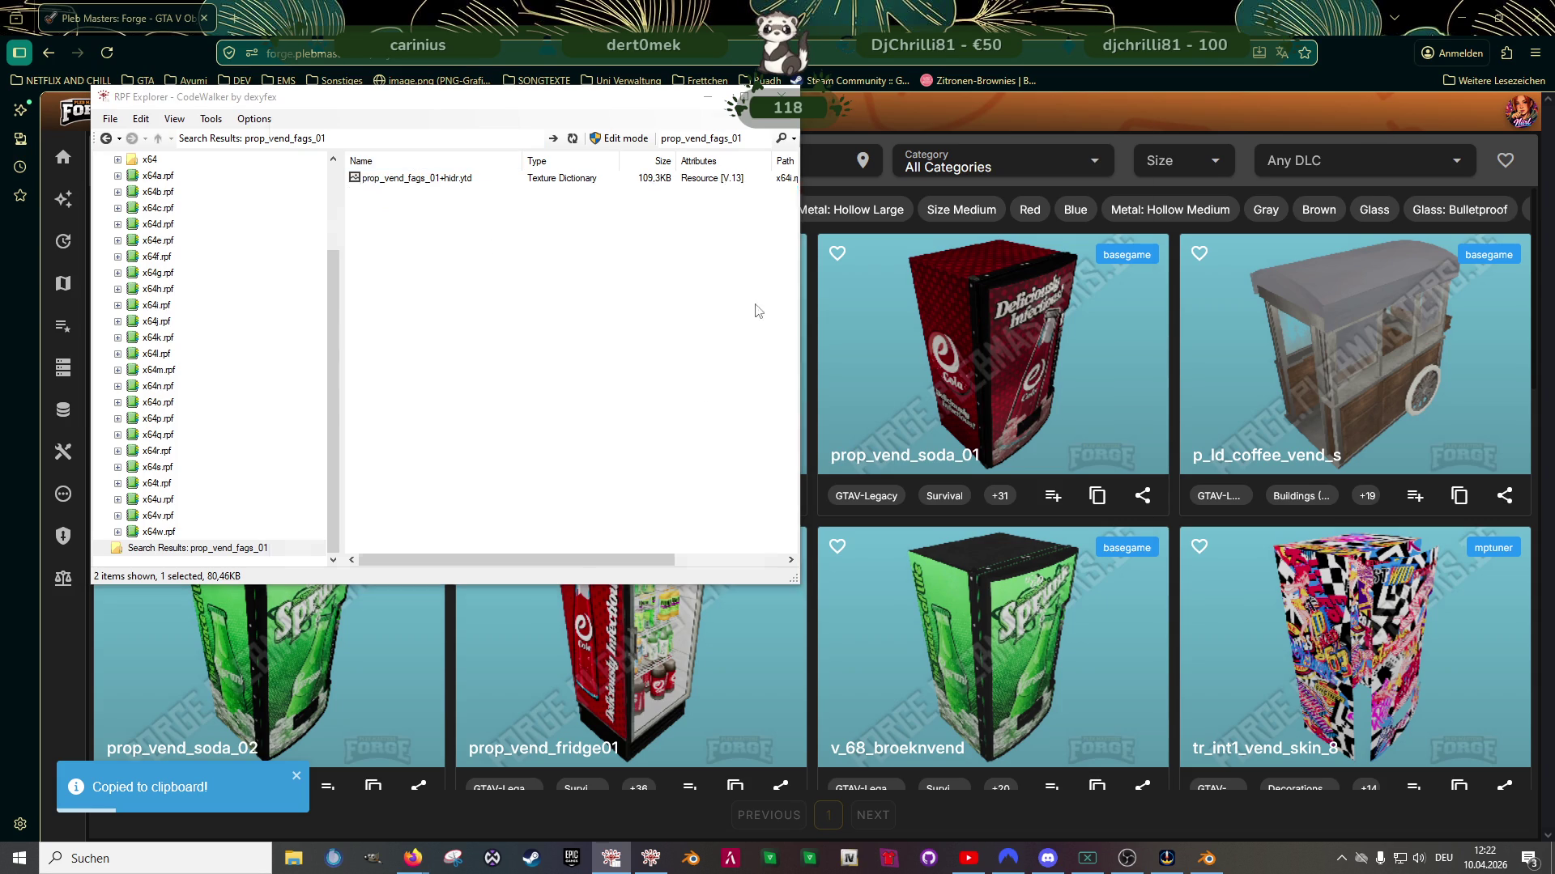
left_click(1000, 813)
left_click(1201, 821)
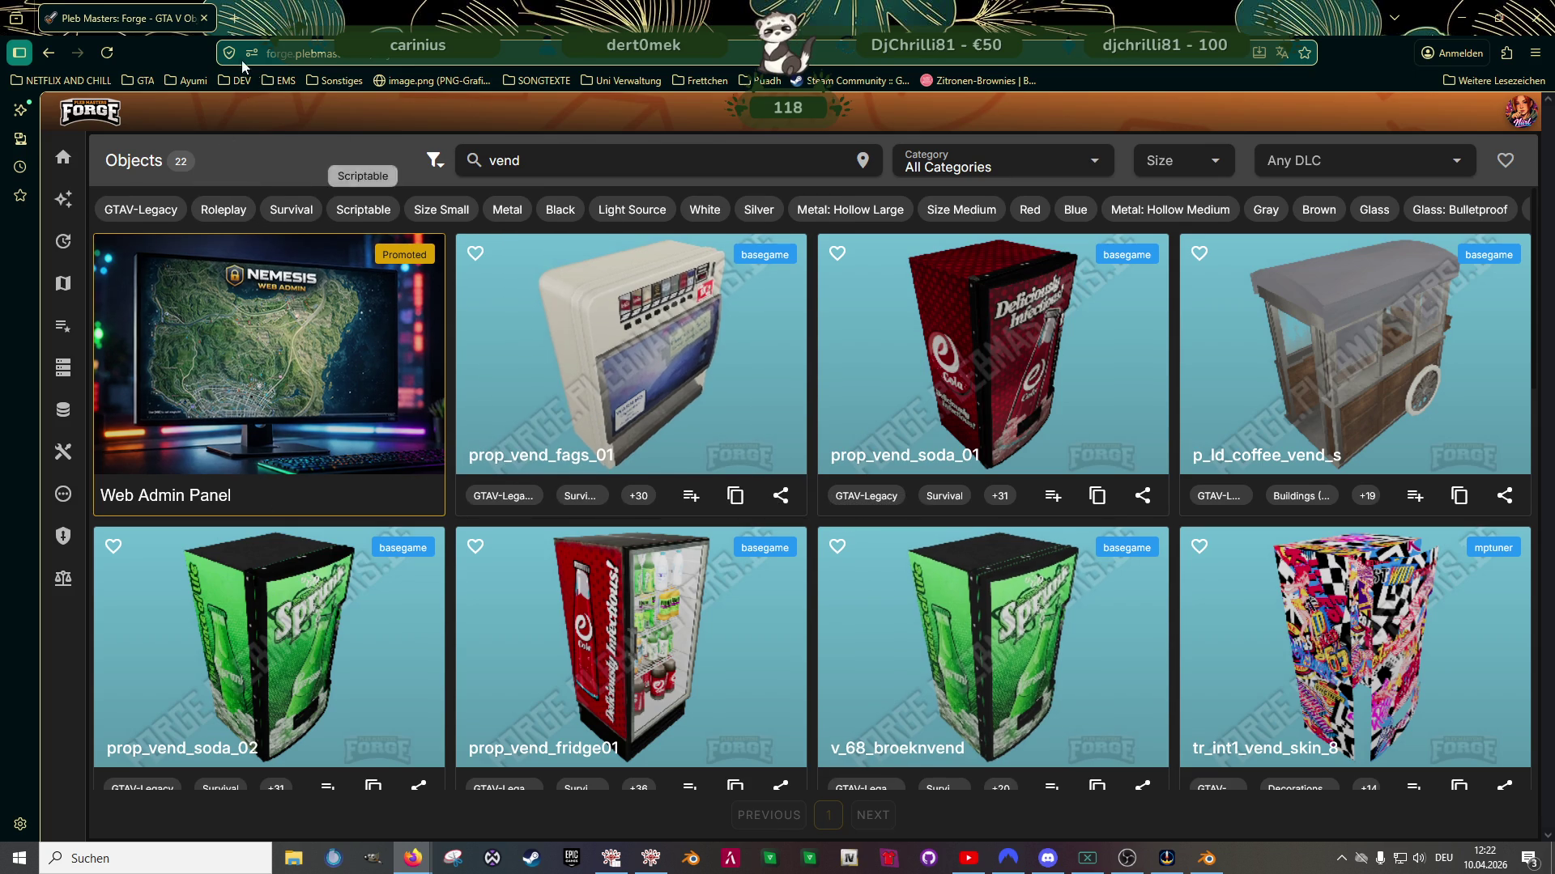
Open a new blank Firefox tab beside the Forge vending results
left_click(234, 17)
Web-search 'fiskus' in the new tab, then go back to the Forge tab and Blender
type("fiskus")
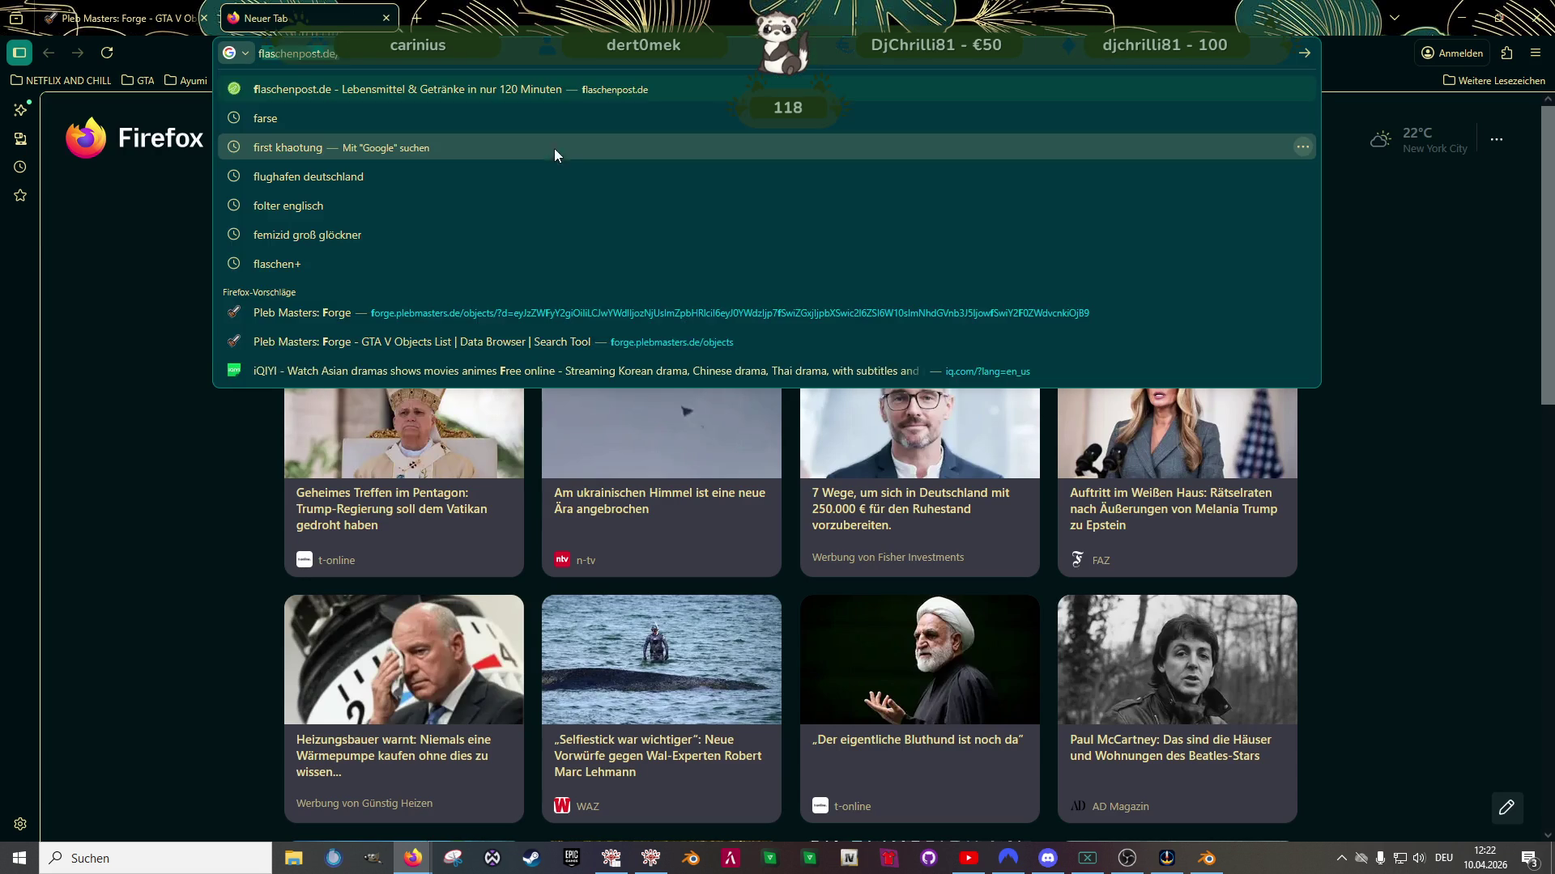
key("Return")
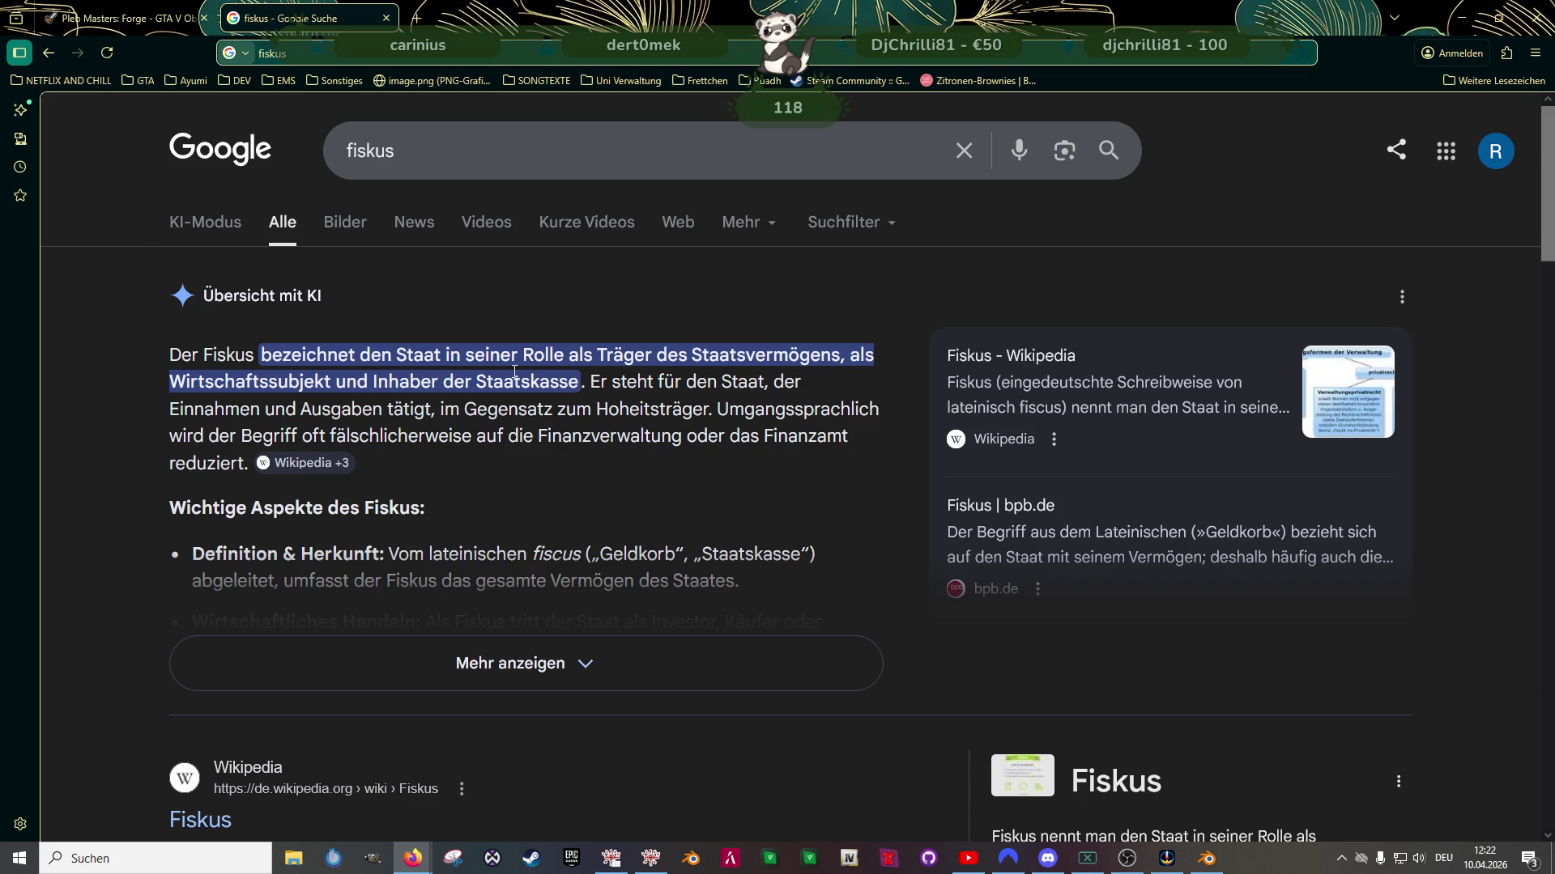
left_click(133, 18)
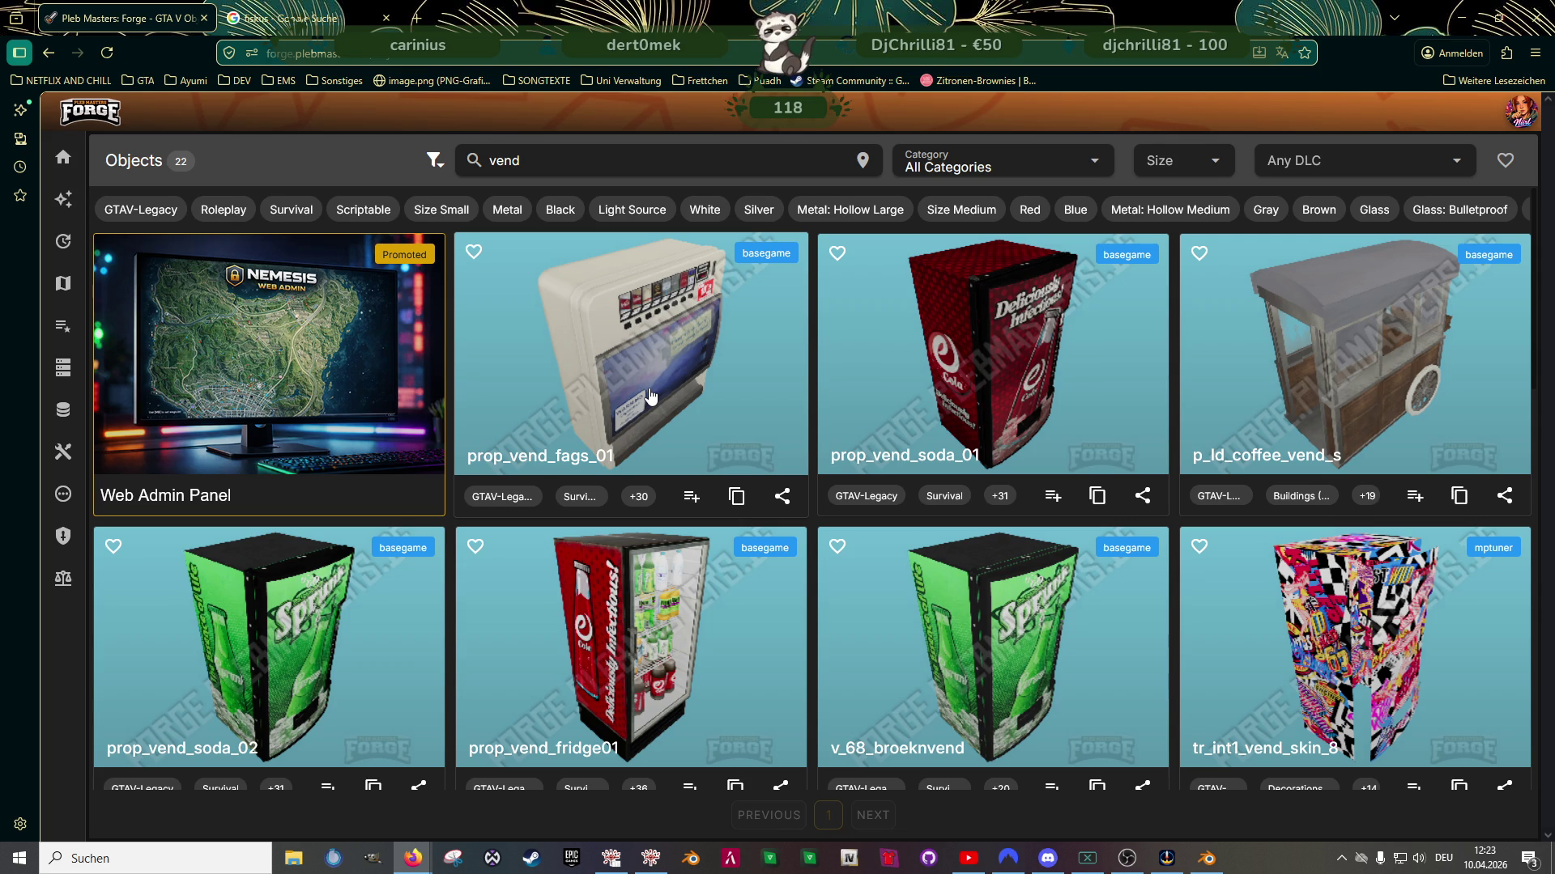
left_click(1209, 859)
Import prop_vend_fags_01 and prop_vend_condom_01 .ydr.xml from the clubhouse folder into the import collection
mouse_move(659, 450)
middle_mouse_down()
mouse_move(679, 449)
mouse_move(597, 431)
mouse_move(600, 445)
middle_mouse_up()
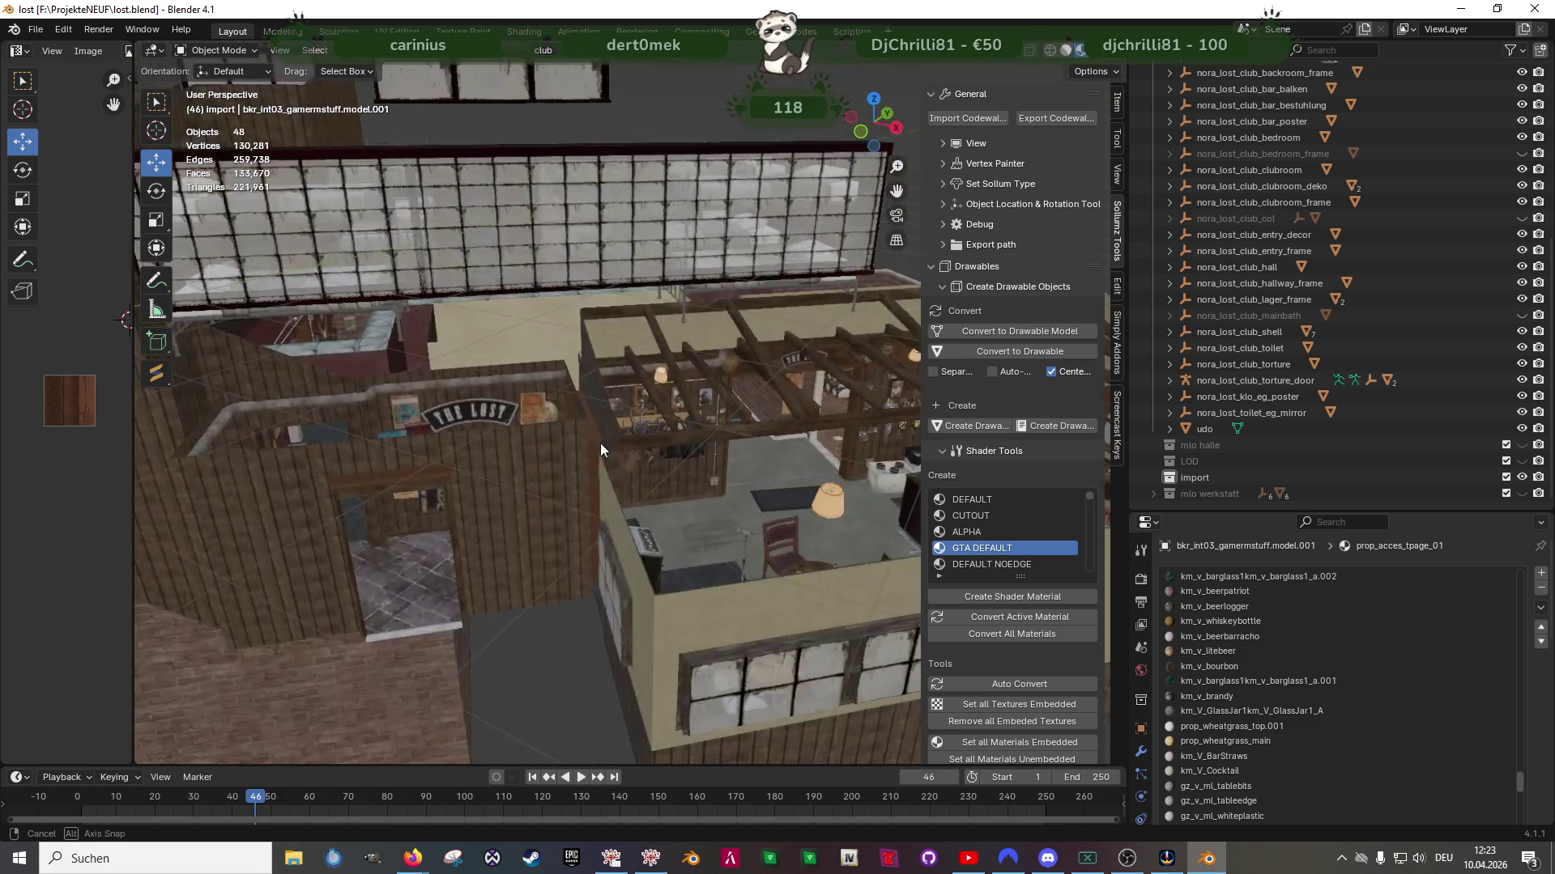
scroll(619, 447, "down", 10)
left_click(1187, 478)
left_click(973, 117)
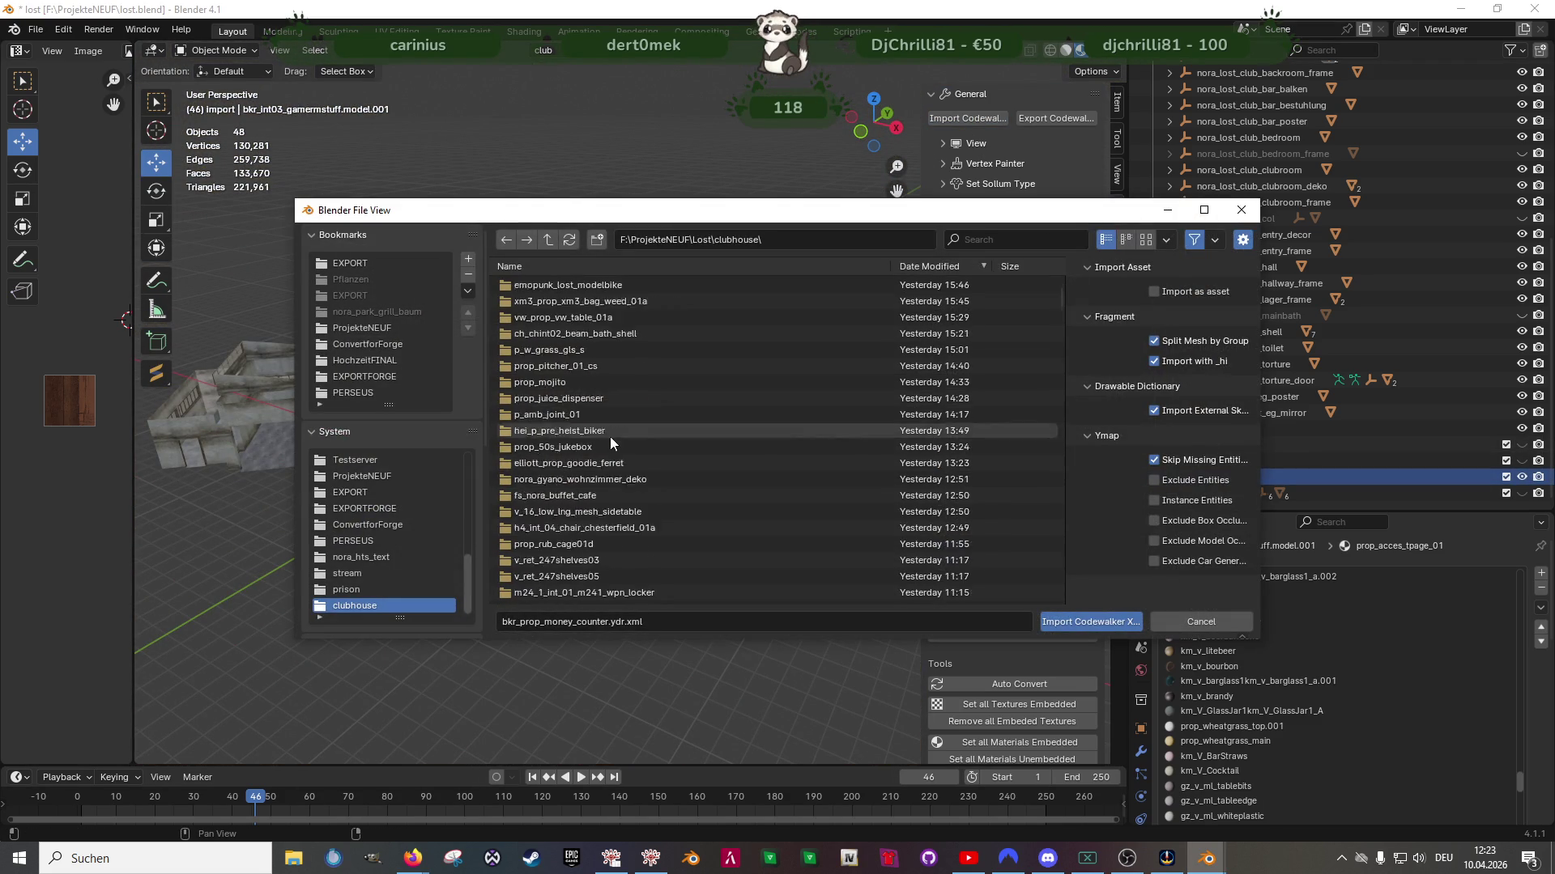
scroll(628, 473, "down", 10)
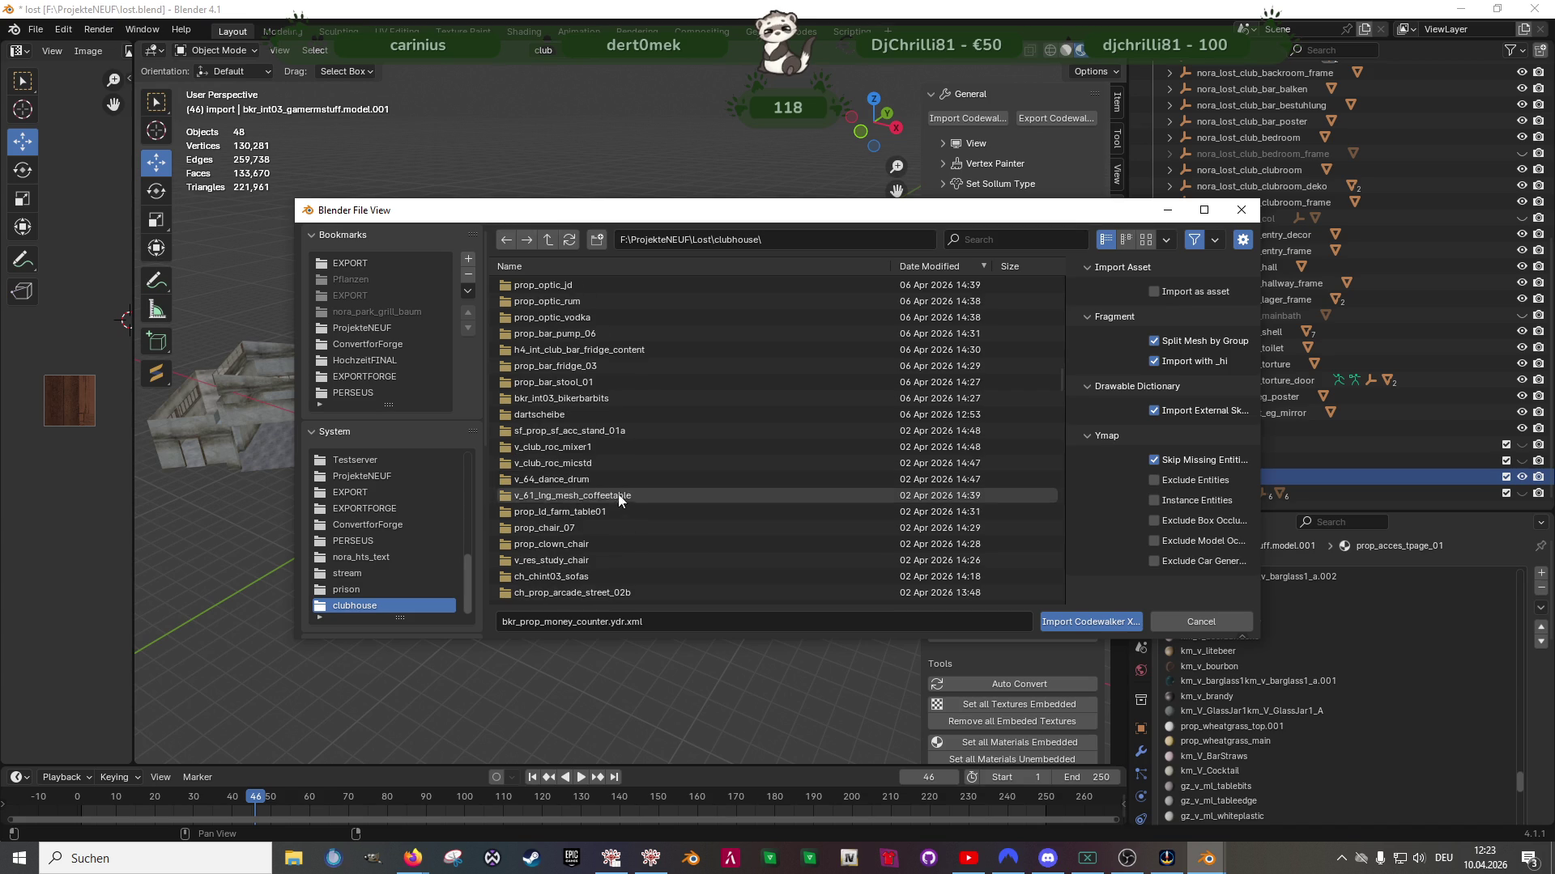
scroll(617, 502, "down", 10)
scroll(612, 509, "down", 10)
left_click(596, 448)
left_click(586, 463, "shift")
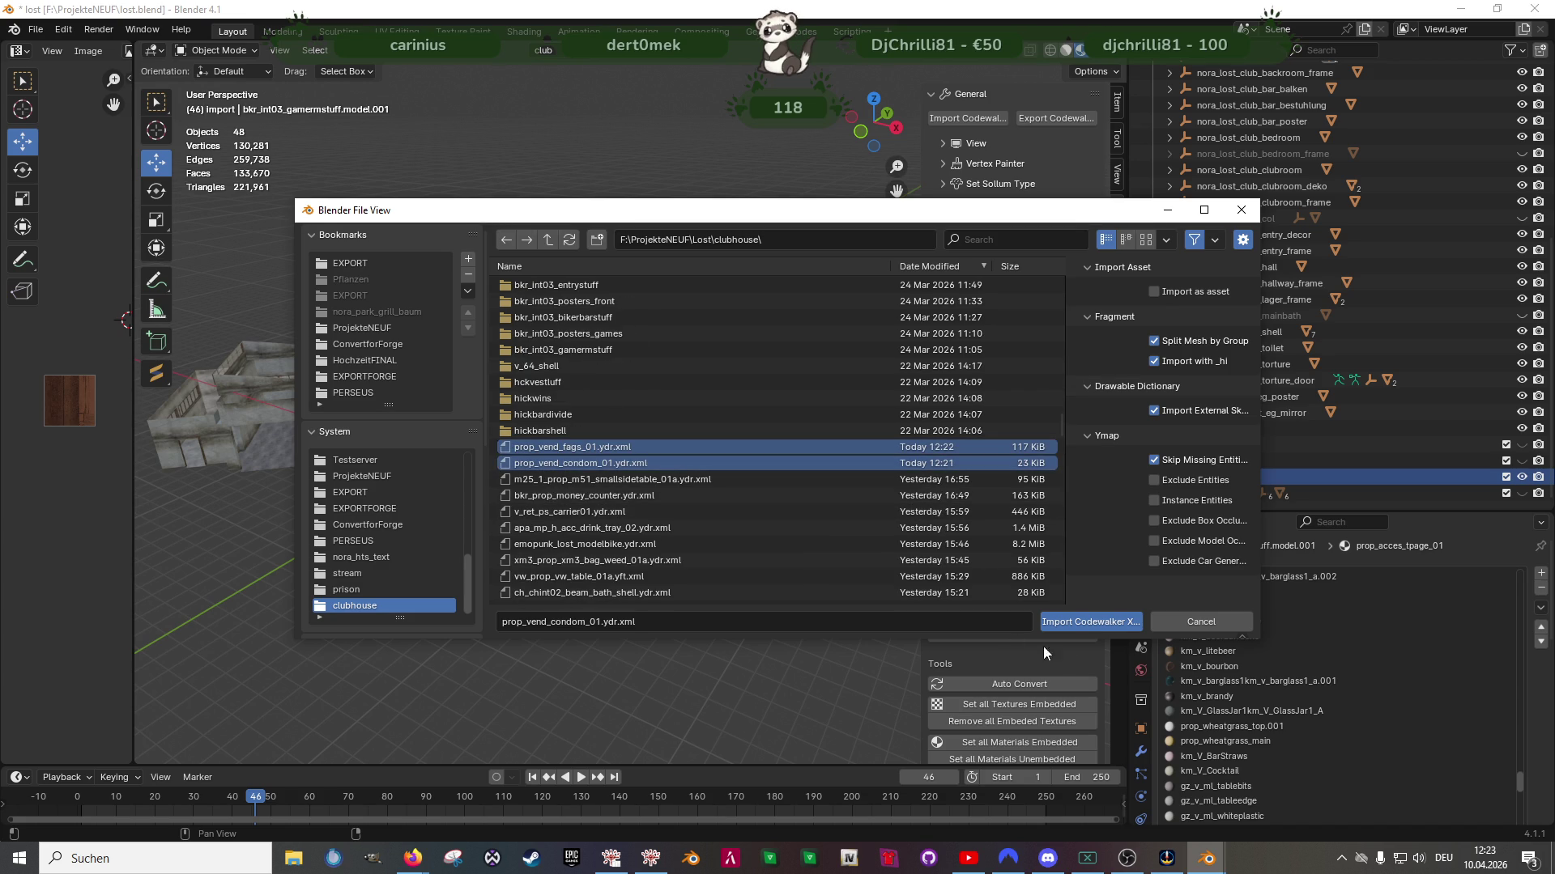
left_click(1100, 623)
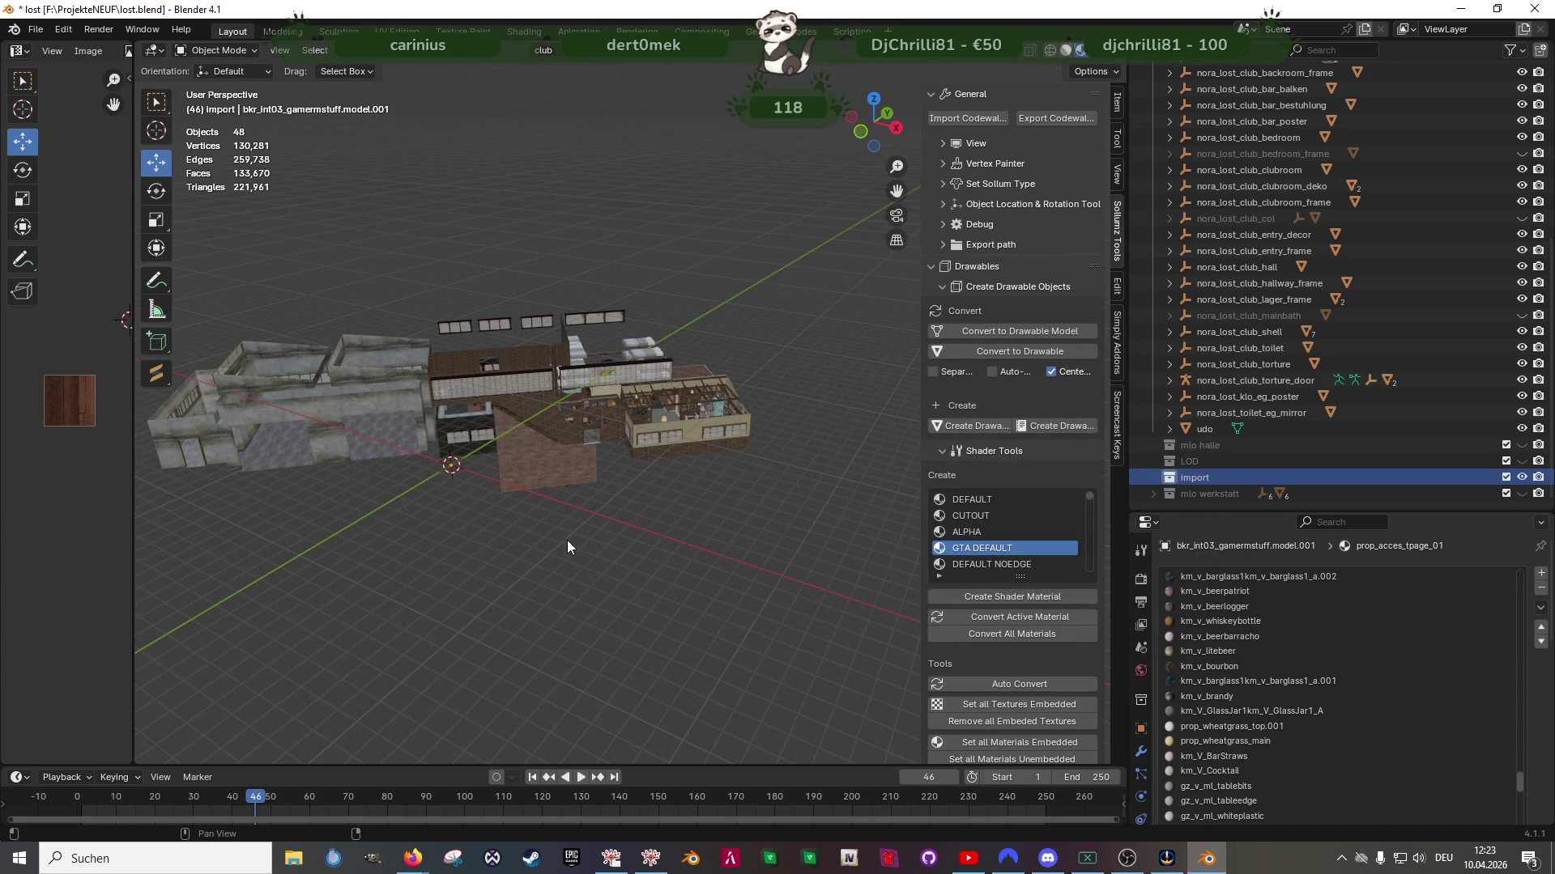
Frame the newly imported cigarette machine and expand prop_vend_fags_01 in the Outliner
scroll(601, 468, "up", 5)
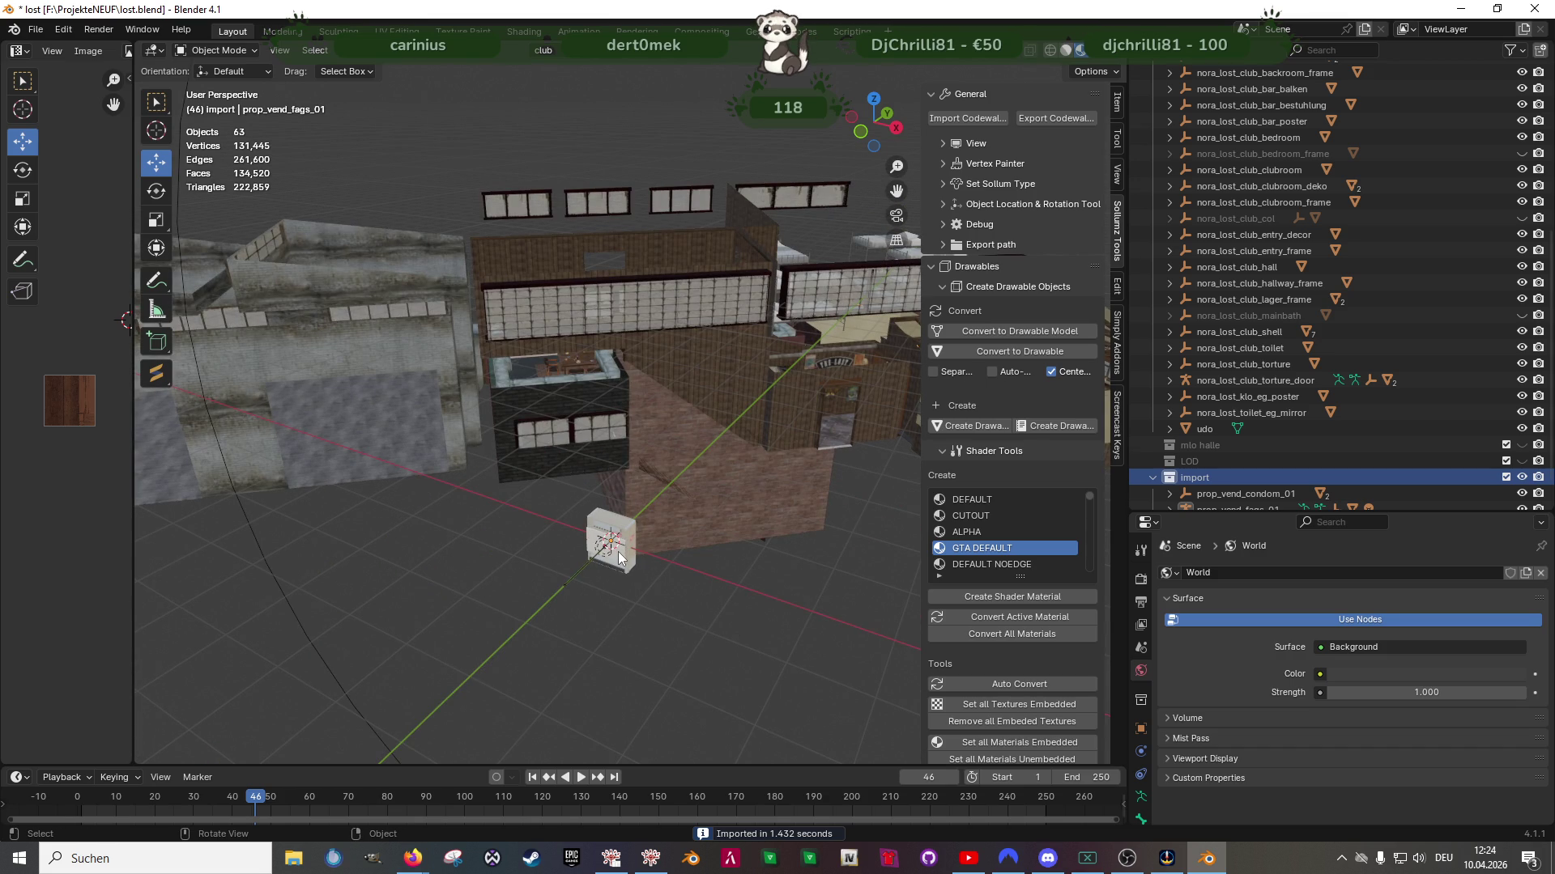
left_click(618, 552)
key("KP_Decimal")
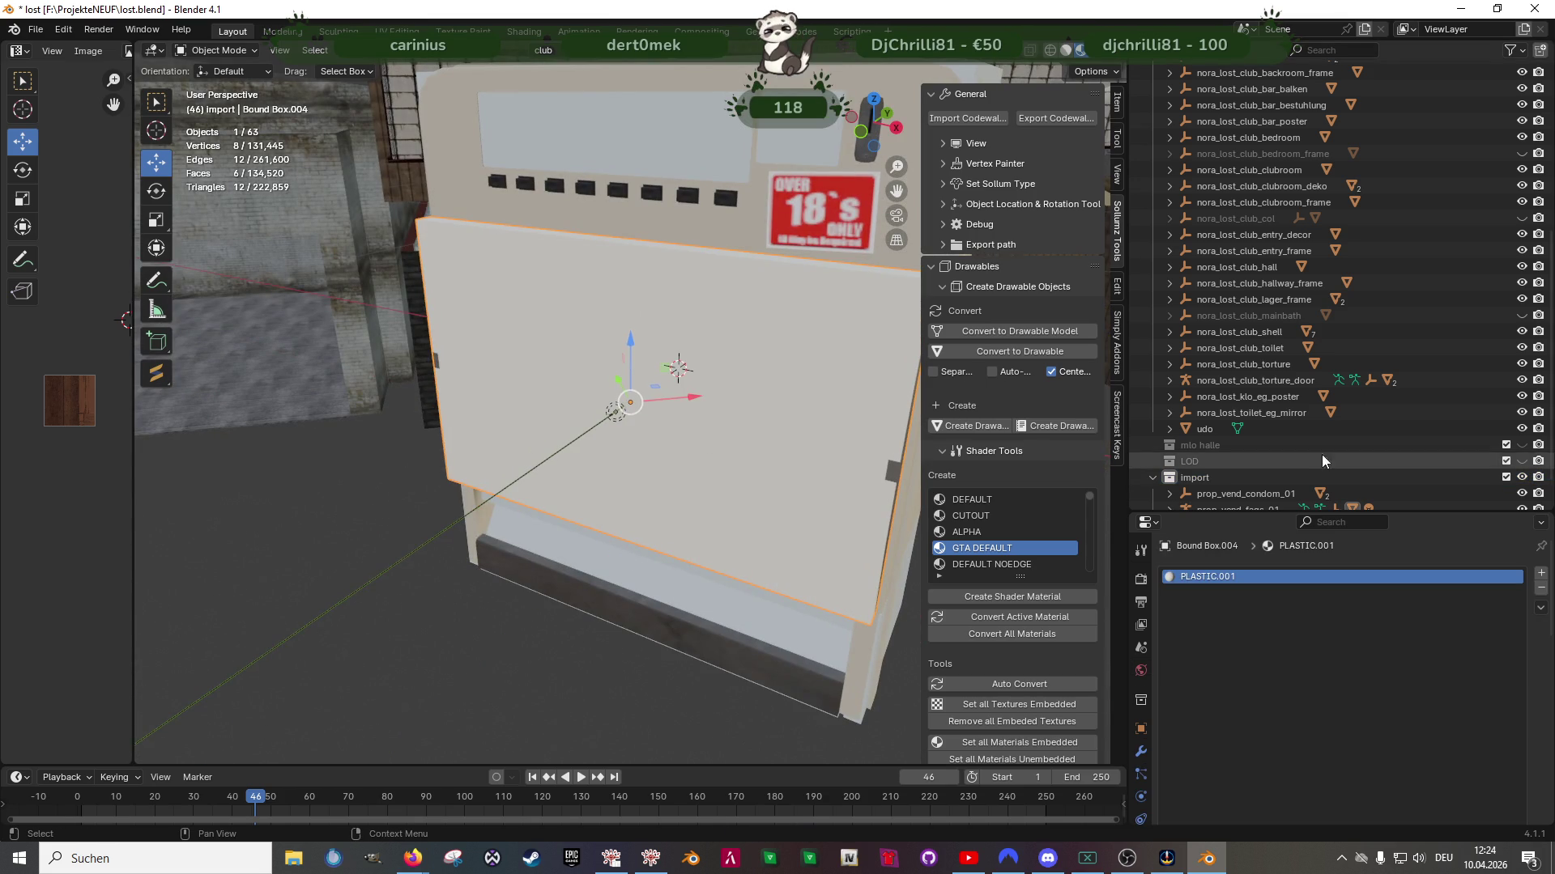
scroll(1320, 462, "down", 1)
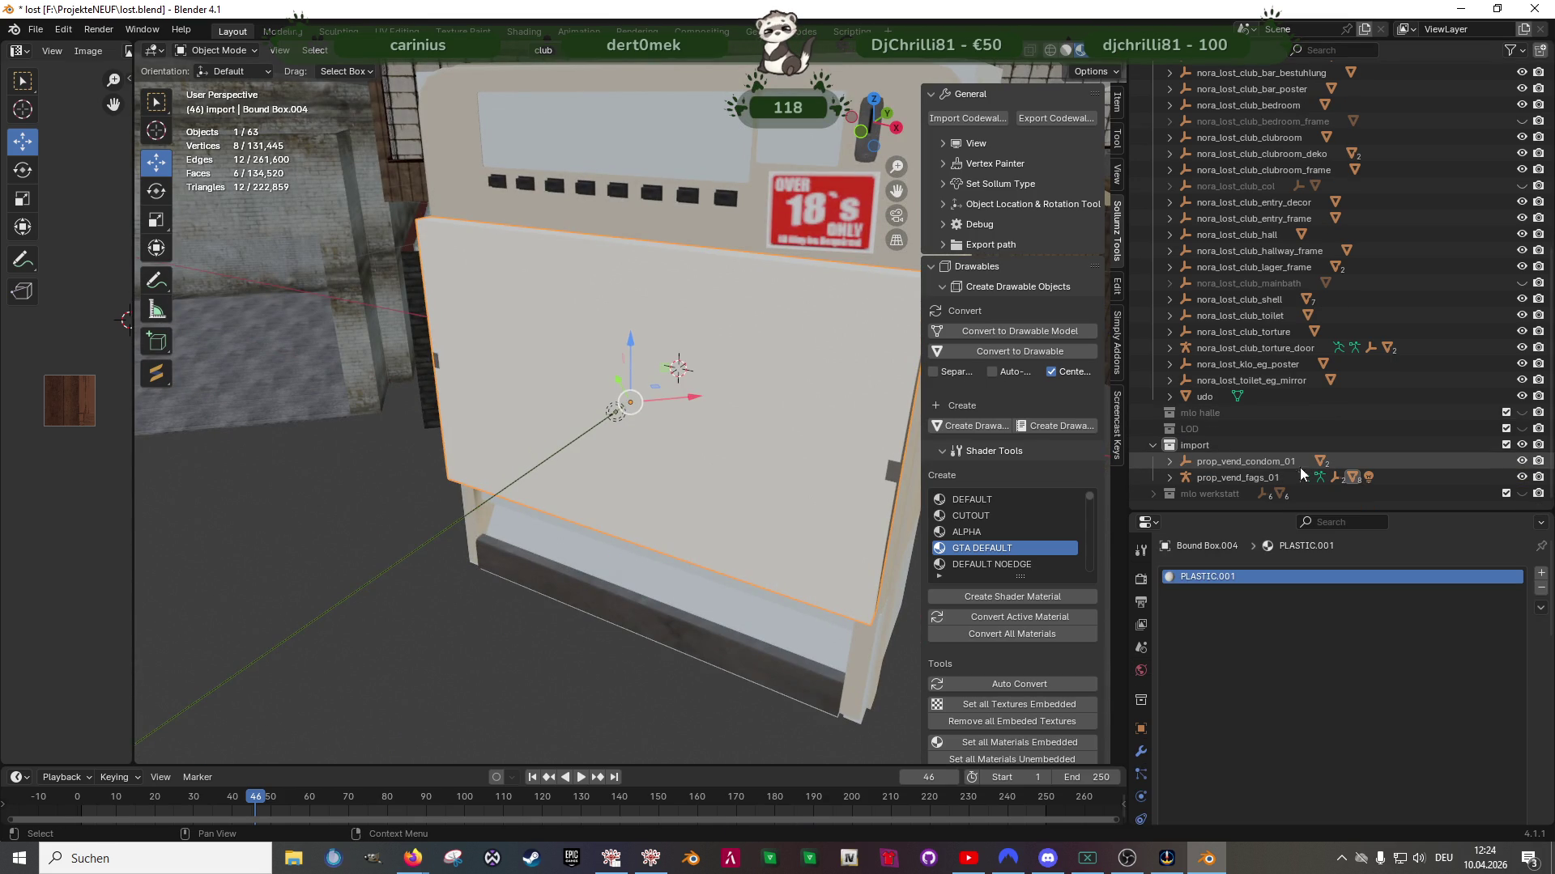
left_click(1207, 479)
left_click(1168, 478)
scroll(1244, 480, "down", 3)
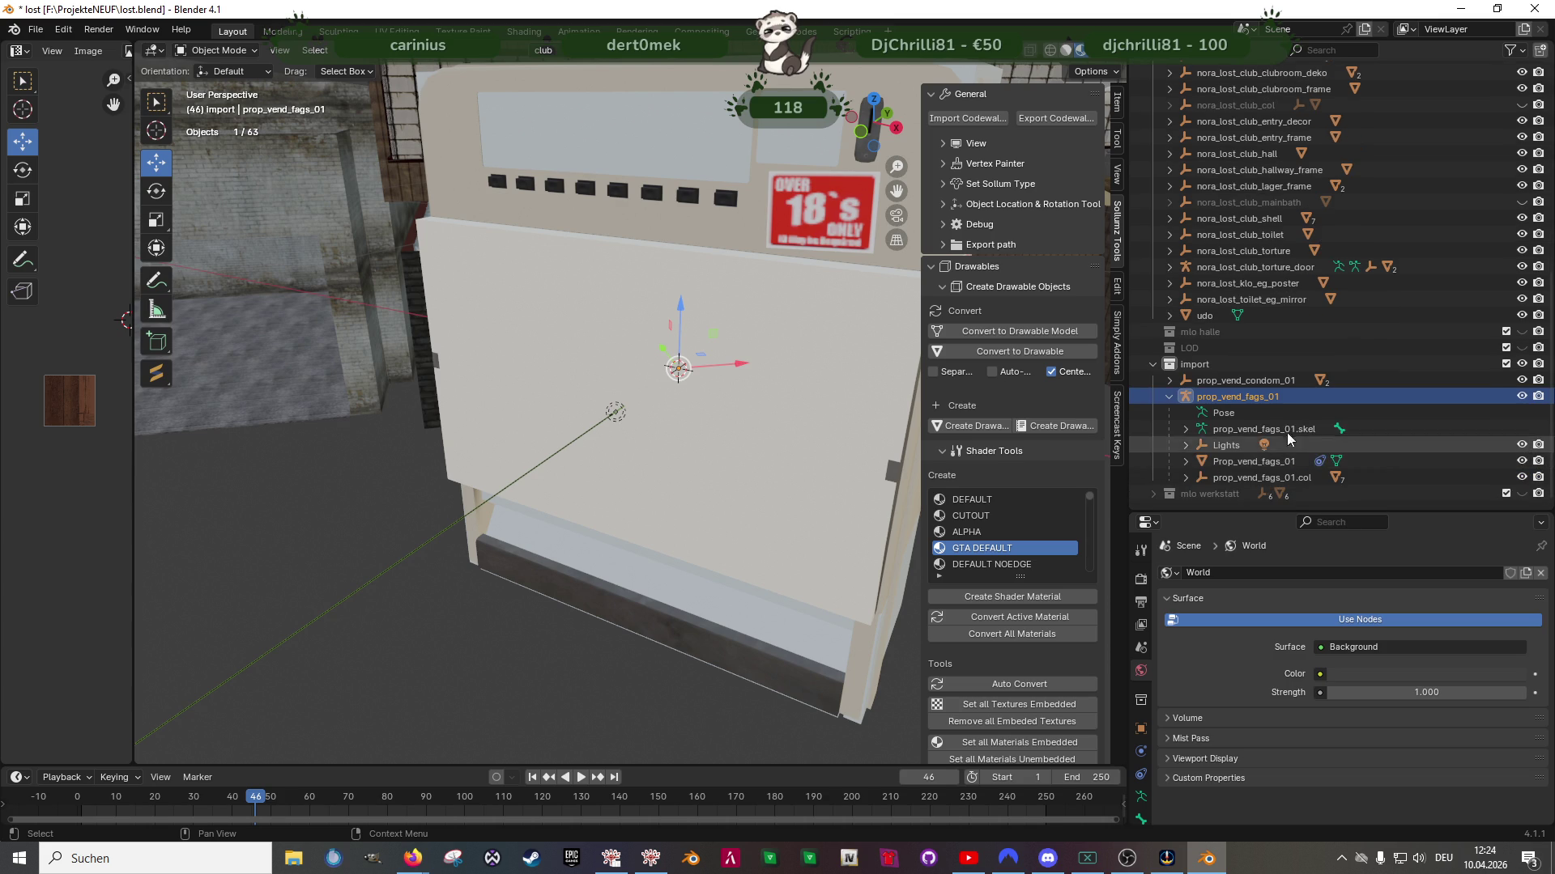
Delete the Lights and prop_vend_fags_01.col hierarchies, then align the machine to club orientation
left_click(1235, 444)
right_click(1235, 444)
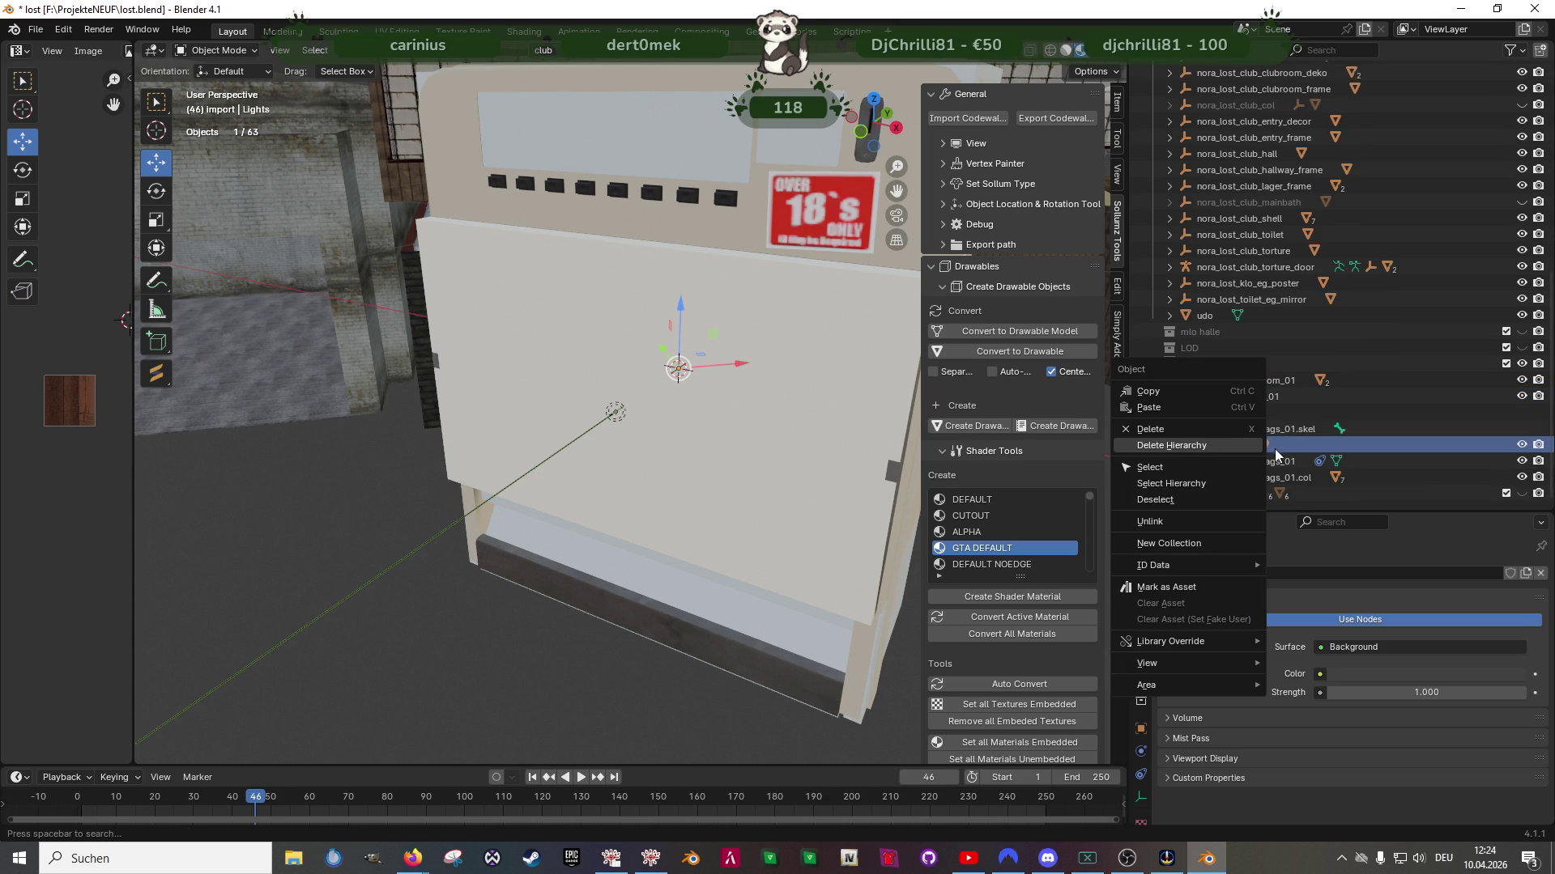
left_click(1250, 446)
left_click(1252, 460)
left_click(1252, 478)
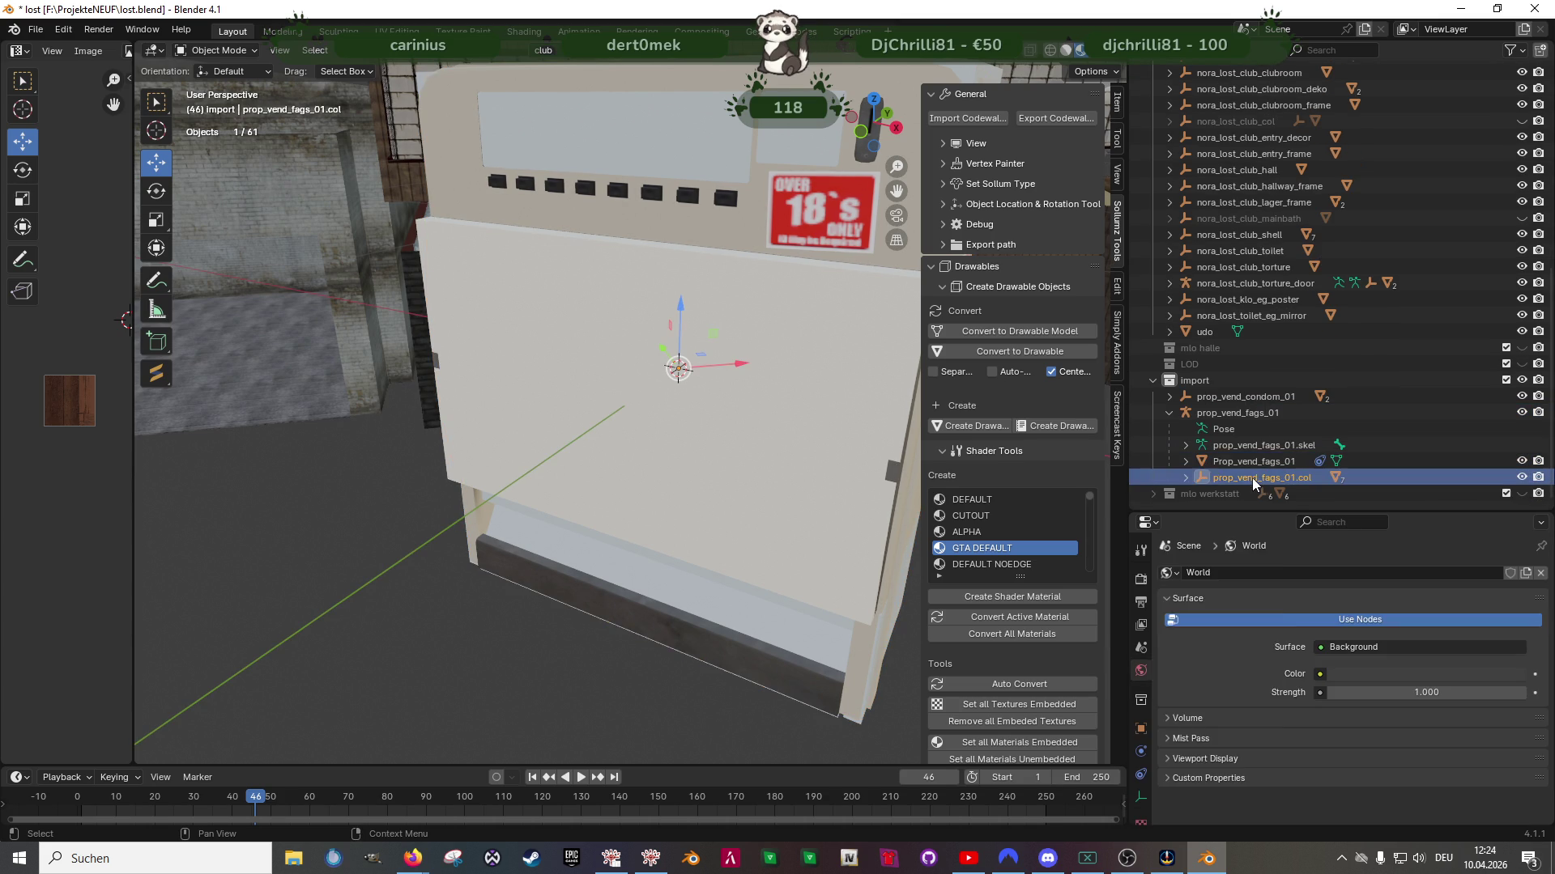
right_click(1252, 478)
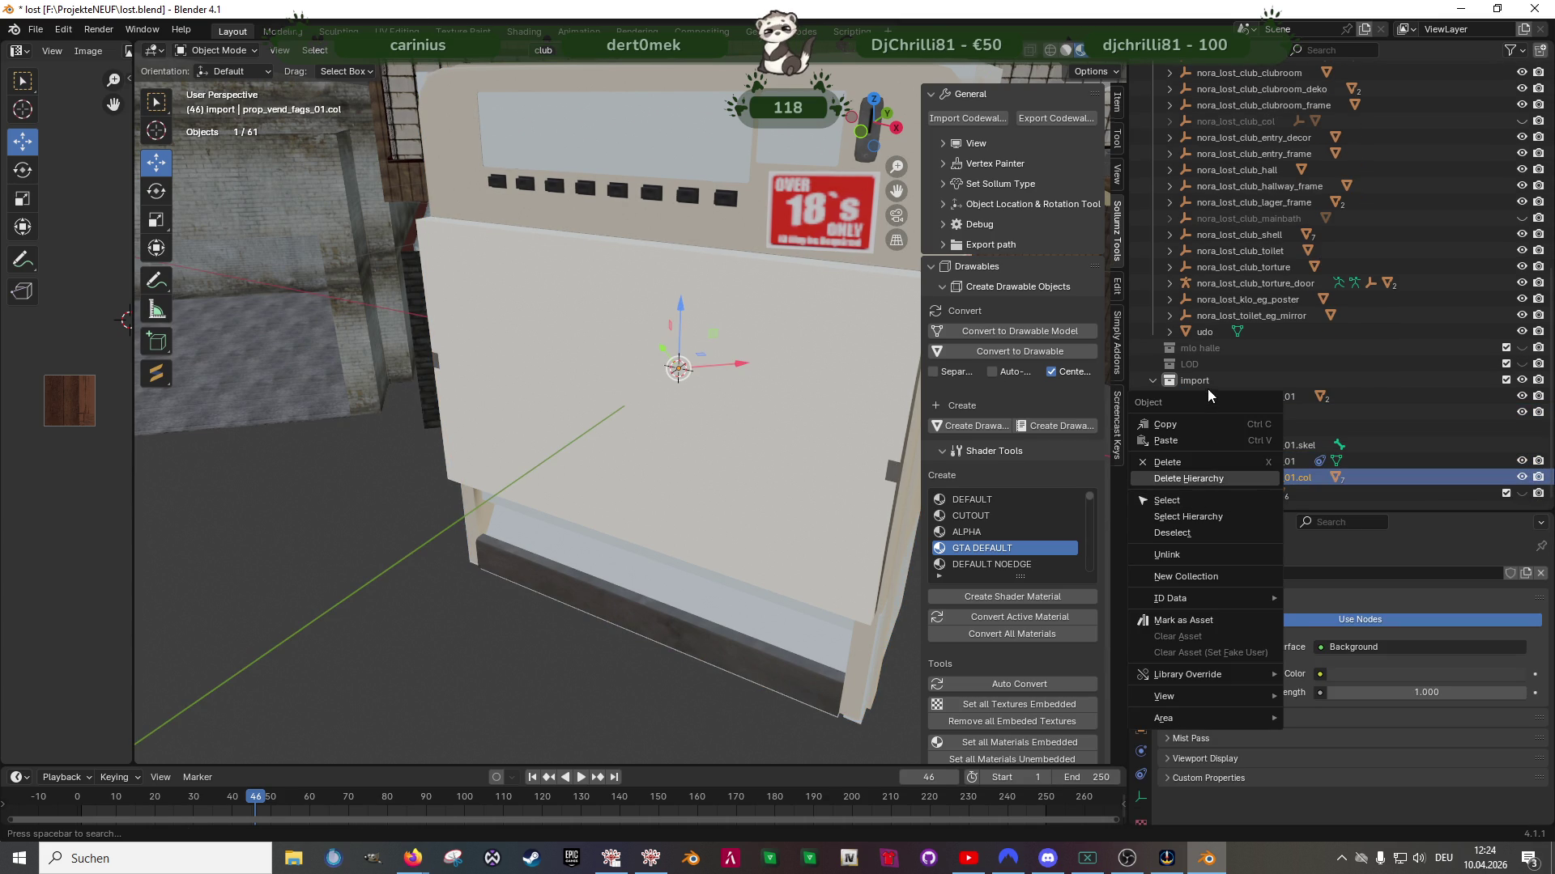
left_click(1198, 481)
left_click(1236, 422)
In Edit Mode, select all of the cigarette machine's geometry and convert its triangles to quads
key("x")
scroll(658, 366, "down", 2)
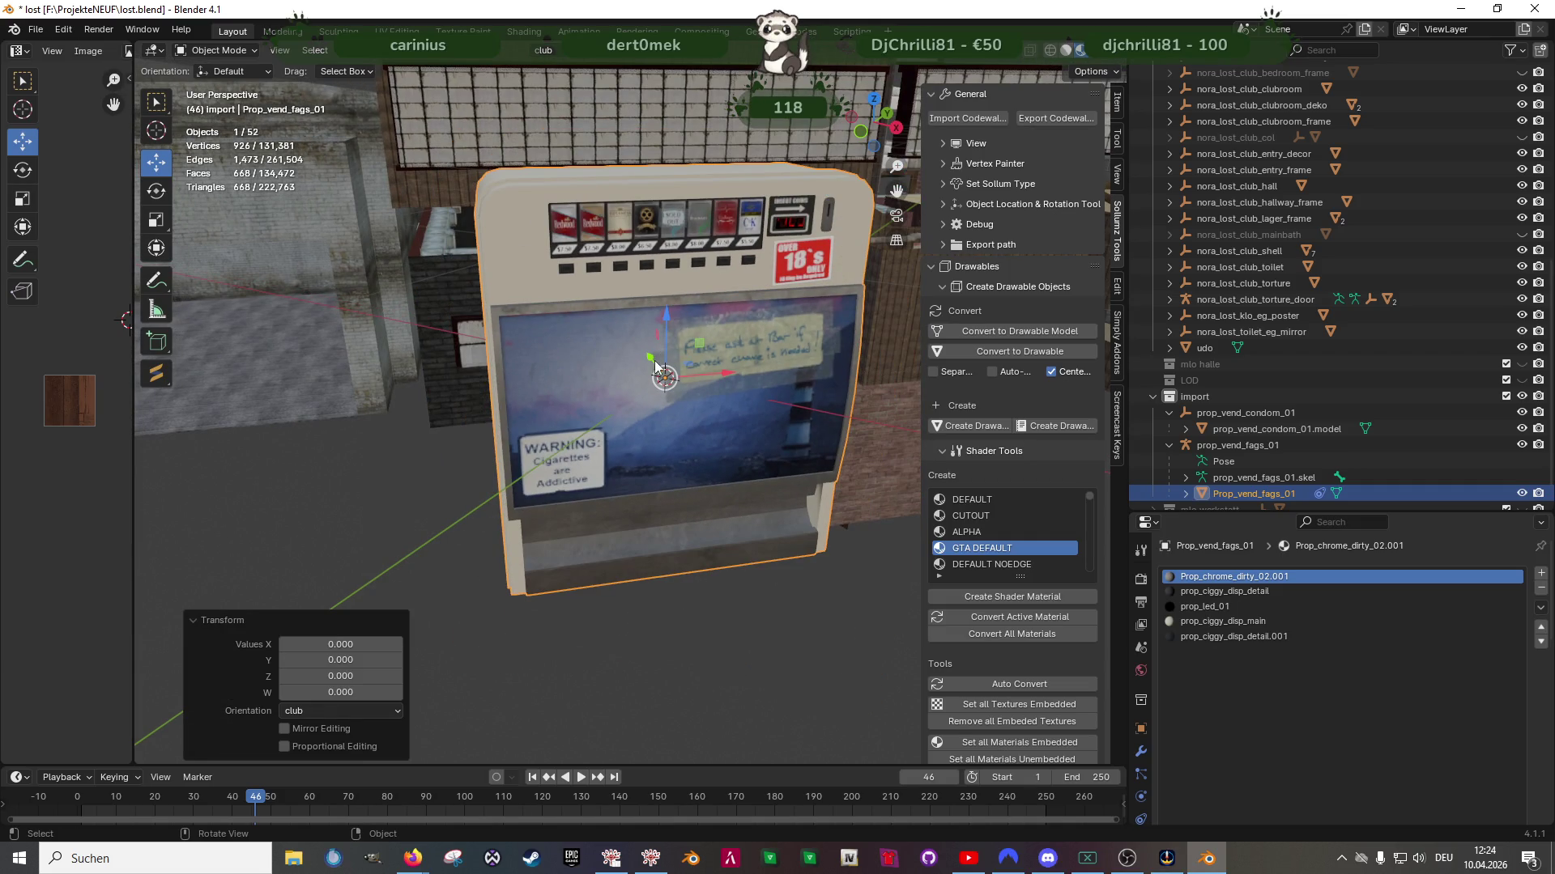
key("Tab")
key("a")
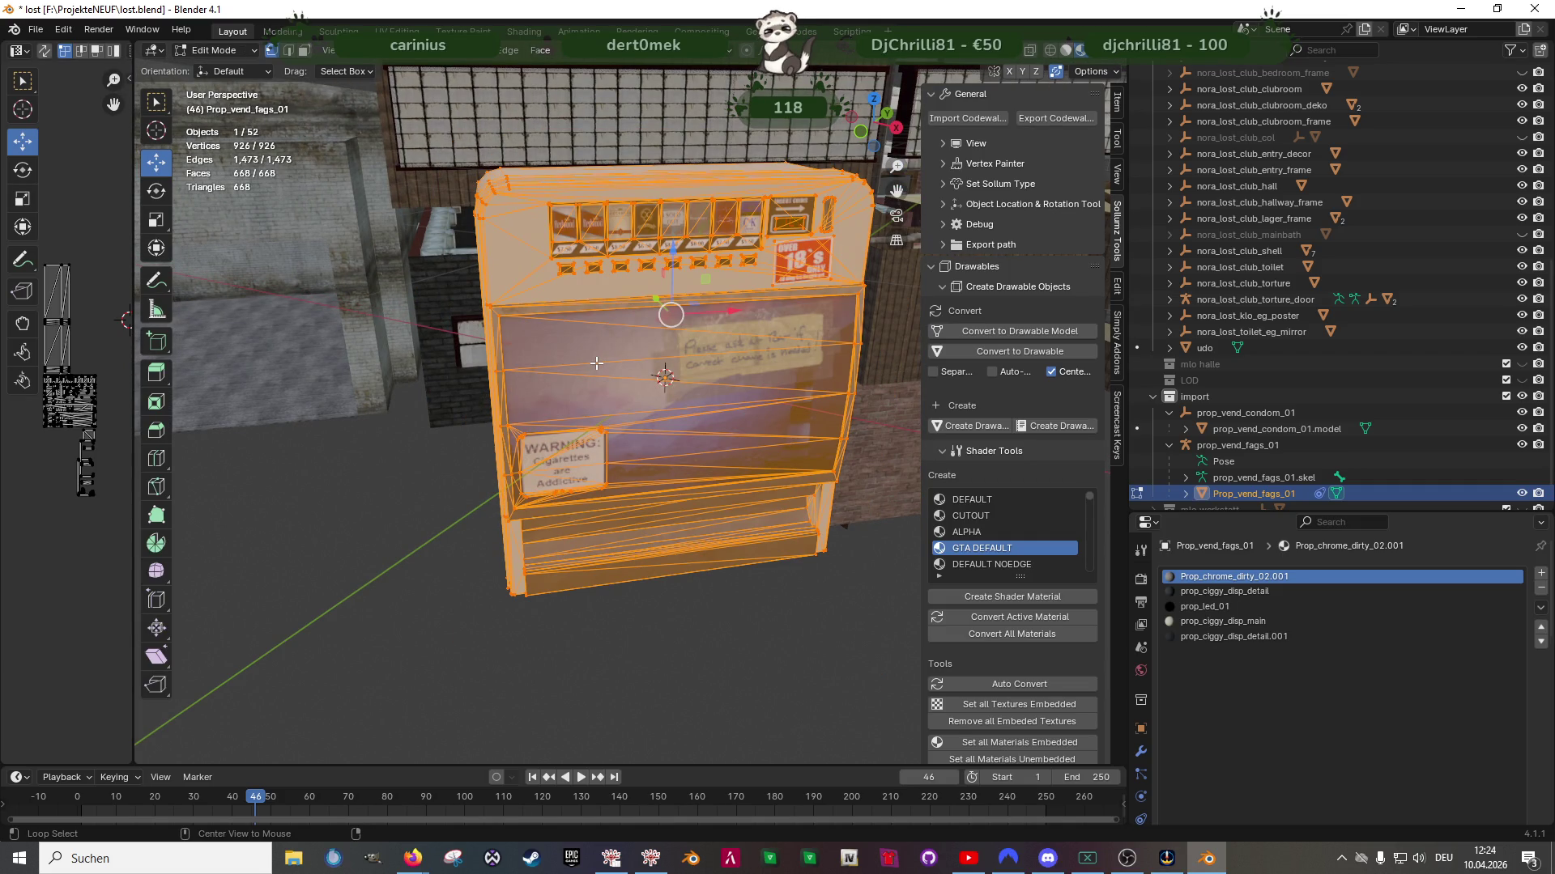
key("alt+j")
Move the cigarette machine from the origin toward the clubhouse along Y and X
scroll(597, 363, "down", 8)
mouse_move(597, 364)
middle_mouse_down()
mouse_move(560, 380)
mouse_move(637, 417)
middle_mouse_up()
mouse_move(637, 417)
left_mouse_down()
mouse_move(511, 348)
mouse_move(459, 340)
mouse_move(486, 336)
left_mouse_up()
middle_click_drag(486, 336, 462, 340)
left_click_drag(462, 340, 348, 320)
left_click_drag(427, 271, 435, 264)
left_click(502, 214)
middle_click_drag(502, 215, 630, 341)
Place the machine against the wall, lowering it on Z and adjusting it along X
key("g")
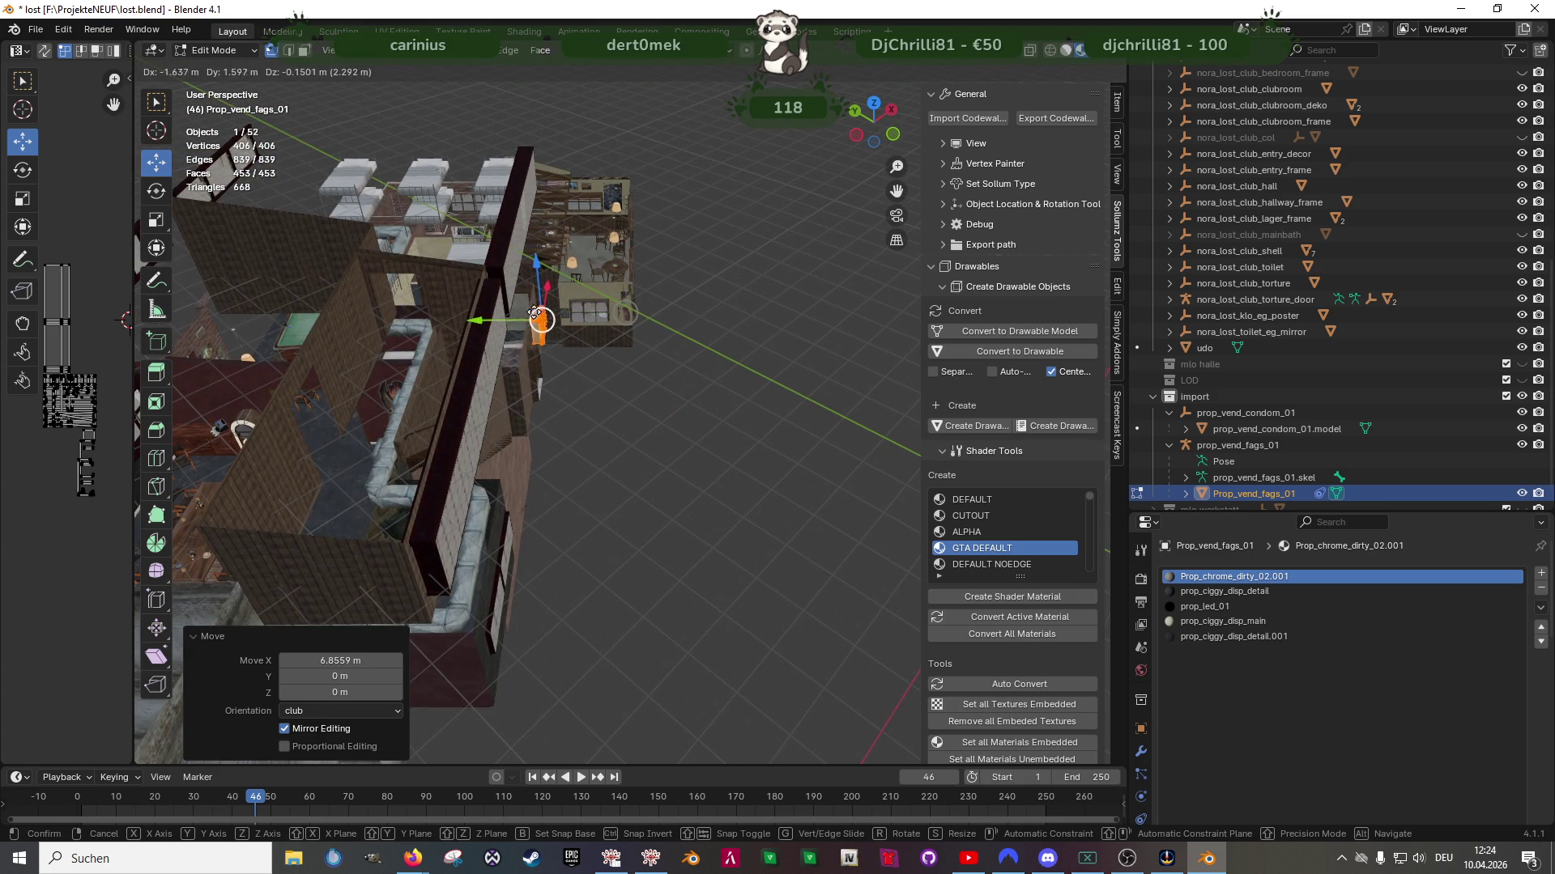
left_click(518, 339)
key("g")
key("z")
key("z")
left_click(486, 414)
key("g")
key("y")
key("y")
key("x")
left_click(524, 325)
Adjust the machine's normals and rotate it 180° on Z to face the room
key("KP_Decimal")
scroll(680, 438, "down", 3)
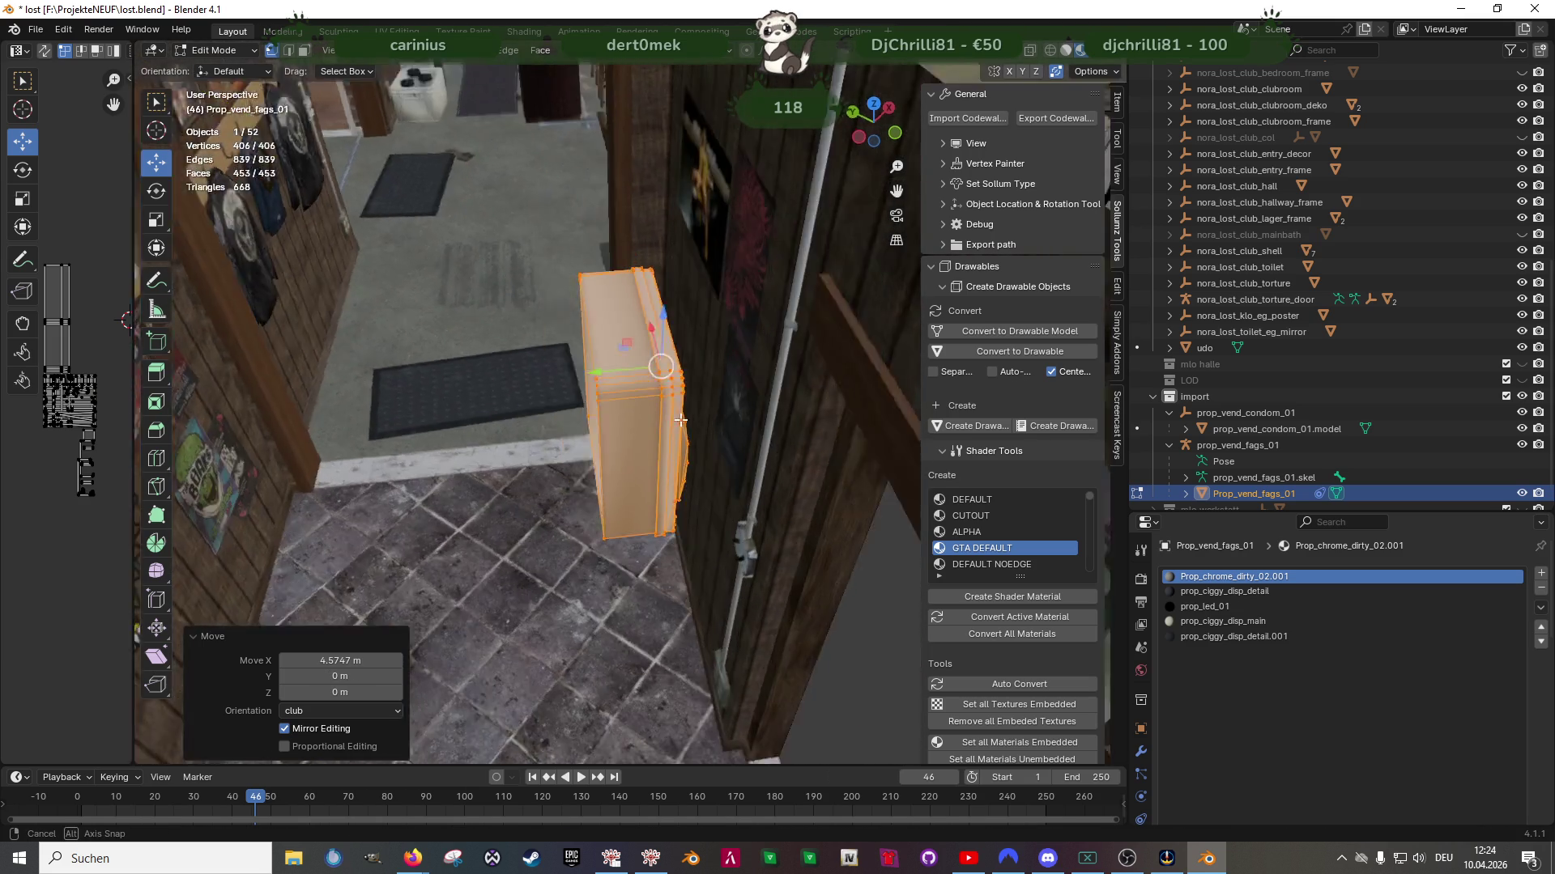
key("alt+n")
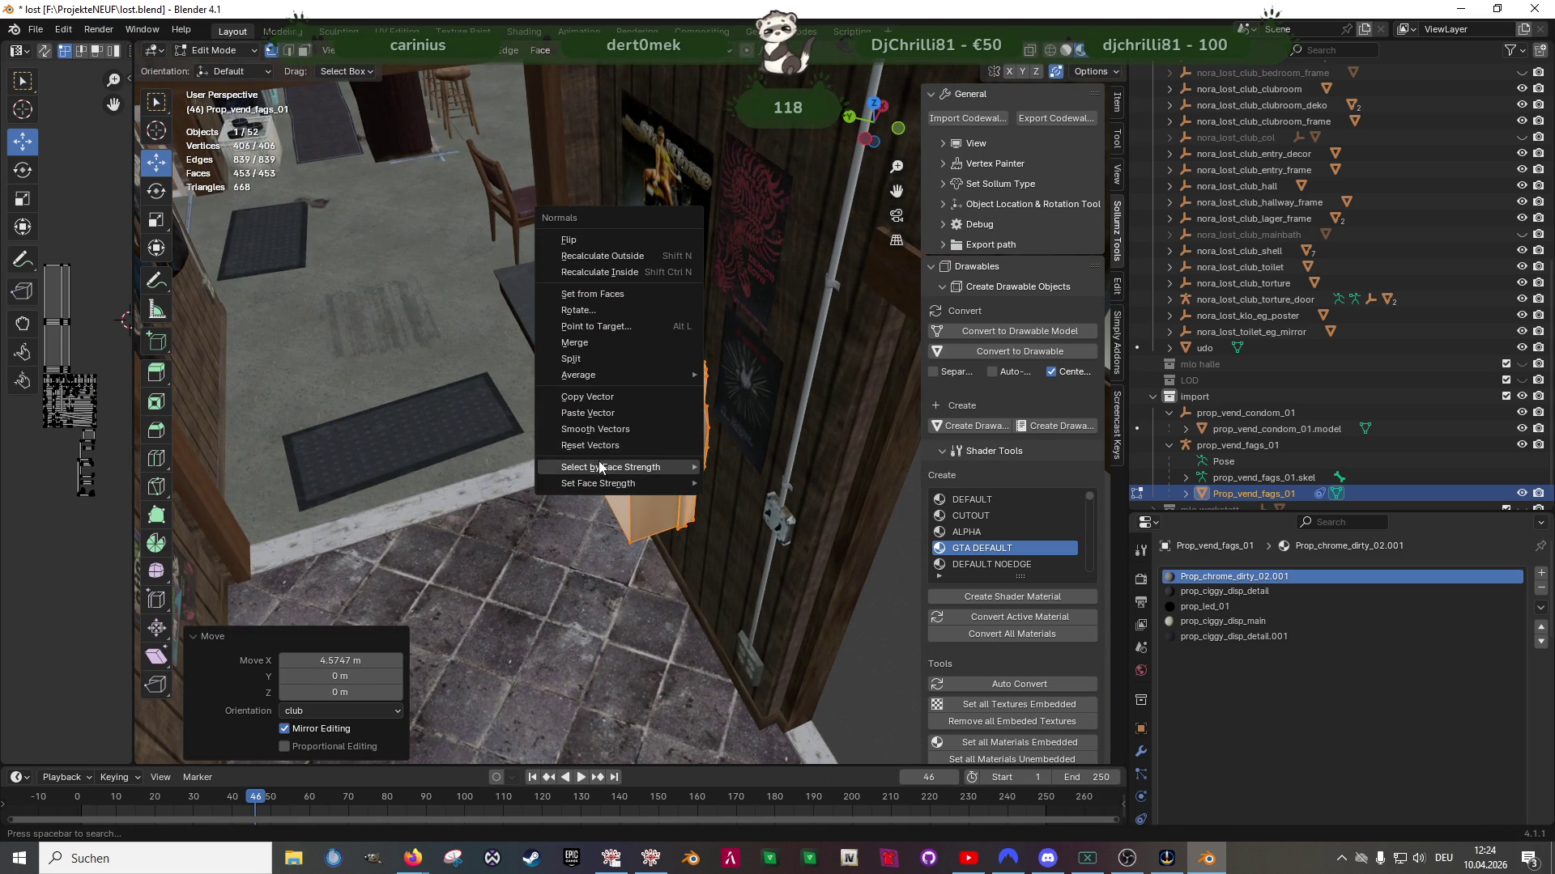
left_click(648, 443)
key("shift+space")
left_click(648, 488)
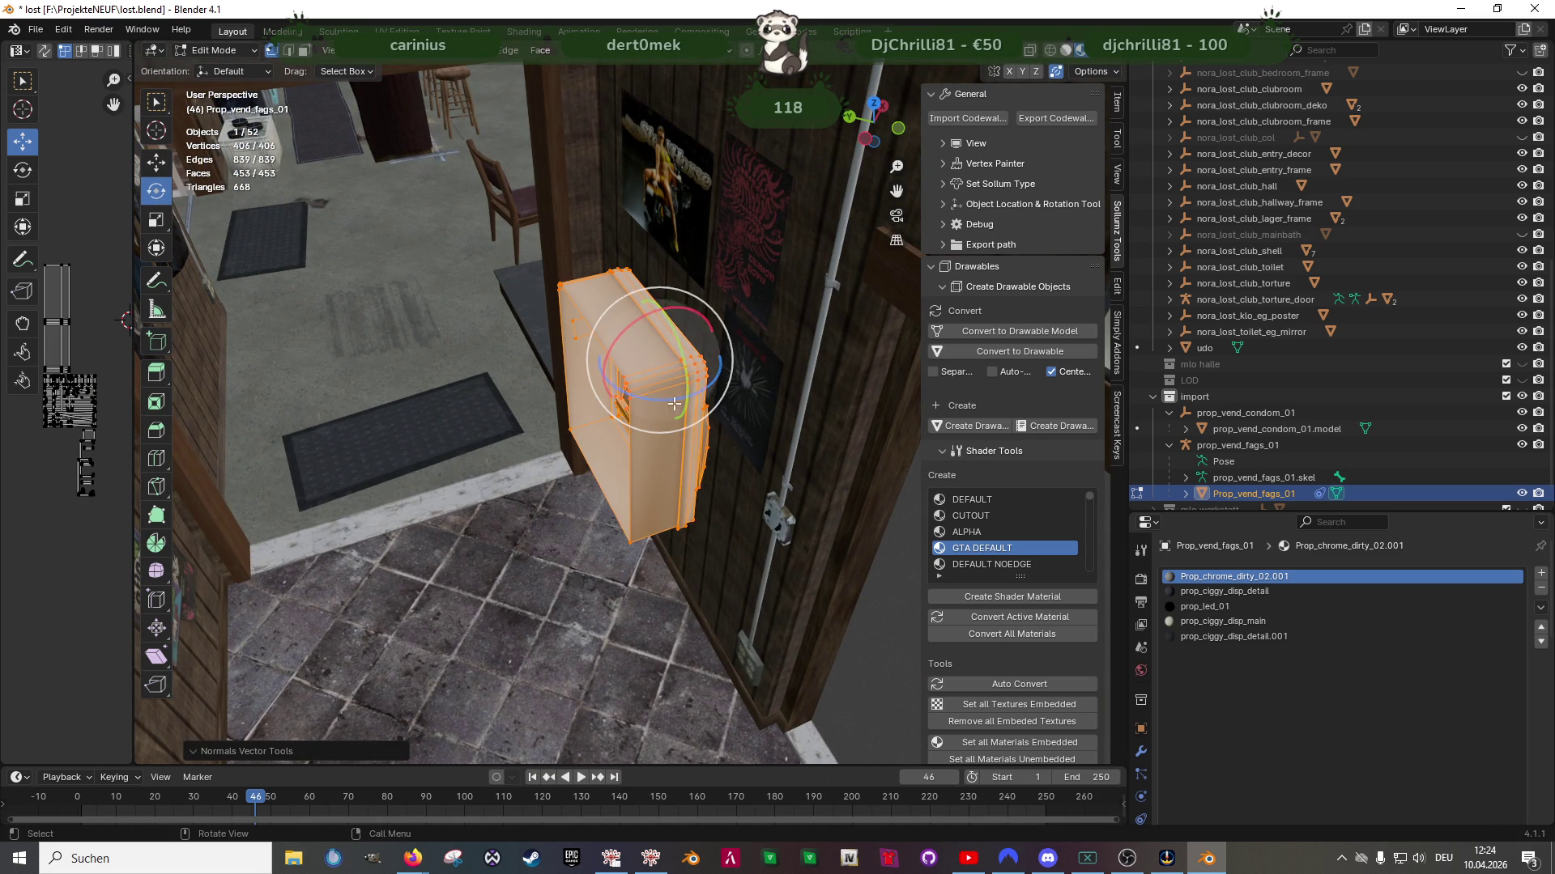
left_click_drag(709, 387, 664, 410)
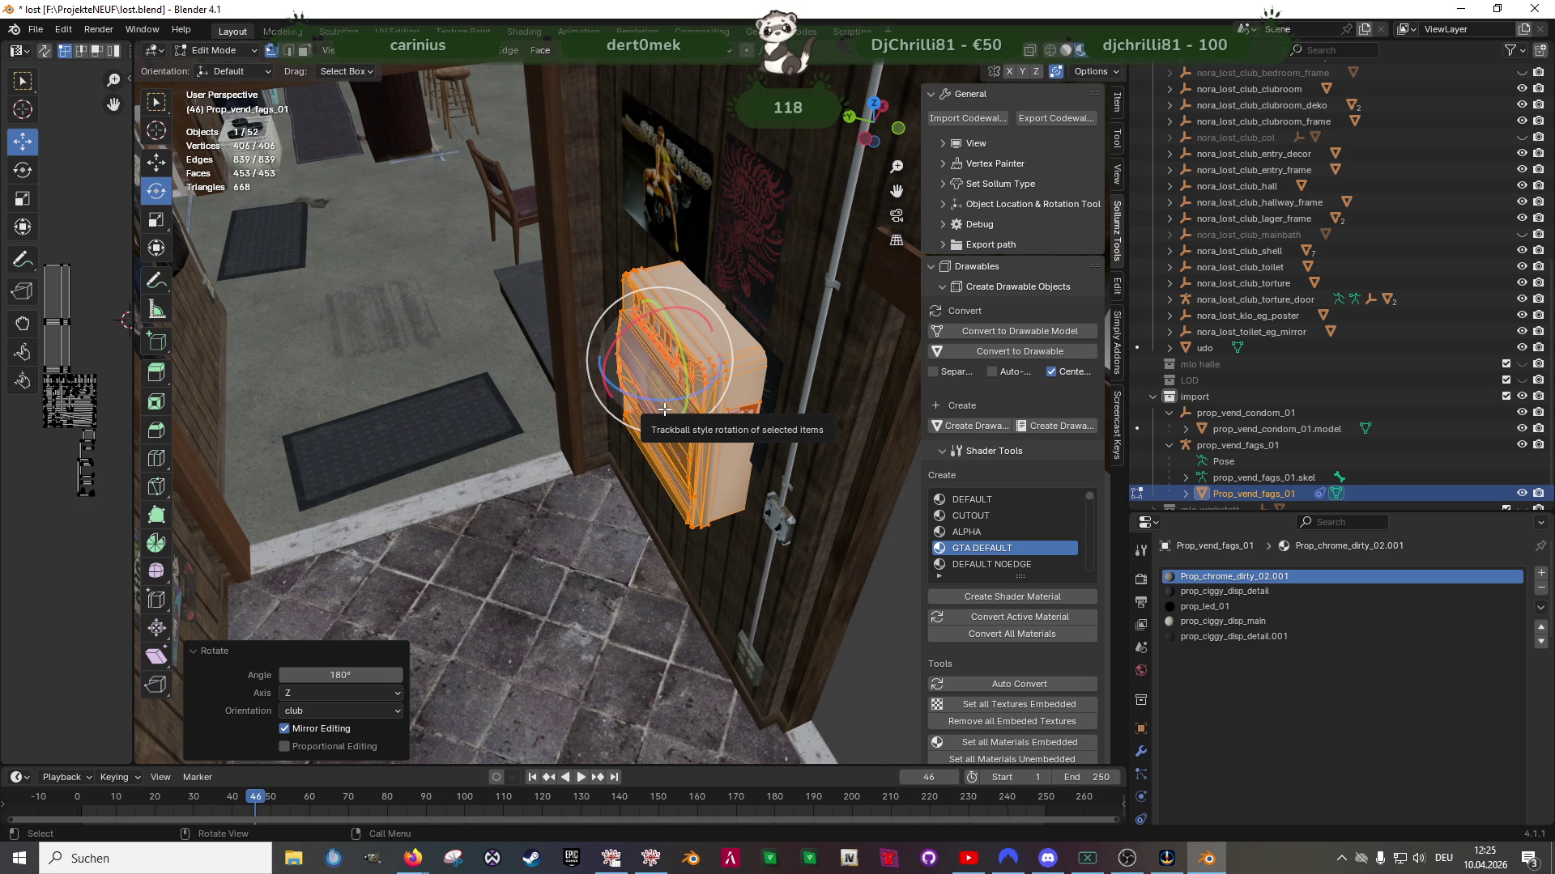
middle_click_drag(664, 410, 740, 419)
key("KP_Decimal")
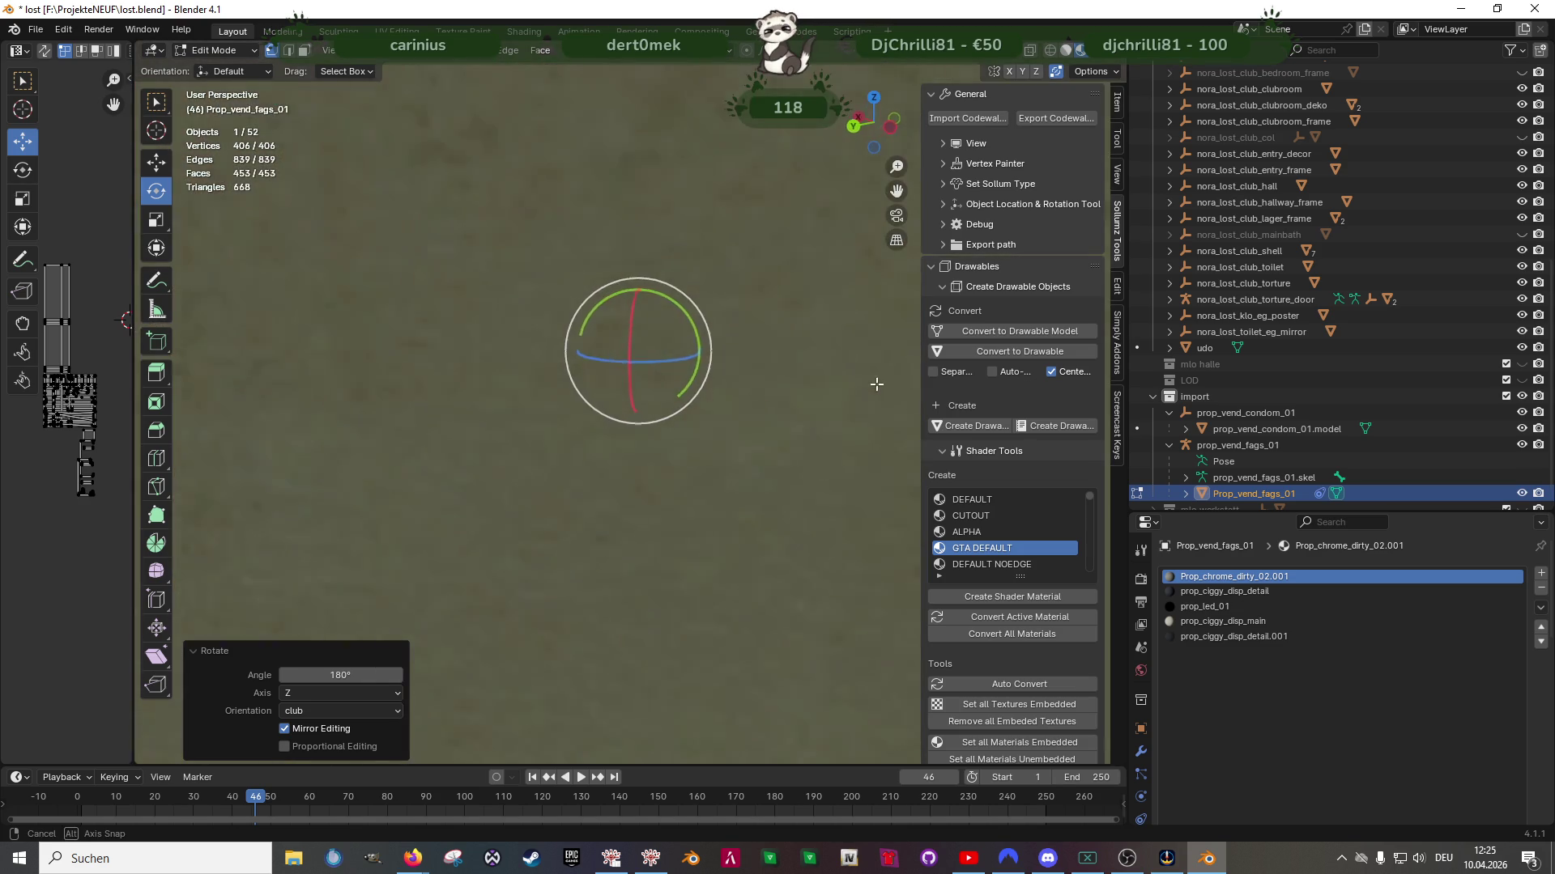
Shift the machine sideways along X and push it toward the wall along Y
key("shift+space")
key("g")
left_click_drag(584, 312, 452, 312)
mouse_move(525, 365)
middle_mouse_down()
mouse_move(624, 400)
mouse_move(525, 437)
mouse_move(522, 413)
middle_mouse_up()
mouse_move(500, 289)
left_mouse_down()
mouse_move(478, 299)
mouse_move(490, 293)
left_mouse_up()
key("KP_Decimal")
Fine-tune the machine onto the wooden wall post, then return to Object Mode
scroll(584, 346, "up", 5)
key("KP_Decimal")
scroll(642, 395, "down", 2)
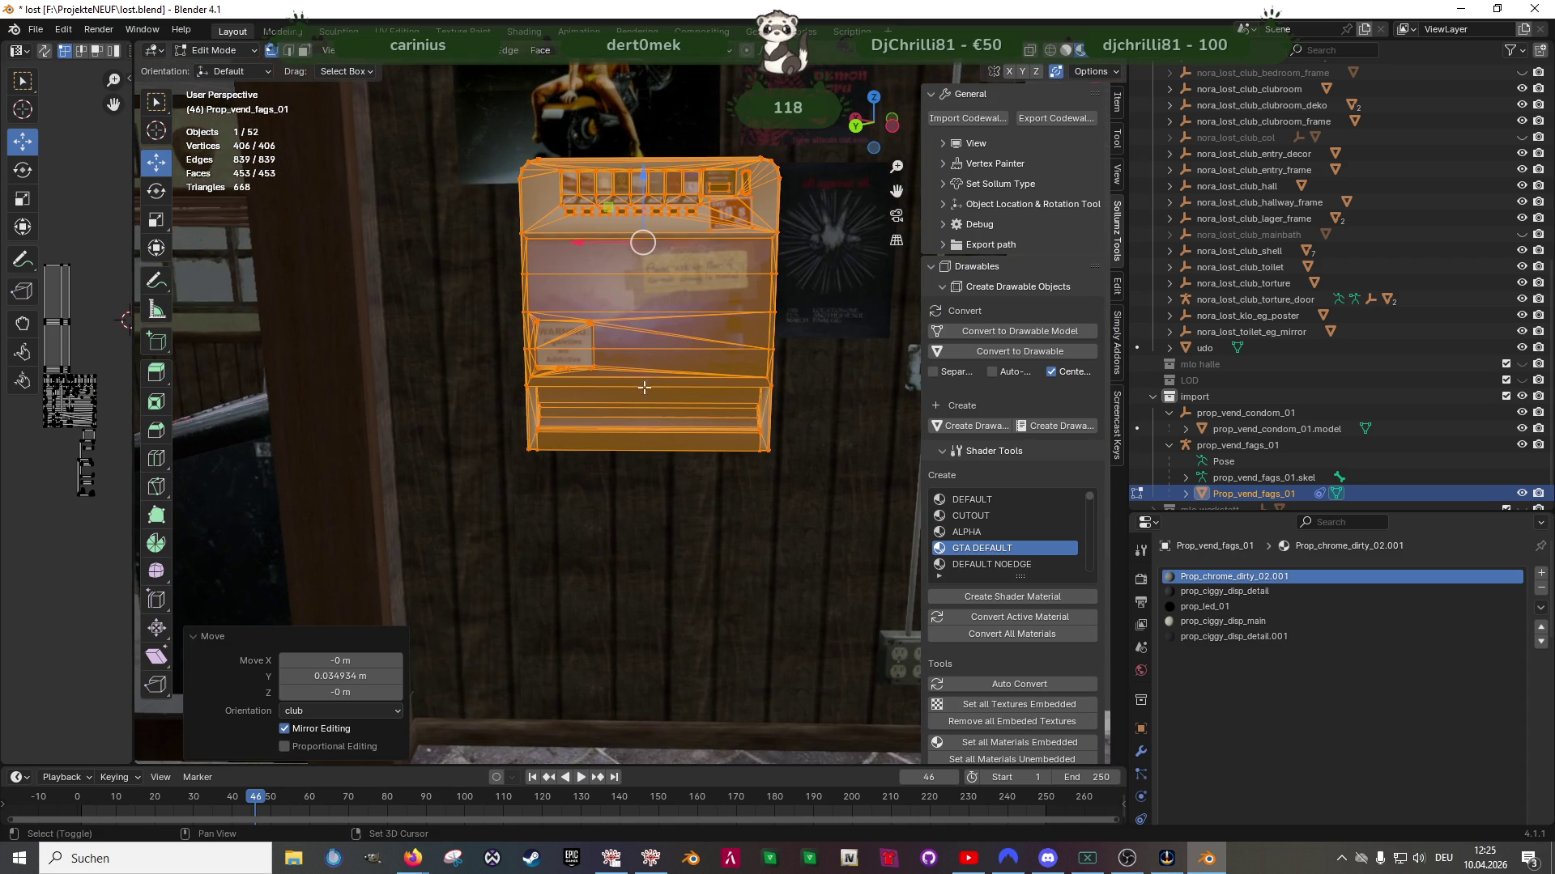
left_click_drag(585, 245, 534, 254)
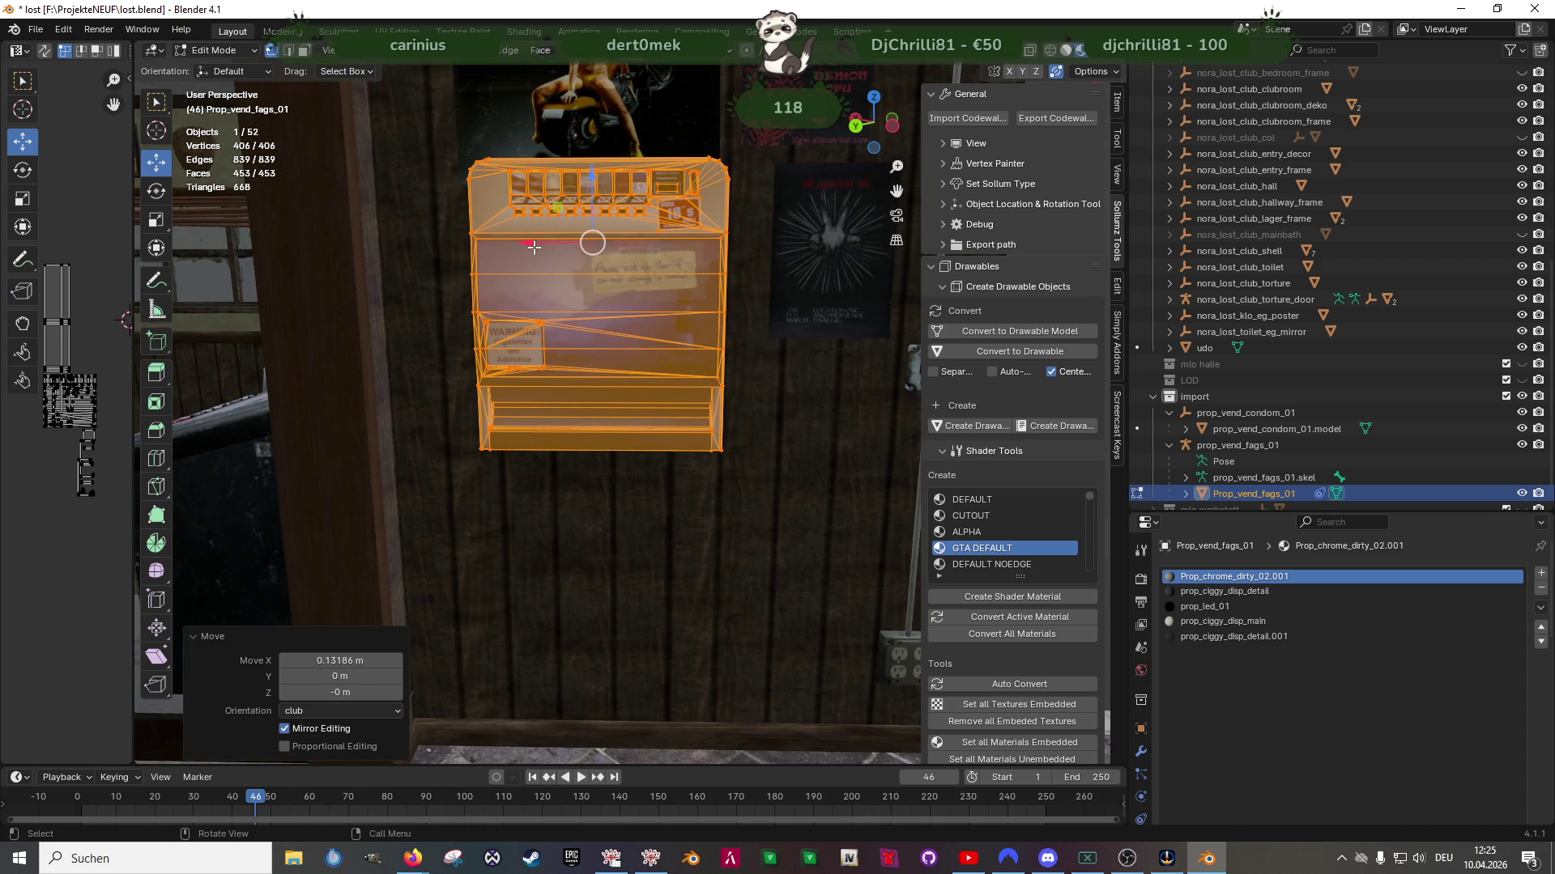
left_click_drag(593, 185, 594, 237)
left_click_drag(519, 293, 527, 299)
mouse_move(527, 299)
middle_mouse_down()
mouse_move(526, 444)
mouse_move(615, 348)
middle_mouse_up()
key("Tab")
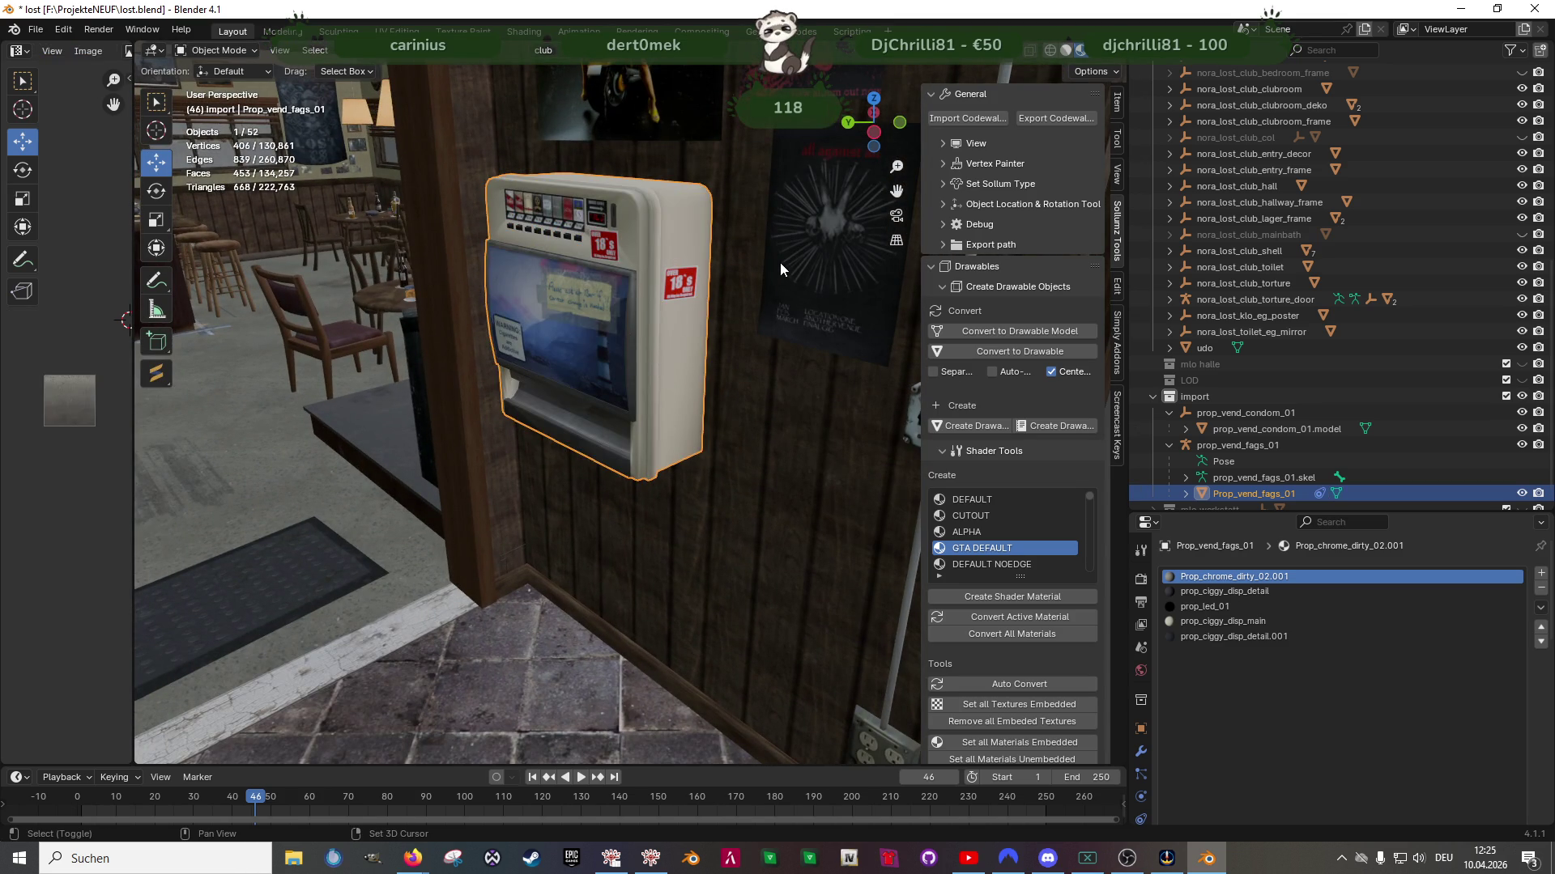
Join the cigarette machine into the bkr_int03_posters_entry.model poster object with Ctrl+J
left_click(780, 262, "shift")
right_click(780, 263)
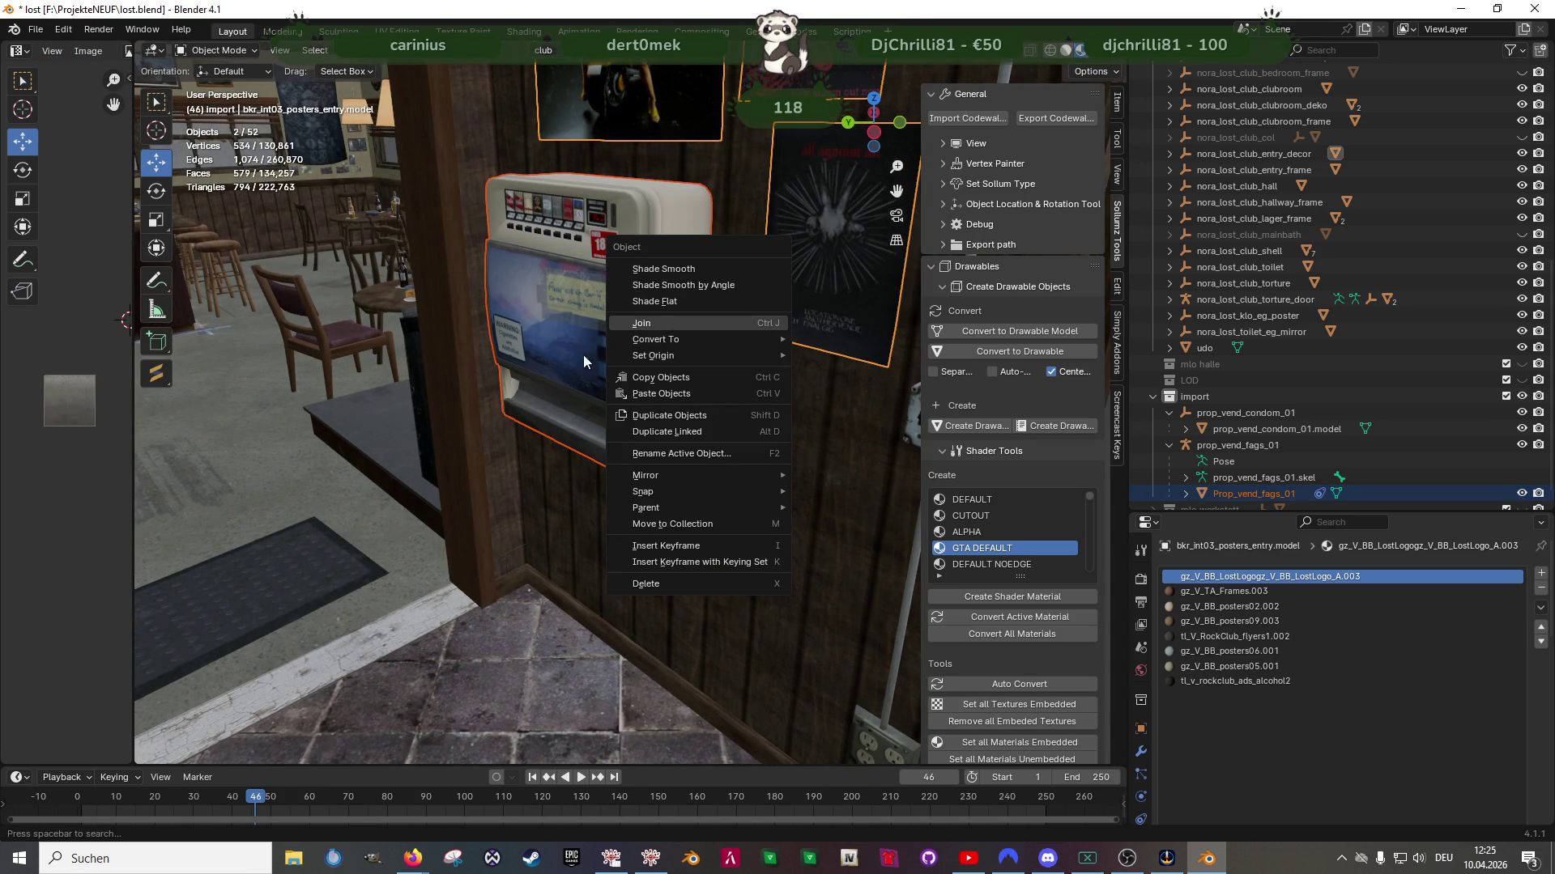
key("ctrl+j")
mouse_move(566, 343)
middle_mouse_down()
mouse_move(800, 337)
mouse_move(546, 314)
mouse_move(677, 322)
mouse_move(654, 323)
mouse_move(670, 350)
mouse_move(662, 397)
mouse_move(552, 415)
mouse_move(474, 379)
mouse_move(578, 395)
mouse_move(538, 486)
mouse_move(535, 465)
mouse_move(610, 377)
mouse_move(542, 425)
mouse_move(552, 474)
mouse_move(600, 327)
mouse_move(502, 483)
middle_mouse_up()
left_click(301, 573)
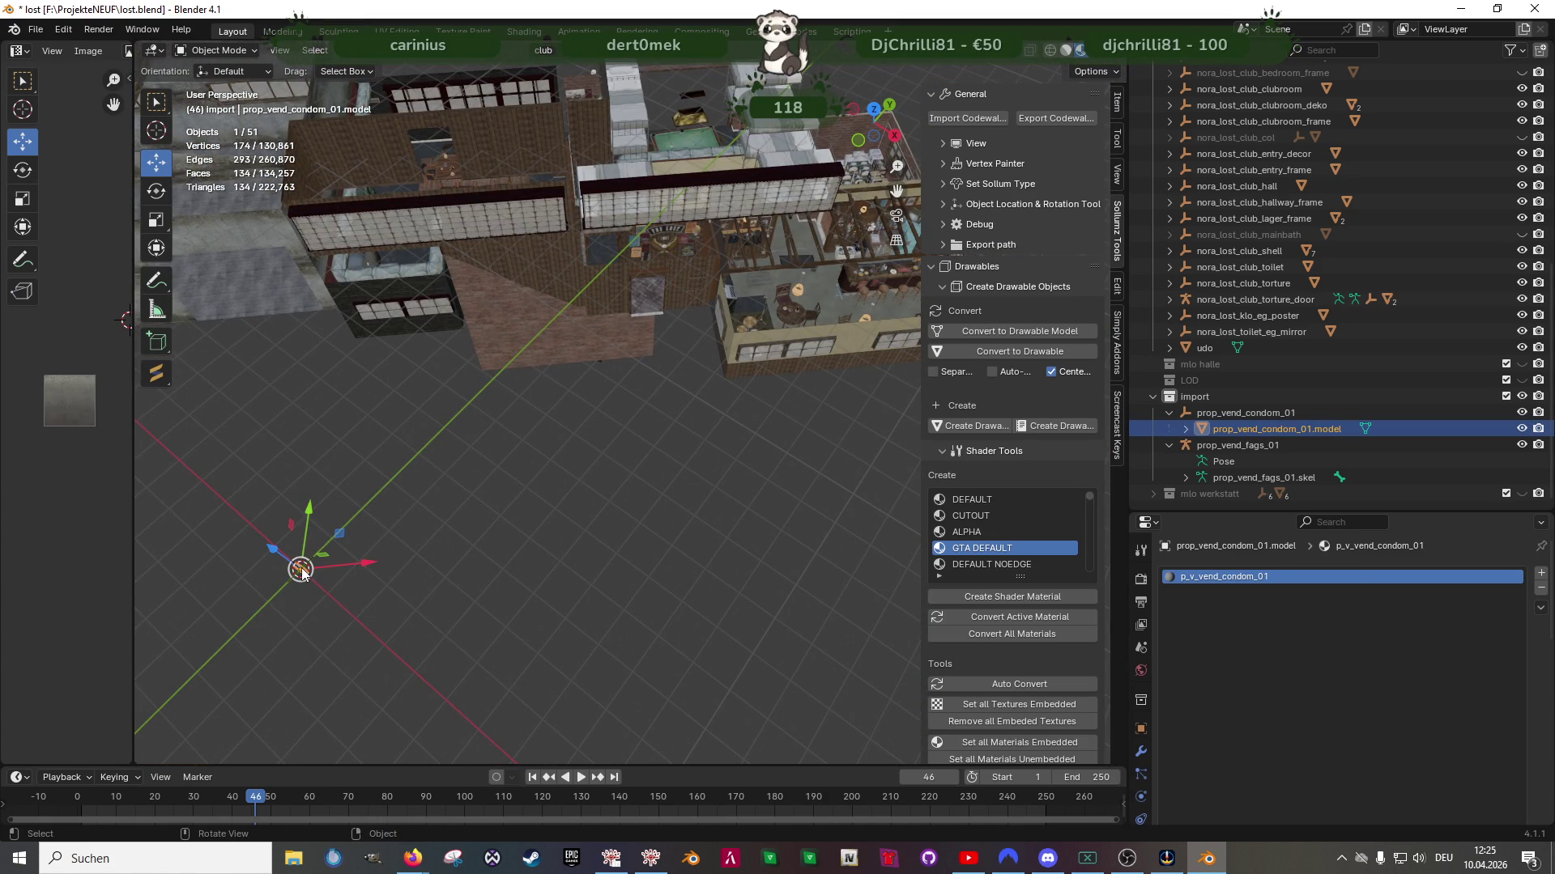
Align the condom machine to club orientation and convert its triangles to quads in Edit Mode
key("KP_Decimal")
middle_click_drag(552, 460, 555, 318)
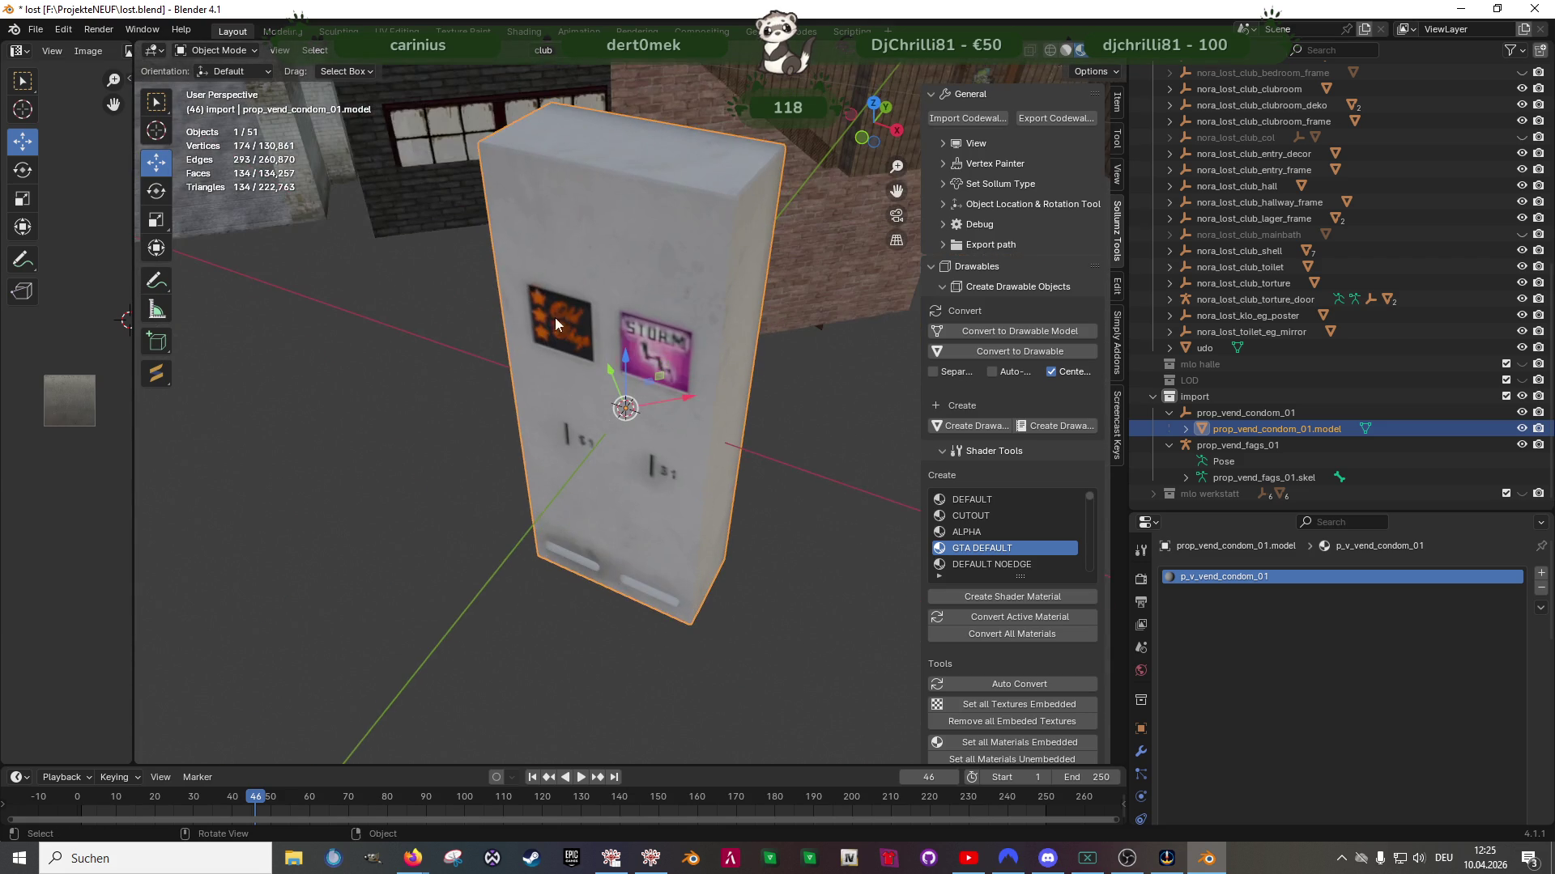
left_click(374, 52)
mouse_move(485, 73)
left_click(594, 231)
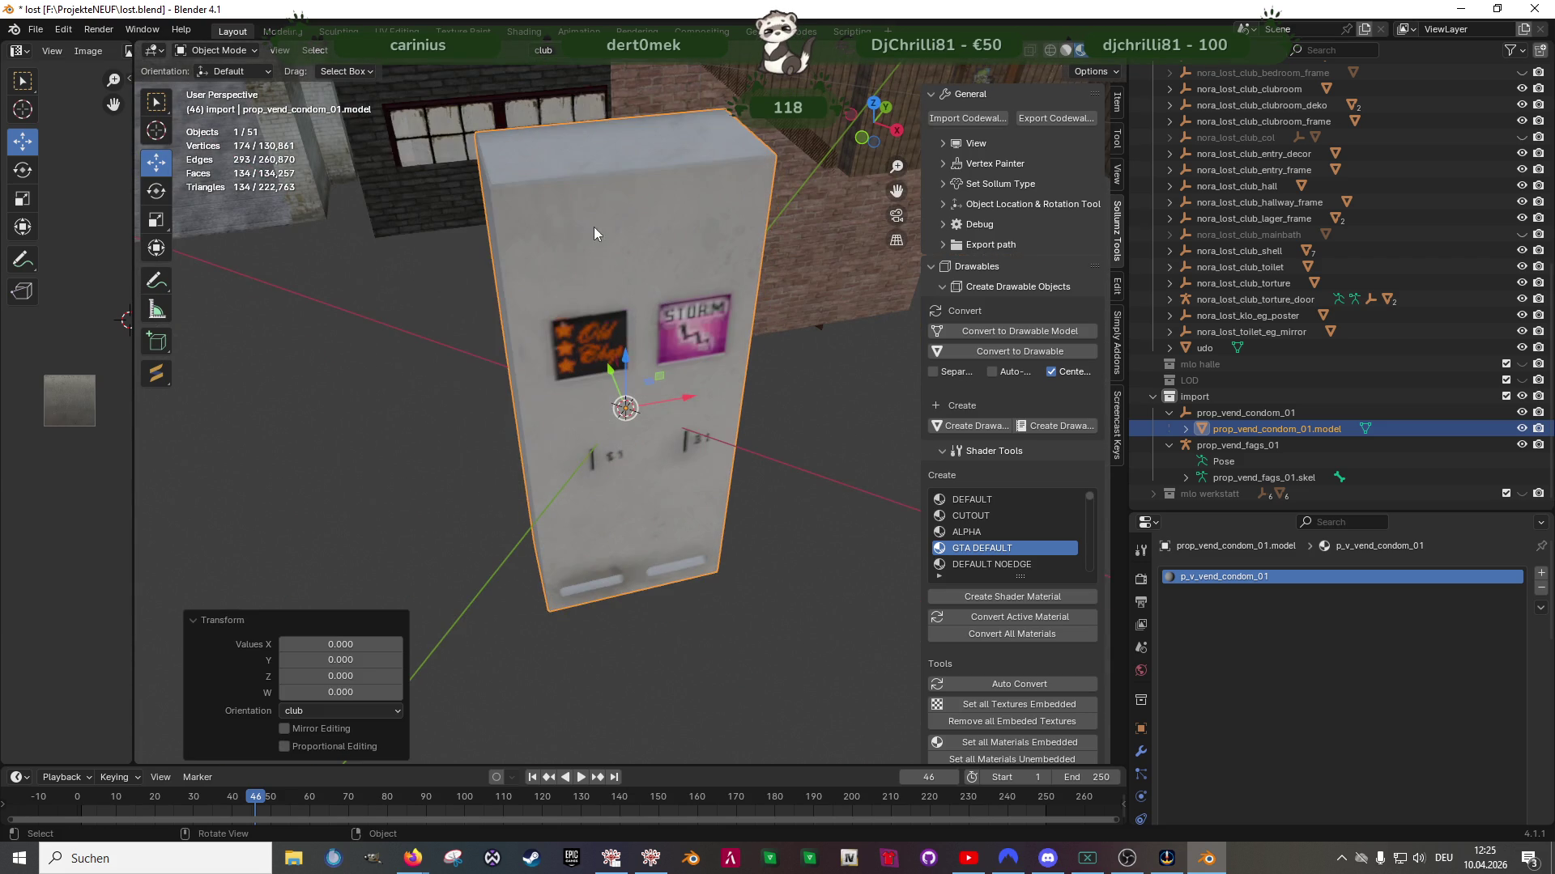
key("Tab")
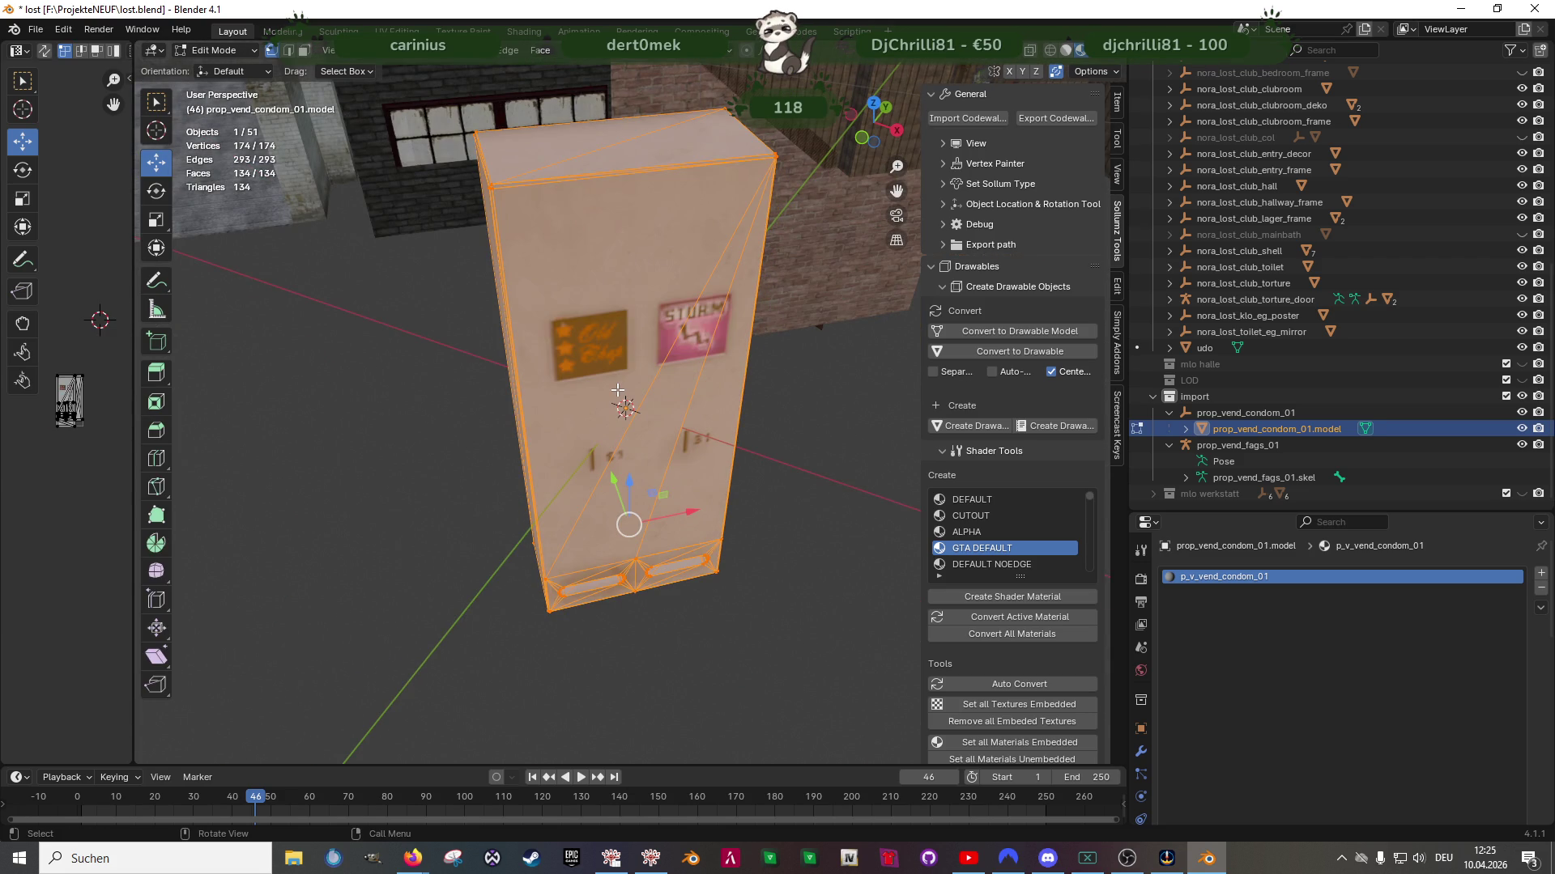
key("alt+j")
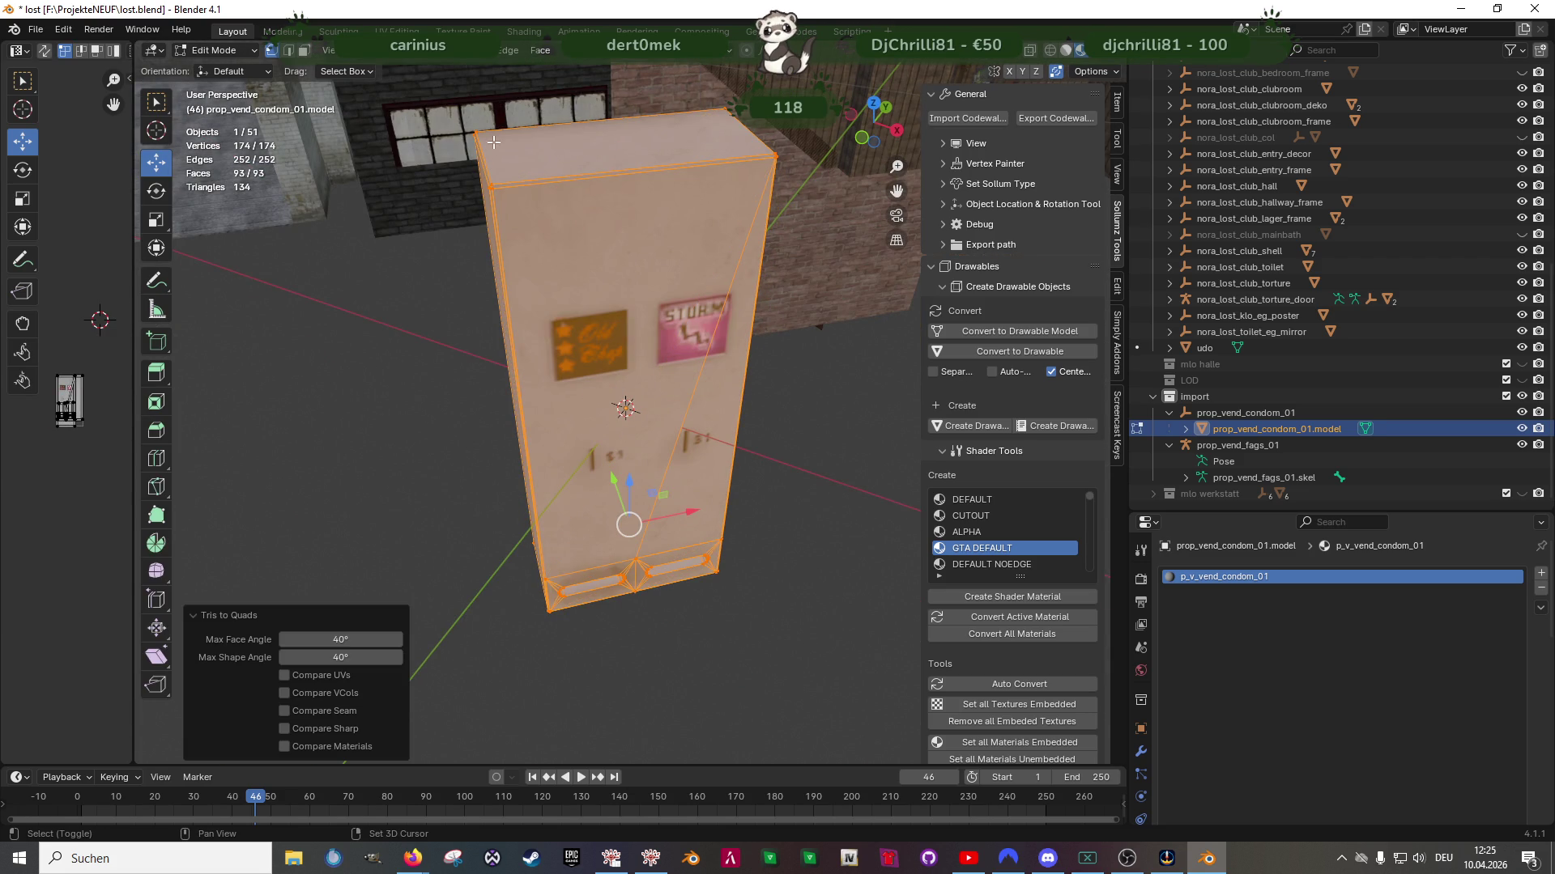
Move the condom machine from the origin into the building along Y and X
scroll(494, 144, "down", 5)
mouse_move(620, 332)
middle_mouse_down()
mouse_move(641, 338)
mouse_move(527, 351)
mouse_move(618, 445)
mouse_move(688, 457)
middle_mouse_up()
mouse_move(710, 468)
left_mouse_down()
mouse_move(186, 387)
mouse_move(243, 314)
left_mouse_up()
mouse_move(244, 314)
middle_mouse_down()
mouse_move(690, 435)
mouse_move(728, 401)
middle_mouse_up()
left_click_drag(745, 354, 310, 339)
key("g")
key("y")
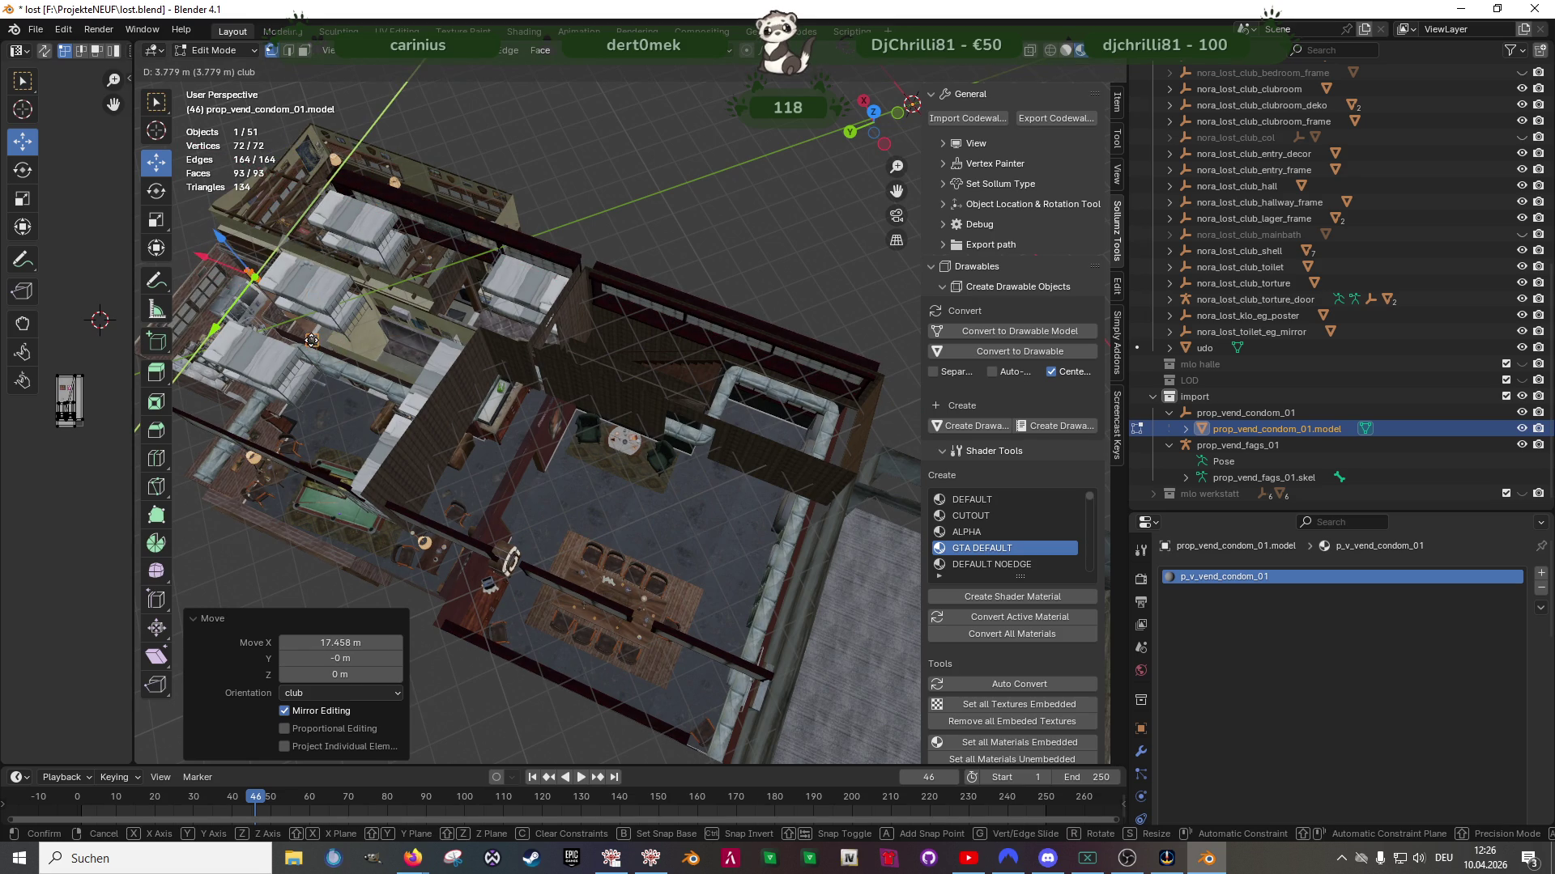
left_click(311, 341)
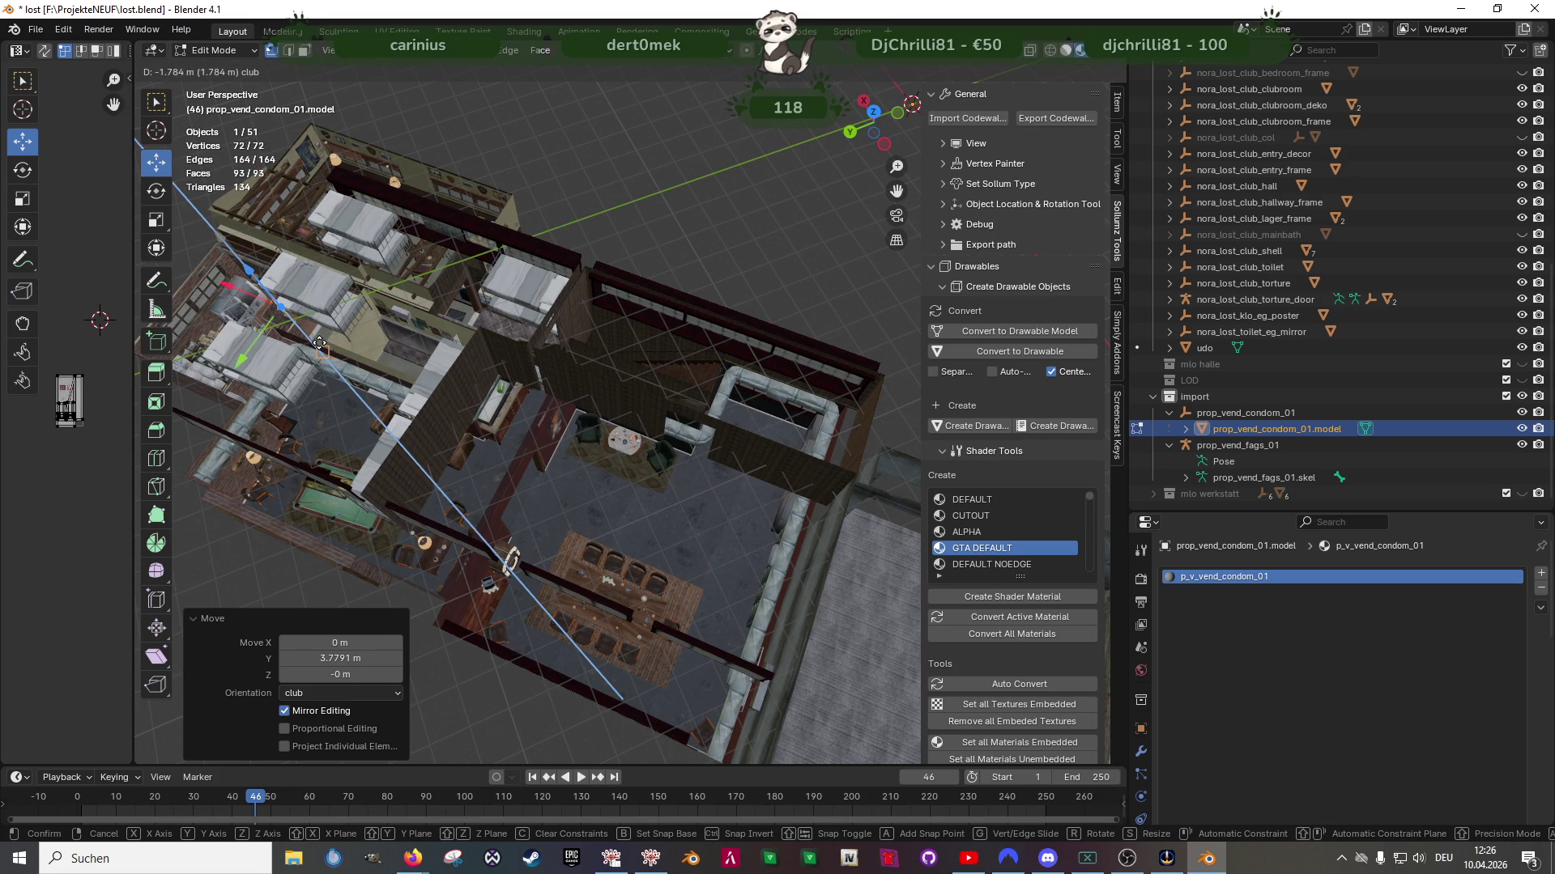
Slide the condom machine further along X to the top edge of an interior wall
key("KP_Decimal")
mouse_move(365, 356)
middle_mouse_down()
mouse_move(540, 413)
mouse_move(442, 334)
middle_mouse_up()
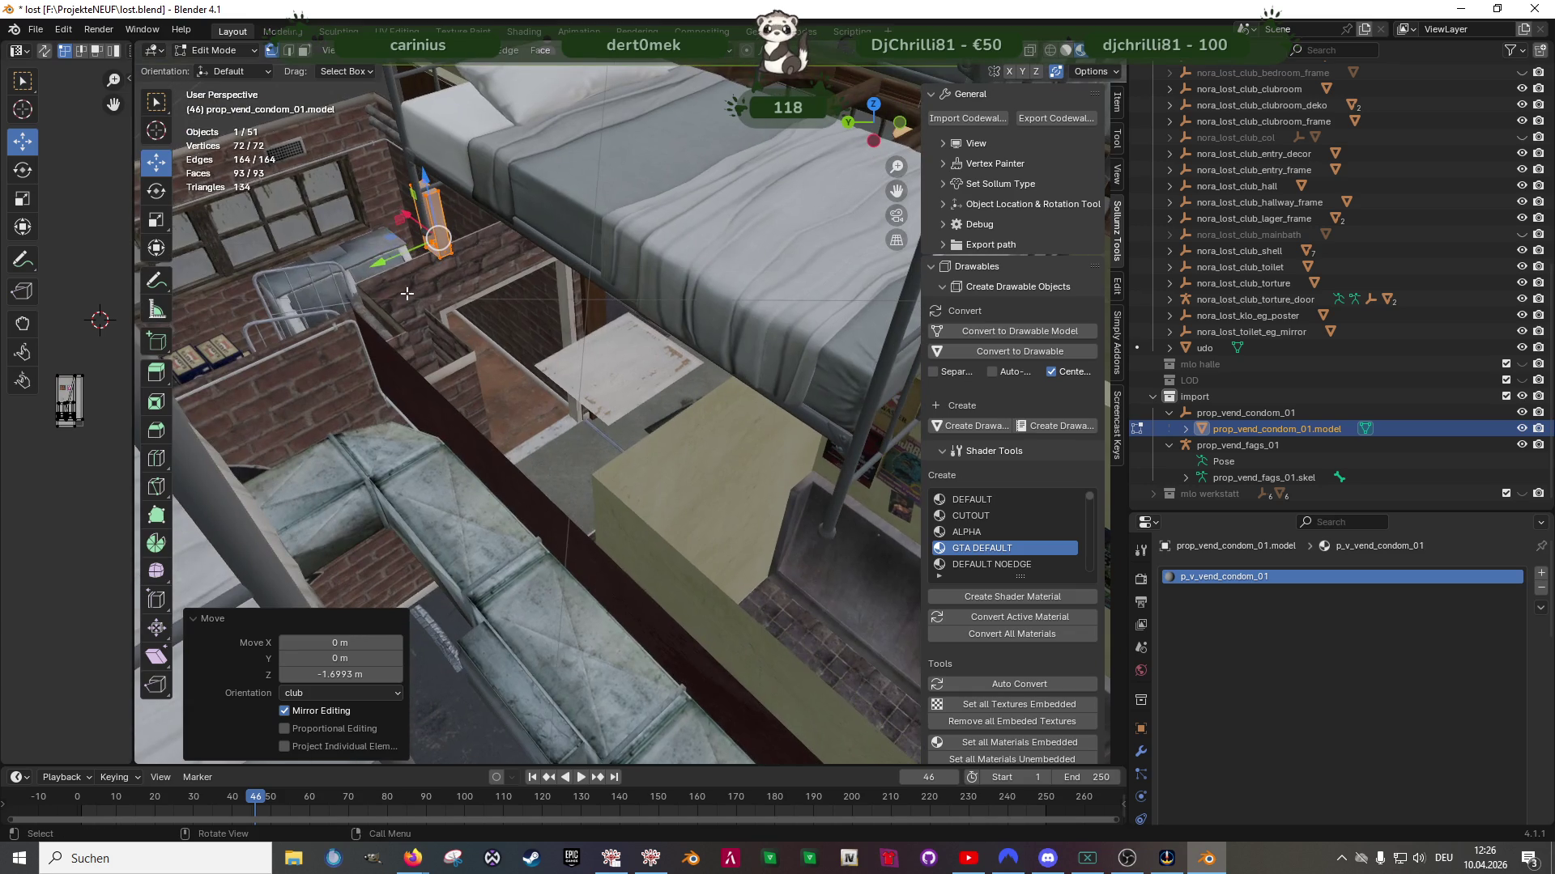
middle_click_drag(406, 235, 389, 247)
mouse_move(354, 241)
left_mouse_down()
mouse_move(647, 570)
mouse_move(640, 535)
left_mouse_up()
mouse_move(640, 534)
middle_mouse_down()
mouse_move(580, 319)
mouse_move(565, 441)
mouse_move(512, 209)
middle_mouse_up()
left_click_drag(541, 492, 591, 568)
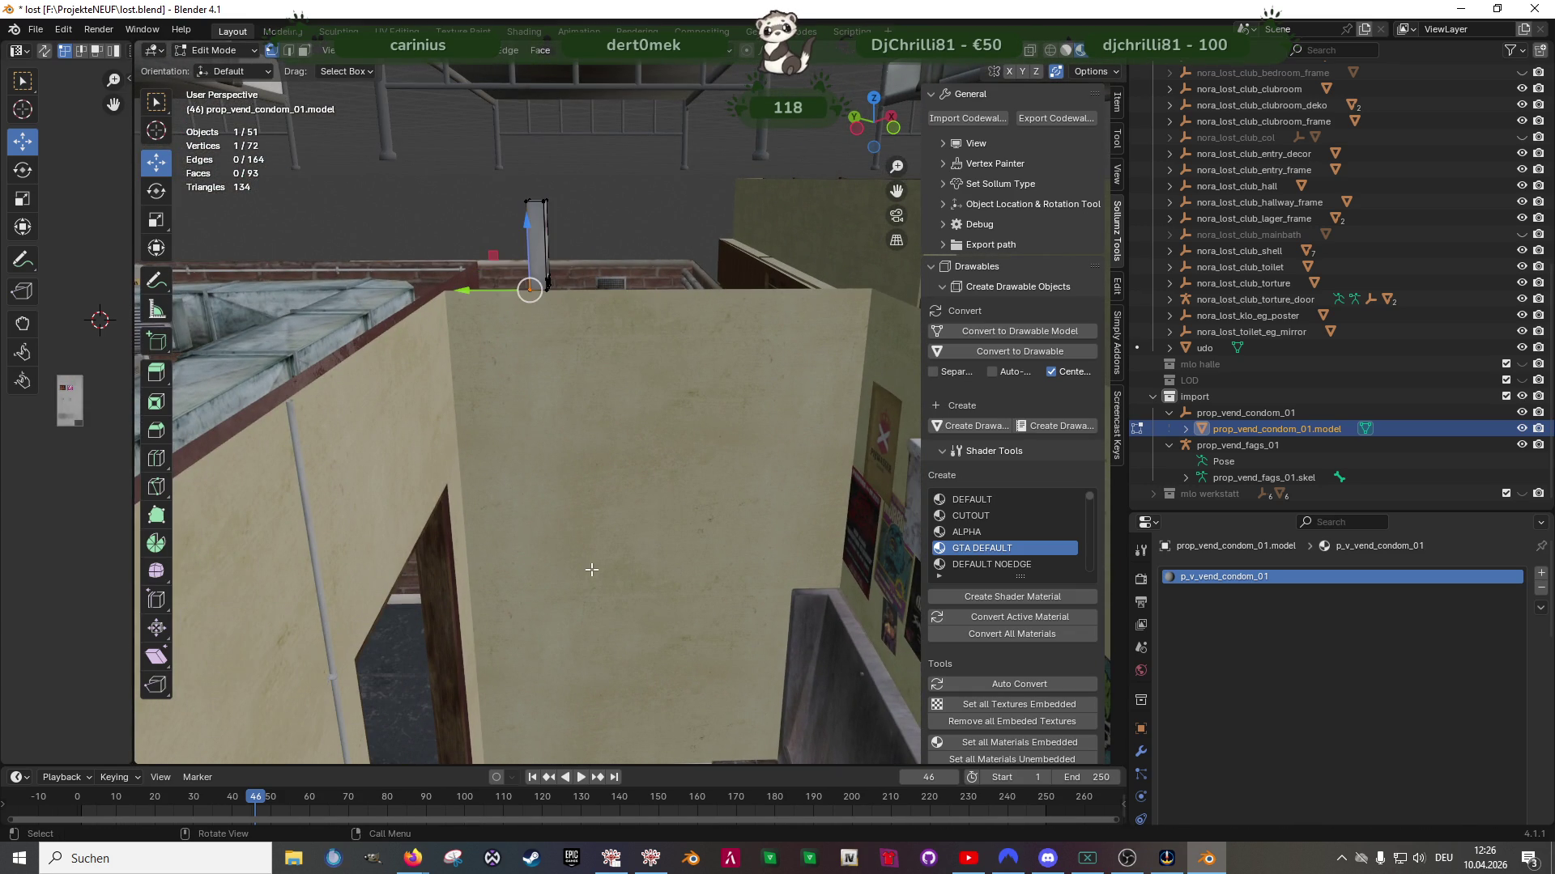
Lower the condom machine along Z and rotate it a quarter turn
left_click_drag(537, 220, 537, 430)
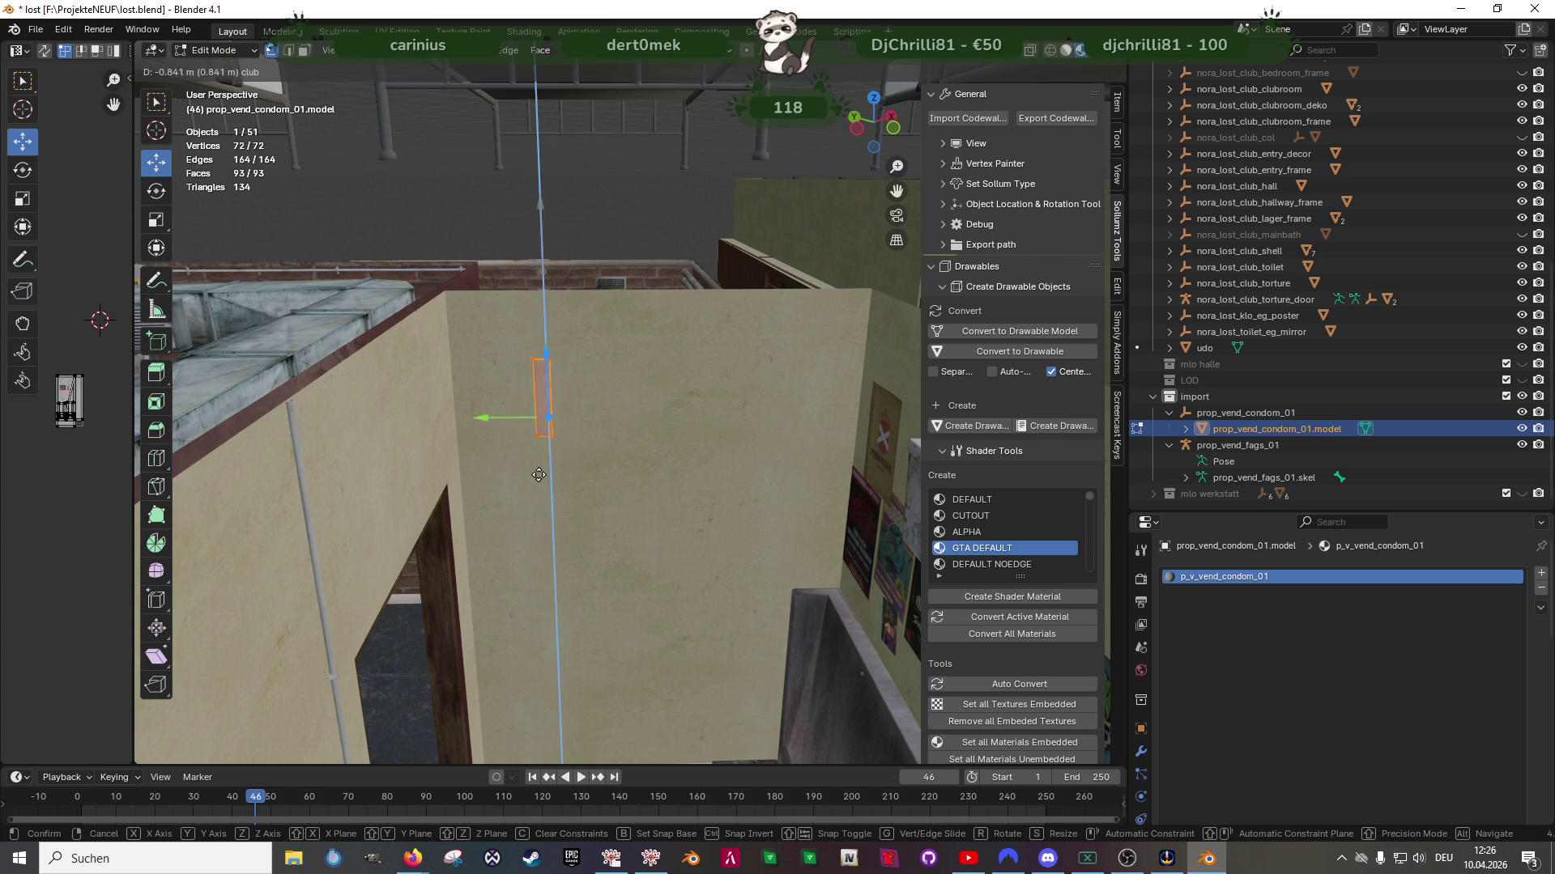
left_click_drag(543, 576, 544, 571)
mouse_move(544, 571)
middle_mouse_down()
mouse_move(567, 453)
mouse_move(591, 497)
middle_mouse_up()
key("shift+space")
left_click(585, 508)
left_click_drag(569, 452, 499, 468)
Slide the condom machine along X until it sits against the wall
key("shift+space")
key("g")
mouse_move(500, 462)
middle_mouse_down()
mouse_move(470, 446)
mouse_move(518, 373)
mouse_move(578, 425)
middle_mouse_up()
left_click_drag(578, 424, 337, 190)
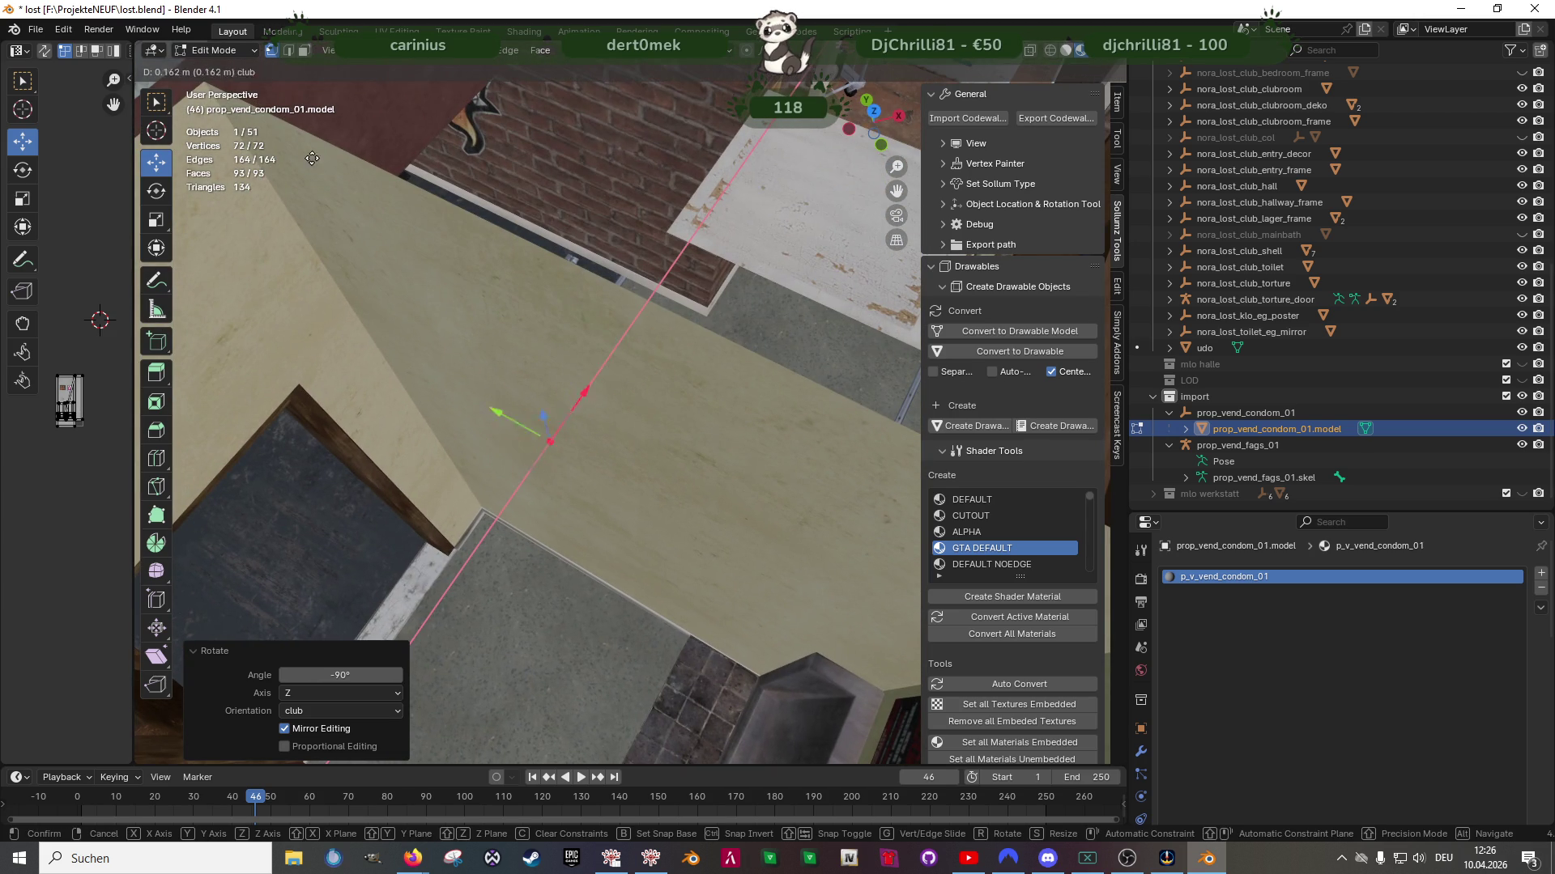
left_click_drag(213, 87, 213, 86)
mouse_move(449, 389)
middle_mouse_down()
mouse_move(459, 323)
mouse_move(545, 358)
mouse_move(541, 370)
middle_mouse_up()
mouse_move(509, 297)
middle_mouse_down()
mouse_move(604, 407)
mouse_move(616, 381)
mouse_move(622, 447)
middle_mouse_up()
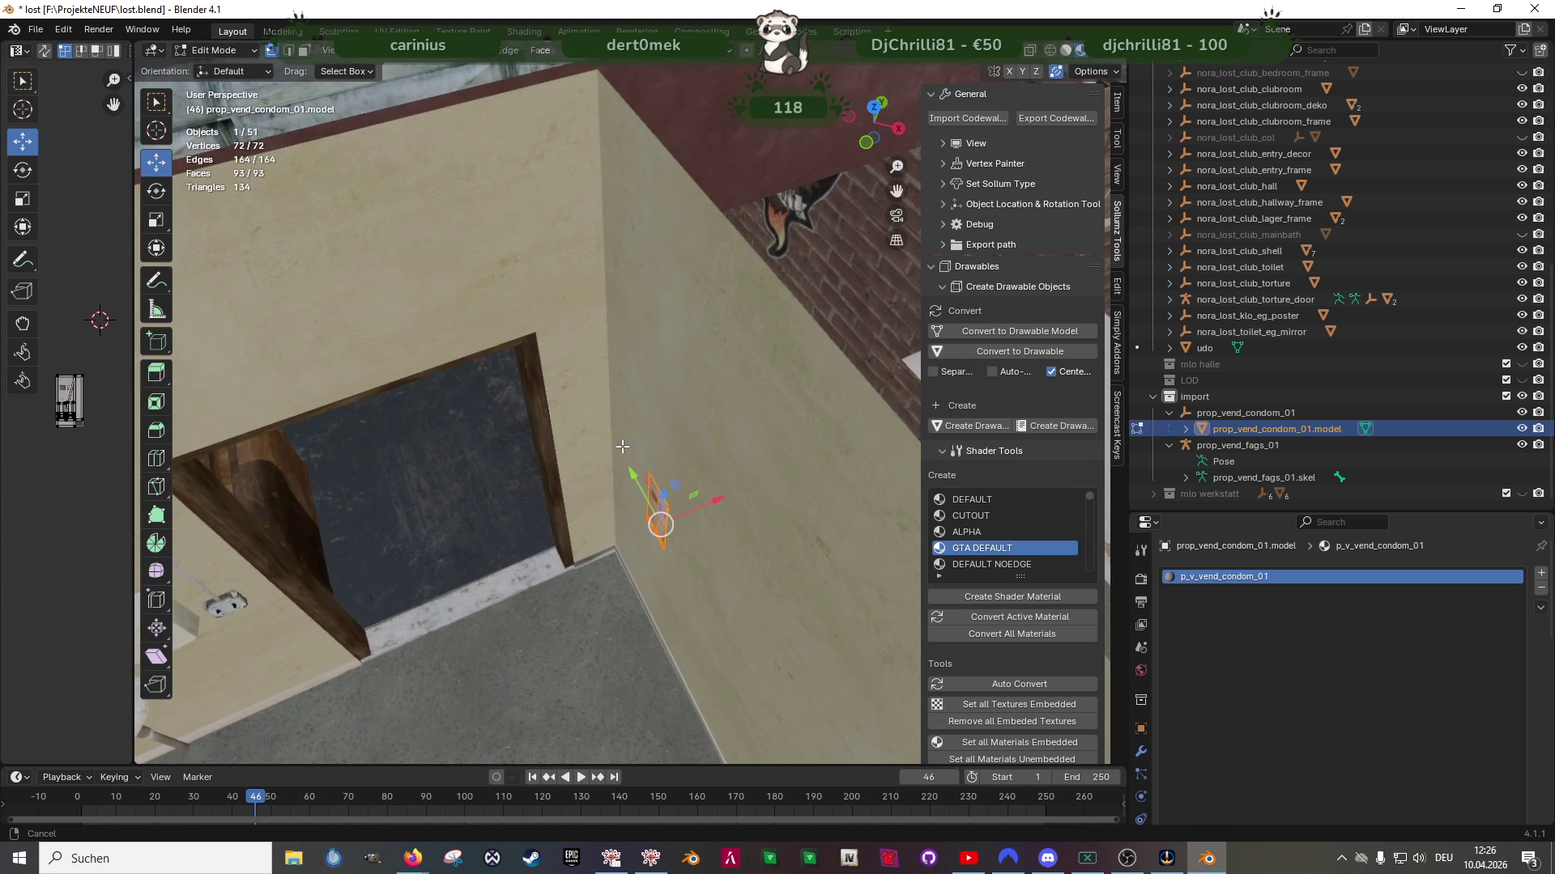
left_click_drag(704, 500, 683, 394)
left_click_drag(579, 86, 639, 518)
Lower the machine slightly, nudge it -0.011594 m along Y, and zoom in on it
mouse_move(640, 519)
middle_mouse_down()
mouse_move(694, 518)
mouse_move(657, 348)
middle_mouse_up()
left_click_drag(655, 328, 655, 356)
mouse_move(655, 356)
middle_mouse_down()
mouse_move(625, 435)
mouse_move(567, 460)
mouse_move(596, 565)
mouse_move(689, 512)
mouse_move(619, 489)
mouse_move(603, 457)
mouse_move(638, 425)
middle_mouse_up()
left_click(643, 430)
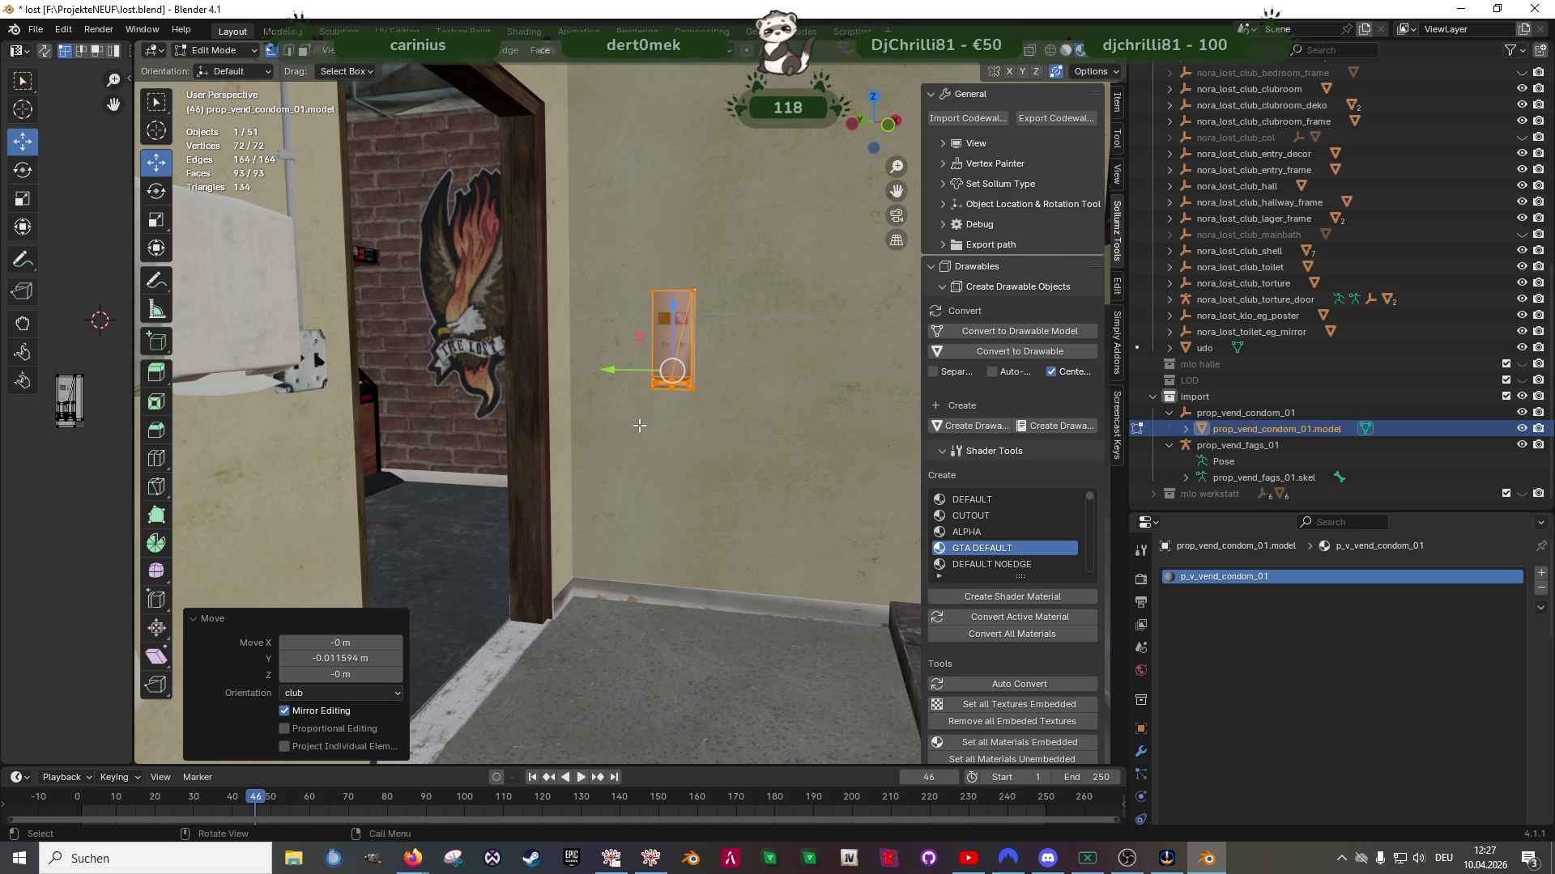
middle_click_drag(639, 425, 670, 517, "ctrl")
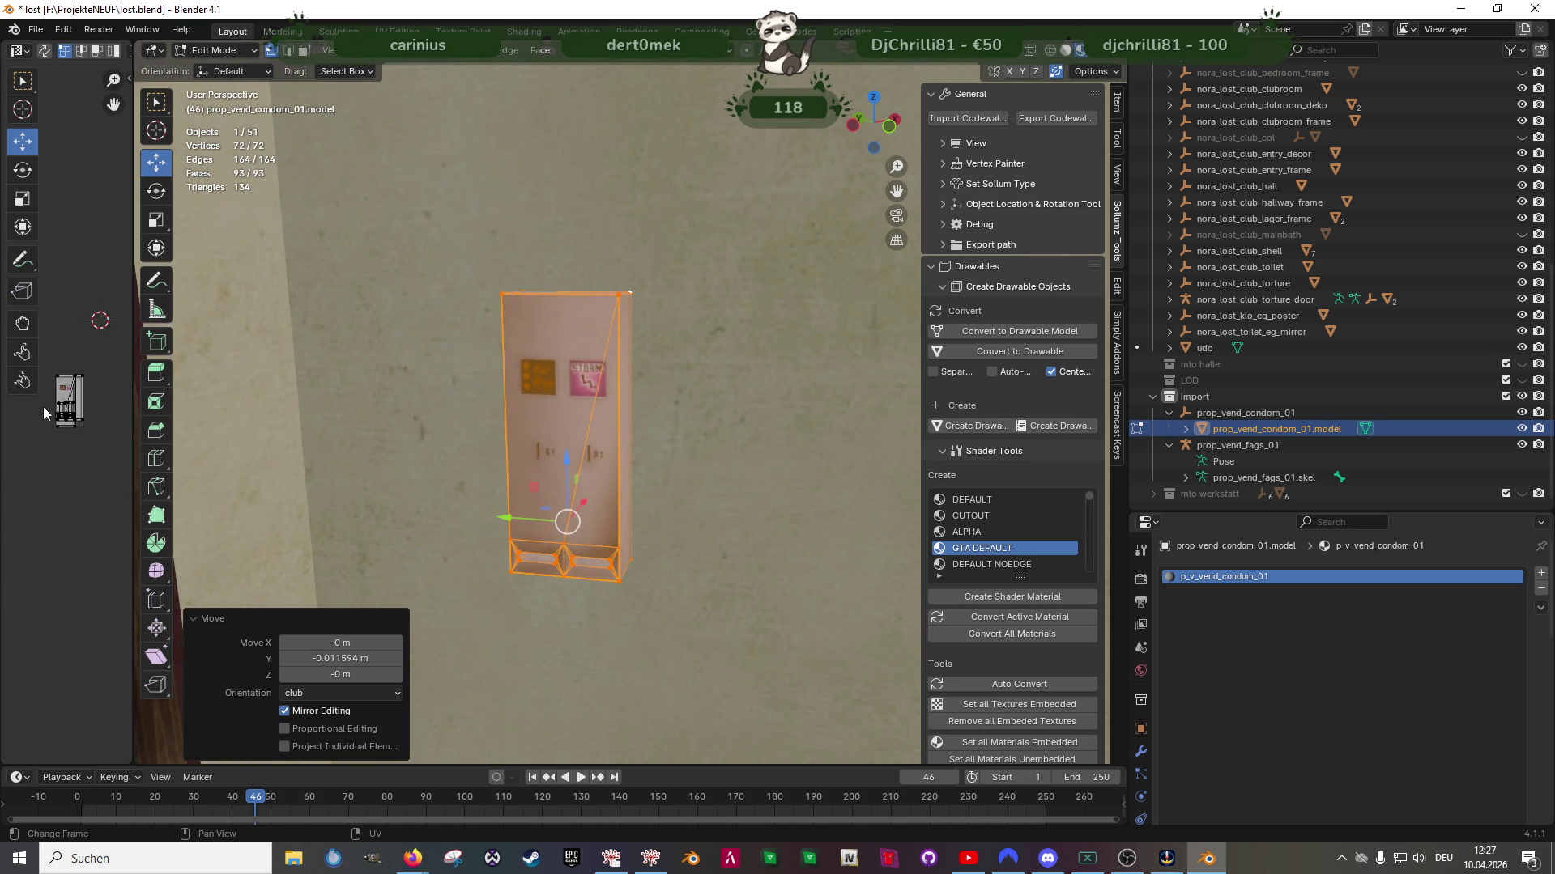
scroll(76, 433, "up", 2)
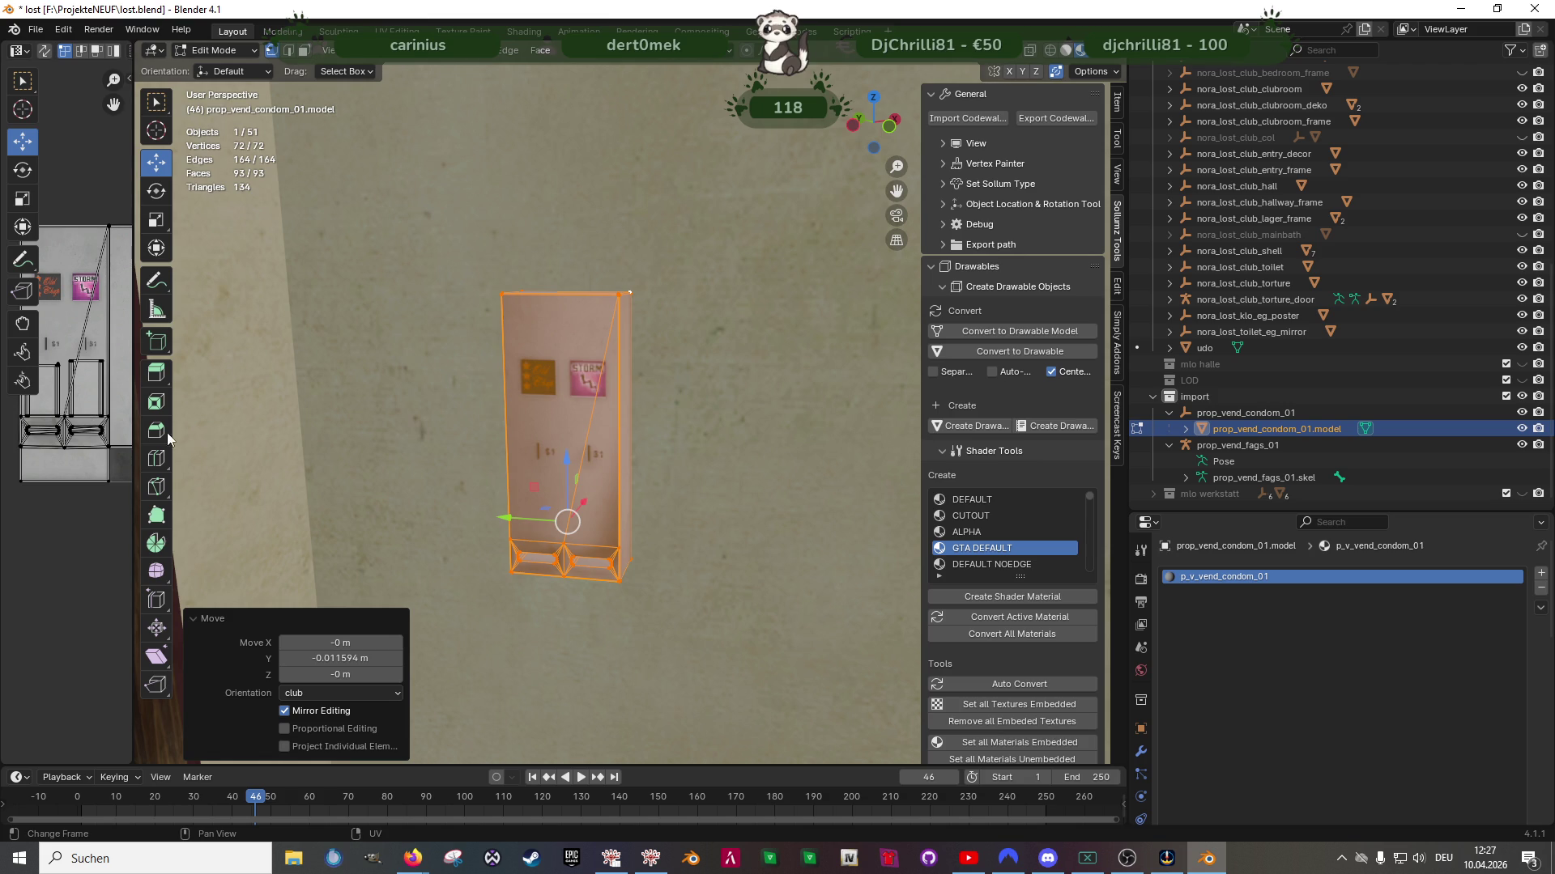
mouse_move(626, 485)
middle_mouse_down("ctrl")
mouse_move(642, 427)
mouse_move(562, 423)
mouse_move(597, 387)
mouse_move(548, 461)
mouse_move(579, 454)
mouse_move(601, 476)
mouse_move(613, 437)
mouse_move(578, 440)
middle_mouse_up("ctrl")
Duplicate the condom machine mesh along Y as a test, then delete the copy
key("shift+d")
key("y")
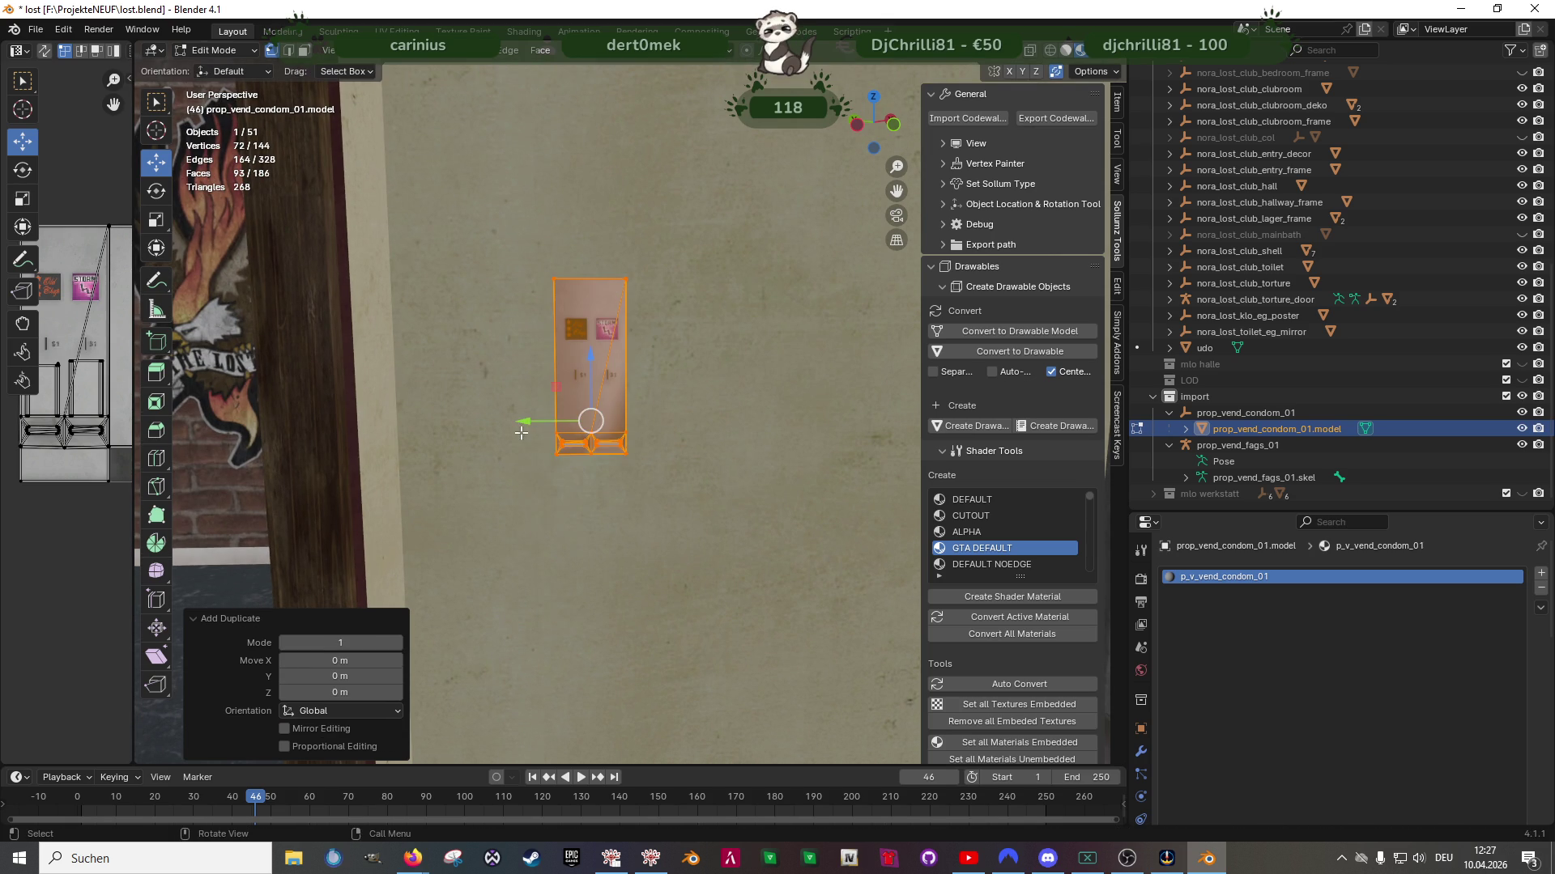
left_click(600, 380)
key("x")
left_click(623, 374)
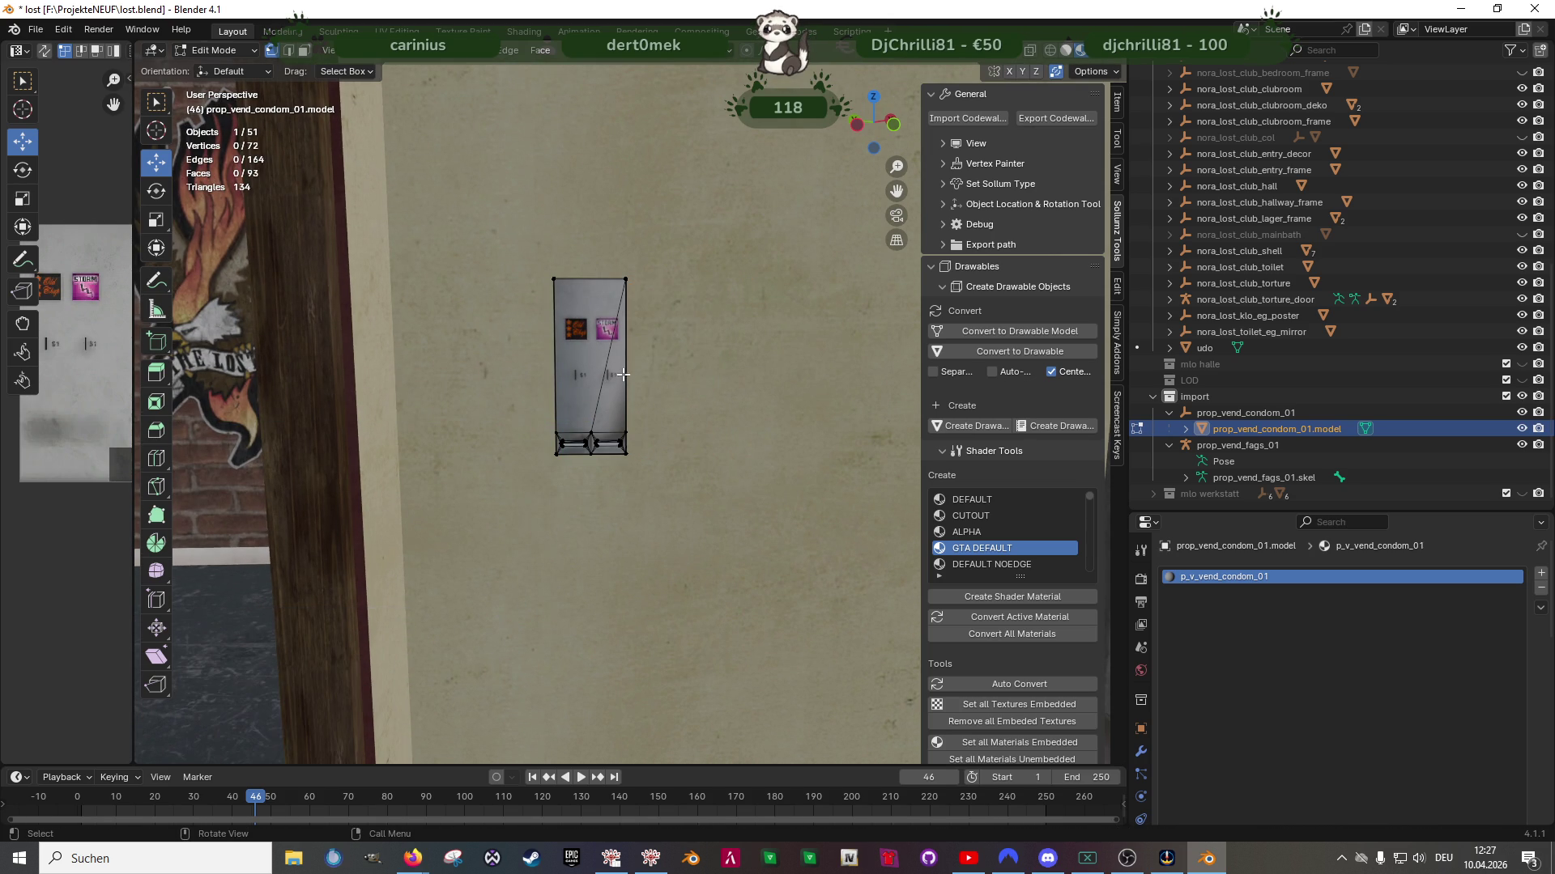
scroll(674, 469, "down", 3)
scroll(668, 438, "down", 2)
In Object Mode, join the condom machine into bkr_int03_toiletstuff.model, then bring CodeWalker forward
key("Tab")
mouse_move(644, 406)
middle_mouse_down()
mouse_move(590, 449)
mouse_move(284, 379)
middle_mouse_up()
left_click(434, 424, "shift")
right_click(430, 362)
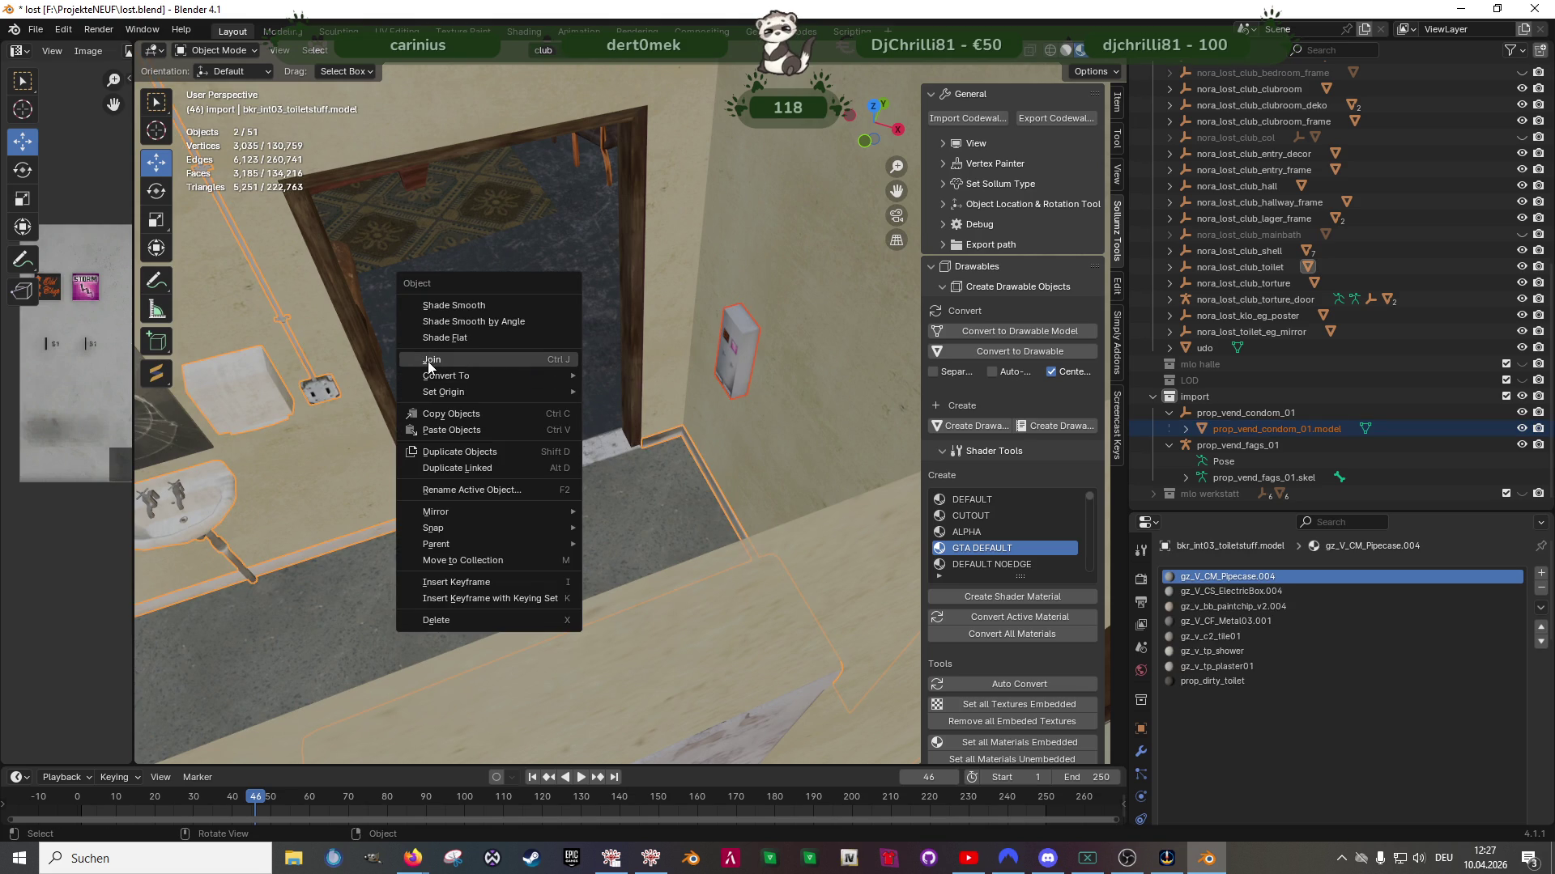
key("ctrl+j")
mouse_move(468, 499)
middle_mouse_down()
mouse_move(638, 408)
mouse_move(792, 389)
mouse_move(629, 450)
mouse_move(569, 443)
mouse_move(765, 473)
mouse_move(718, 538)
mouse_move(603, 452)
mouse_move(668, 465)
mouse_move(611, 427)
mouse_move(628, 517)
mouse_move(621, 491)
mouse_move(478, 396)
mouse_move(589, 411)
middle_mouse_up()
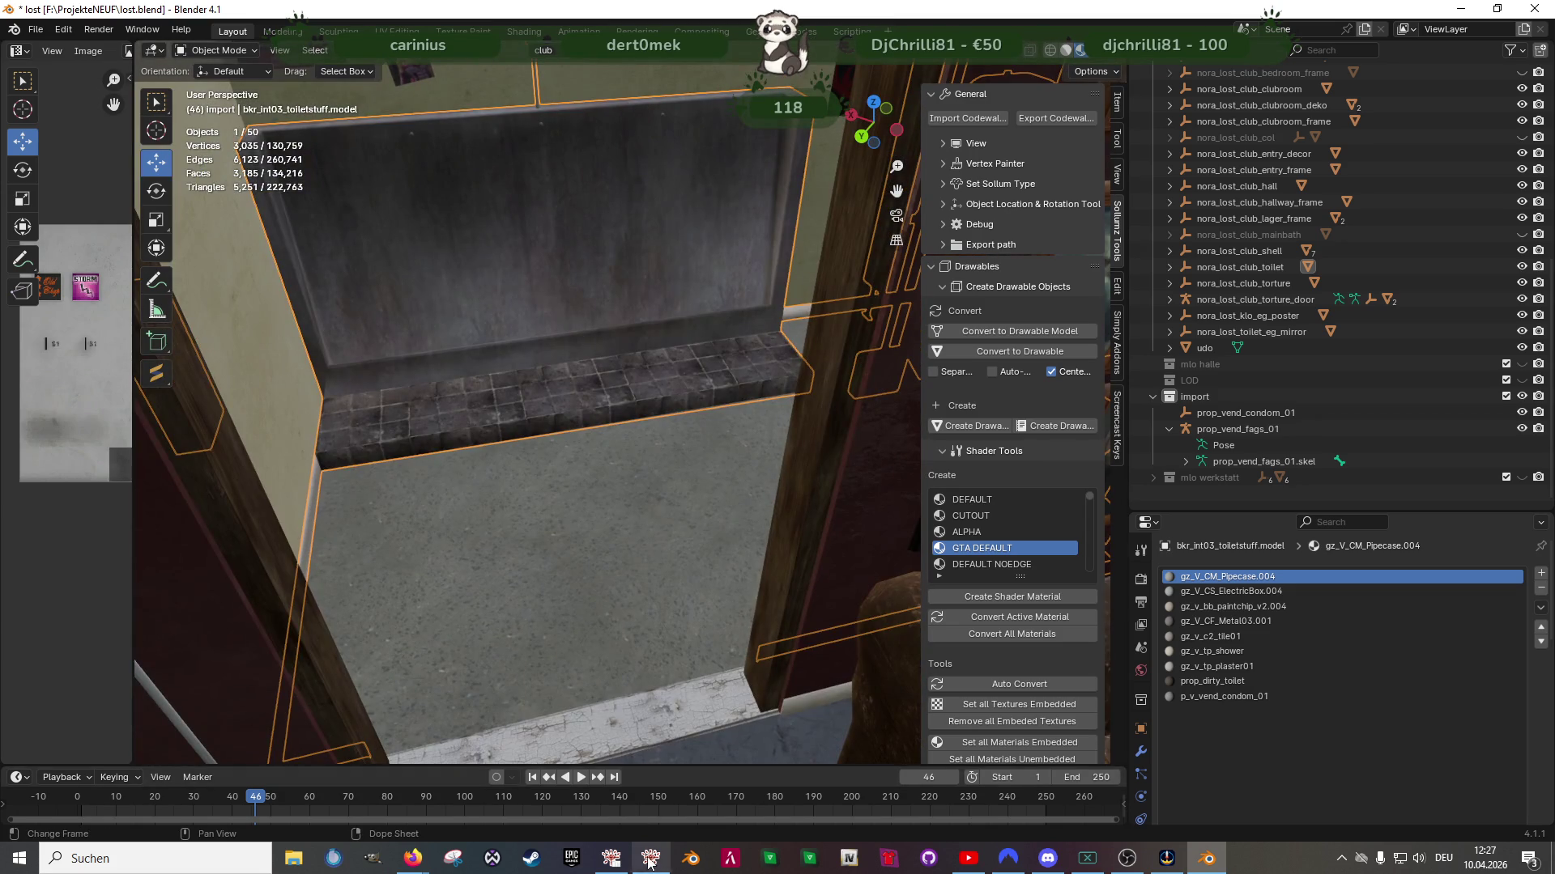
left_click(648, 862)
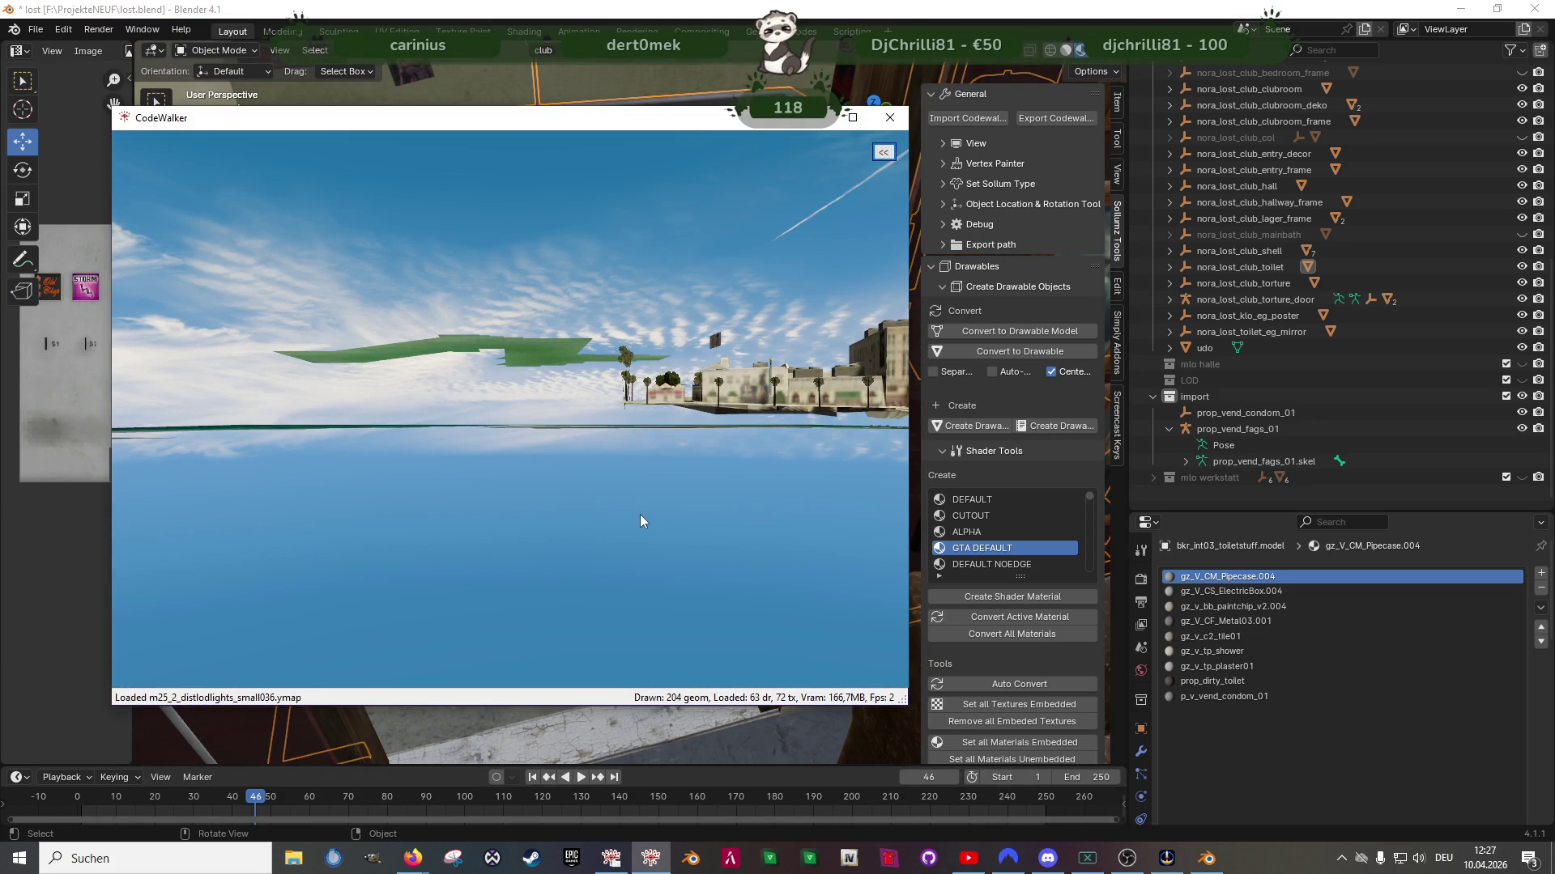
Maximize CodeWalker, fly into the clubhouse restroom with two toilets and a sink, then return to Blender
left_click(852, 117)
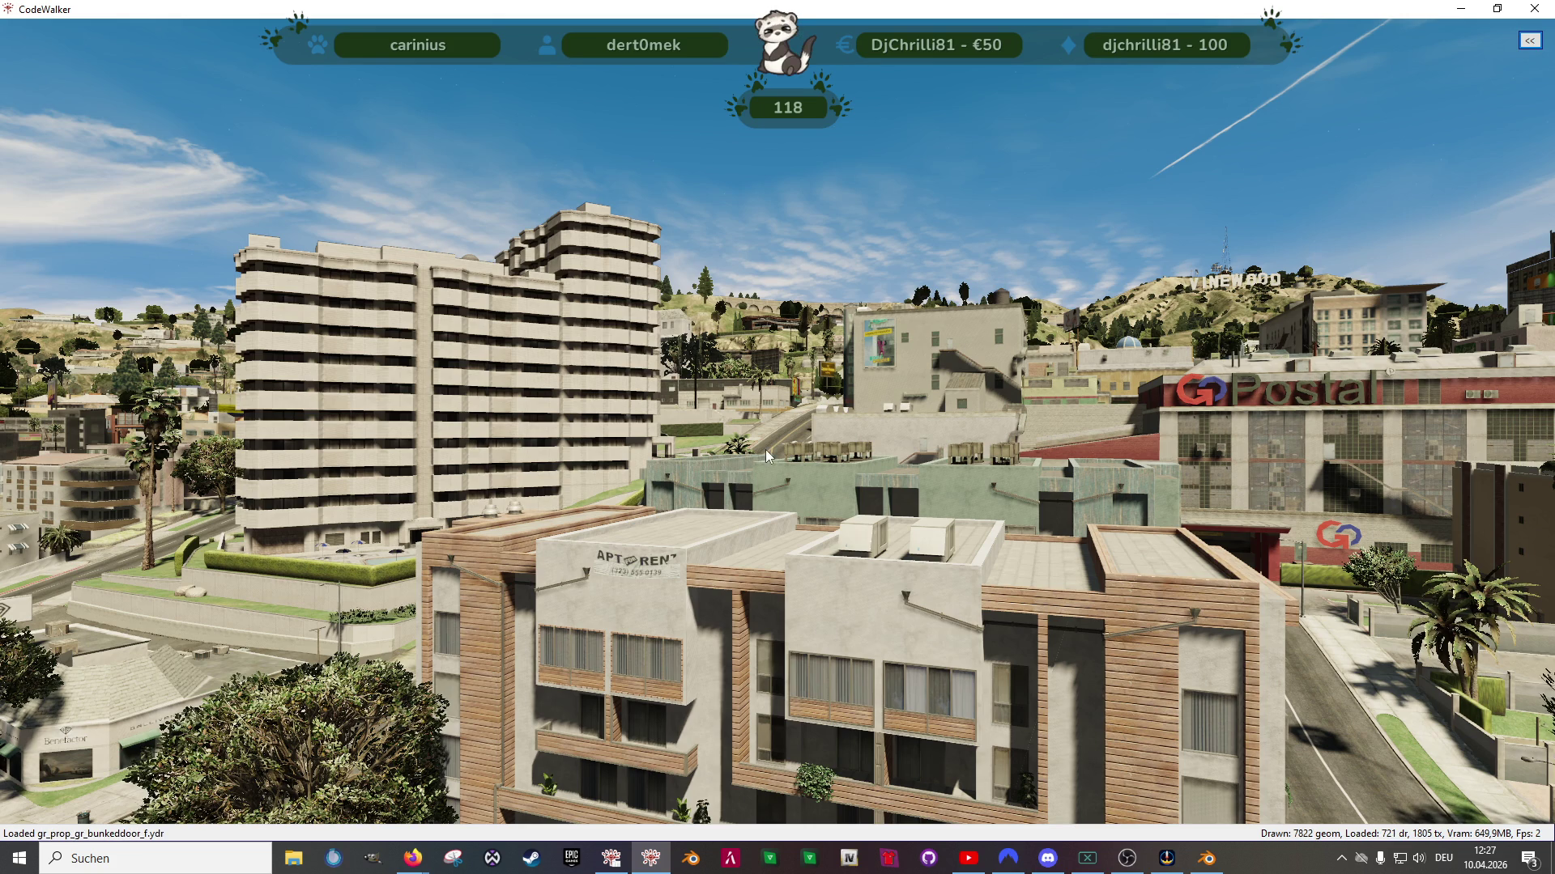
mouse_move(777, 364)
left_mouse_down()
mouse_move(1059, 427)
mouse_move(1041, 396)
mouse_move(1061, 436)
mouse_move(988, 420)
mouse_move(819, 523)
mouse_move(870, 463)
mouse_move(876, 497)
mouse_move(848, 474)
mouse_move(891, 478)
mouse_move(913, 210)
left_mouse_up()
key("w")
mouse_move(941, 337)
left_mouse_down()
mouse_move(970, 361)
mouse_move(962, 334)
mouse_move(984, 308)
mouse_move(871, 430)
mouse_move(812, 469)
mouse_move(727, 502)
mouse_move(599, 517)
mouse_move(573, 483)
mouse_move(770, 504)
mouse_move(273, 509)
mouse_move(156, 532)
mouse_move(814, 527)
mouse_move(921, 418)
mouse_move(1262, 531)
mouse_move(912, 381)
mouse_move(968, 337)
mouse_move(1150, 365)
mouse_move(1146, 502)
mouse_move(1121, 510)
mouse_move(1174, 515)
mouse_move(923, 567)
left_mouse_up()
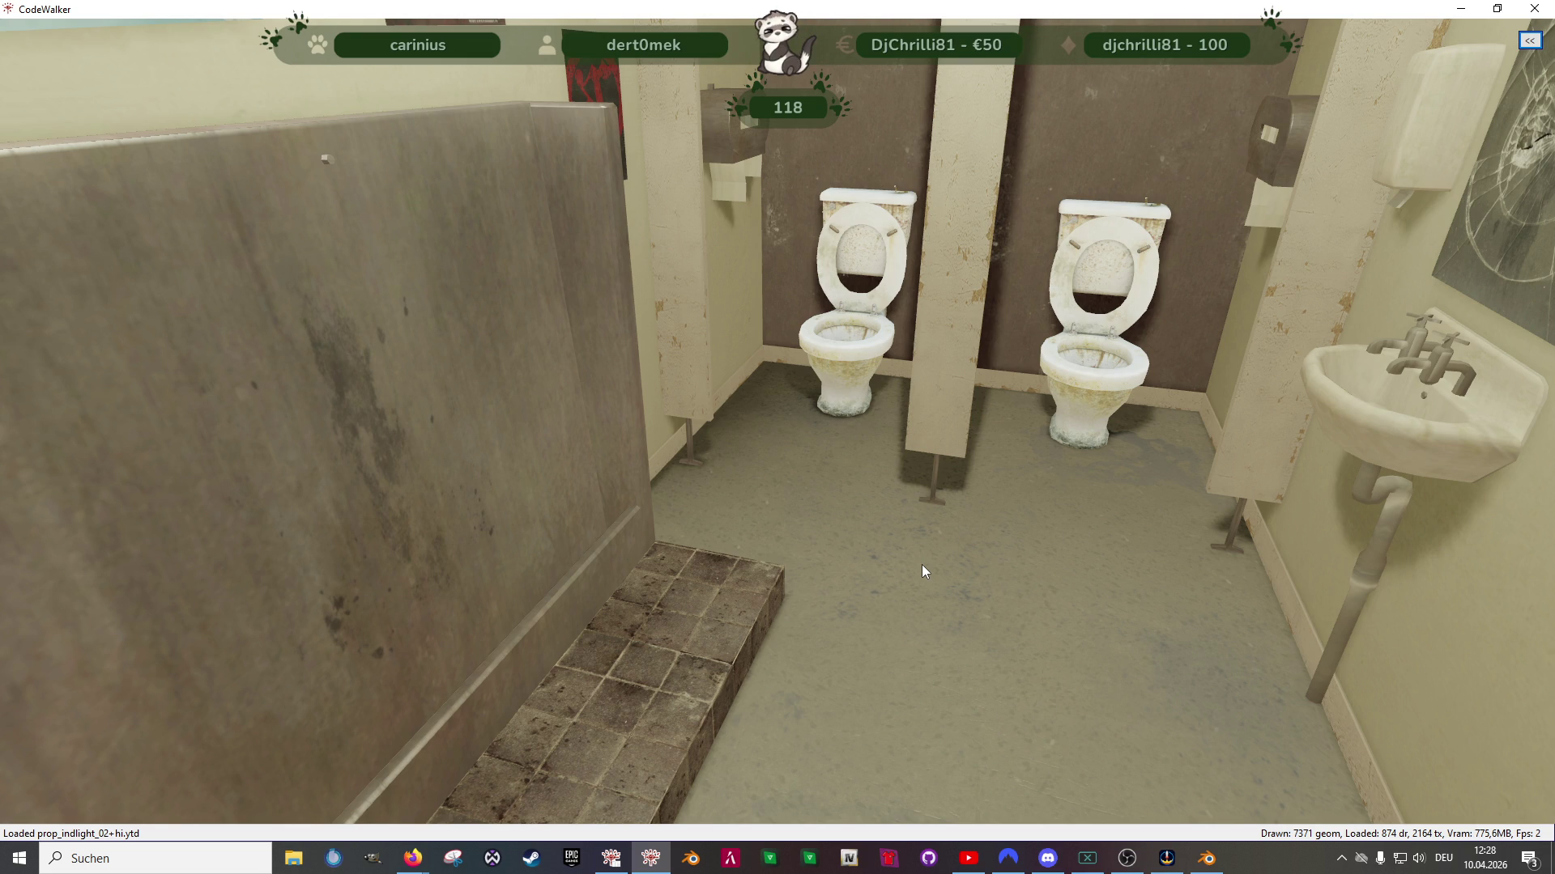
key("alt+Tab")
mouse_move(785, 411)
middle_mouse_down()
mouse_move(567, 469)
mouse_move(635, 465)
mouse_move(613, 339)
mouse_move(659, 317)
mouse_move(504, 344)
mouse_move(461, 411)
mouse_move(668, 512)
mouse_move(677, 478)
mouse_move(610, 476)
mouse_move(719, 503)
mouse_move(681, 499)
mouse_move(649, 465)
mouse_move(683, 554)
middle_mouse_up()
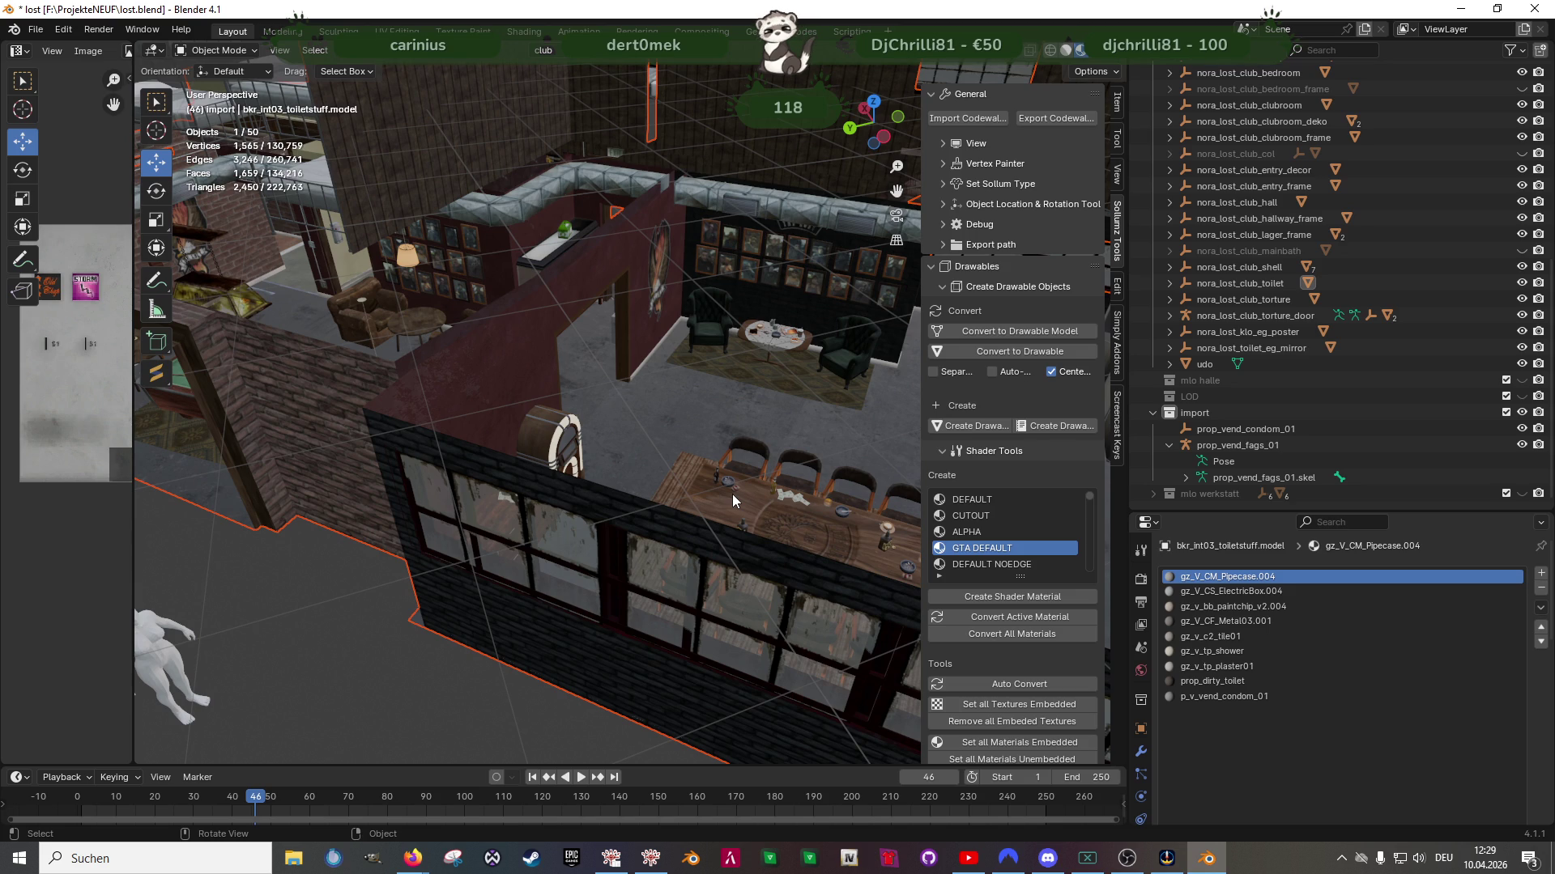
Select the nxg_tl_v_rockclub_bricks faces on the ug floor object in Edit Mode
mouse_move(725, 502)
middle_mouse_down()
mouse_move(760, 478)
mouse_move(547, 450)
mouse_move(532, 431)
mouse_move(605, 504)
middle_mouse_up()
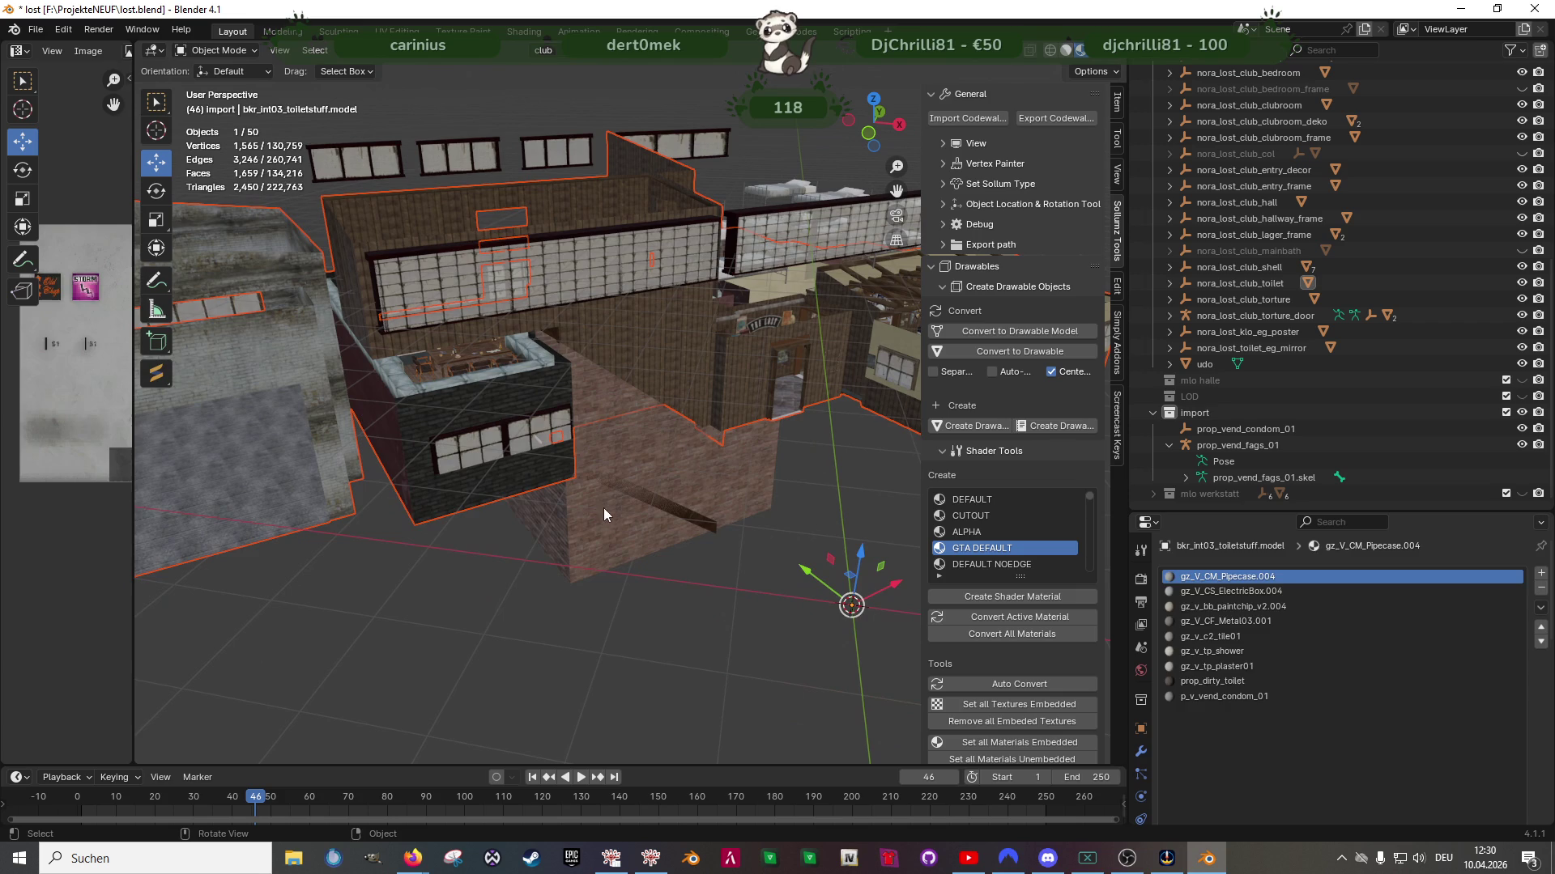
left_click(606, 504)
key("Tab")
scroll(1366, 754, "down", 5)
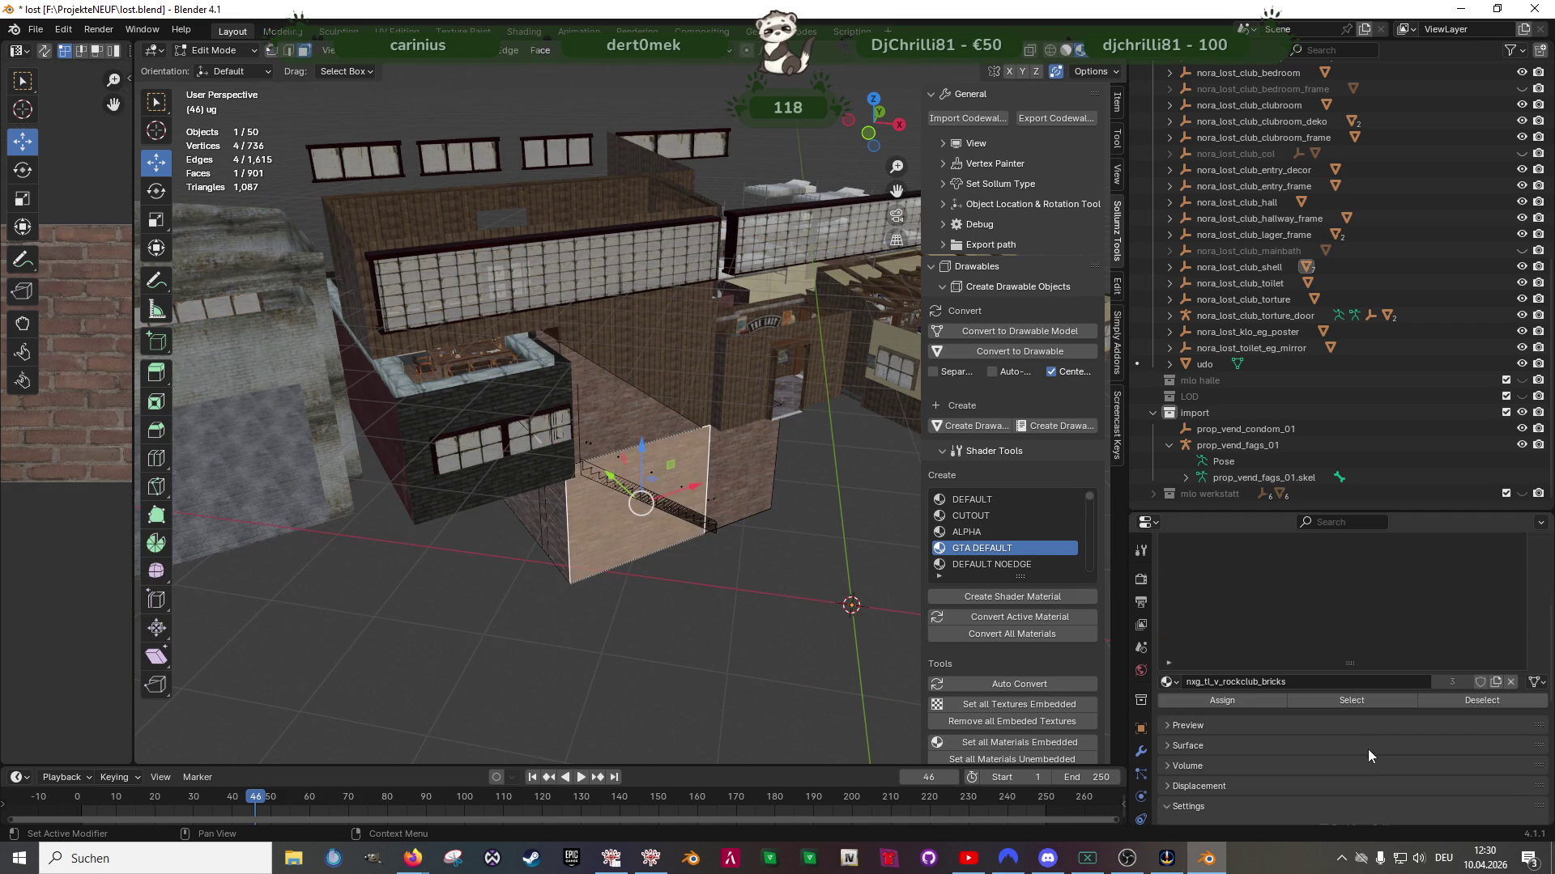
left_click(1350, 701)
middle_click_drag(583, 485, 416, 507)
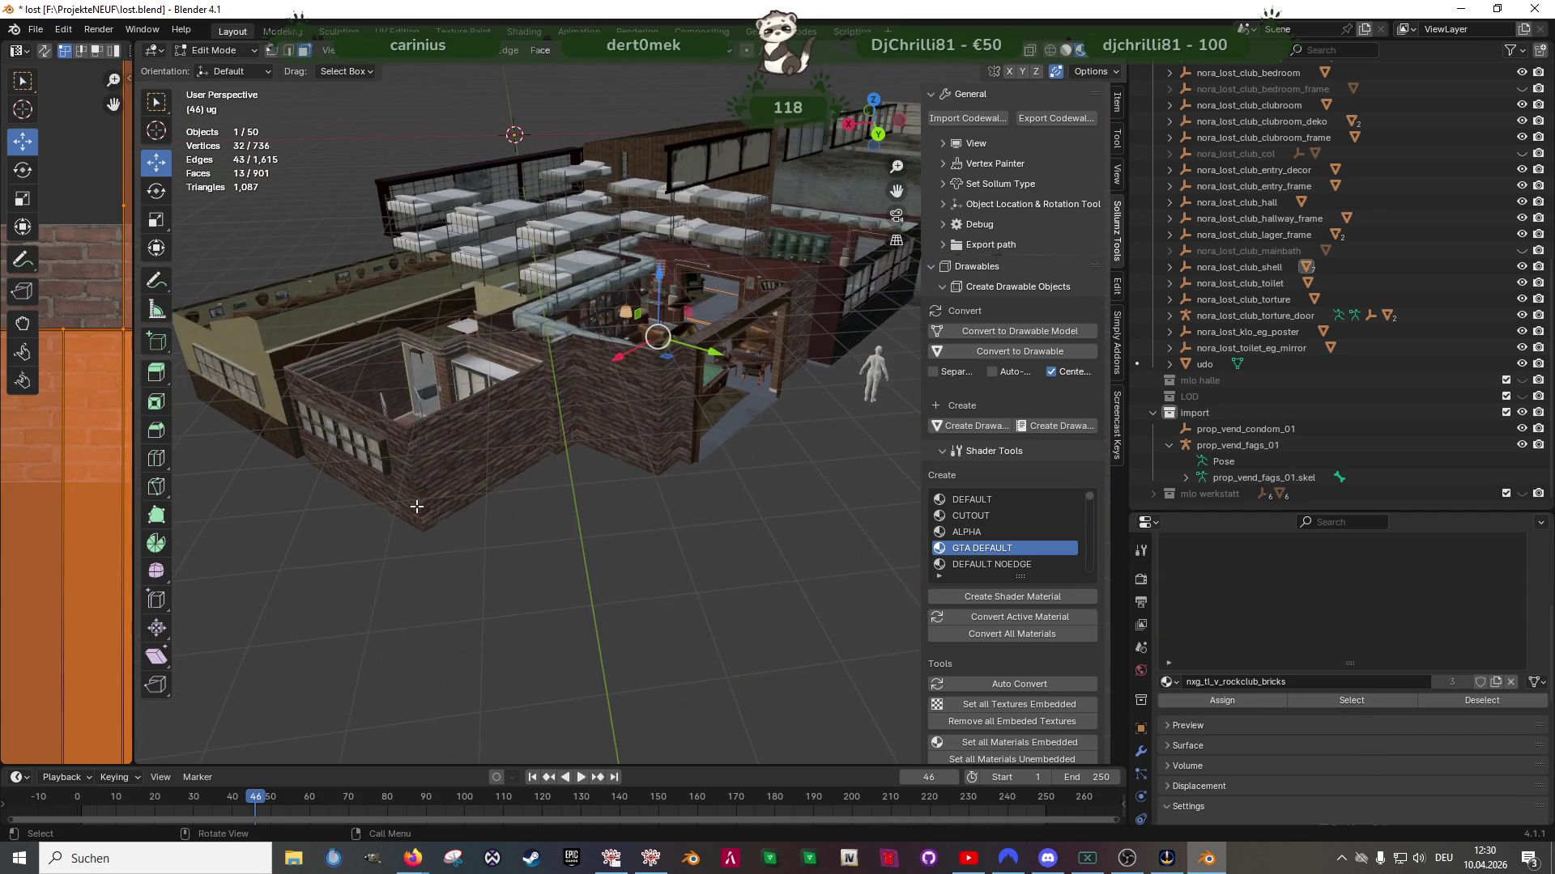
key("Tab")
Add eg to the selection and select the brick-material faces on both floors
mouse_move(565, 397)
middle_mouse_down()
mouse_move(648, 458)
mouse_move(597, 469)
middle_mouse_up()
left_click(753, 270, "shift")
mouse_move(722, 293)
middle_mouse_down()
mouse_move(727, 333)
mouse_move(801, 389)
middle_mouse_up()
key("Tab")
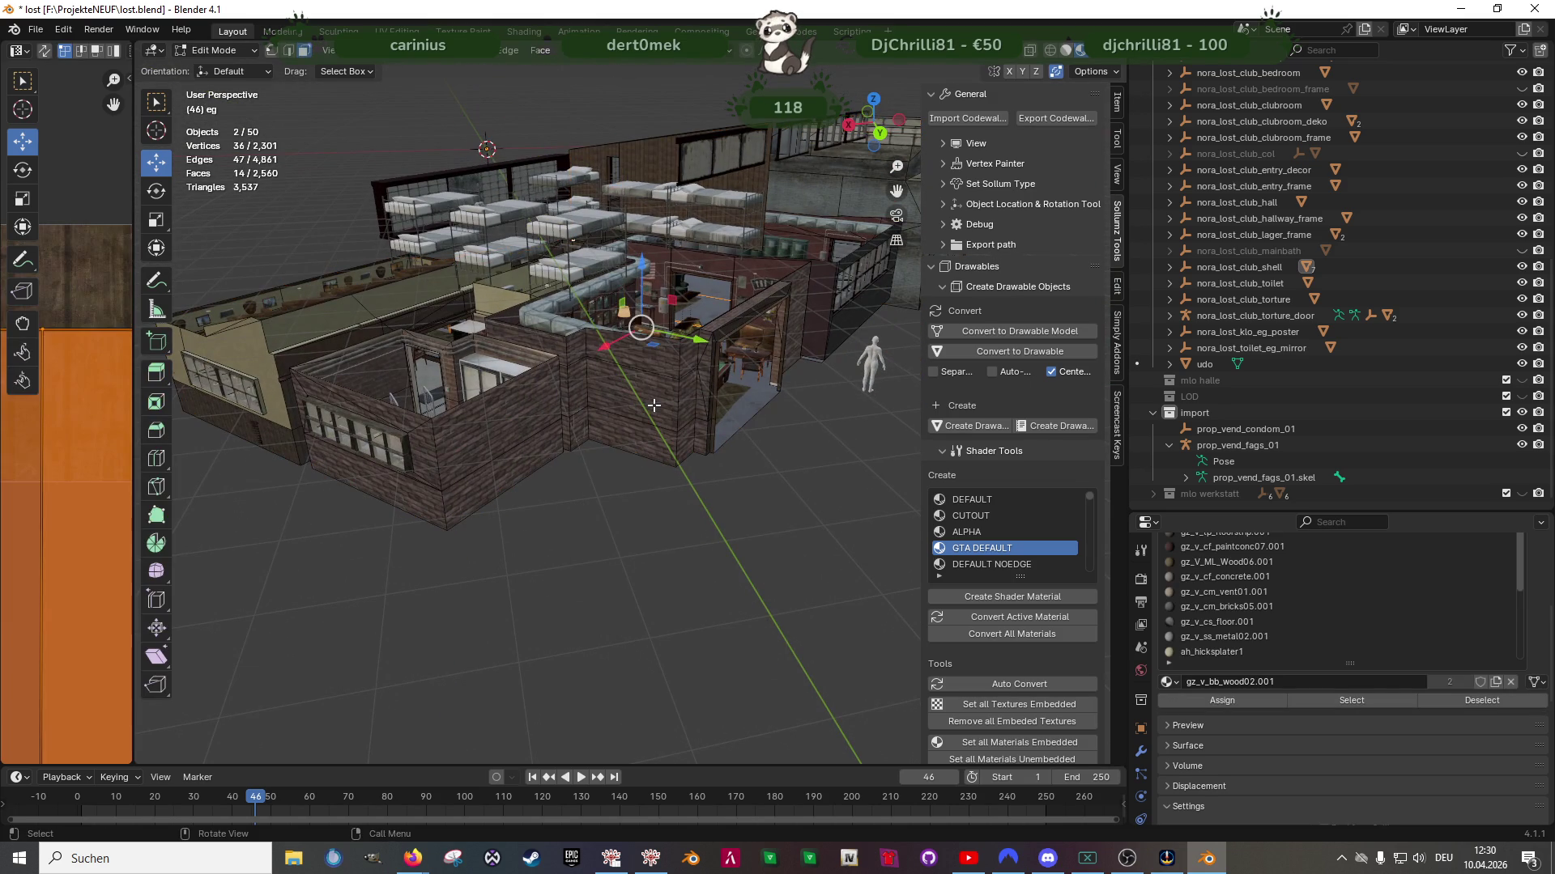
left_click(1372, 707)
middle_click_drag(583, 421, 606, 459)
Widen the UV Editor and scale the selected brick UVs up with S
left_click_drag(132, 513, 544, 486)
scroll(319, 436, "down", 2)
key("shift+space")
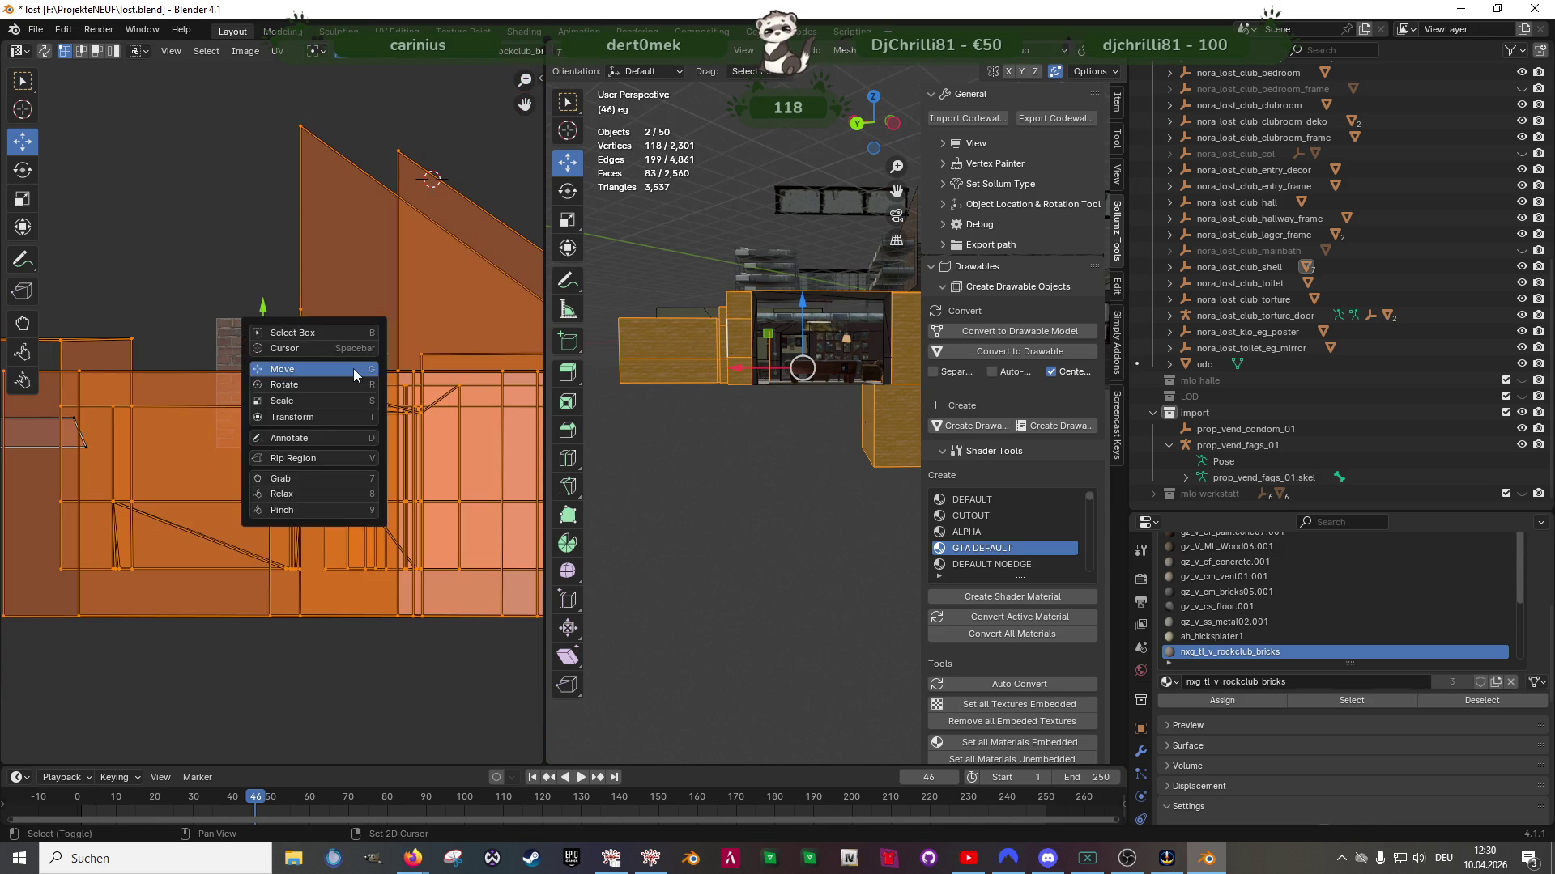
key("s")
left_click_drag(299, 335, 323, 328)
scroll(732, 399, "up", 6)
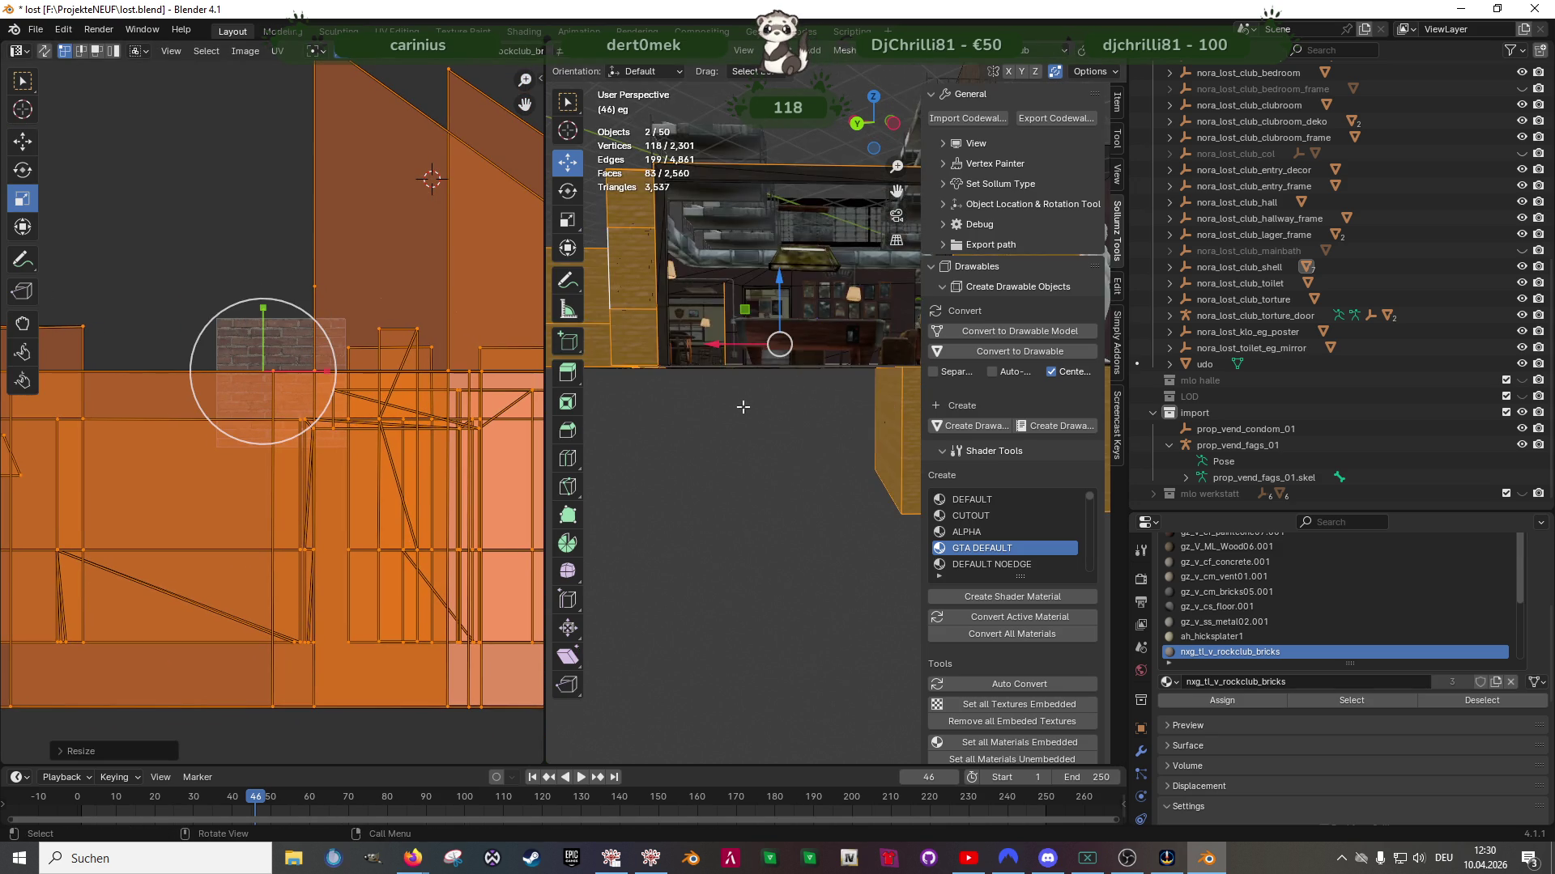
middle_click_drag(668, 433, 486, 372)
left_click_drag(309, 332, 317, 323)
middle_click_drag(680, 396, 726, 369)
Select the nxg_tl_v_rockclub_bricks2 faces on the other wall and scale their UVs up
left_click(727, 369)
left_click(1401, 701)
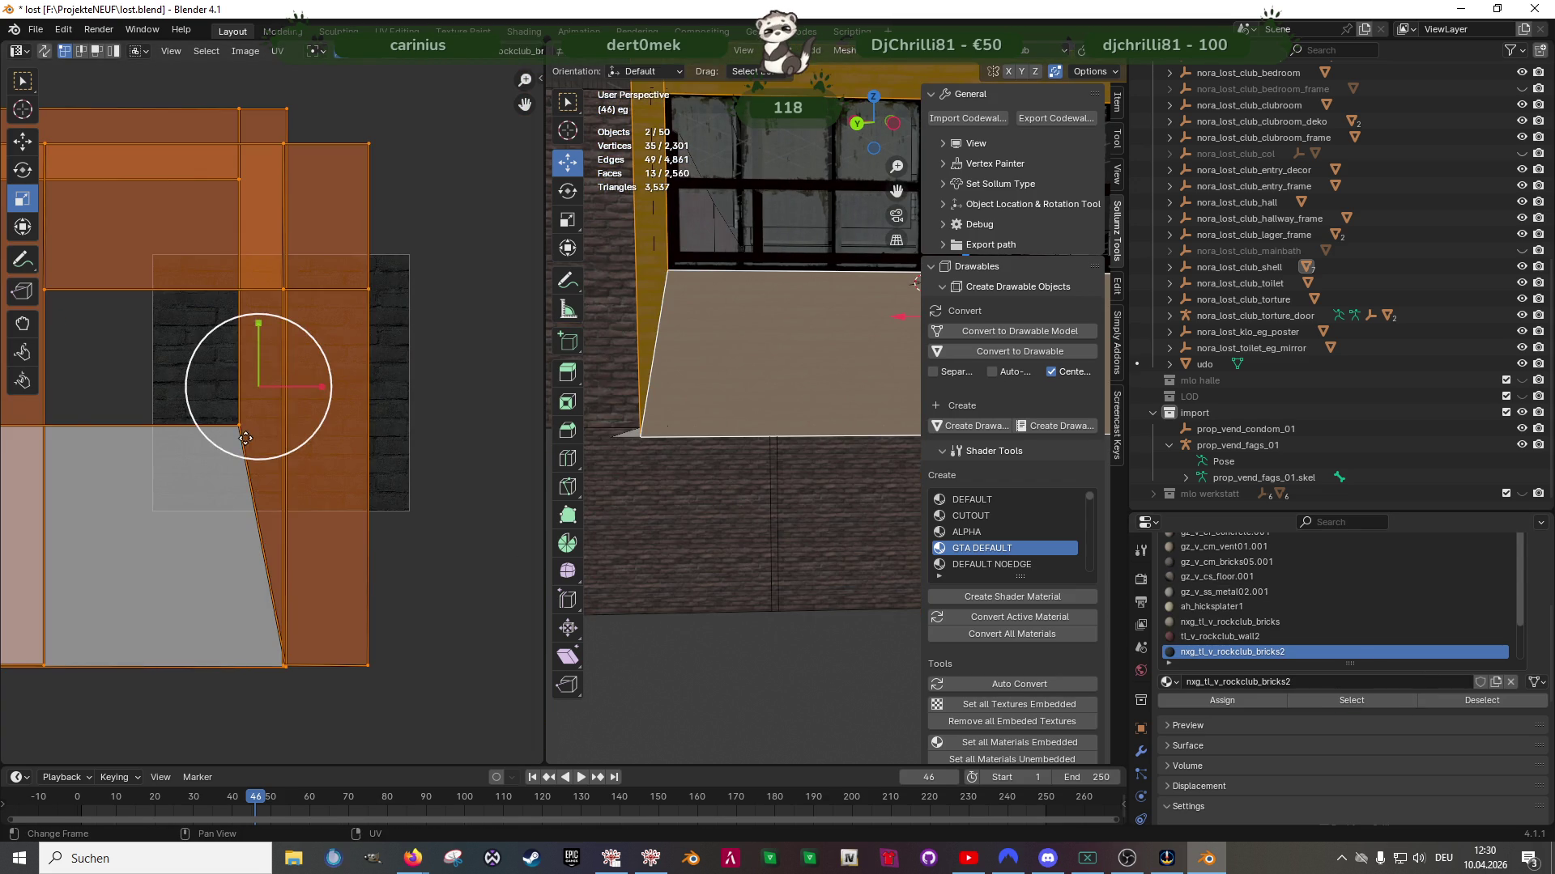
middle_click_drag(236, 389, 241, 431)
left_click_drag(297, 377, 311, 366)
mouse_move(616, 388)
middle_mouse_down()
mouse_move(740, 438)
mouse_move(766, 417)
mouse_move(740, 434)
mouse_move(739, 410)
mouse_move(664, 451)
mouse_move(729, 437)
mouse_move(798, 348)
mouse_move(742, 420)
mouse_move(868, 400)
mouse_move(805, 351)
mouse_move(871, 350)
mouse_move(712, 435)
middle_mouse_up()
Check the rescaled brick UVs and orbit in close to the brick wall
scroll(711, 435, "up", 3)
key("Tab")
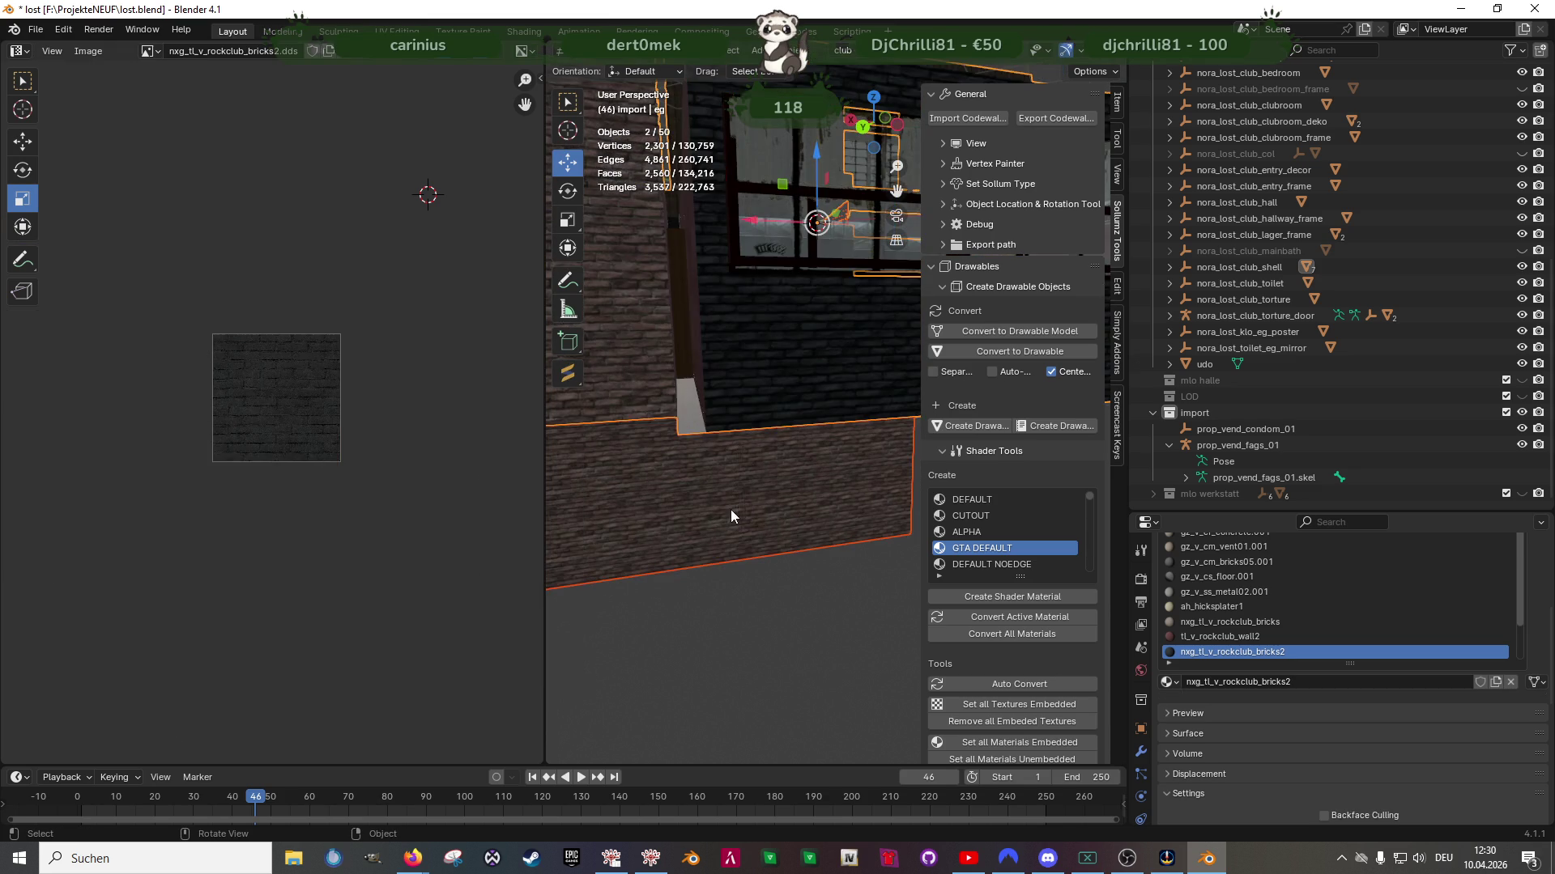
scroll(730, 508, "up", 4)
key("Tab")
key("Tab")
mouse_move(686, 445)
middle_mouse_down()
mouse_move(798, 471)
mouse_move(883, 454)
middle_mouse_up()
scroll(883, 453, "up", 8)
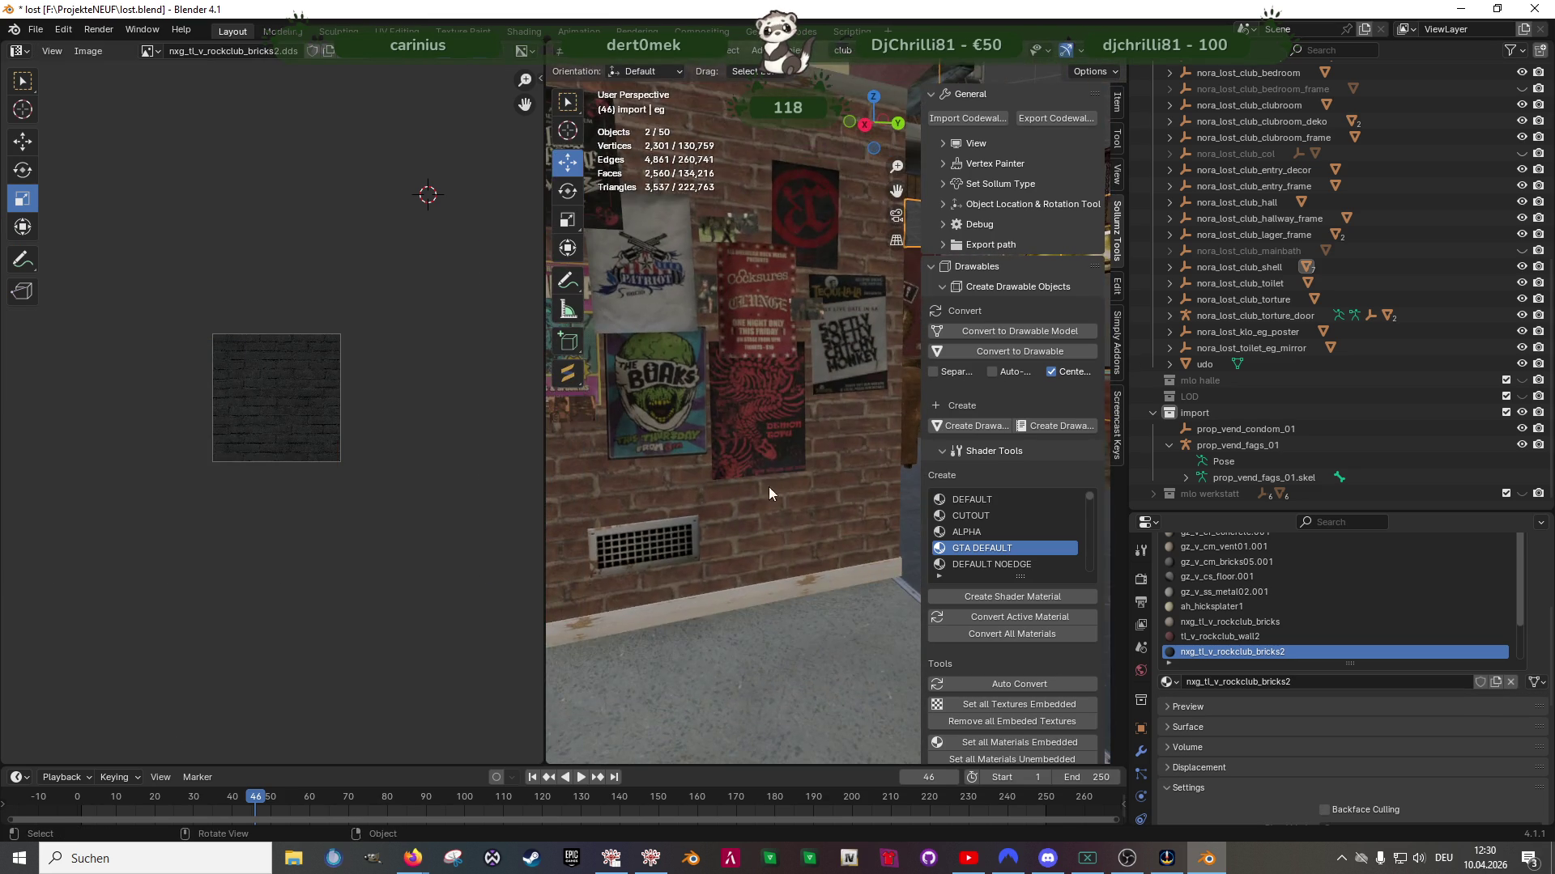
scroll(804, 482, "down", 5)
mouse_move(785, 436)
middle_mouse_down()
mouse_move(804, 434)
mouse_move(737, 493)
mouse_move(755, 473)
middle_mouse_up()
scroll(755, 472, "down", 5)
scroll(746, 483, "up", 3)
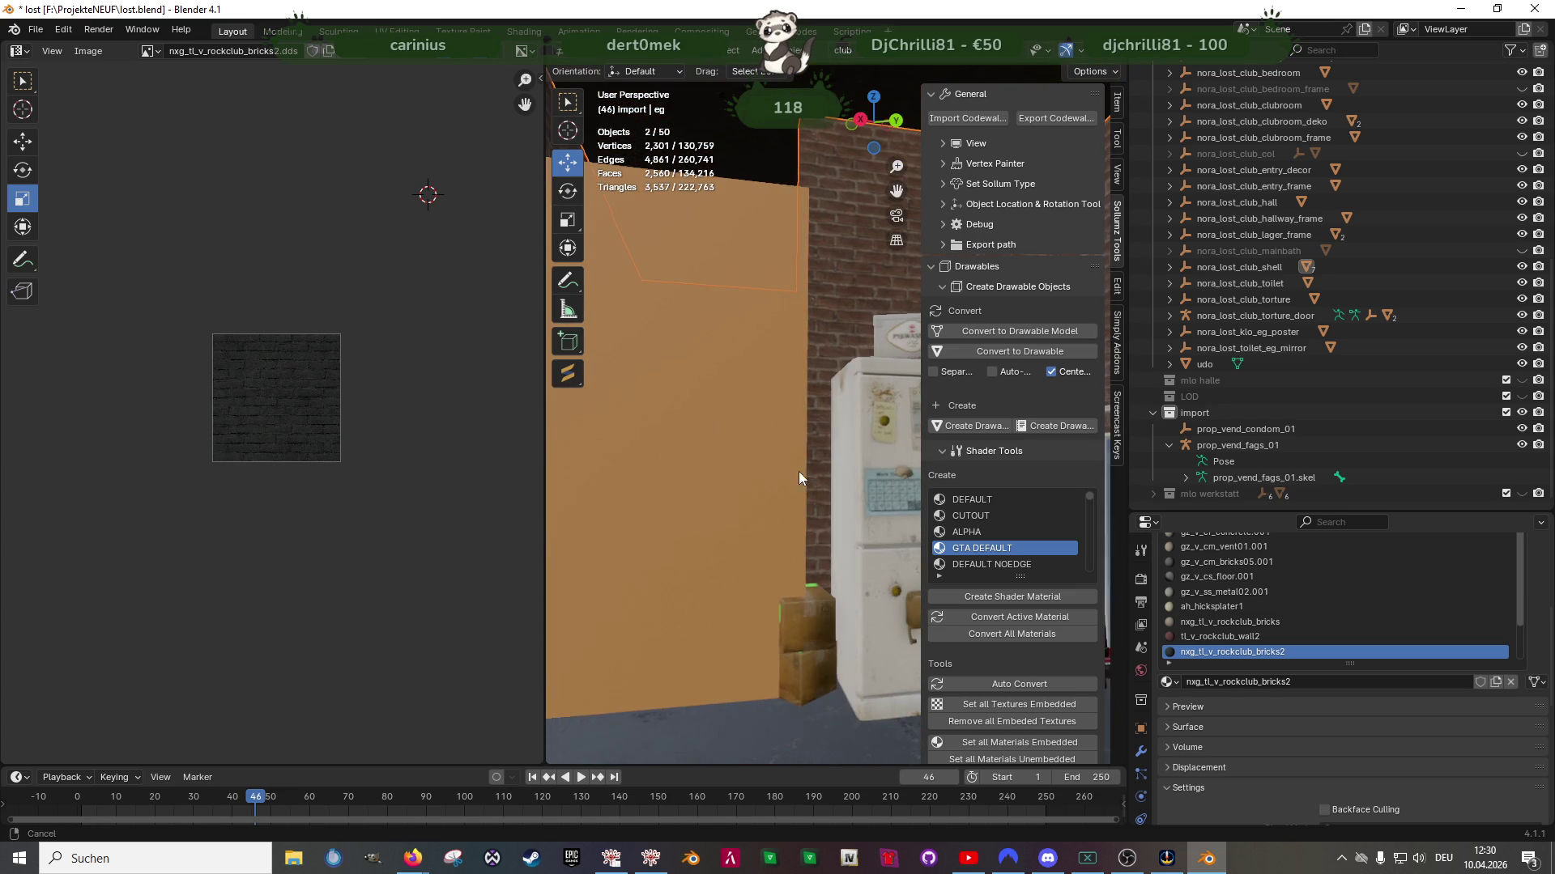
Hide the torture door's collision object v_ilev_ct_door01.col in the Outliner
left_click(754, 401)
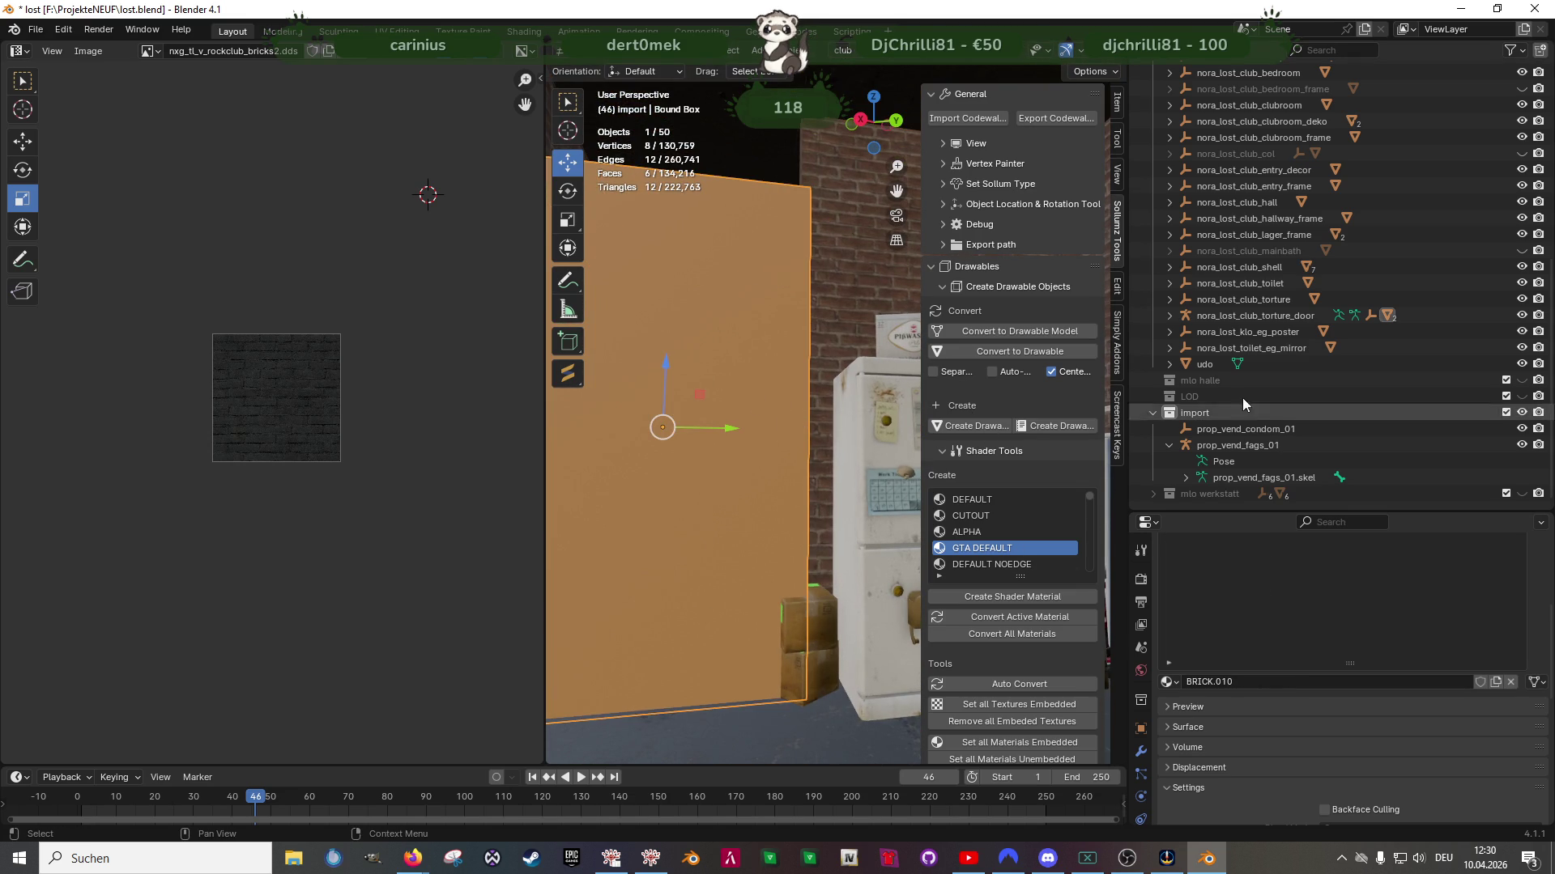
left_click(1168, 316)
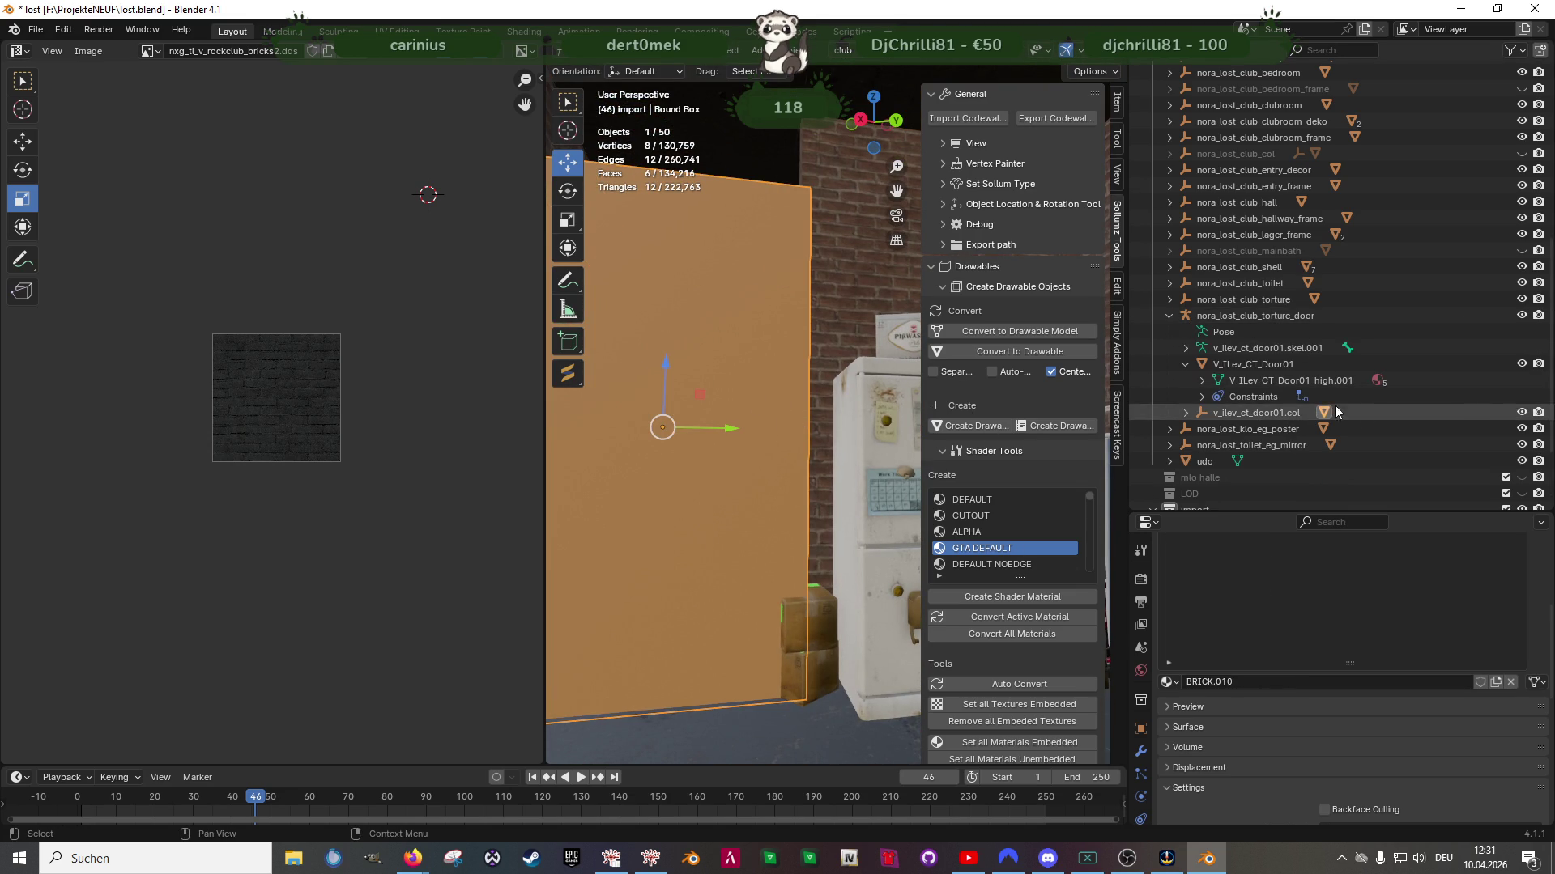
left_click(1521, 413)
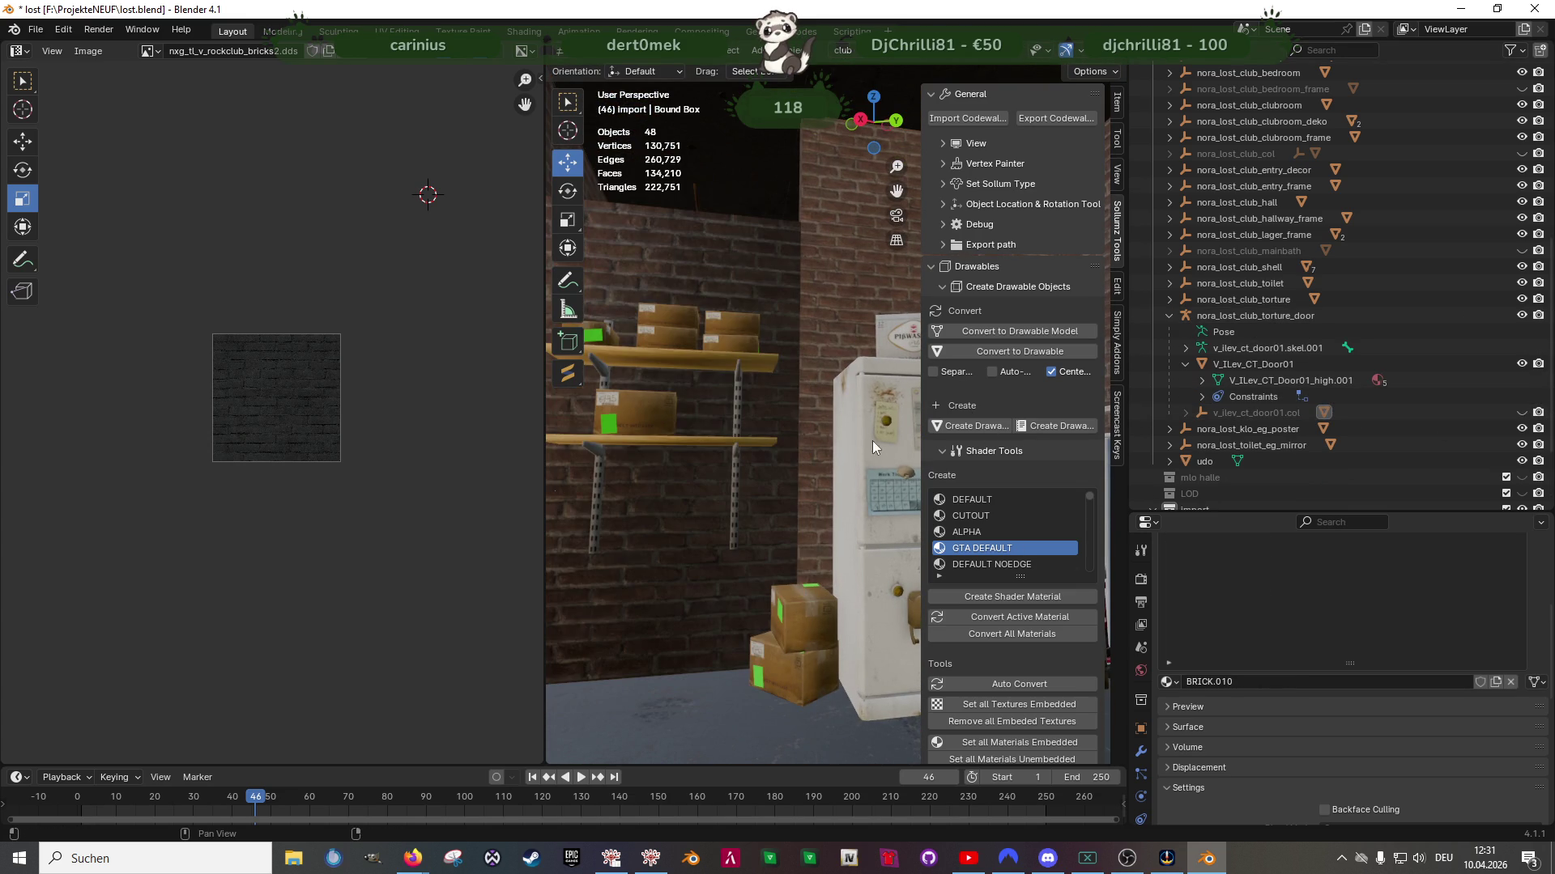
Slightly enlarge the UVs of V_ILev_CT_Door01's brick-material faces
left_click(770, 504)
key("Tab")
left_click(761, 495)
mouse_move(752, 490)
middle_mouse_down()
mouse_move(765, 502)
mouse_move(654, 446)
mouse_move(644, 417)
middle_mouse_up()
left_click(1351, 700)
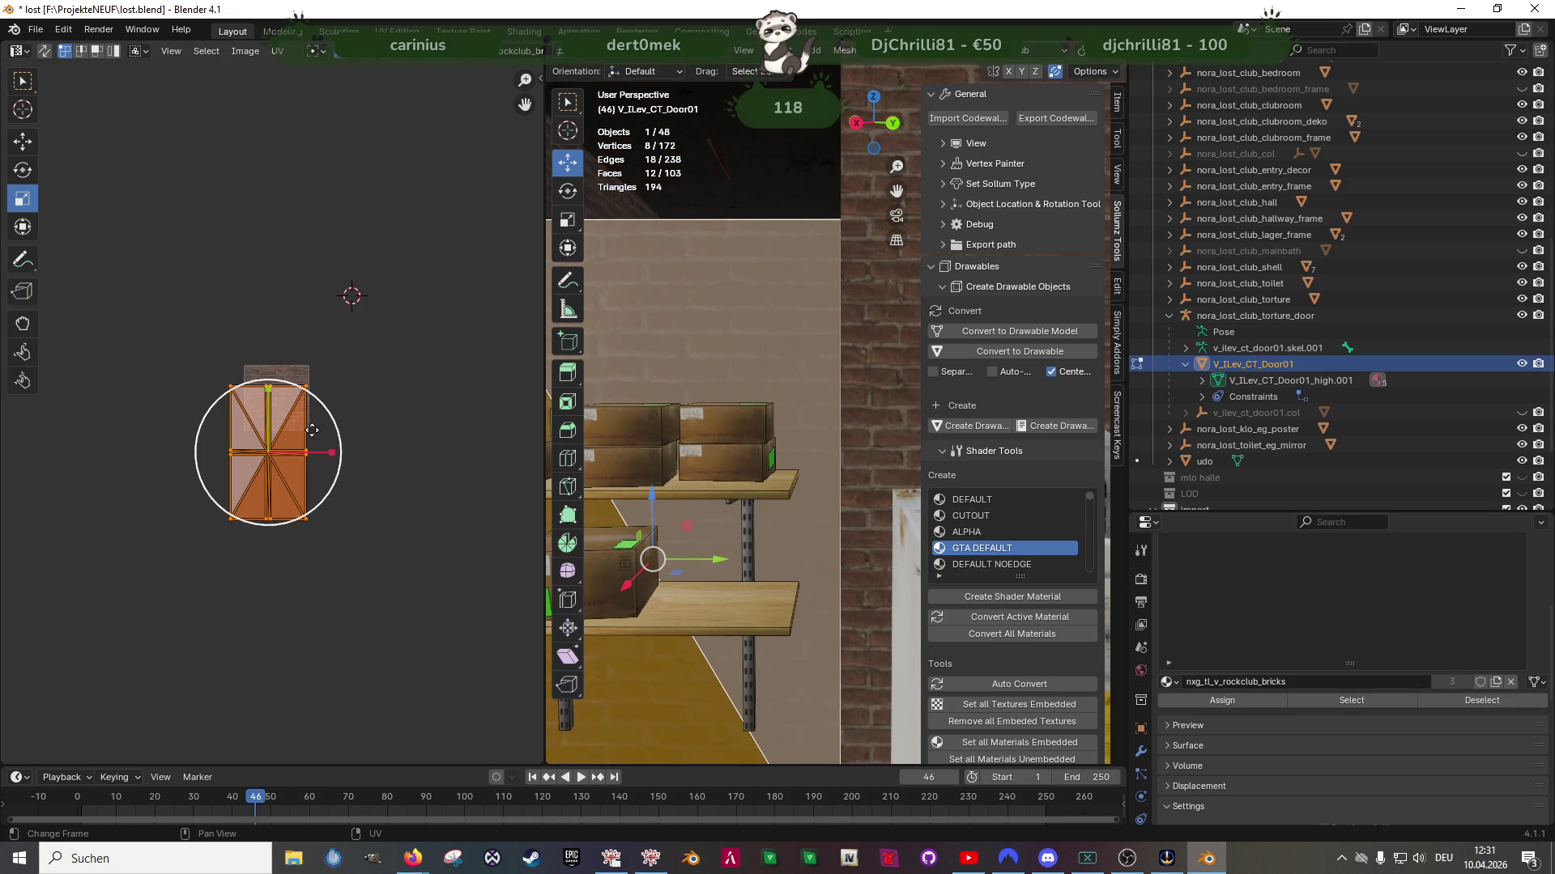
key("s")
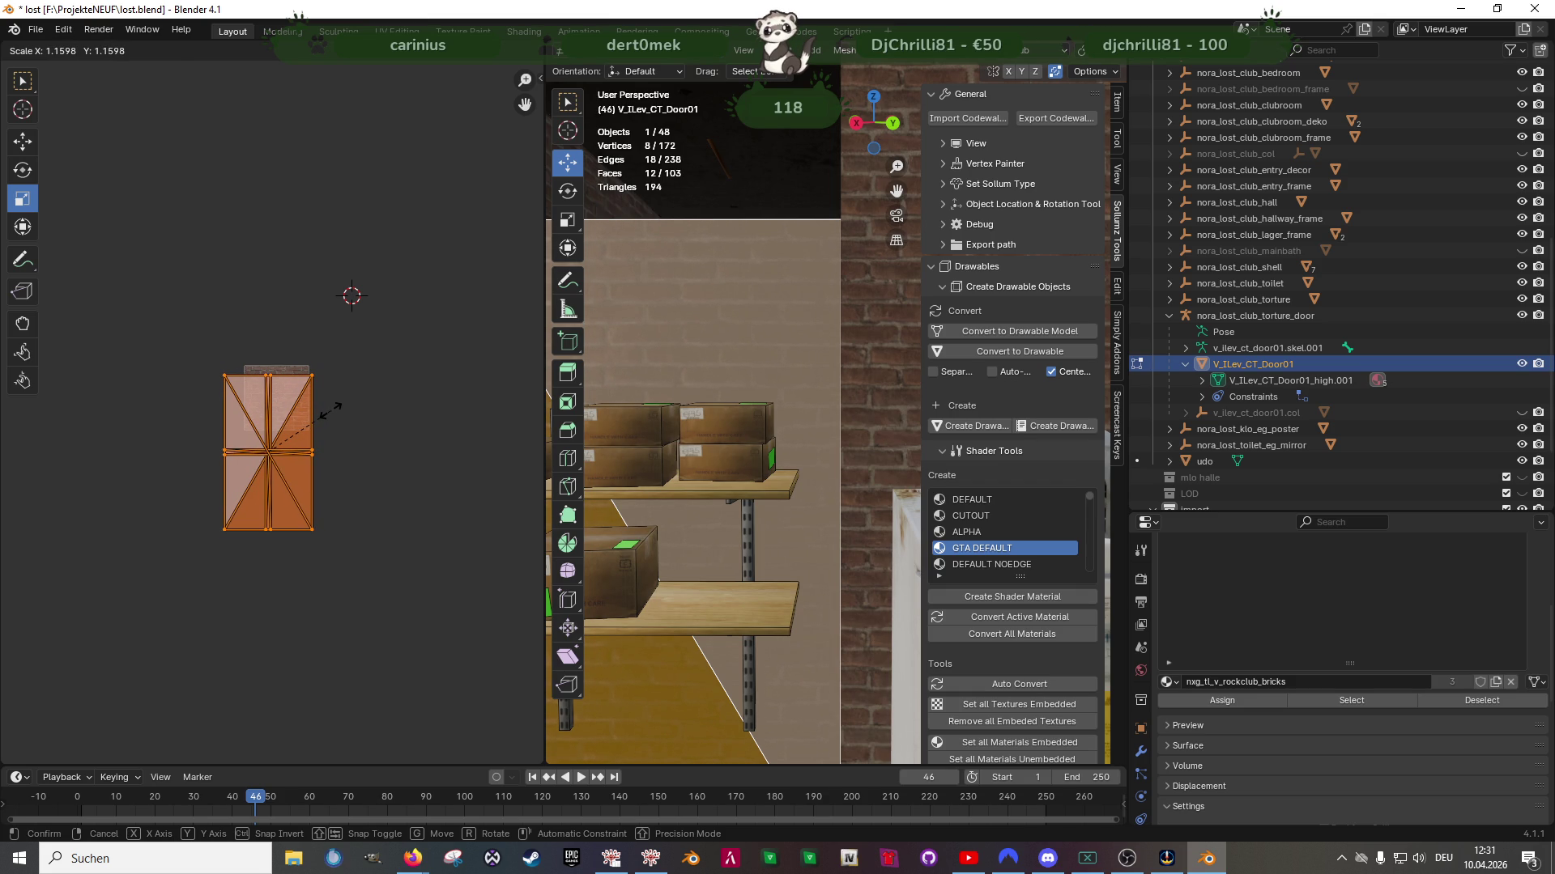
left_click(330, 411)
Return to Object Mode and unhide the door's collision object
scroll(713, 470, "up", 2)
mouse_move(713, 470)
middle_mouse_down()
mouse_move(836, 455)
mouse_move(1052, 514)
mouse_move(808, 460)
mouse_move(814, 428)
mouse_move(789, 416)
mouse_move(826, 463)
middle_mouse_up()
key("Tab")
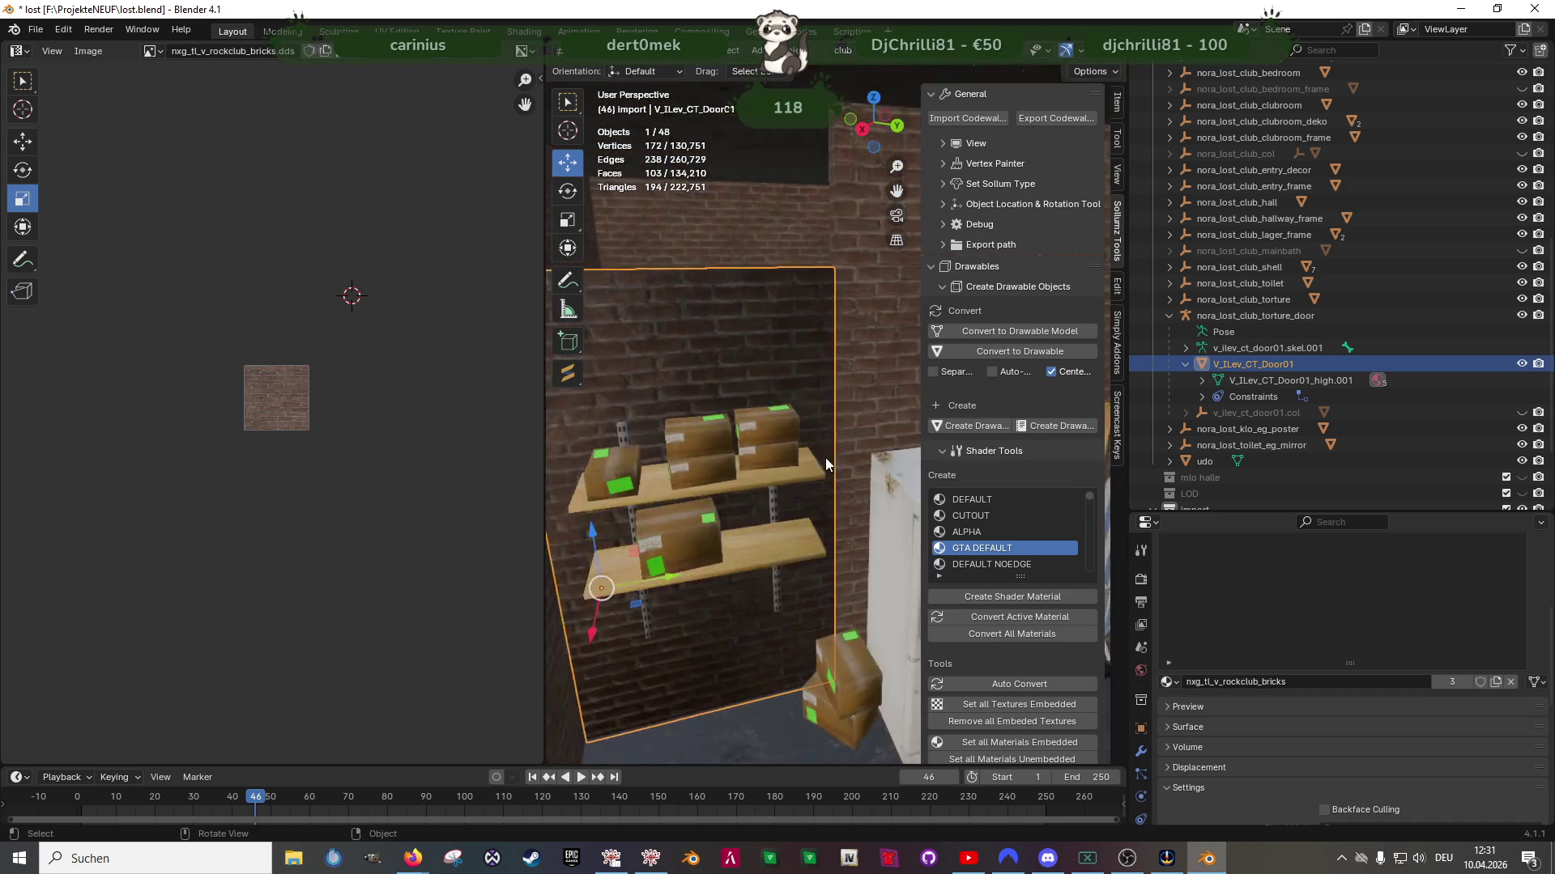
scroll(825, 459, "up", 4)
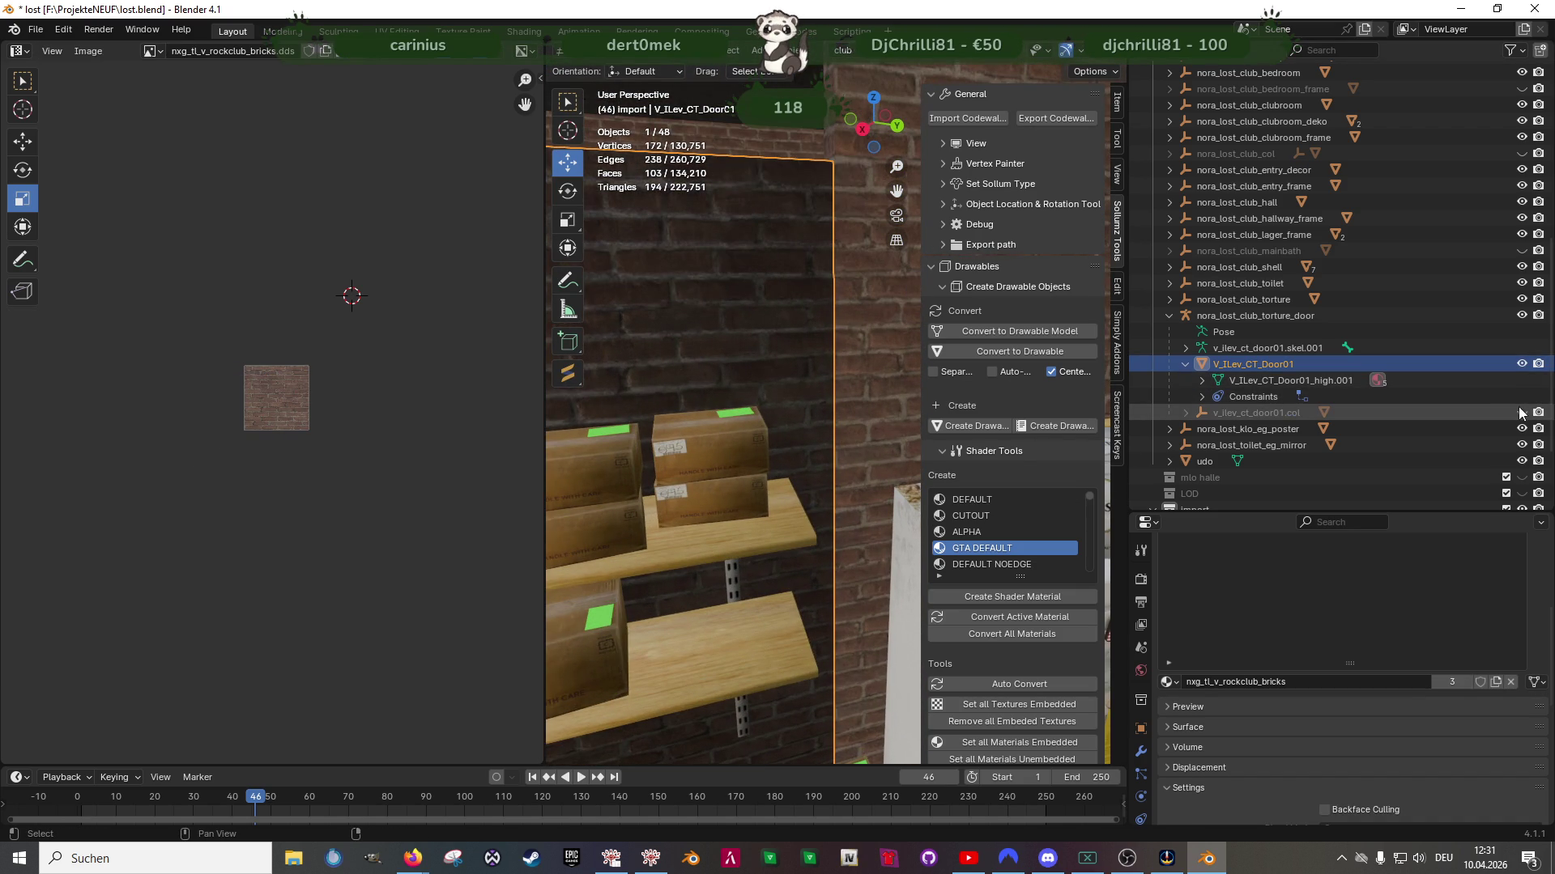
left_click(1519, 413)
mouse_move(751, 410)
middle_mouse_down()
mouse_move(711, 416)
mouse_move(741, 494)
mouse_move(727, 517)
mouse_move(760, 421)
mouse_move(785, 440)
mouse_move(775, 460)
mouse_move(960, 595)
mouse_move(656, 457)
mouse_move(779, 492)
mouse_move(612, 455)
mouse_move(668, 462)
middle_mouse_up()
In the bar-bits mesh, select the ah_hickcarpet and ah_met_trim carpet faces
left_click(785, 468)
key("Tab")
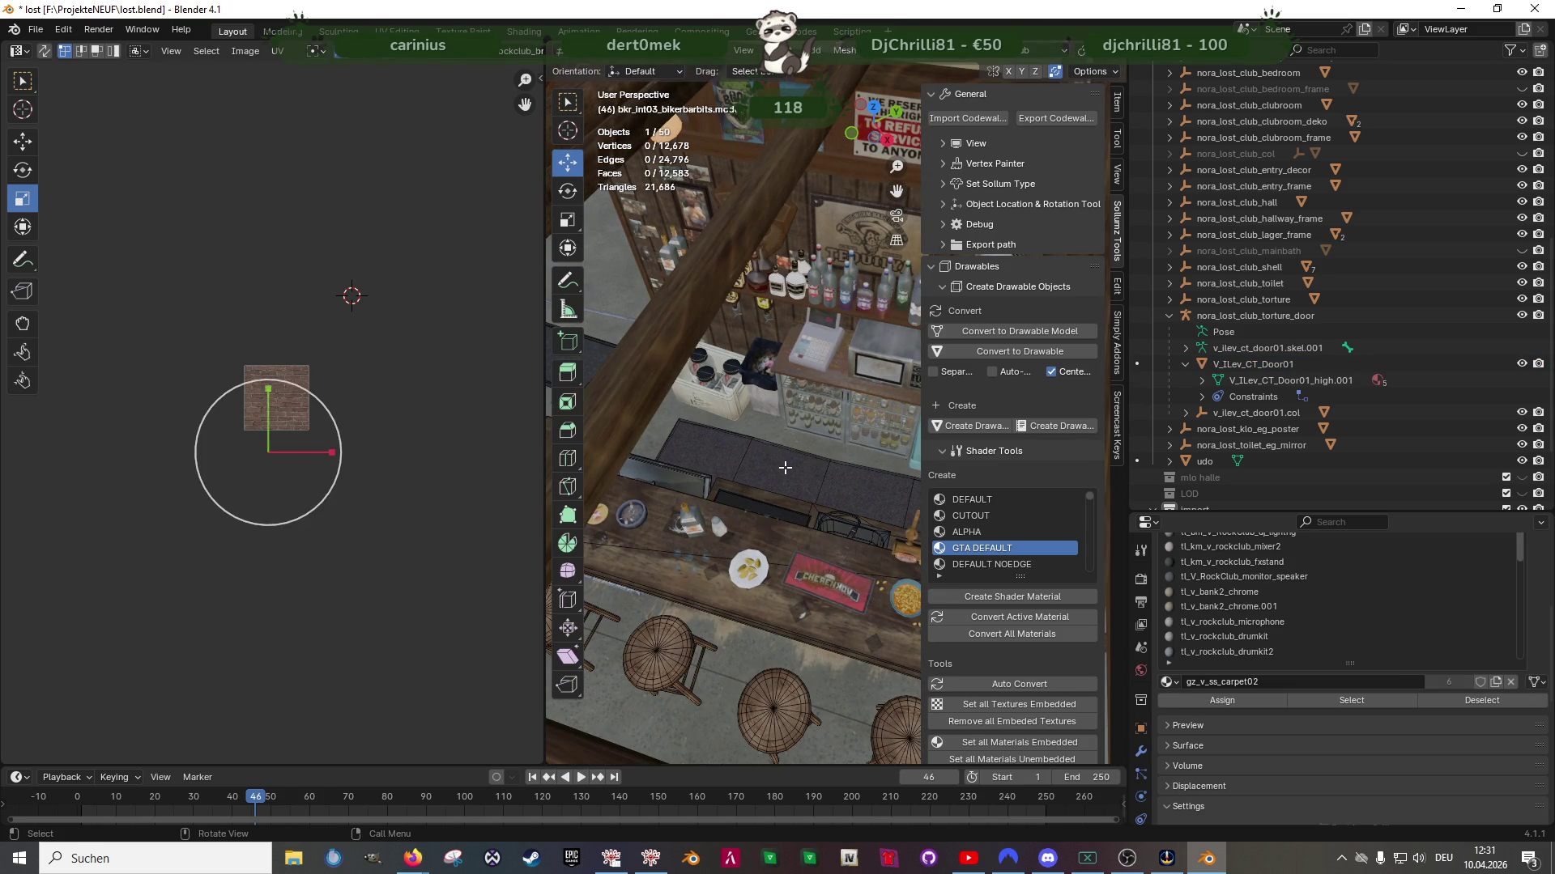
left_click(785, 468)
key("KP_Decimal")
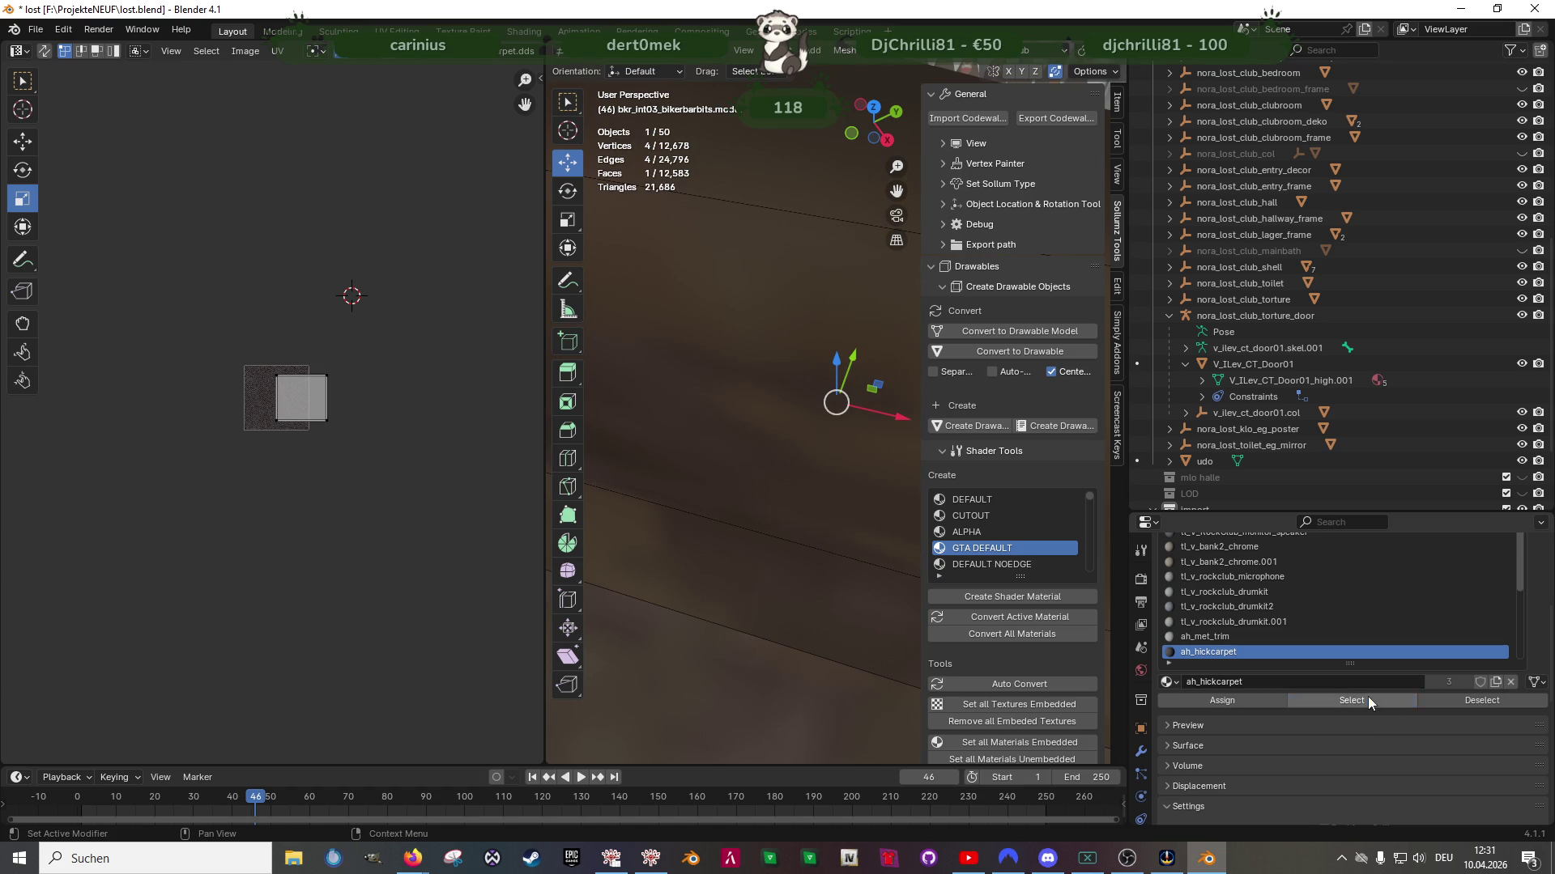
left_click(1367, 701)
key("KP_Decimal")
left_click(1363, 637)
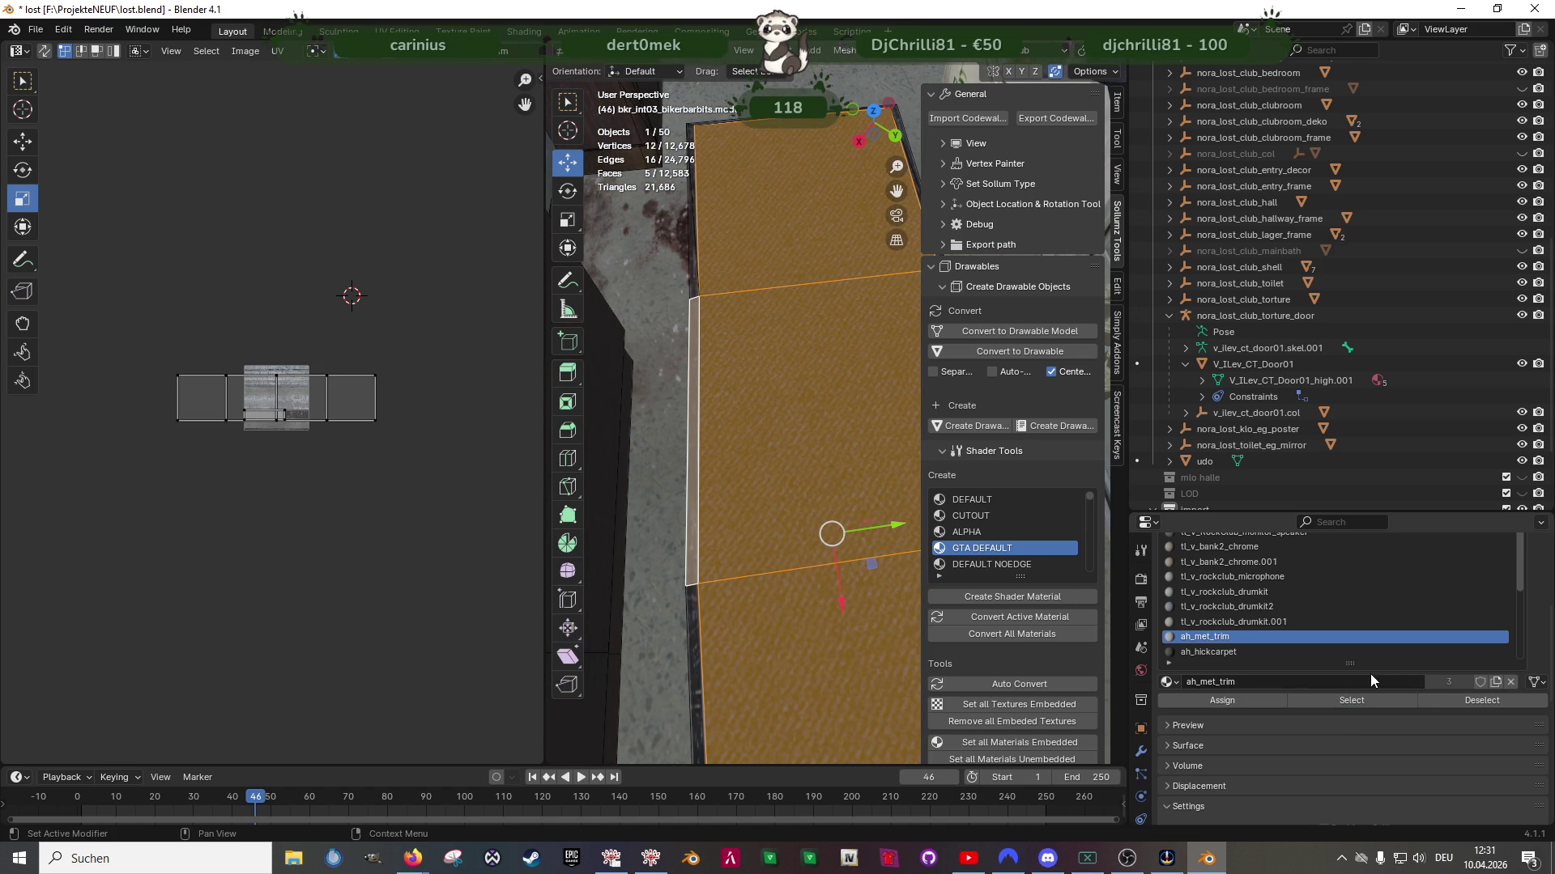
left_click(1353, 701)
key("KP_Decimal")
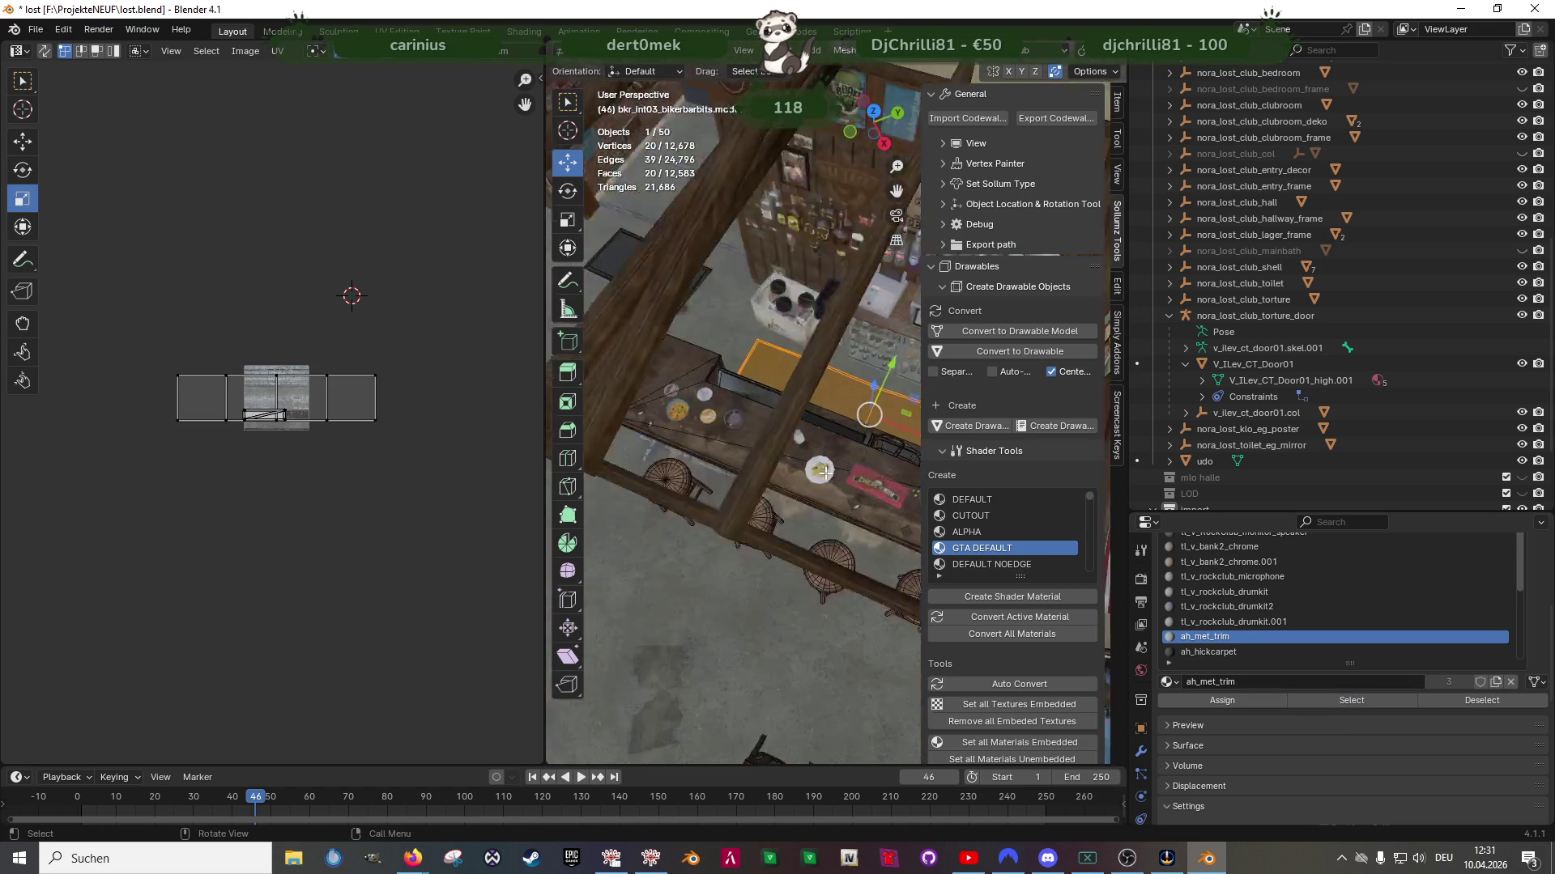
middle_click_drag(790, 481, 773, 494)
Duplicate the carpet strip and slide the copy along X toward the stairs
key("shift+d")
right_click(747, 485)
scroll(841, 415, "down", 5)
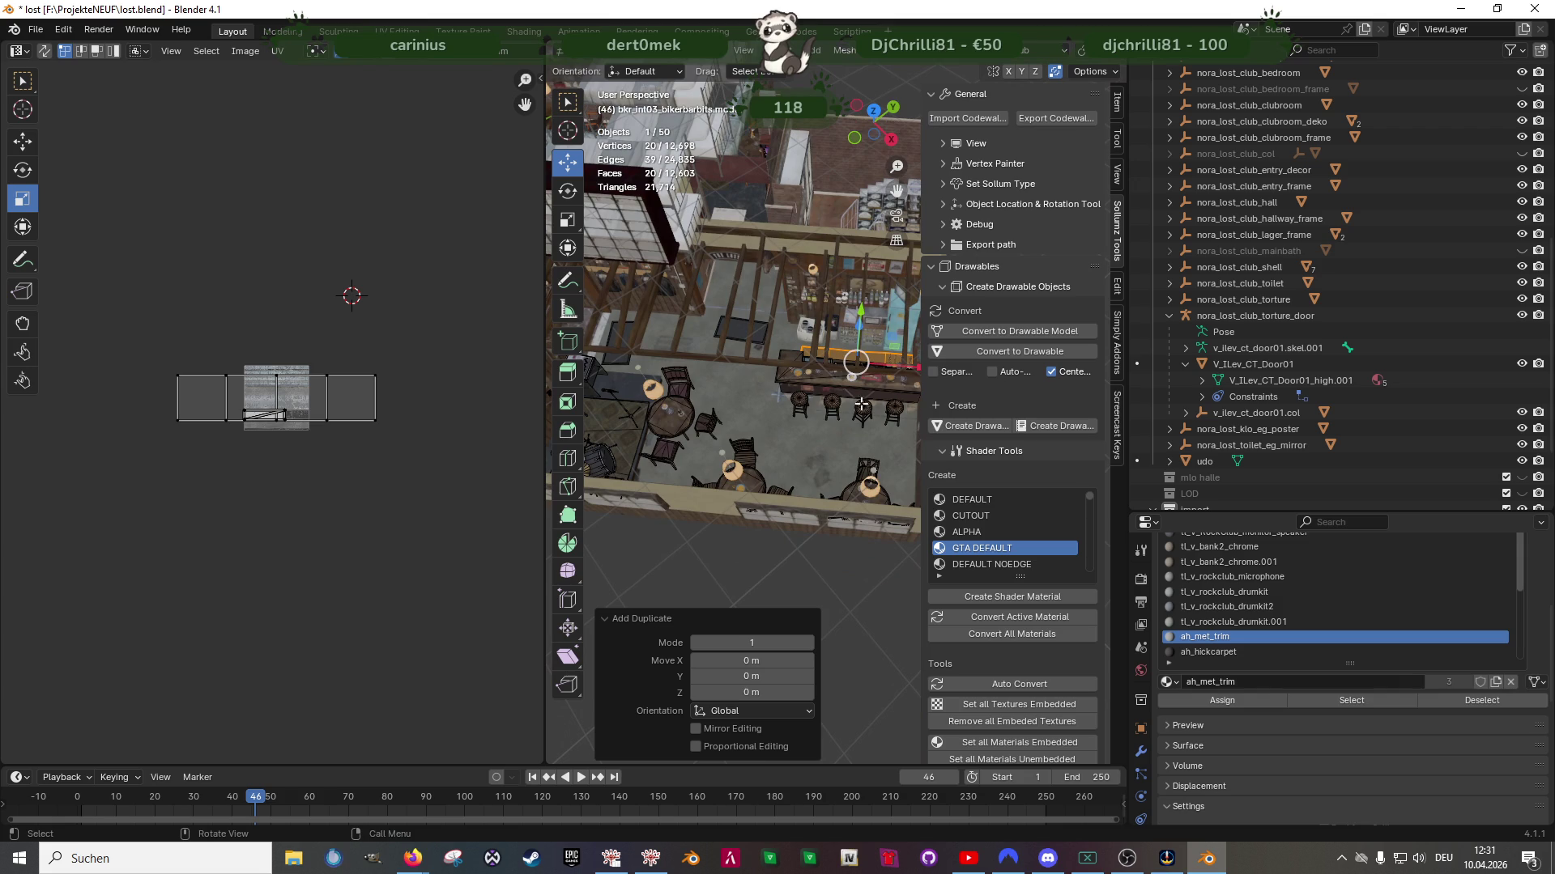
mouse_move(911, 373)
left_mouse_down()
mouse_move(842, 374)
mouse_move(838, 389)
left_mouse_up()
scroll(837, 434, "up", 3)
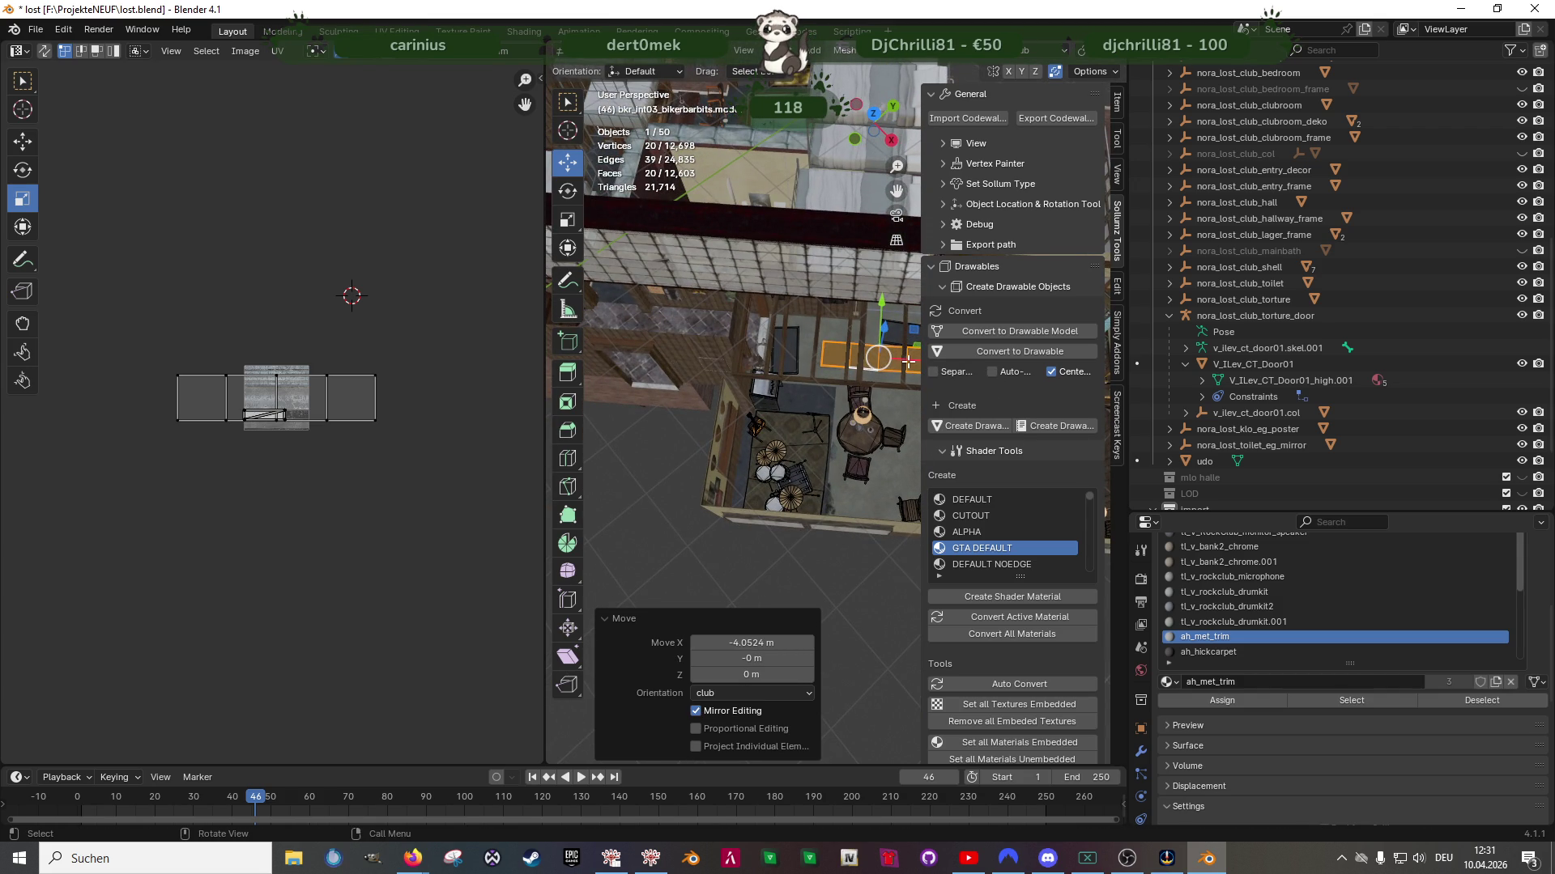
key("g")
key("x")
left_click(594, 344)
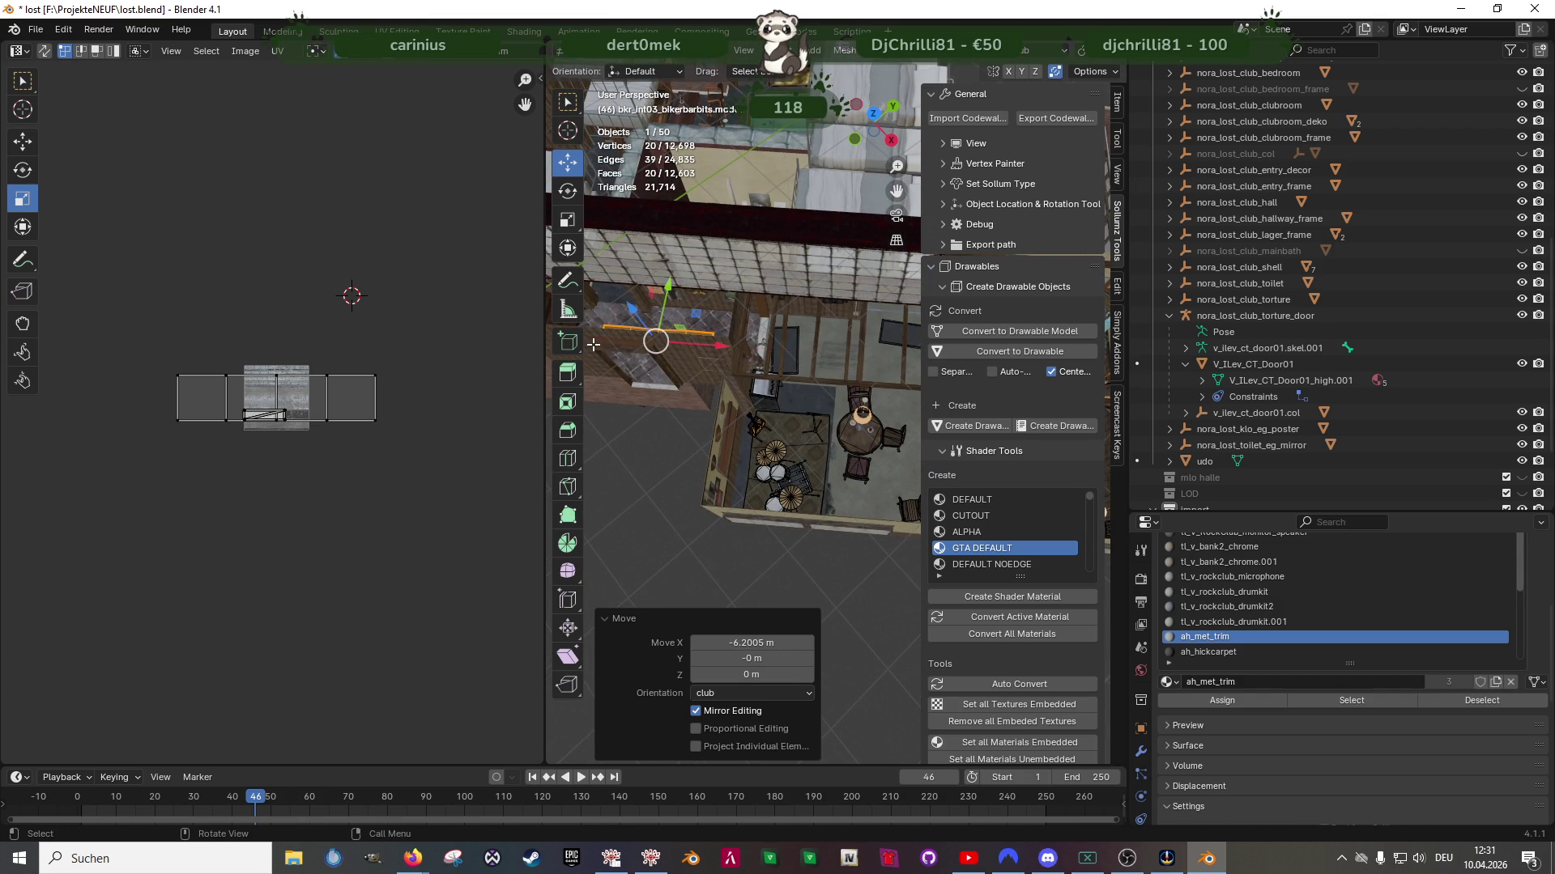
key("KP_Decimal")
middle_click_drag(593, 344, 616, 425)
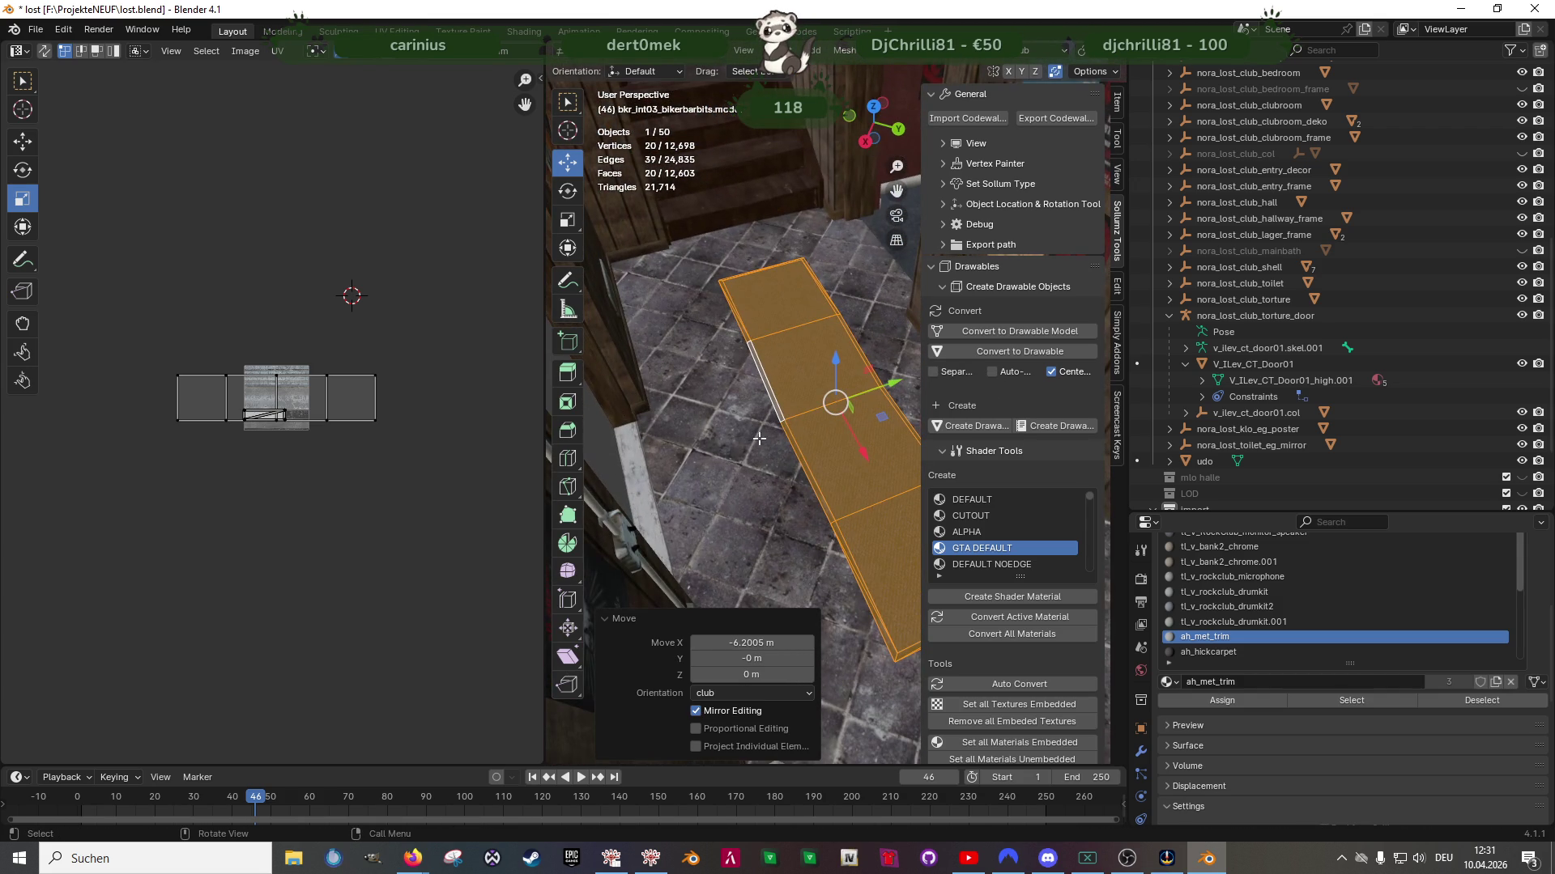
middle_click_drag(779, 436, 831, 375)
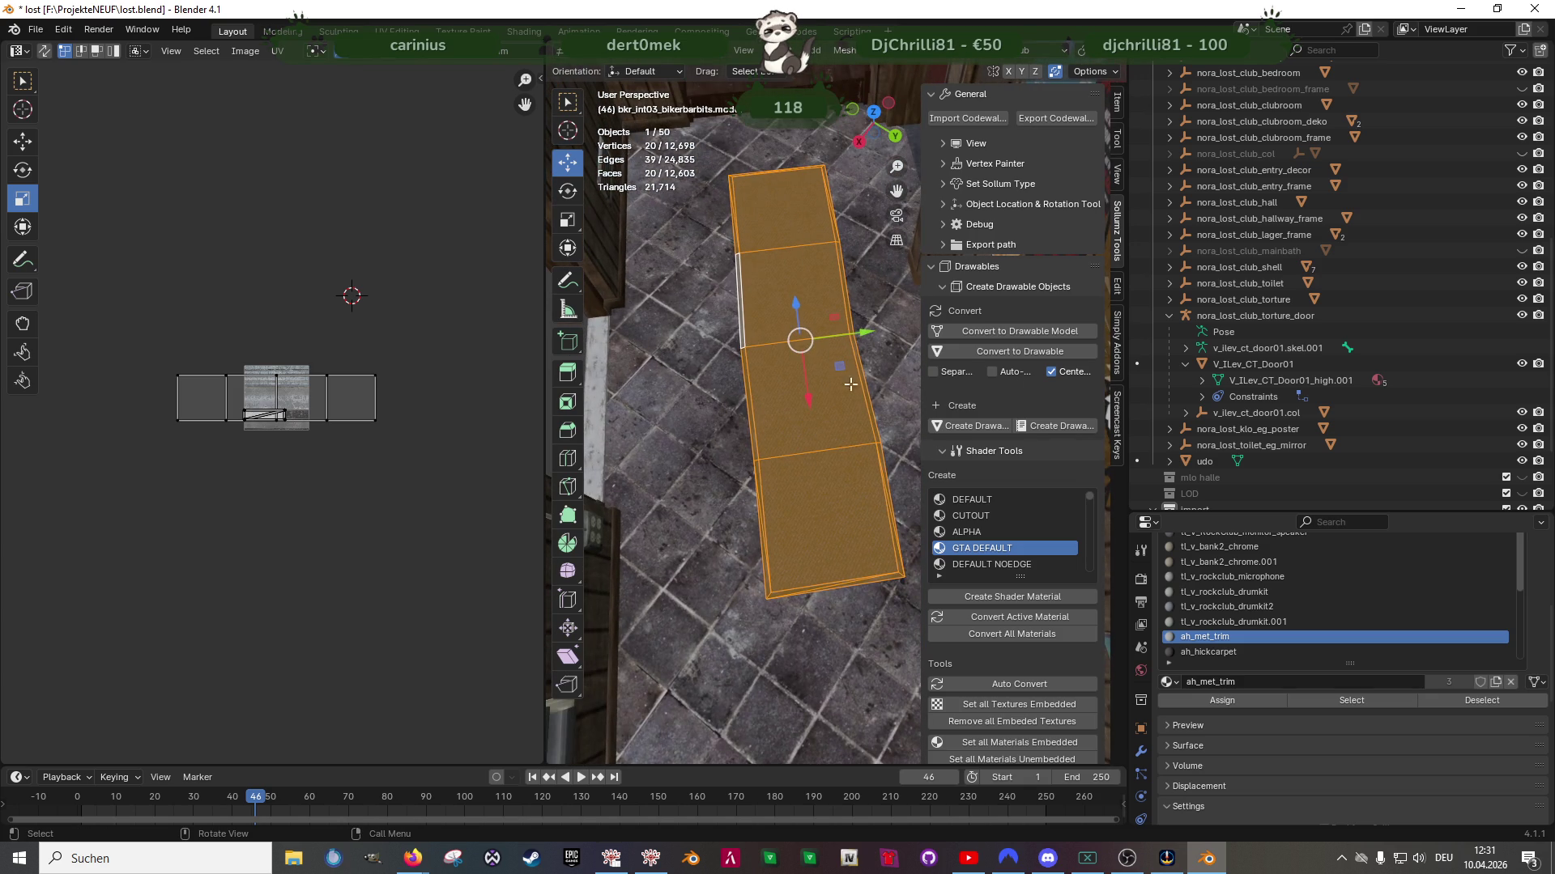
Scale the strip by 1.247 and shift it 0.1007 m along Y
mouse_move(843, 371)
left_mouse_down()
mouse_move(808, 429)
mouse_move(808, 412)
mouse_move(842, 409)
left_mouse_up()
key("shift+space")
key("g")
middle_click_drag(813, 445, 793, 281)
left_click_drag(800, 263, 867, 238)
mouse_move(867, 238)
middle_mouse_down()
mouse_move(723, 432)
mouse_move(770, 484)
middle_mouse_up()
key("KP_Decimal")
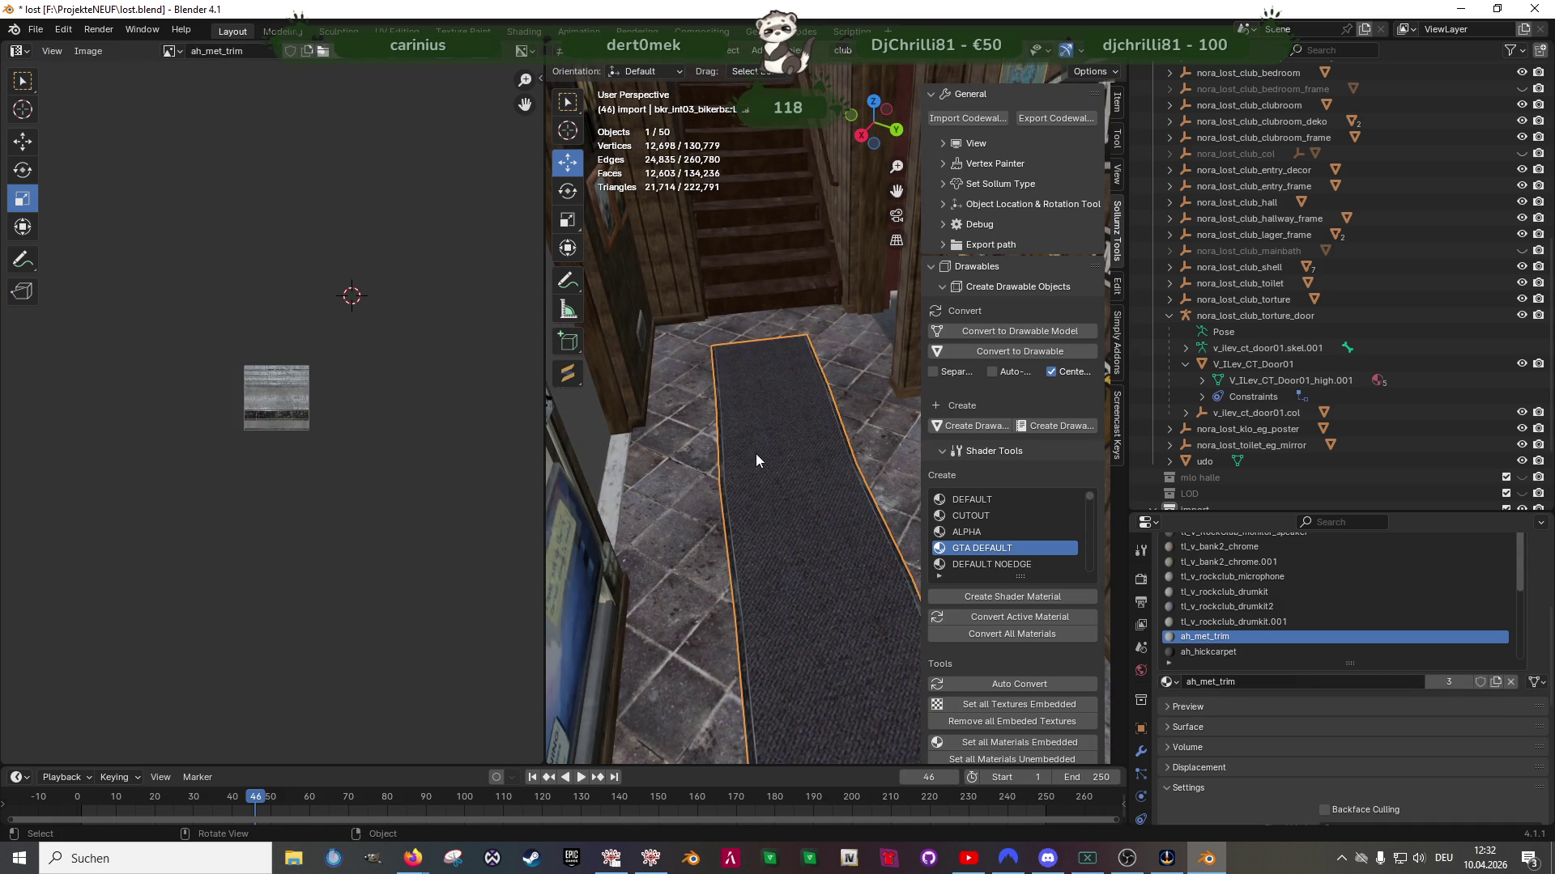
Separate the duplicated carpet faces into their own object
key("ctrl+f")
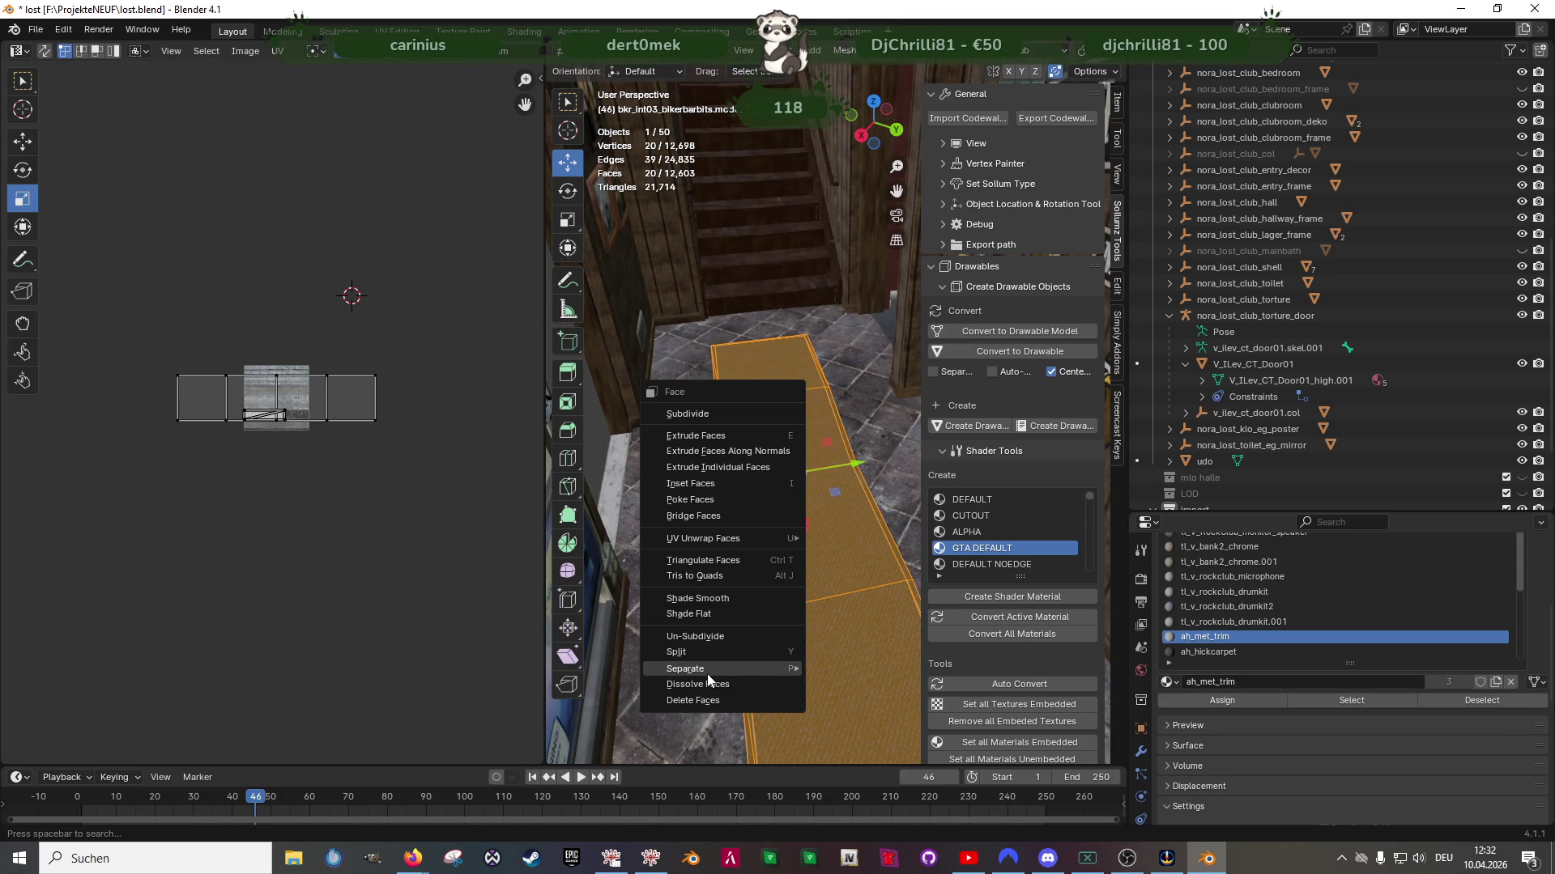
mouse_move(707, 668)
left_click(836, 667)
key("Tab")
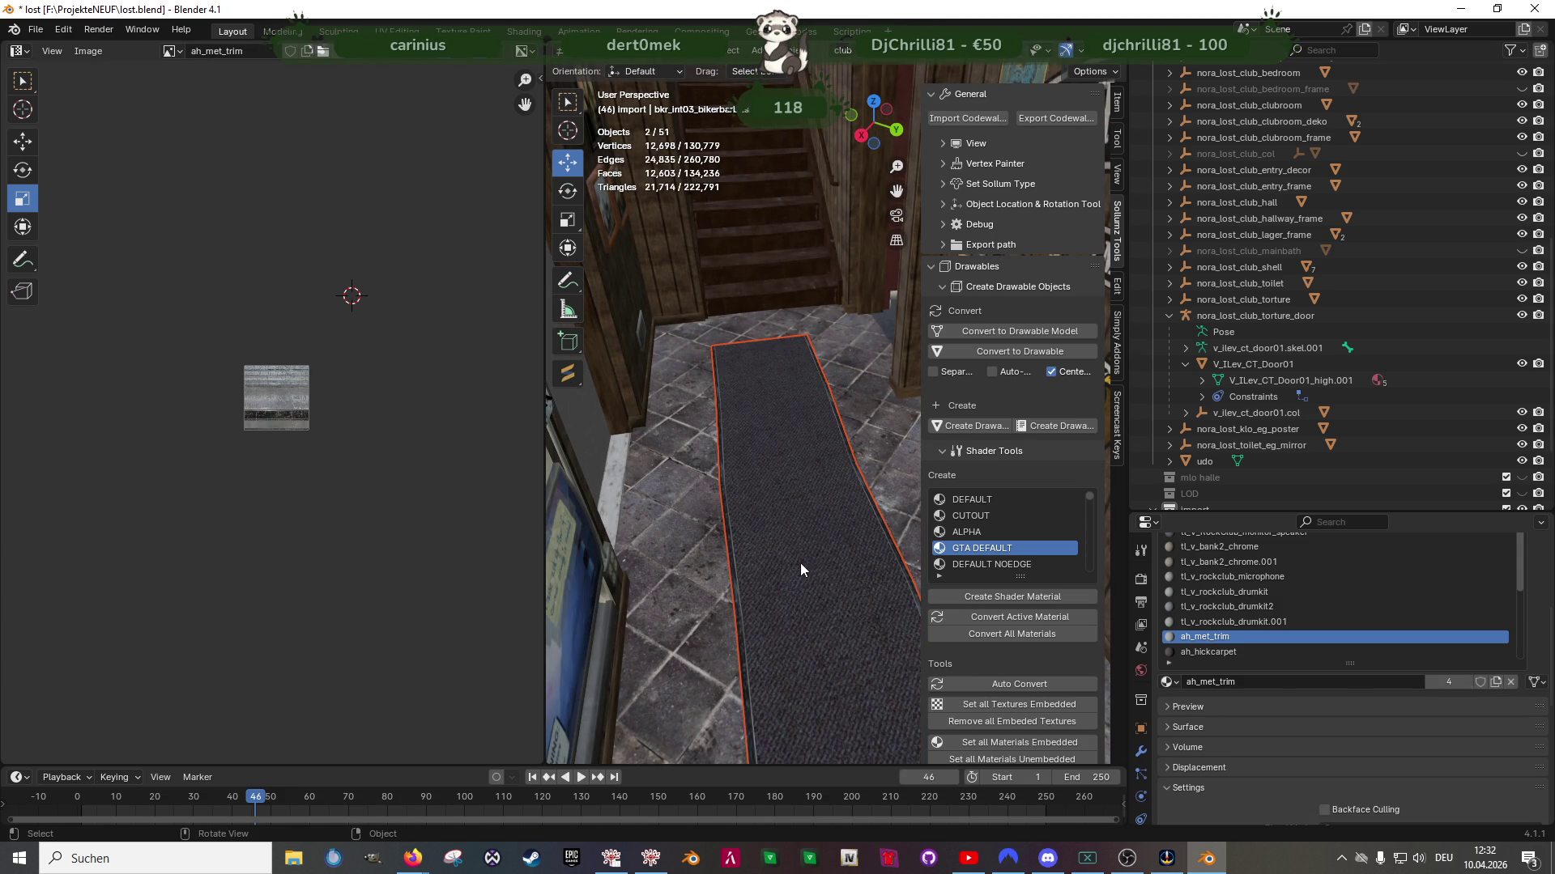
Join the carpet strip into the entry posters object with Ctrl+J
right_click(795, 492)
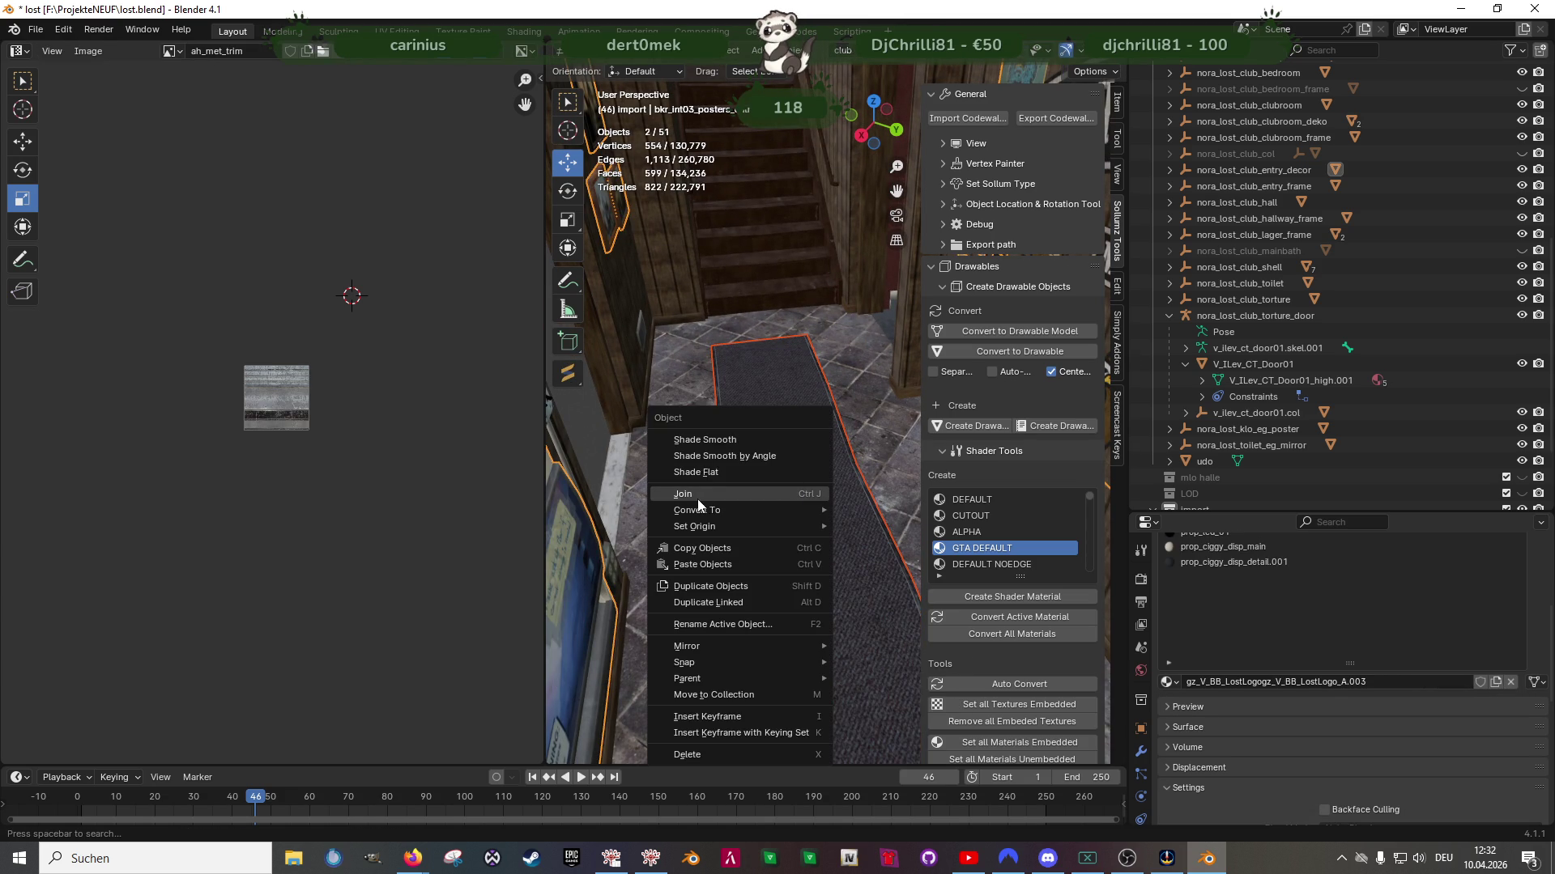
key("ctrl+j")
mouse_move(700, 600)
middle_mouse_down()
mouse_move(871, 503)
mouse_move(654, 561)
mouse_move(809, 551)
middle_mouse_up()
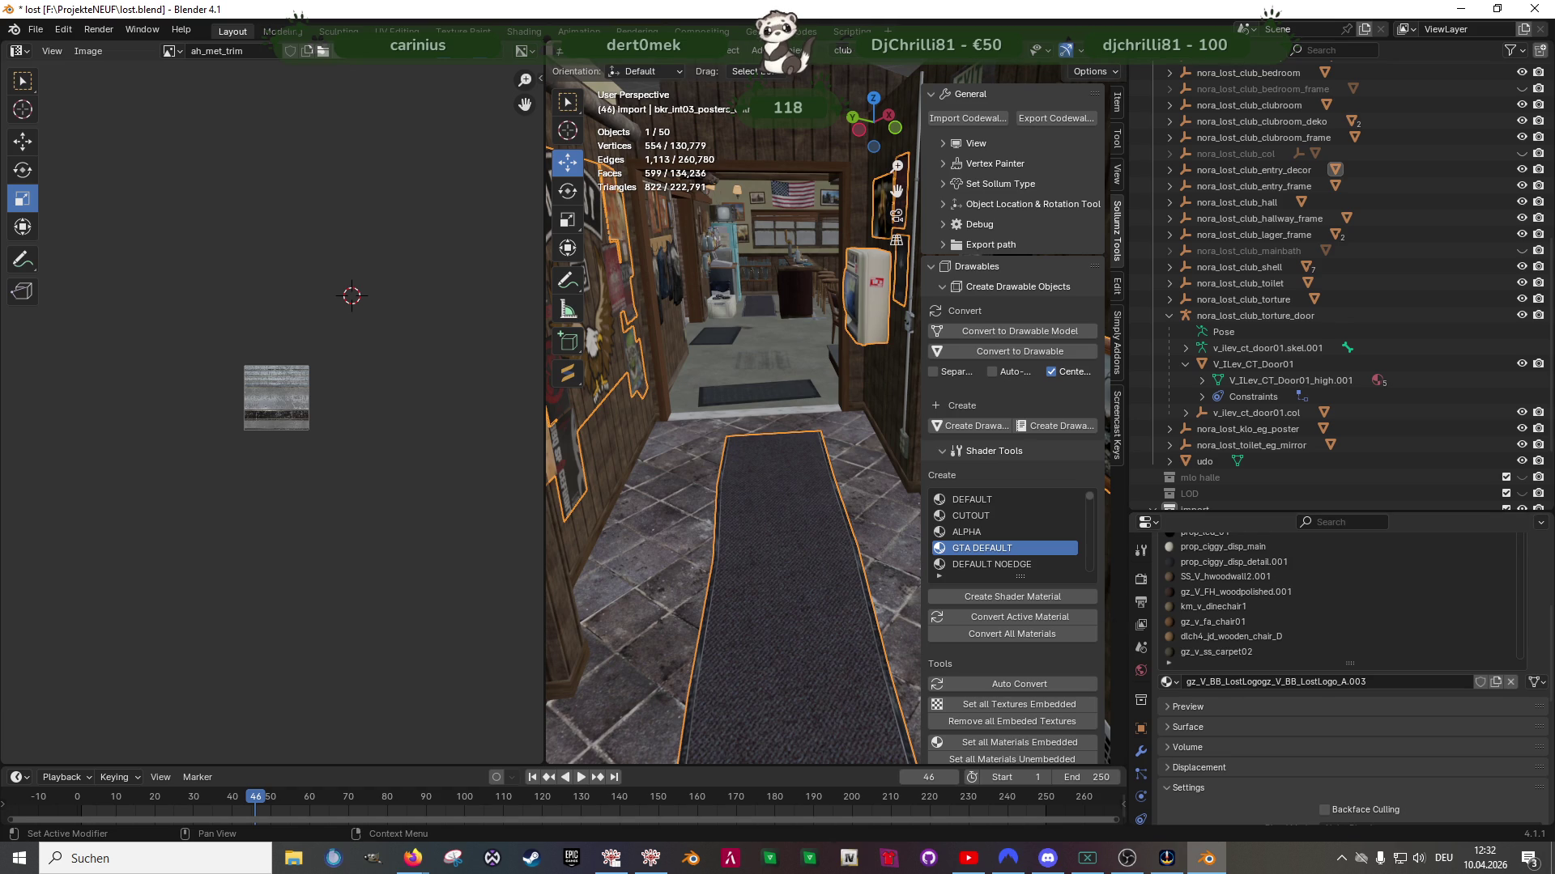
key("alt+Tab")
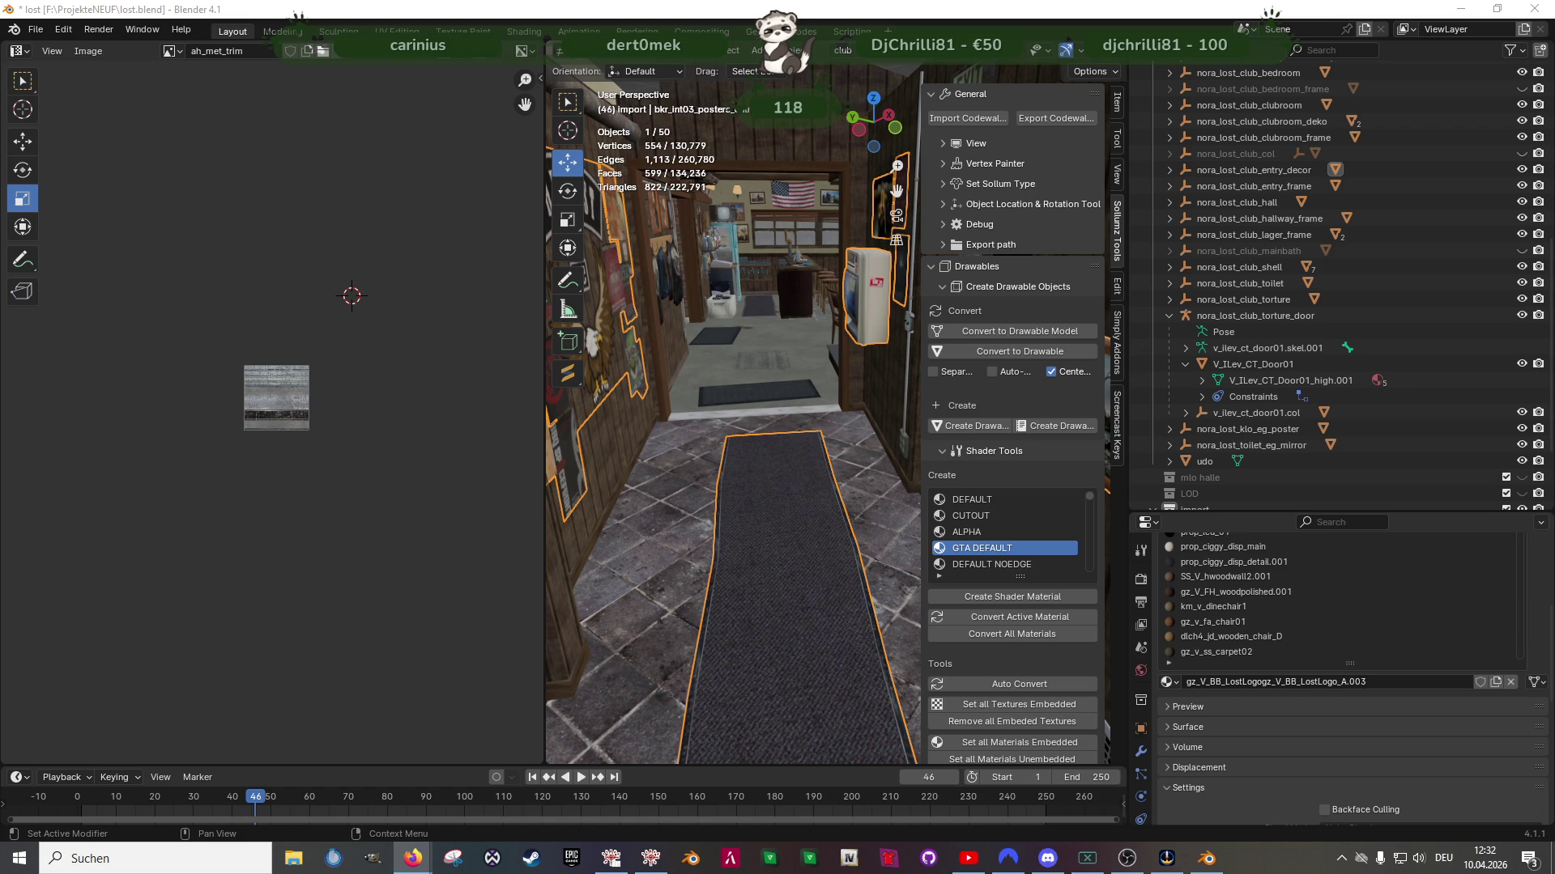
mouse_move(758, 421)
middle_mouse_down()
mouse_move(652, 462)
mouse_move(633, 440)
mouse_move(793, 470)
mouse_move(723, 427)
mouse_move(646, 431)
mouse_move(687, 460)
mouse_move(727, 425)
middle_mouse_up()
scroll(727, 425, "up", 2)
scroll(709, 424, "up", 2)
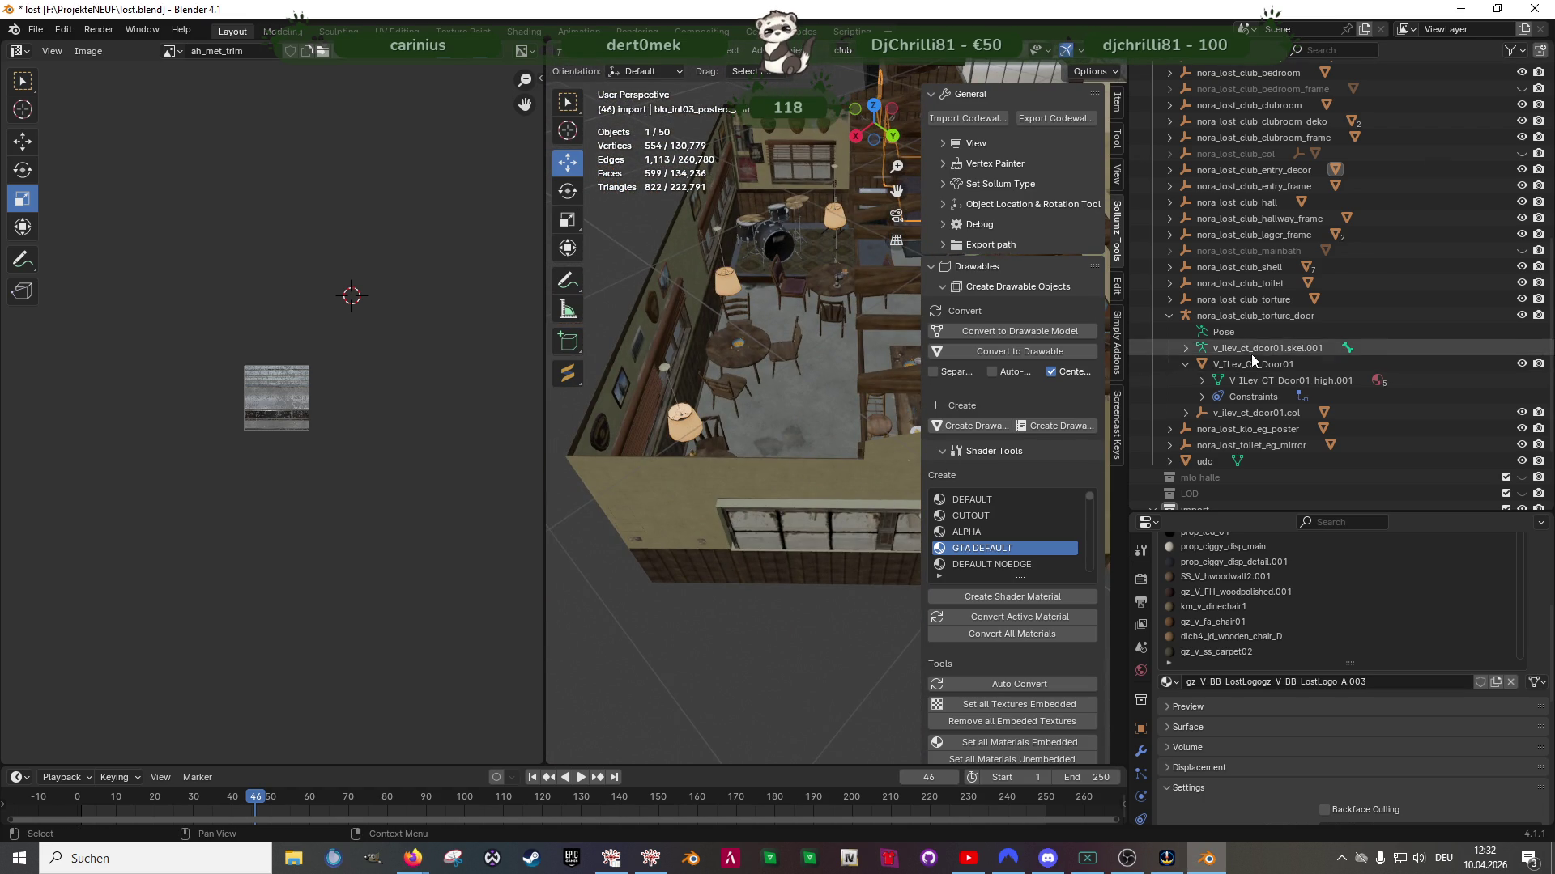
left_click(1168, 316)
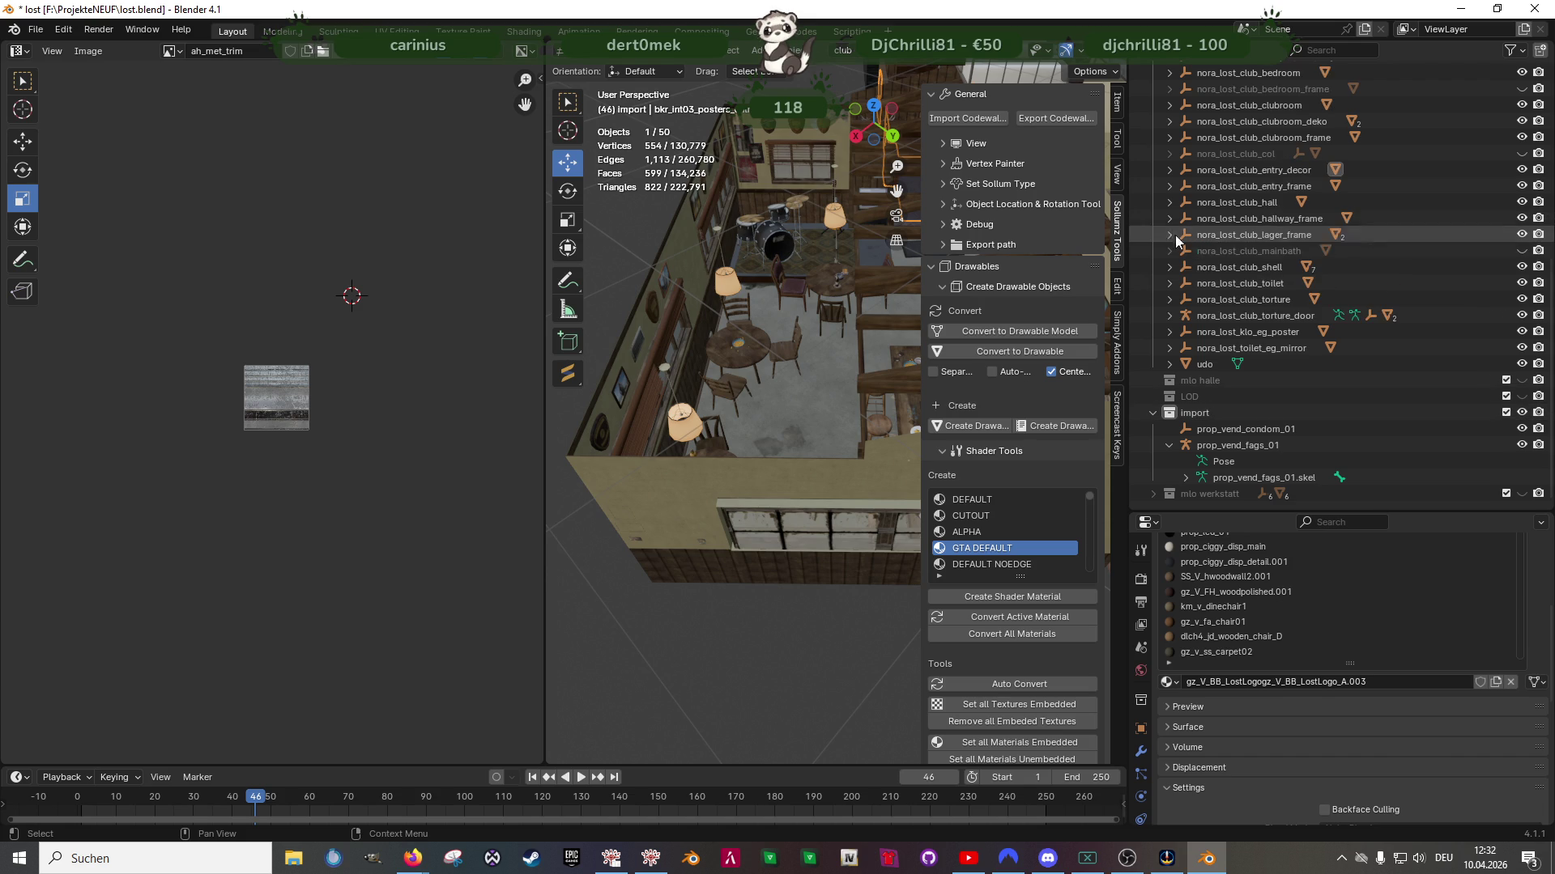
Enlarge the 3D Viewport and orbit around the club into the bunk rooms
scroll(1266, 347, "up", 7)
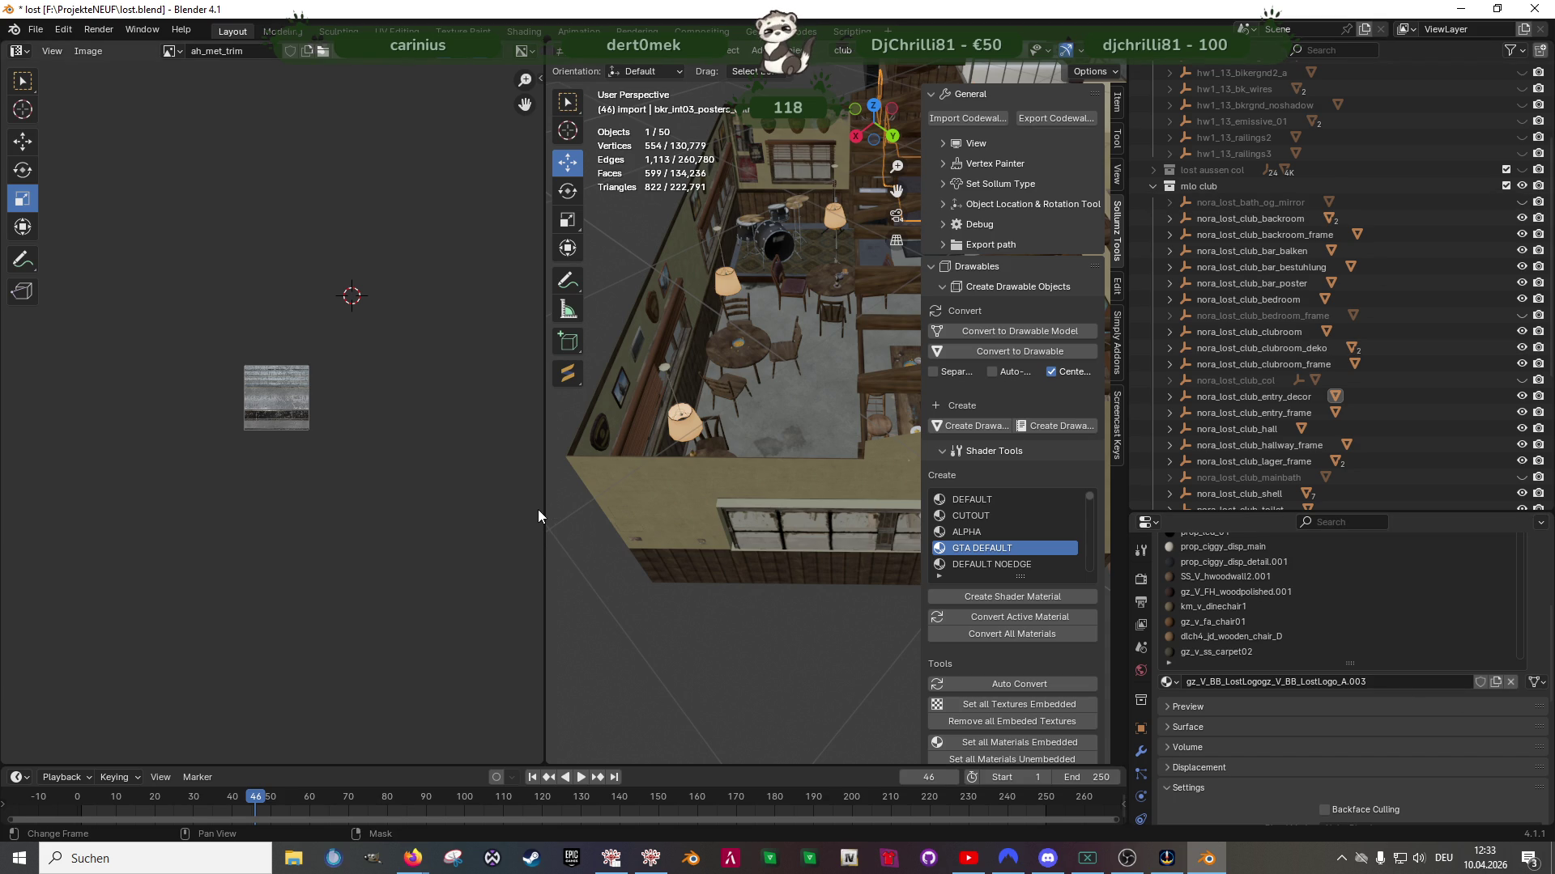
left_click_drag(538, 515, 274, 489)
mouse_move(274, 490)
middle_mouse_down()
mouse_move(745, 444)
mouse_move(586, 427)
mouse_move(488, 386)
mouse_move(460, 389)
mouse_move(667, 407)
mouse_move(837, 445)
mouse_move(590, 400)
middle_mouse_up()
scroll(719, 414, "up", 10)
scroll(450, 298, "down", 5)
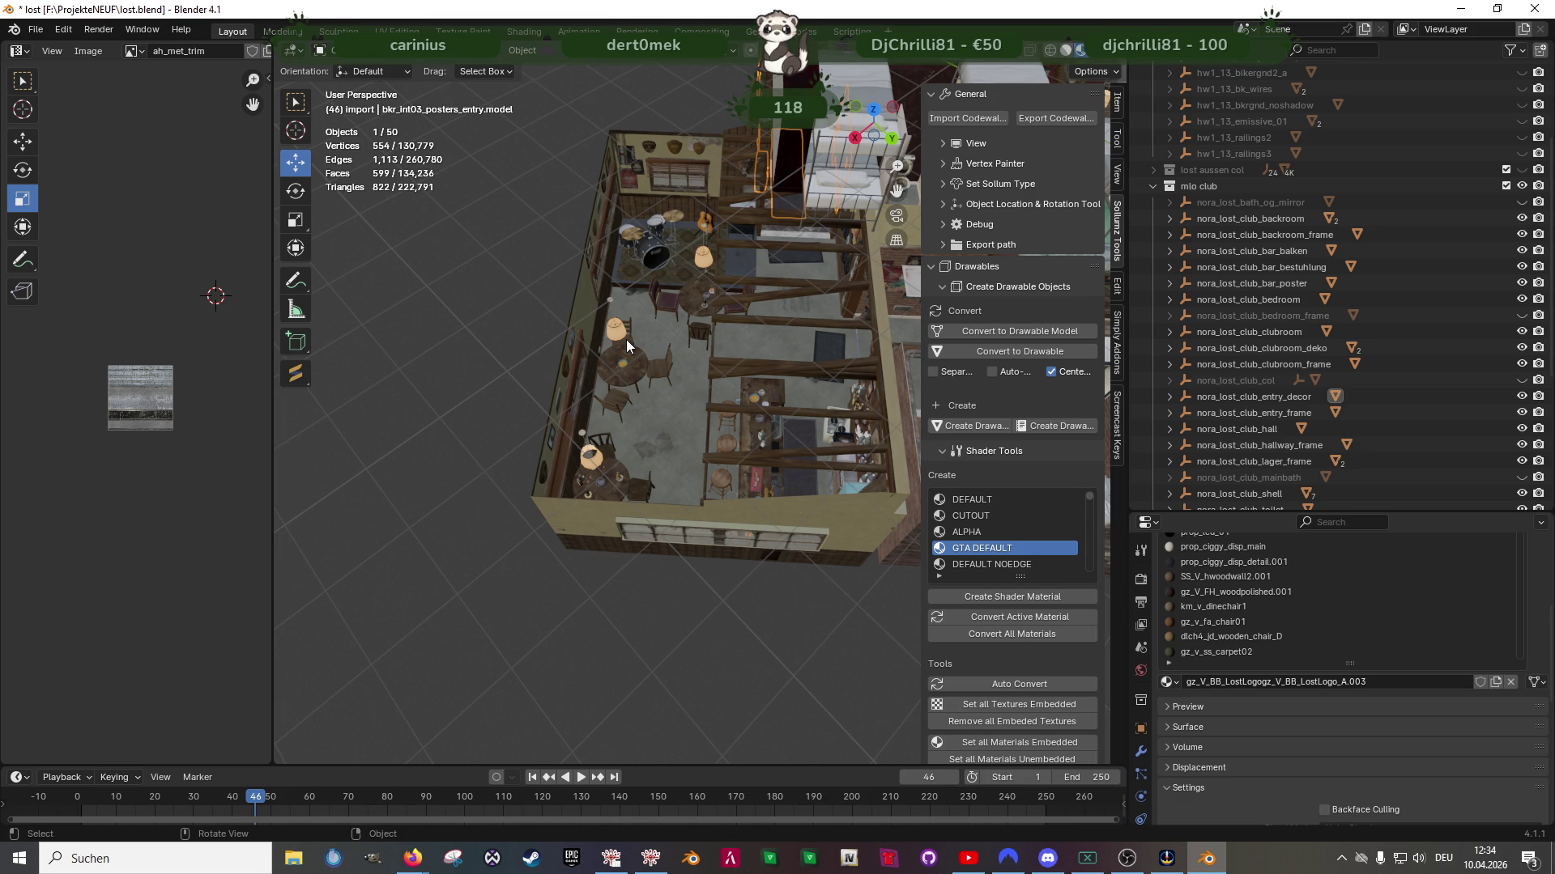
scroll(736, 321, "up", 5)
mouse_move(735, 321)
middle_mouse_down()
mouse_move(662, 386)
mouse_move(576, 369)
mouse_move(511, 320)
mouse_move(441, 371)
mouse_move(660, 421)
mouse_move(646, 446)
mouse_move(751, 432)
mouse_move(633, 419)
mouse_move(737, 388)
mouse_move(766, 413)
mouse_move(616, 418)
mouse_move(760, 424)
mouse_move(729, 444)
mouse_move(906, 432)
mouse_move(911, 418)
mouse_move(724, 434)
middle_mouse_up()
Orbit to a tilted overhead view, then bring Firefox's Forge search forward
scroll(713, 460, "up", 8)
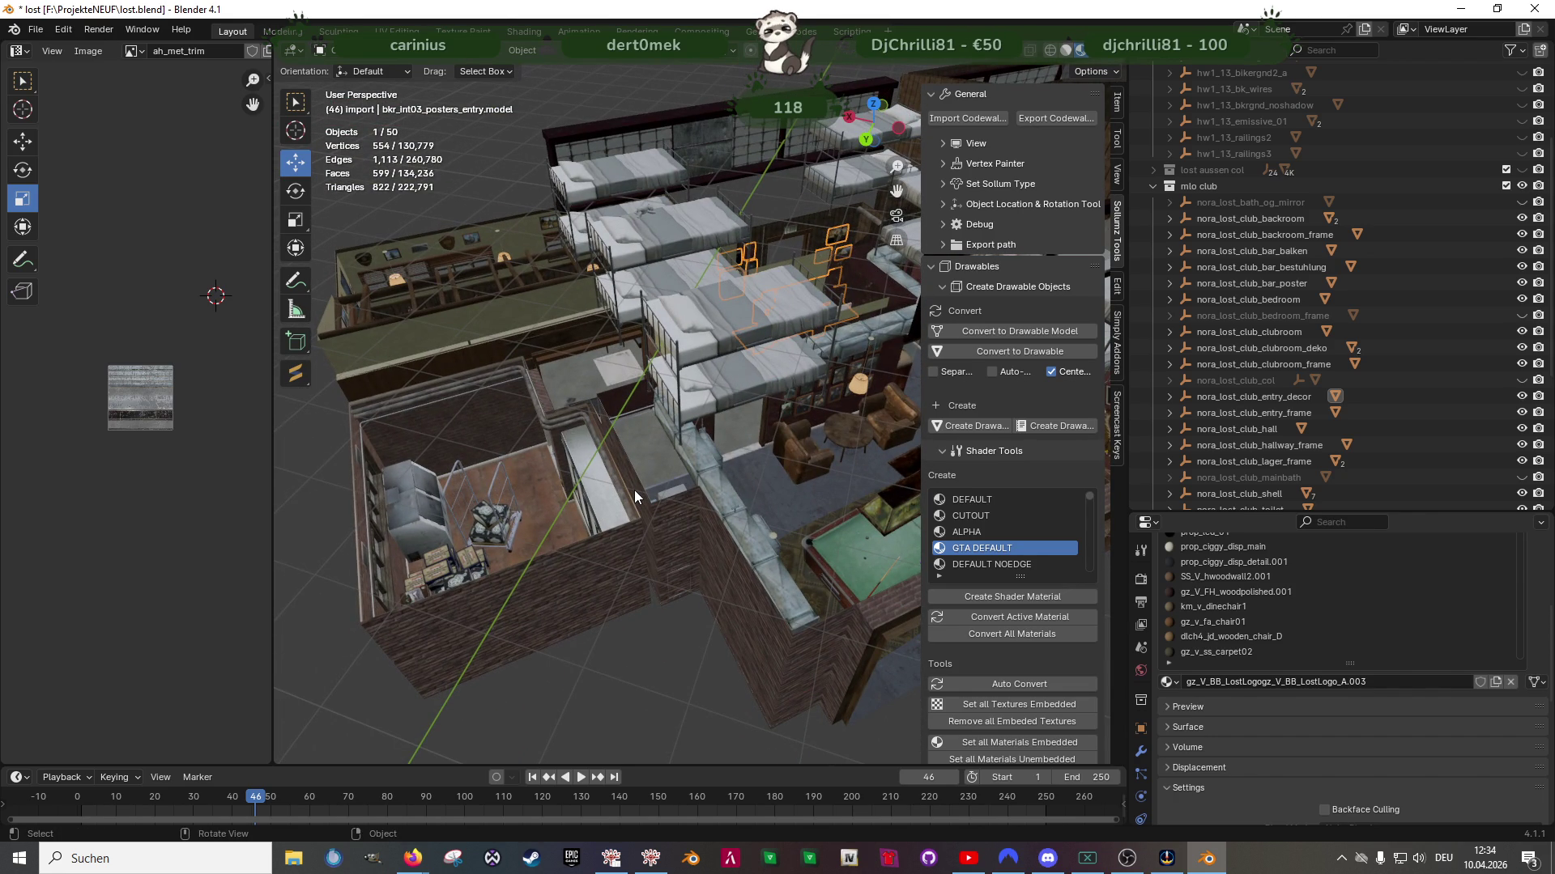
scroll(627, 415, "down", 6)
mouse_move(672, 363)
middle_mouse_down()
mouse_move(488, 348)
mouse_move(440, 304)
mouse_move(466, 360)
mouse_move(457, 378)
mouse_move(521, 416)
mouse_move(537, 394)
mouse_move(601, 398)
mouse_move(557, 413)
middle_mouse_up()
left_click(408, 859)
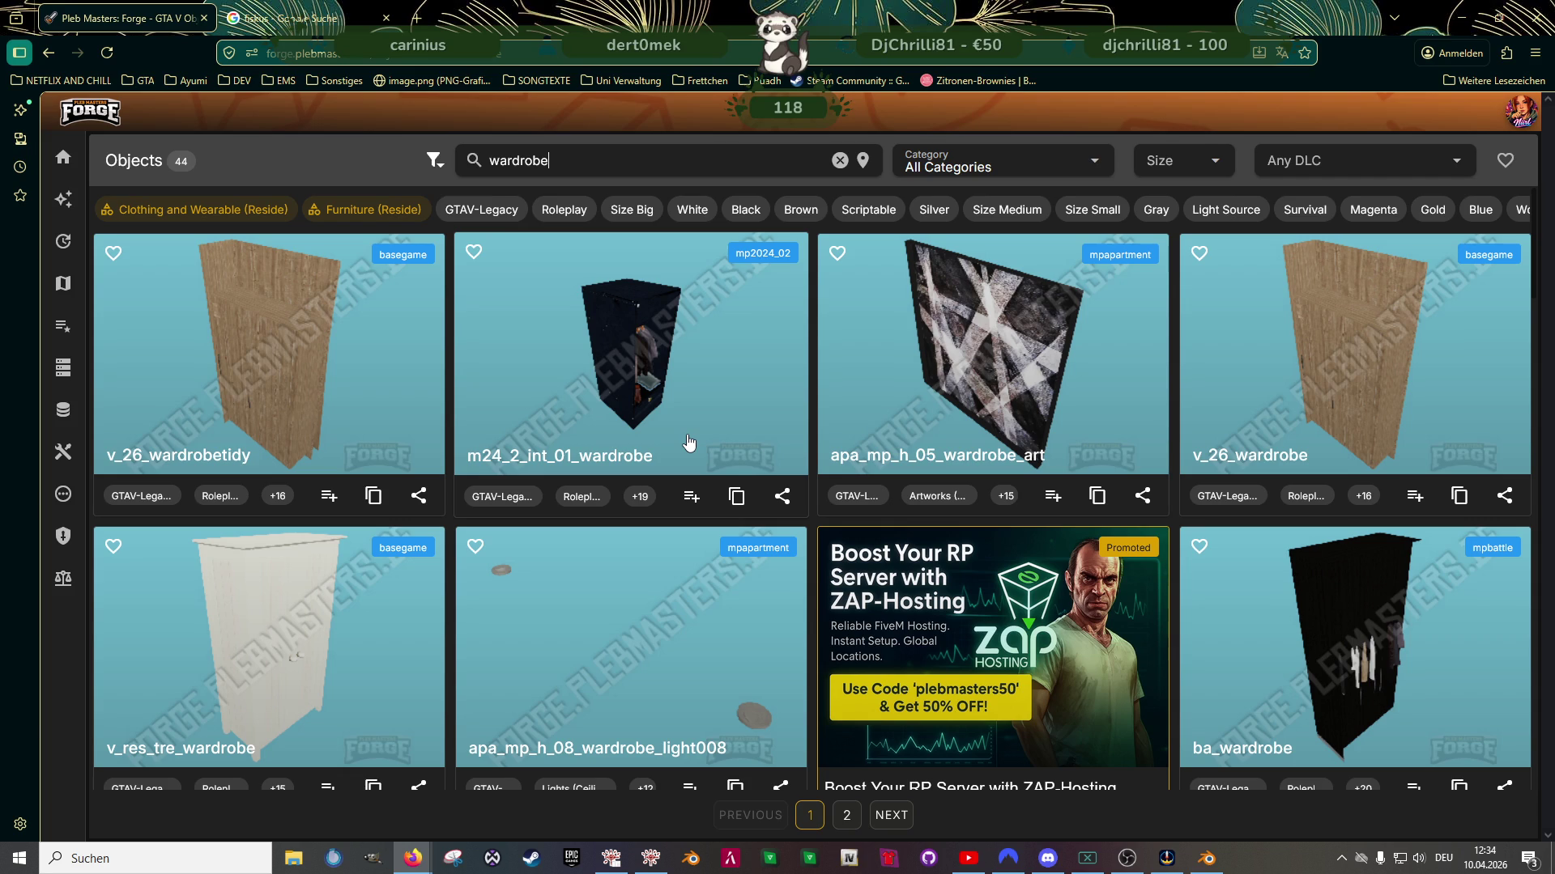
Preview the 3D model of m24_2_int_01_wardrobe in its details panel
left_click(650, 418)
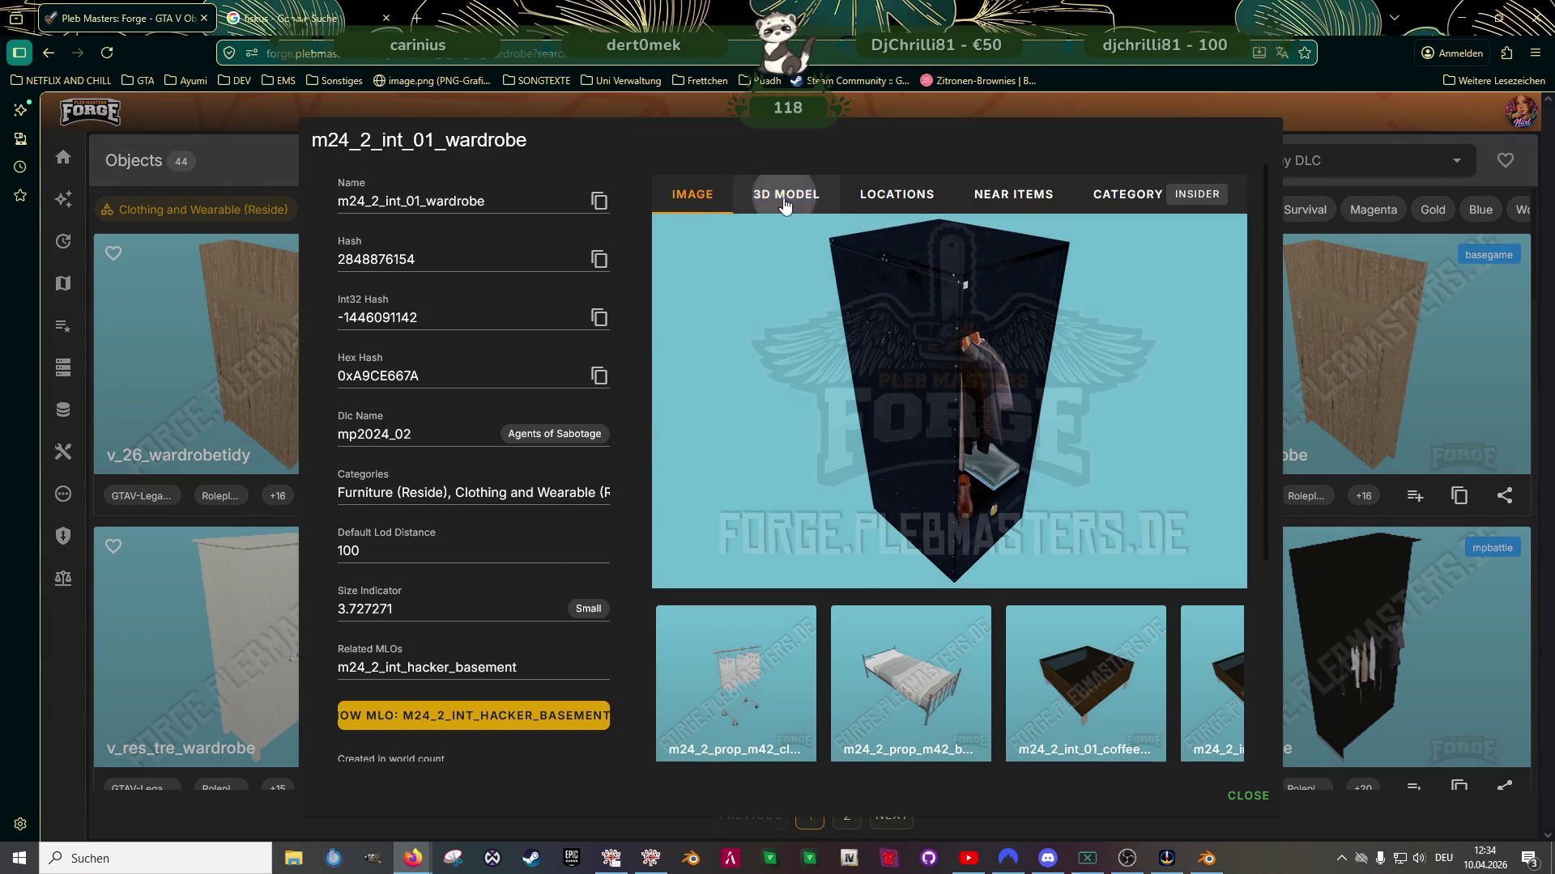
left_click(784, 198)
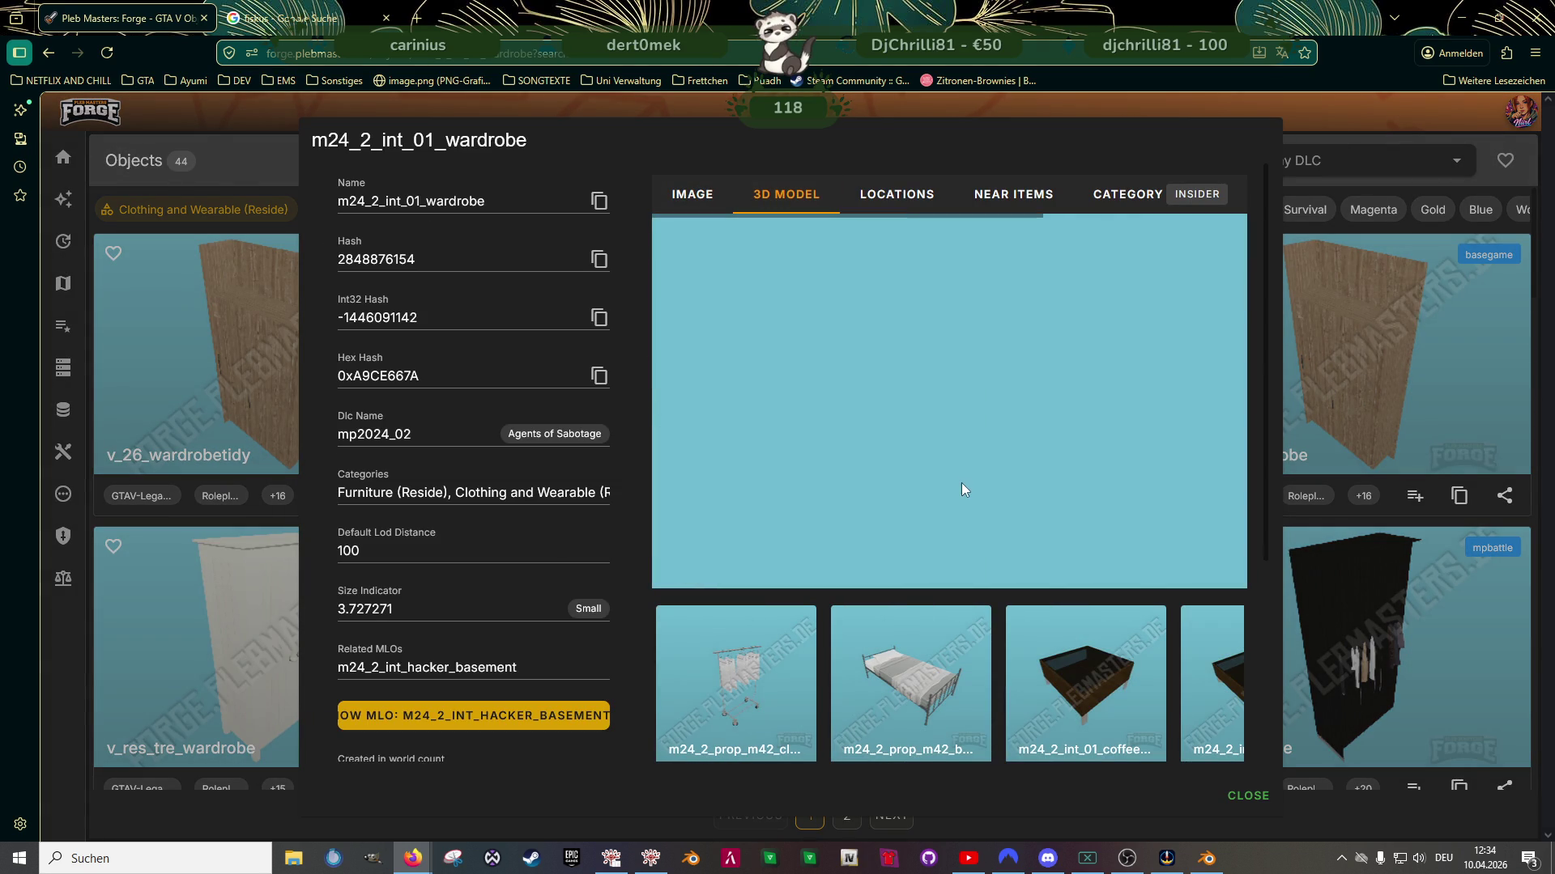
scroll(926, 425, "up", 5)
mouse_move(925, 424)
left_mouse_down()
mouse_move(964, 453)
mouse_move(907, 396)
mouse_move(931, 417)
mouse_move(1153, 448)
left_mouse_up()
left_click(1353, 416)
Scroll the results and preview the m25_2_int_01_l_gb_wardrobe model from above
scroll(1052, 526, "down", 5)
scroll(1047, 522, "down", 10)
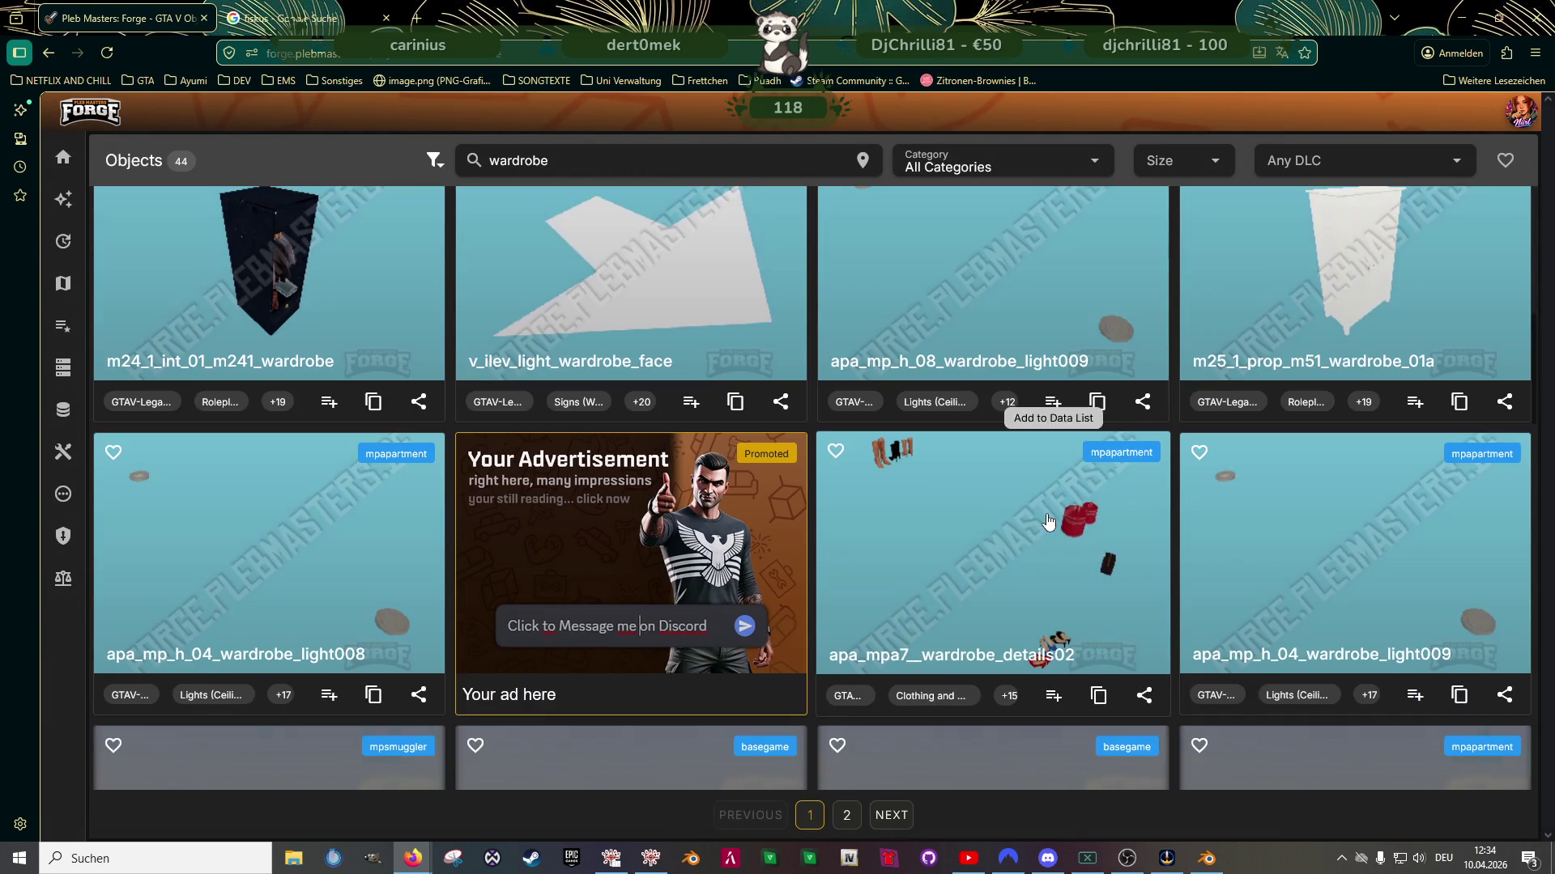
scroll(1047, 520, "down", 5)
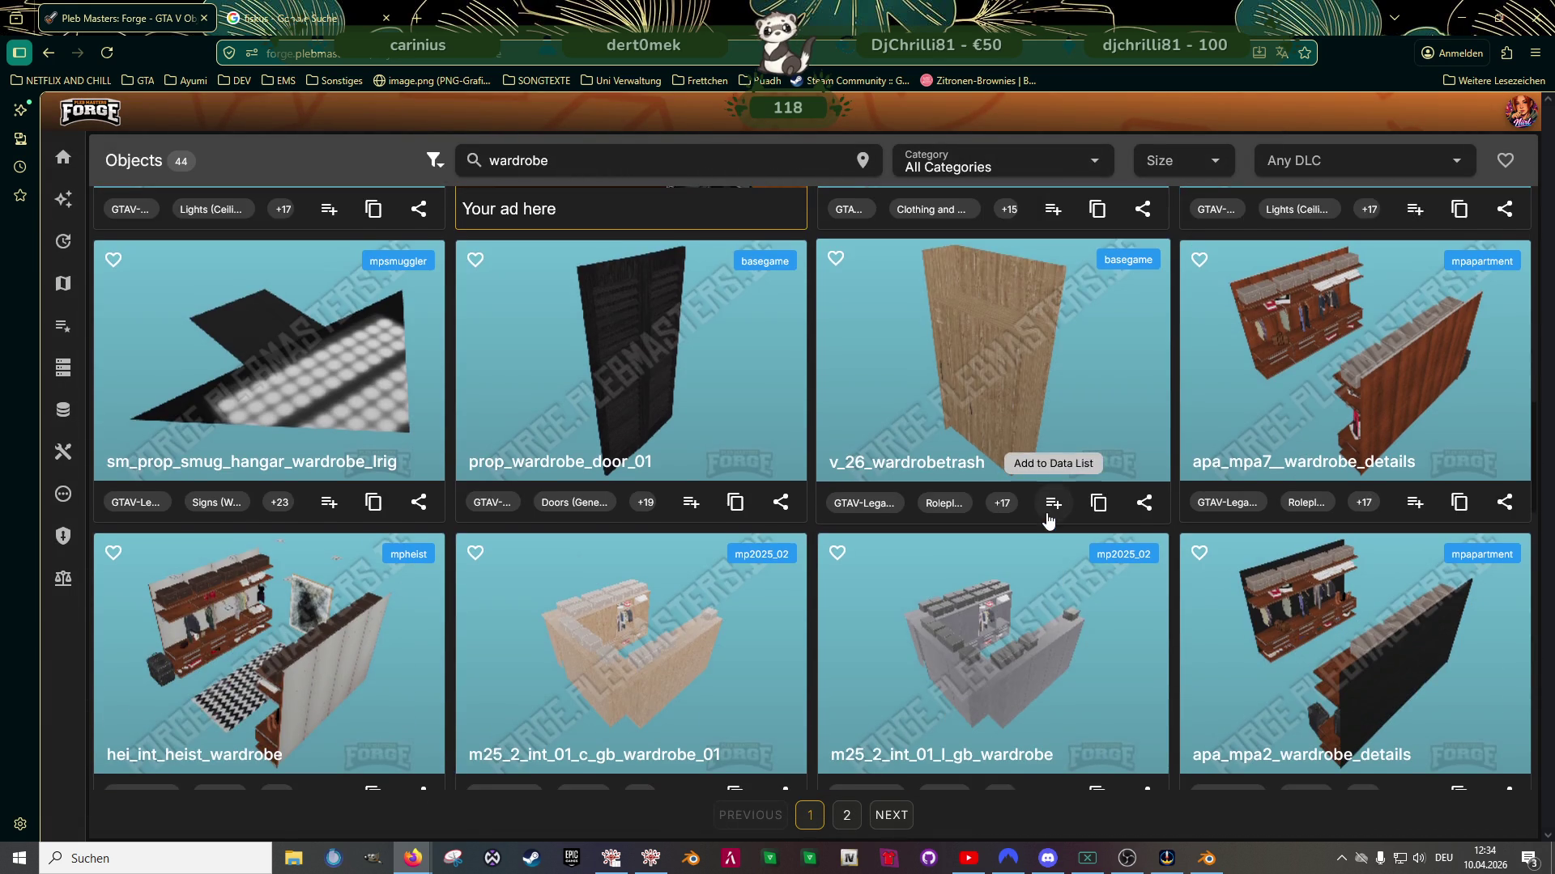
scroll(1049, 520, "down", 5)
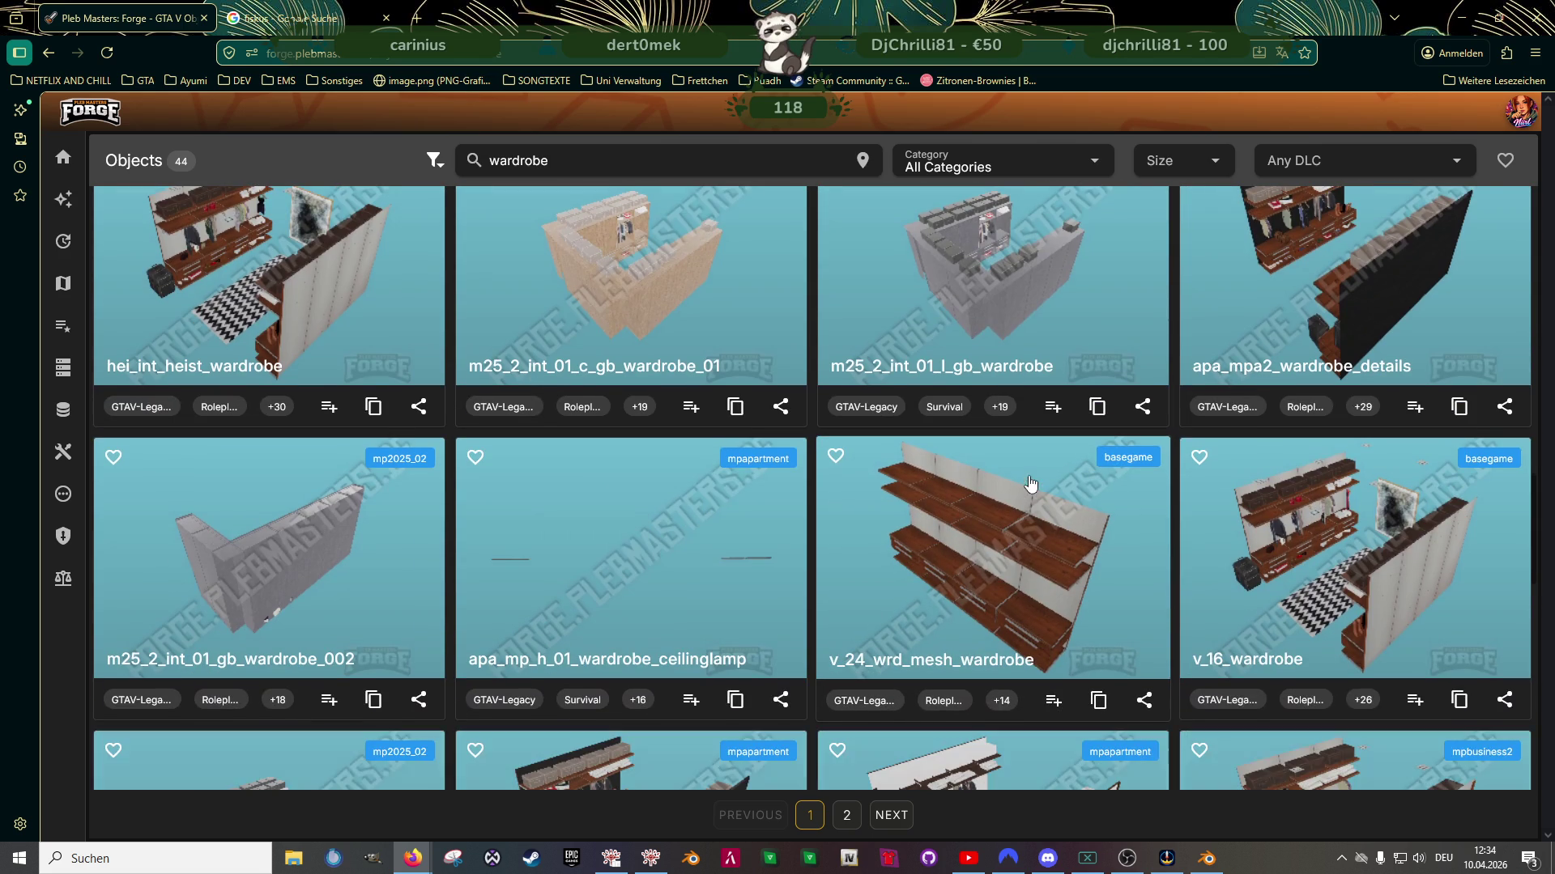
left_click(991, 308)
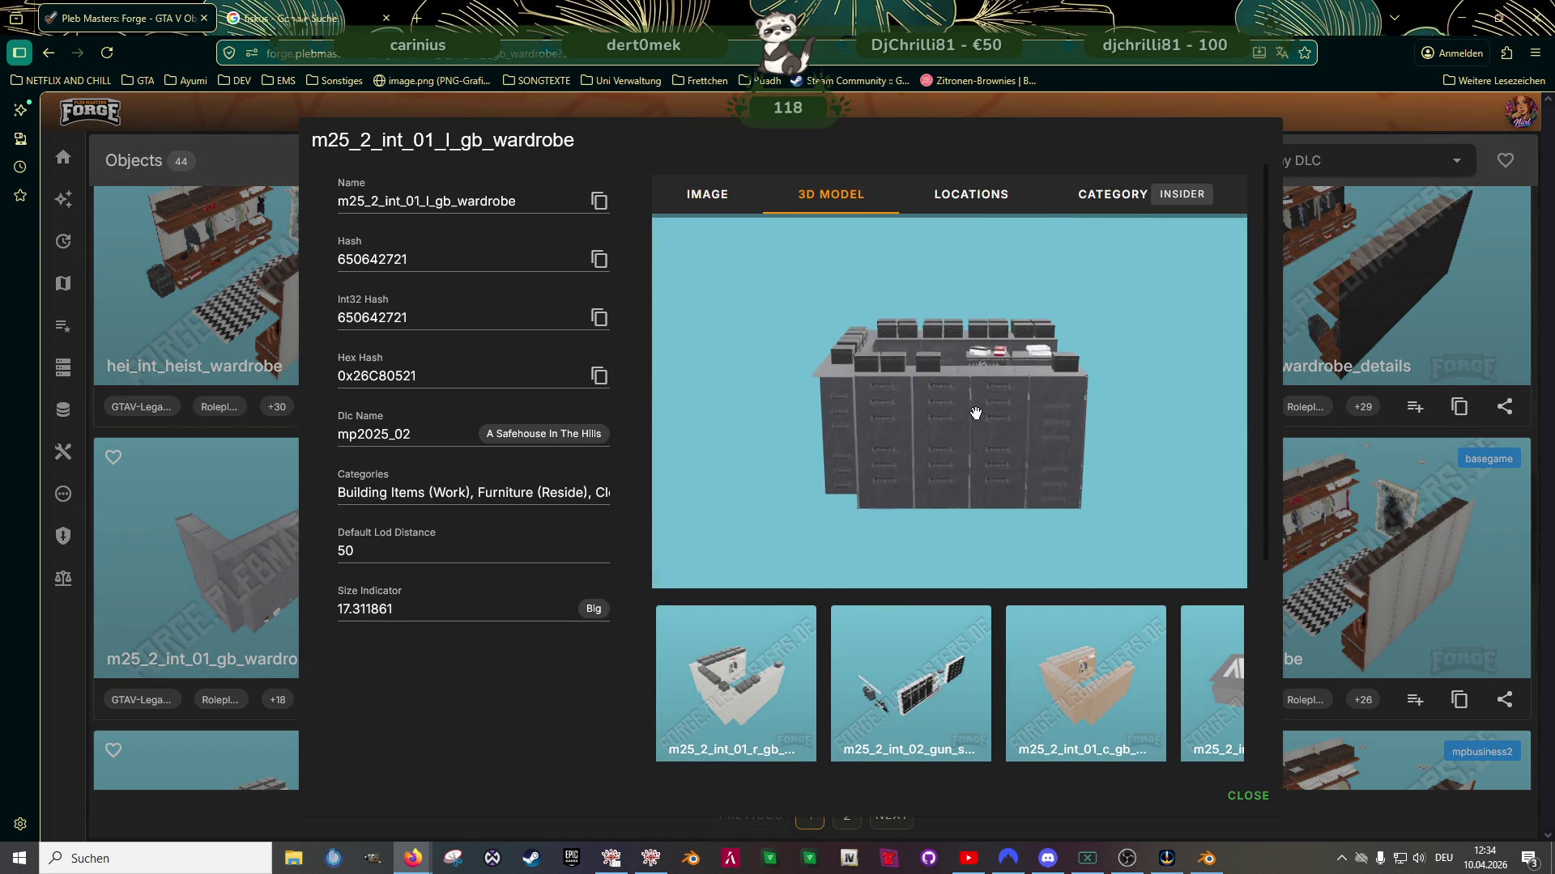
mouse_move(983, 395)
left_mouse_down()
mouse_move(1007, 381)
mouse_move(1036, 429)
left_mouse_up()
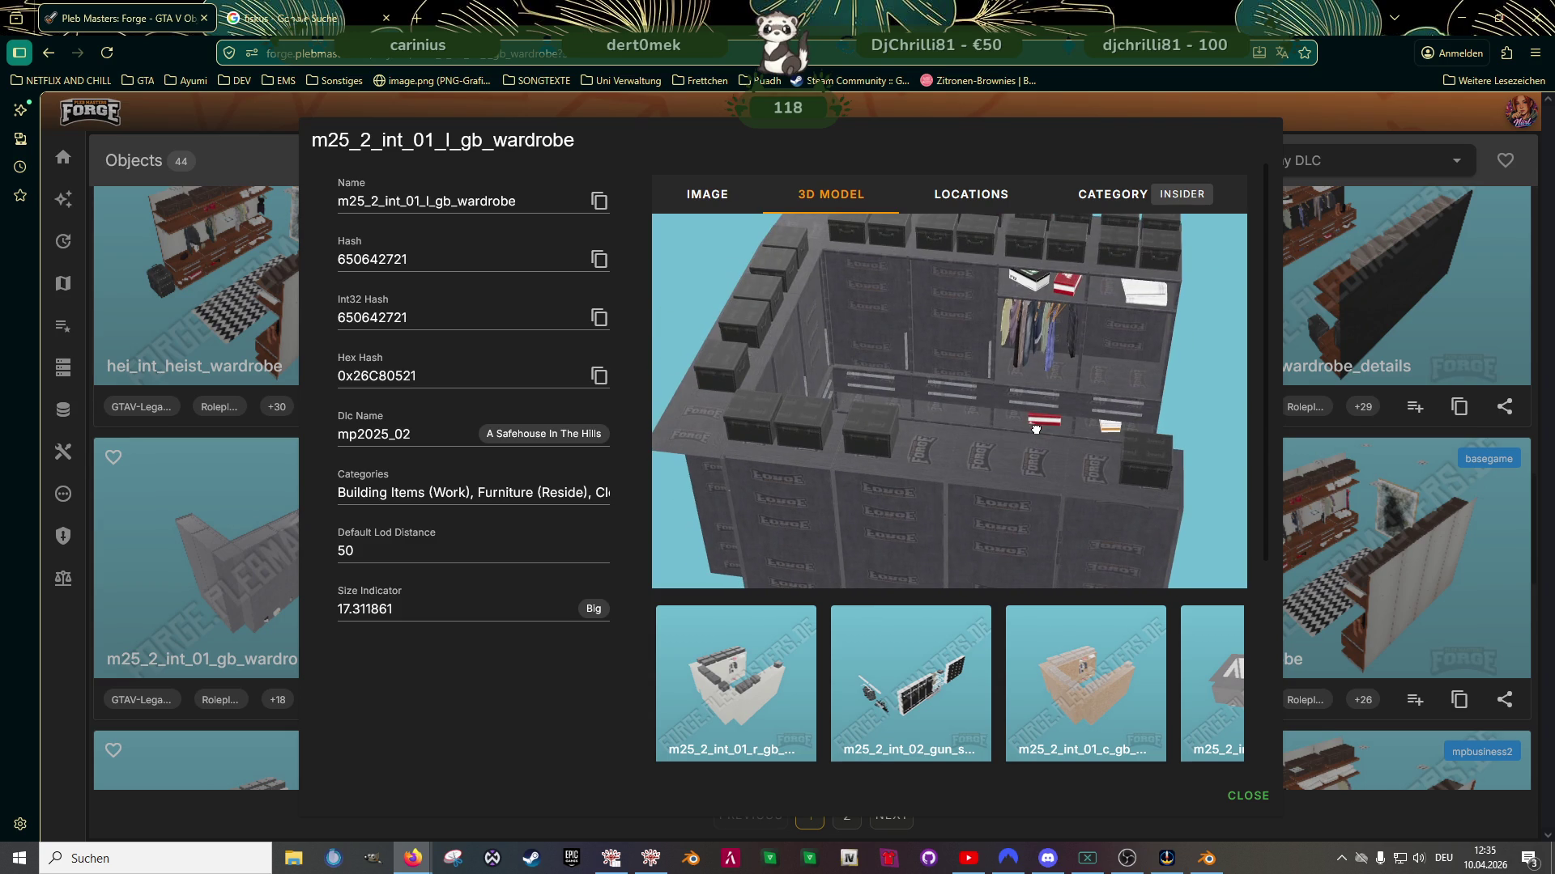
left_click(1355, 408)
Scroll back and copy the m24_2_int_01_wardrobe object name
scroll(1021, 455, "down", 3)
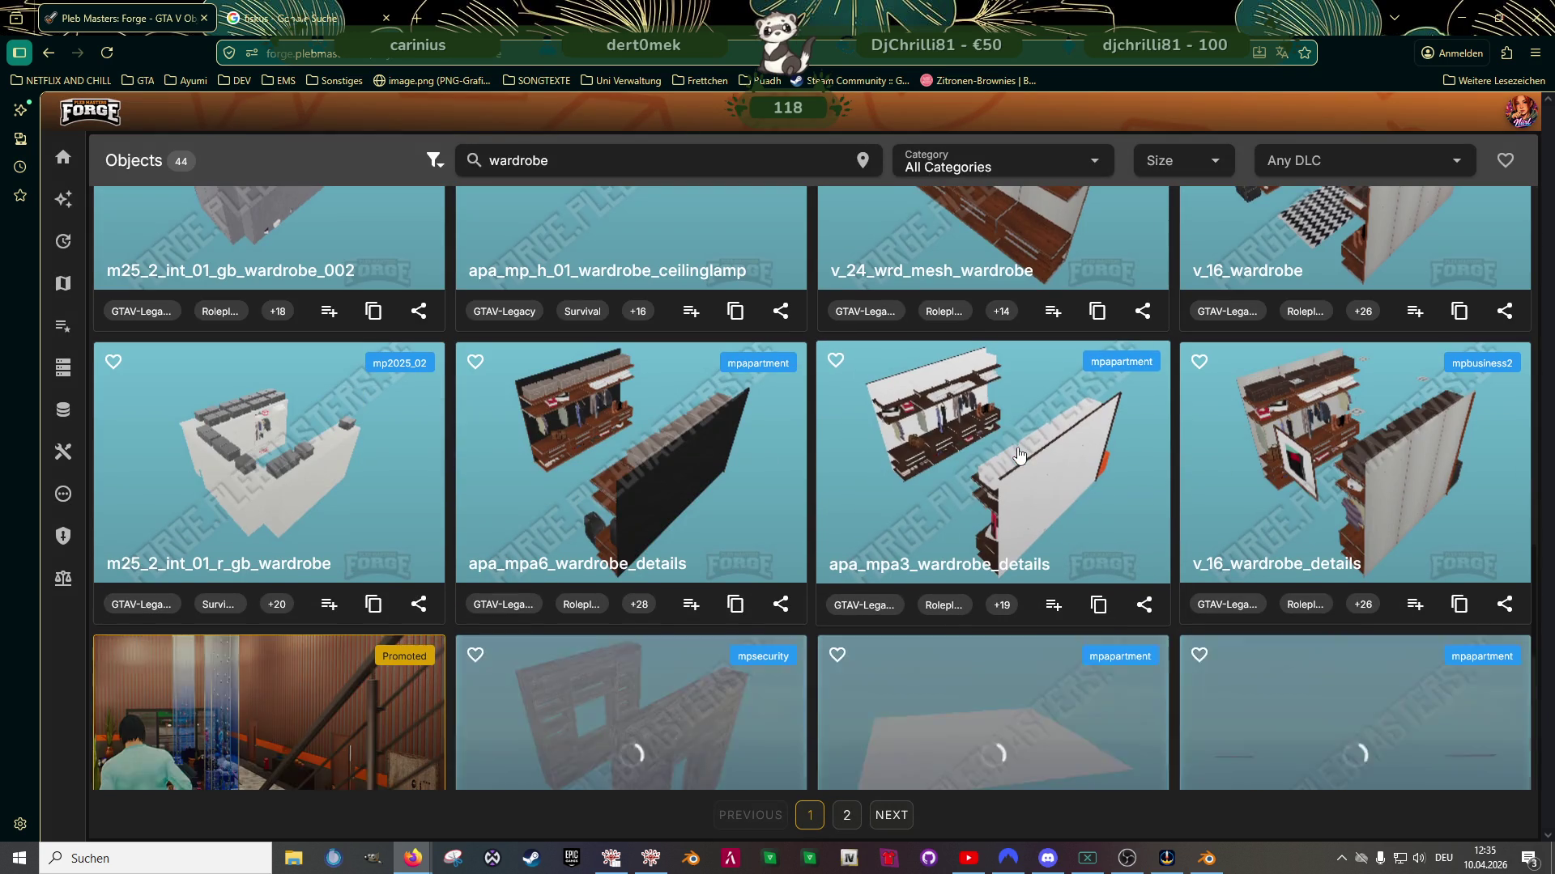
scroll(1021, 456, "down", 5)
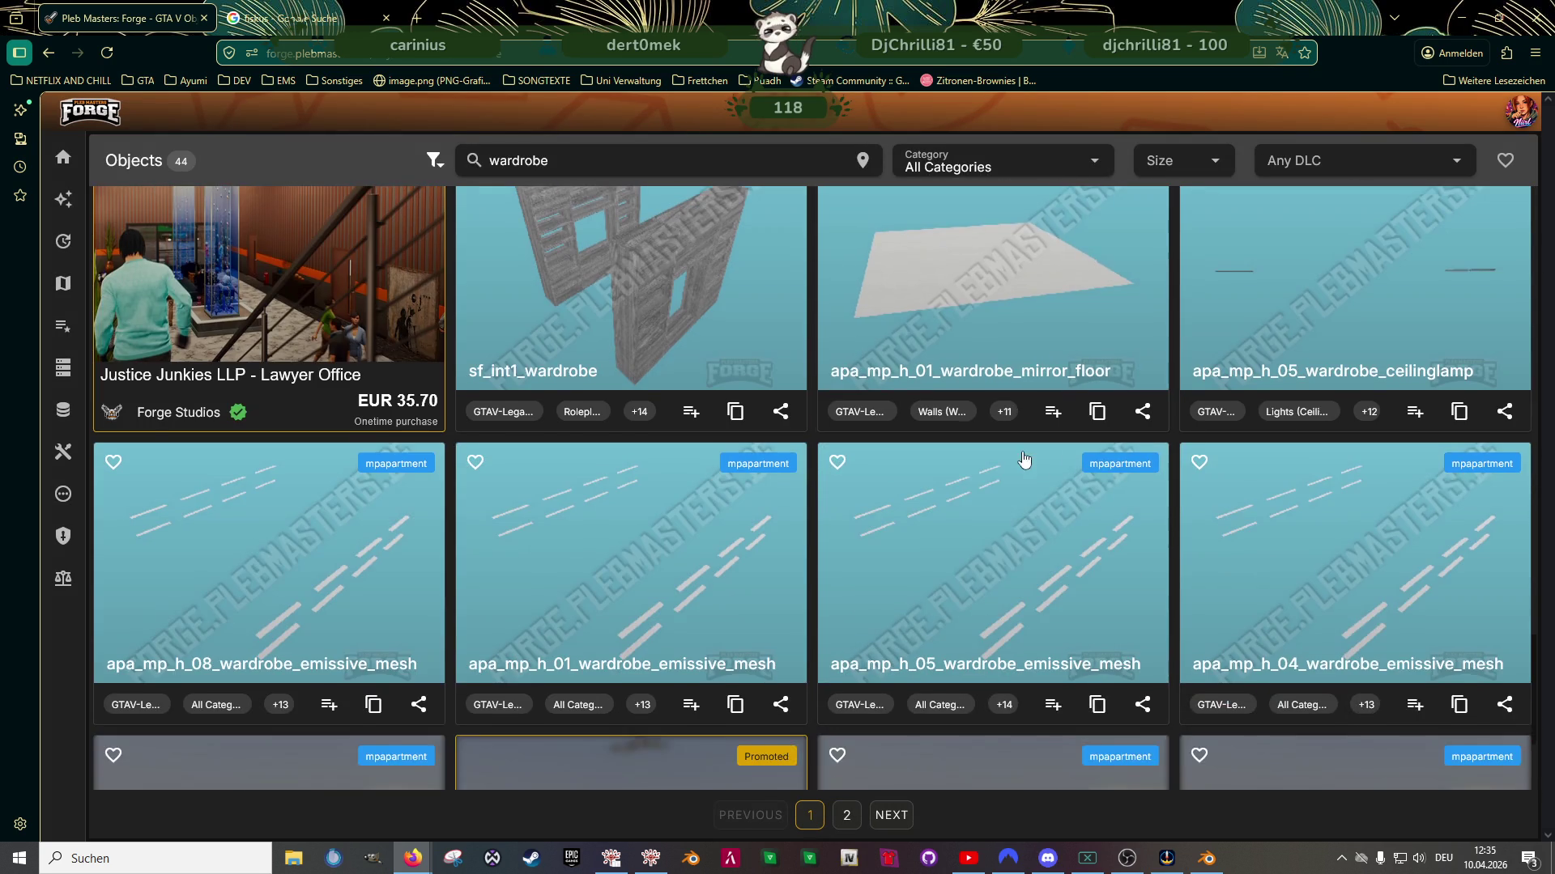
scroll(1023, 458, "up", 10)
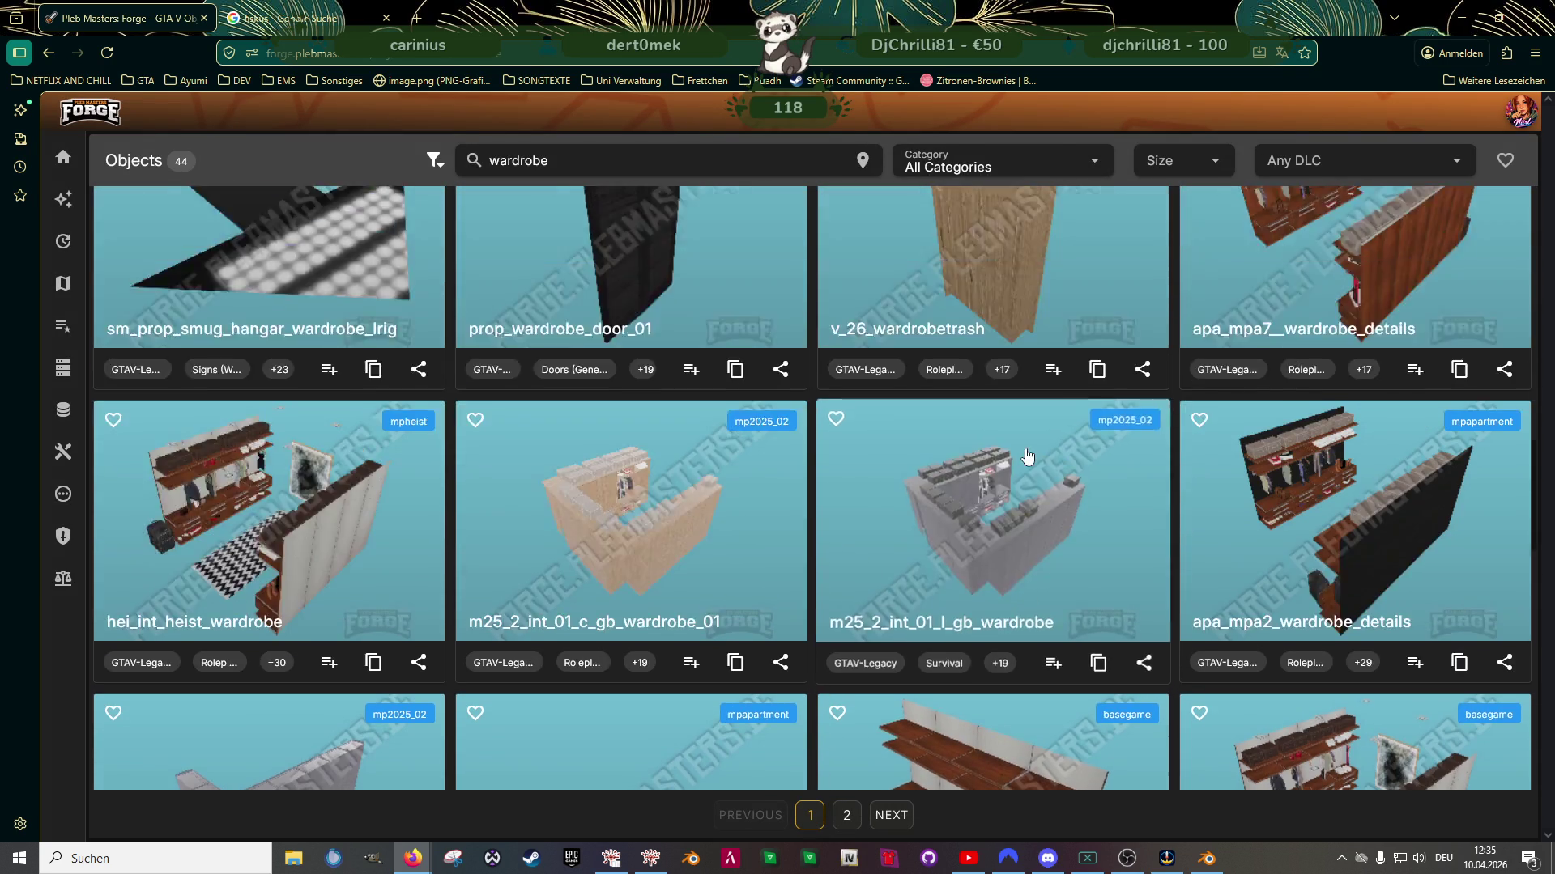
scroll(1027, 456, "up", 5)
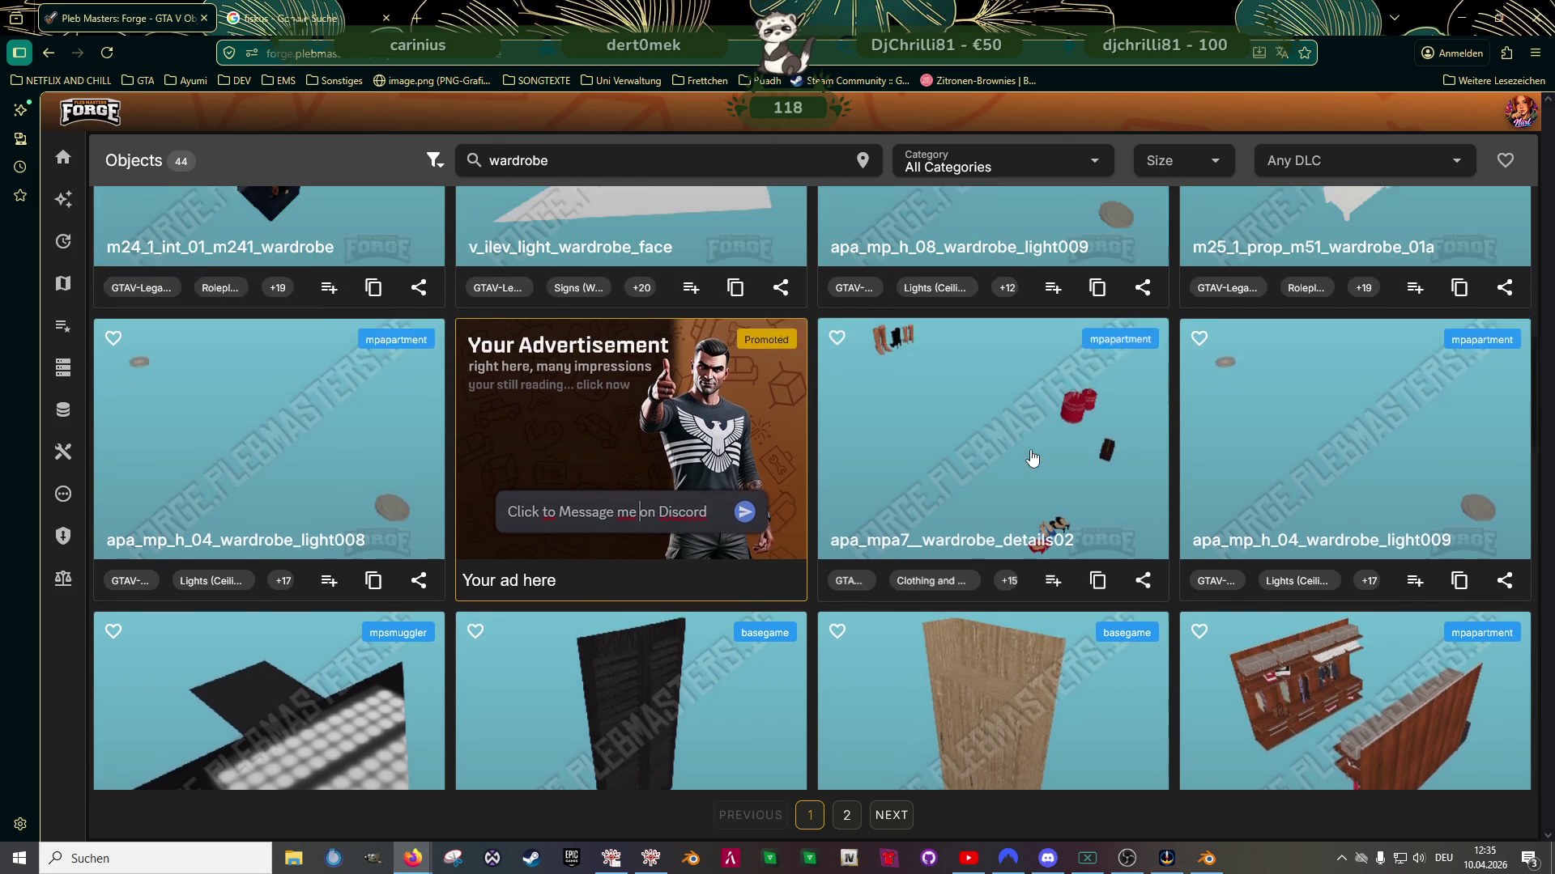
scroll(1031, 457, "up", 10)
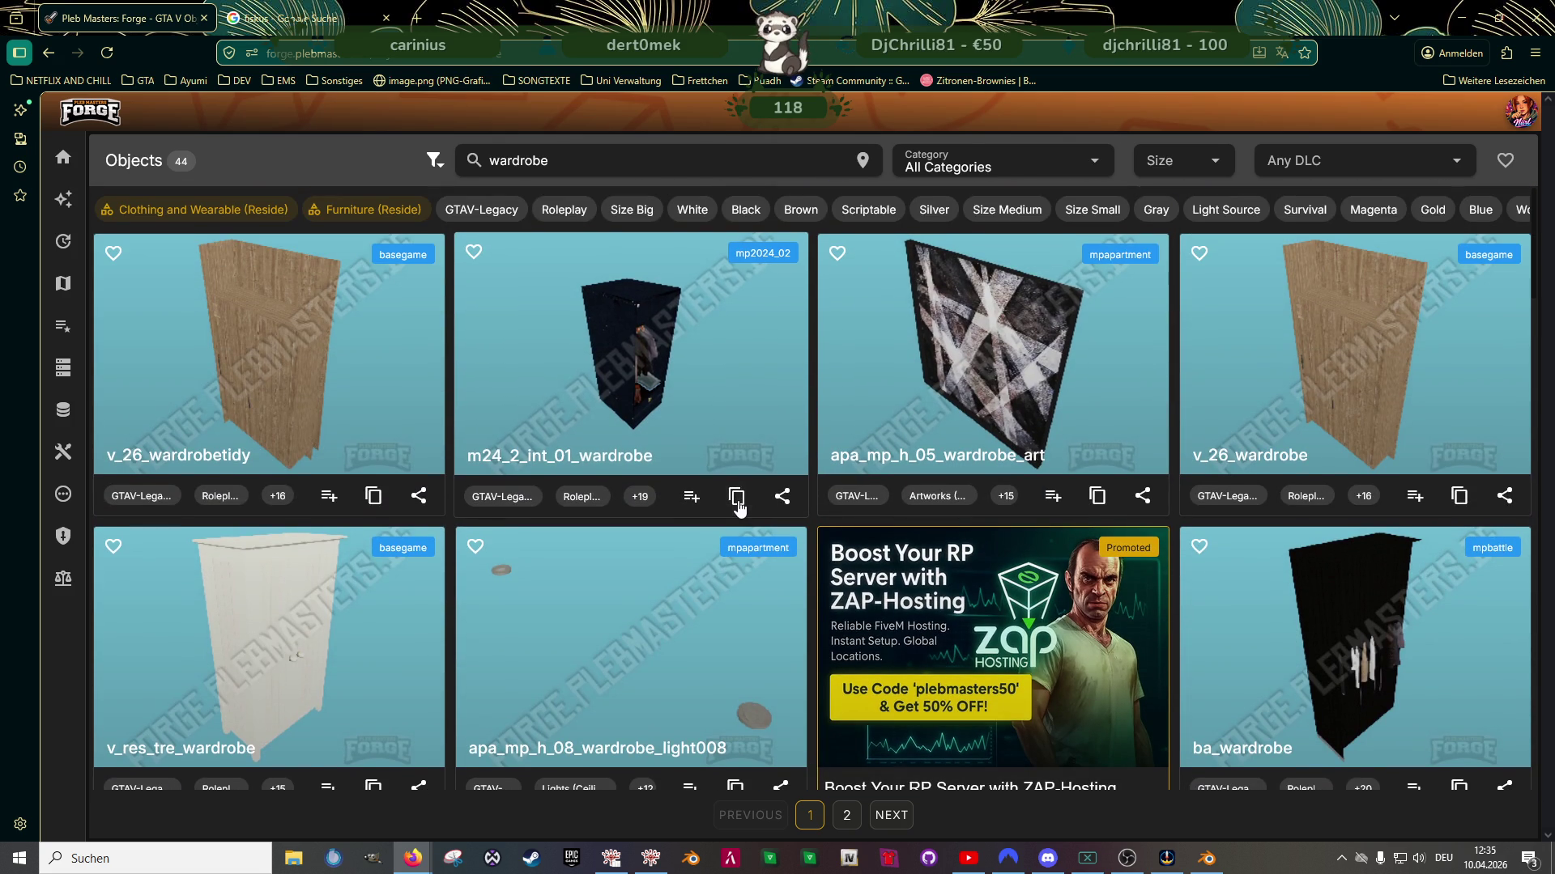
left_click(735, 496)
Search RPF Explorer for m24_2_int_01_wardrobe and open its .ydr model
left_click(613, 865)
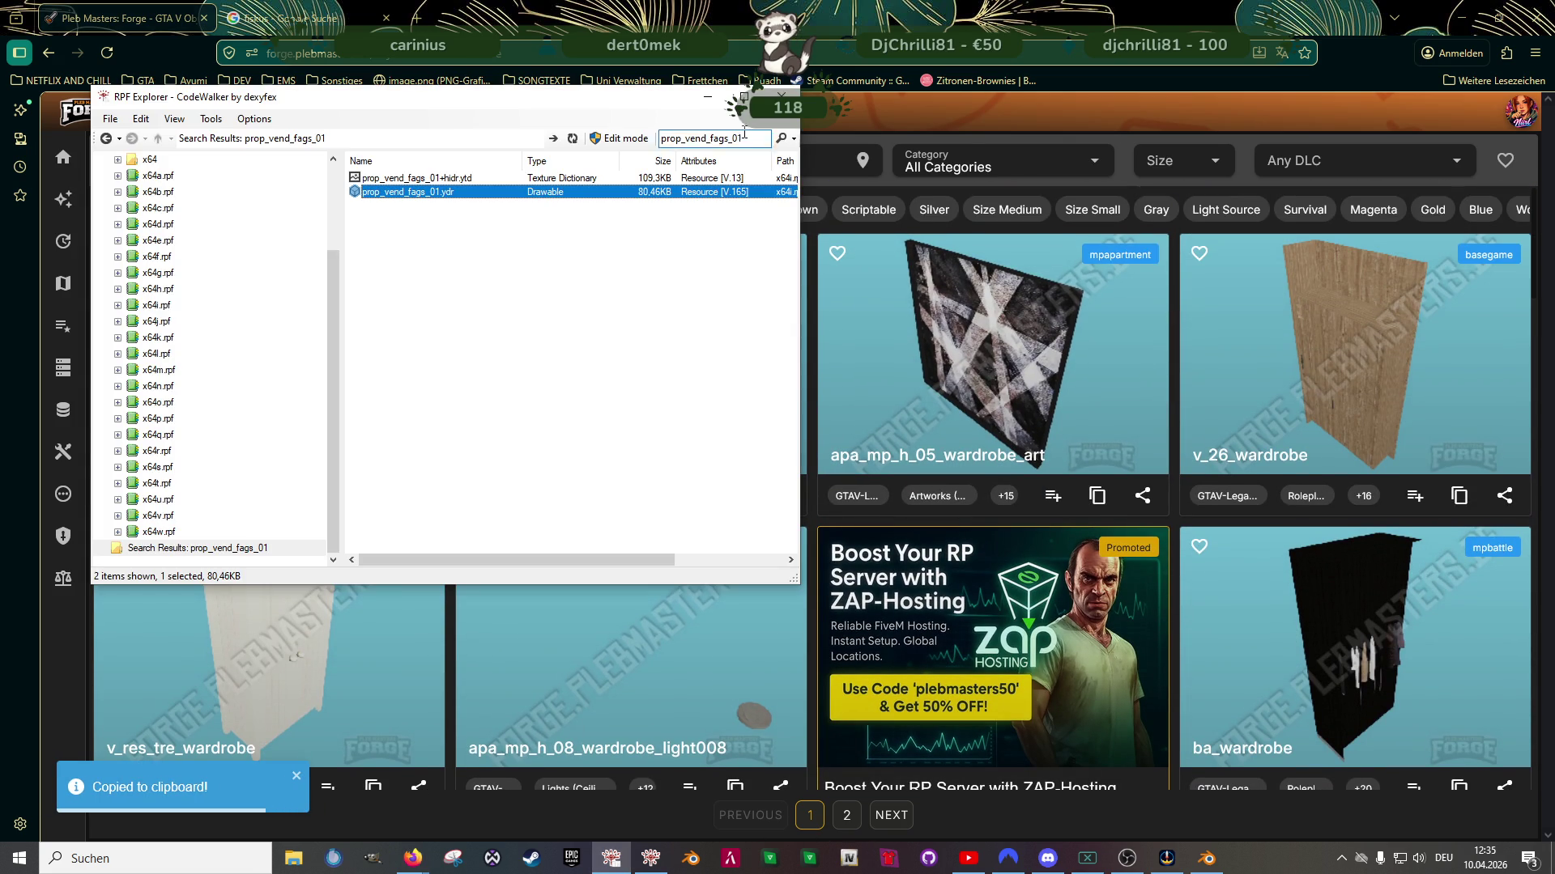
double_click(751, 138)
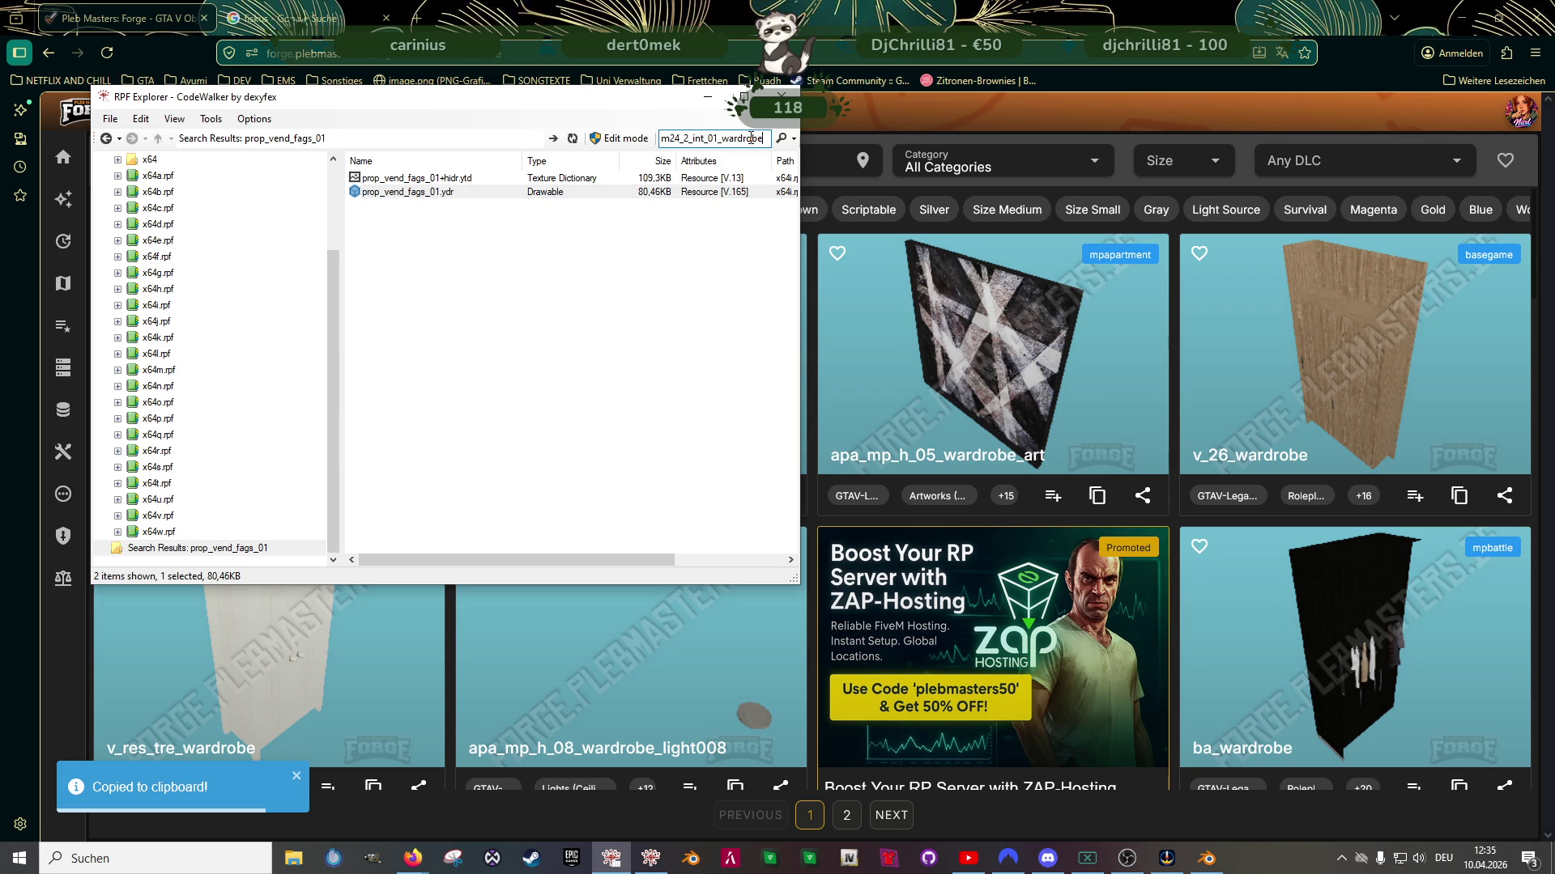
key("Return")
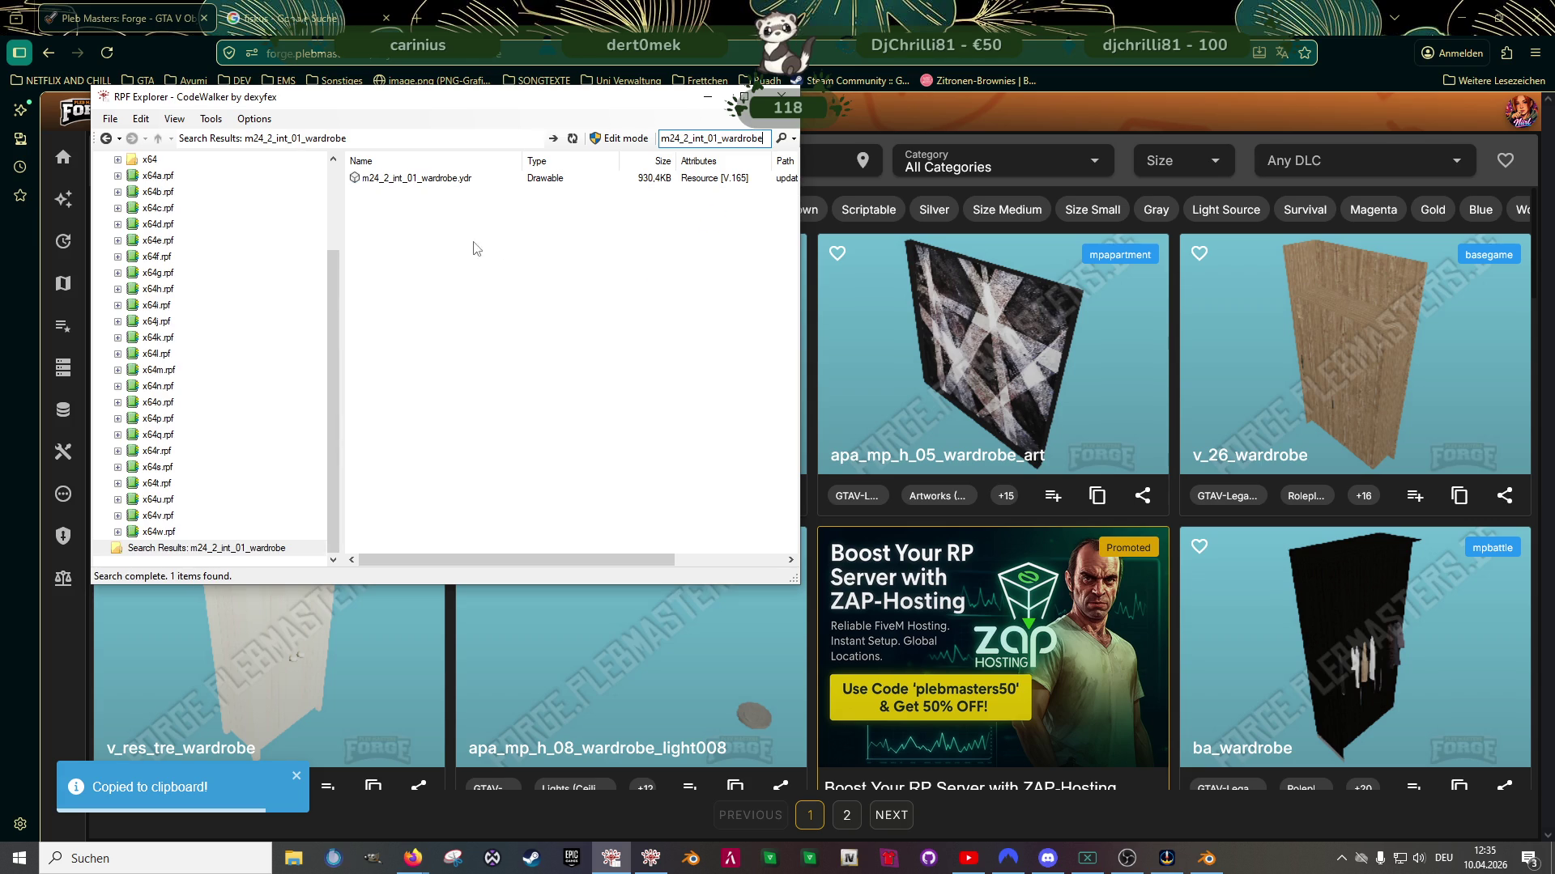
double_click(393, 181)
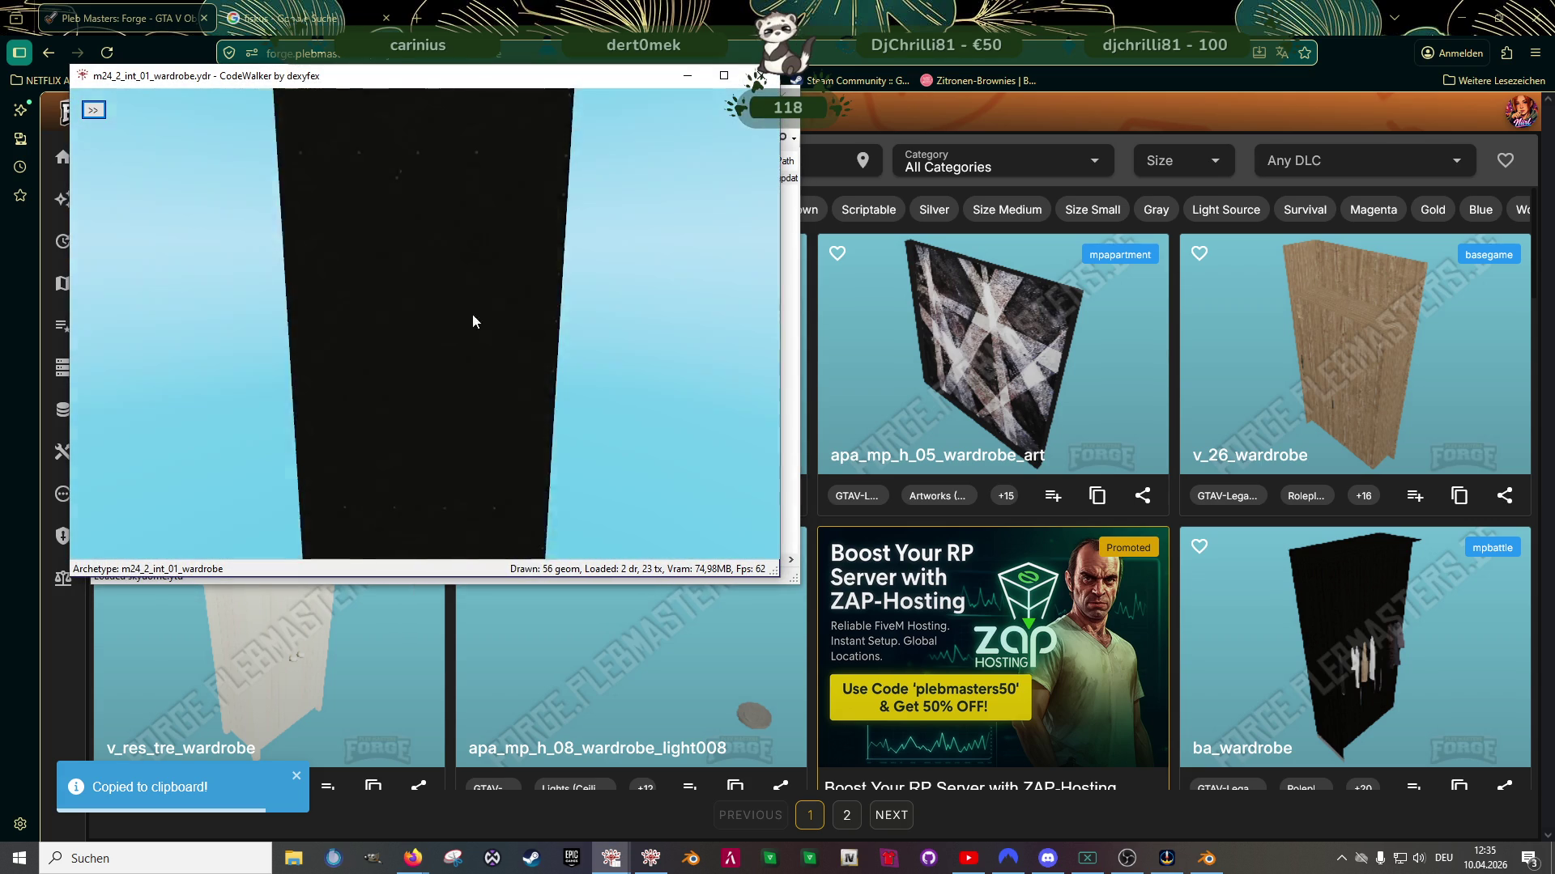
Save all of the wardrobe's textures into the clubhouse folder
left_click_drag(346, 314, 186, 183)
left_click(93, 110)
left_click(142, 131)
left_click(130, 153)
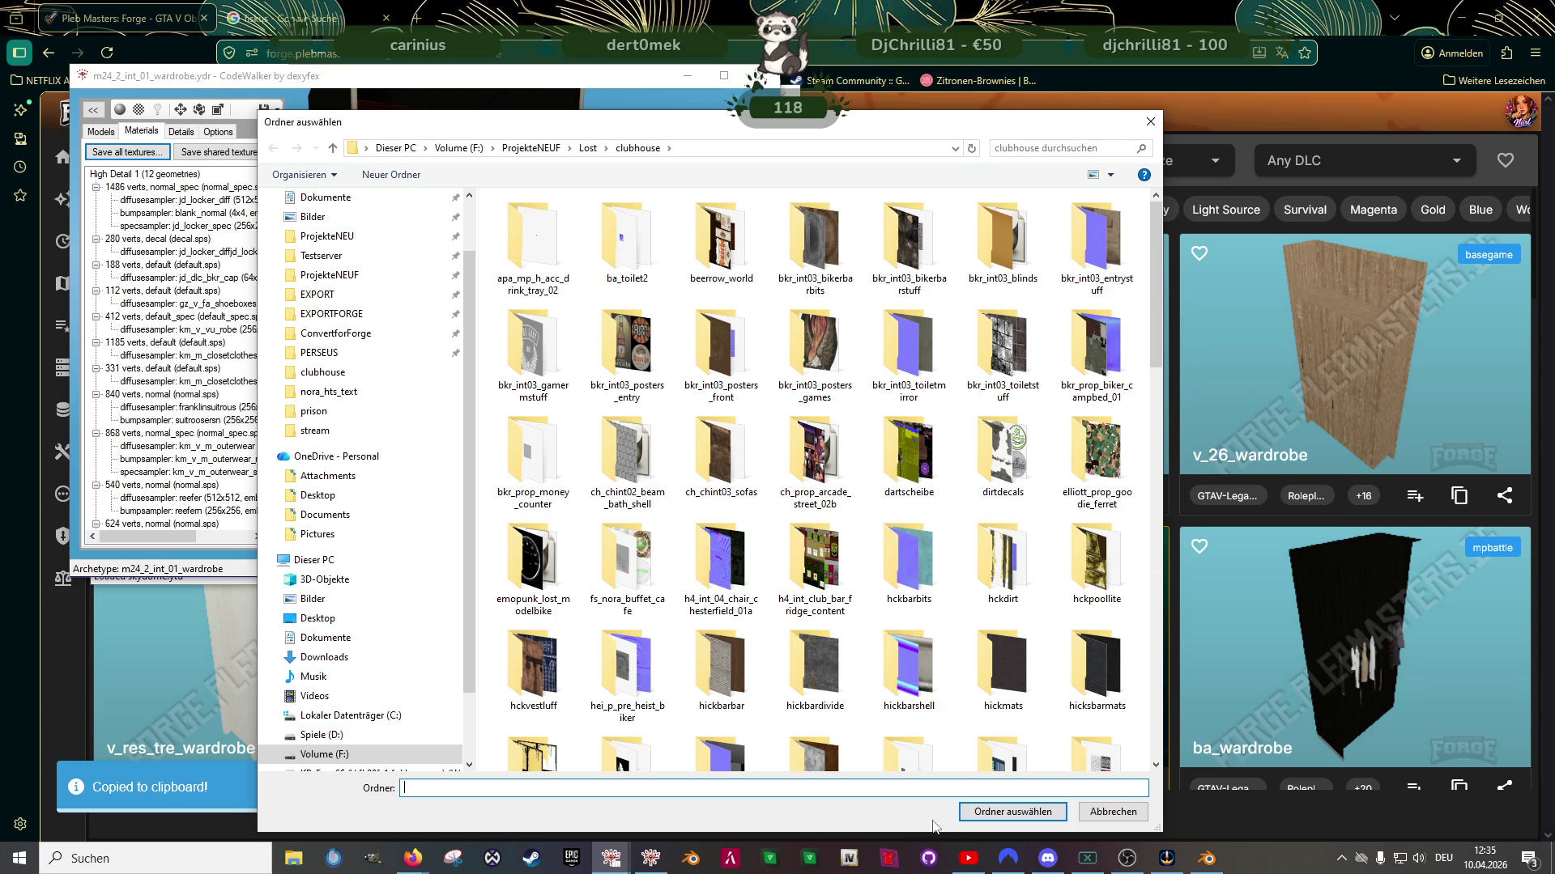
left_click(996, 812)
key("Return")
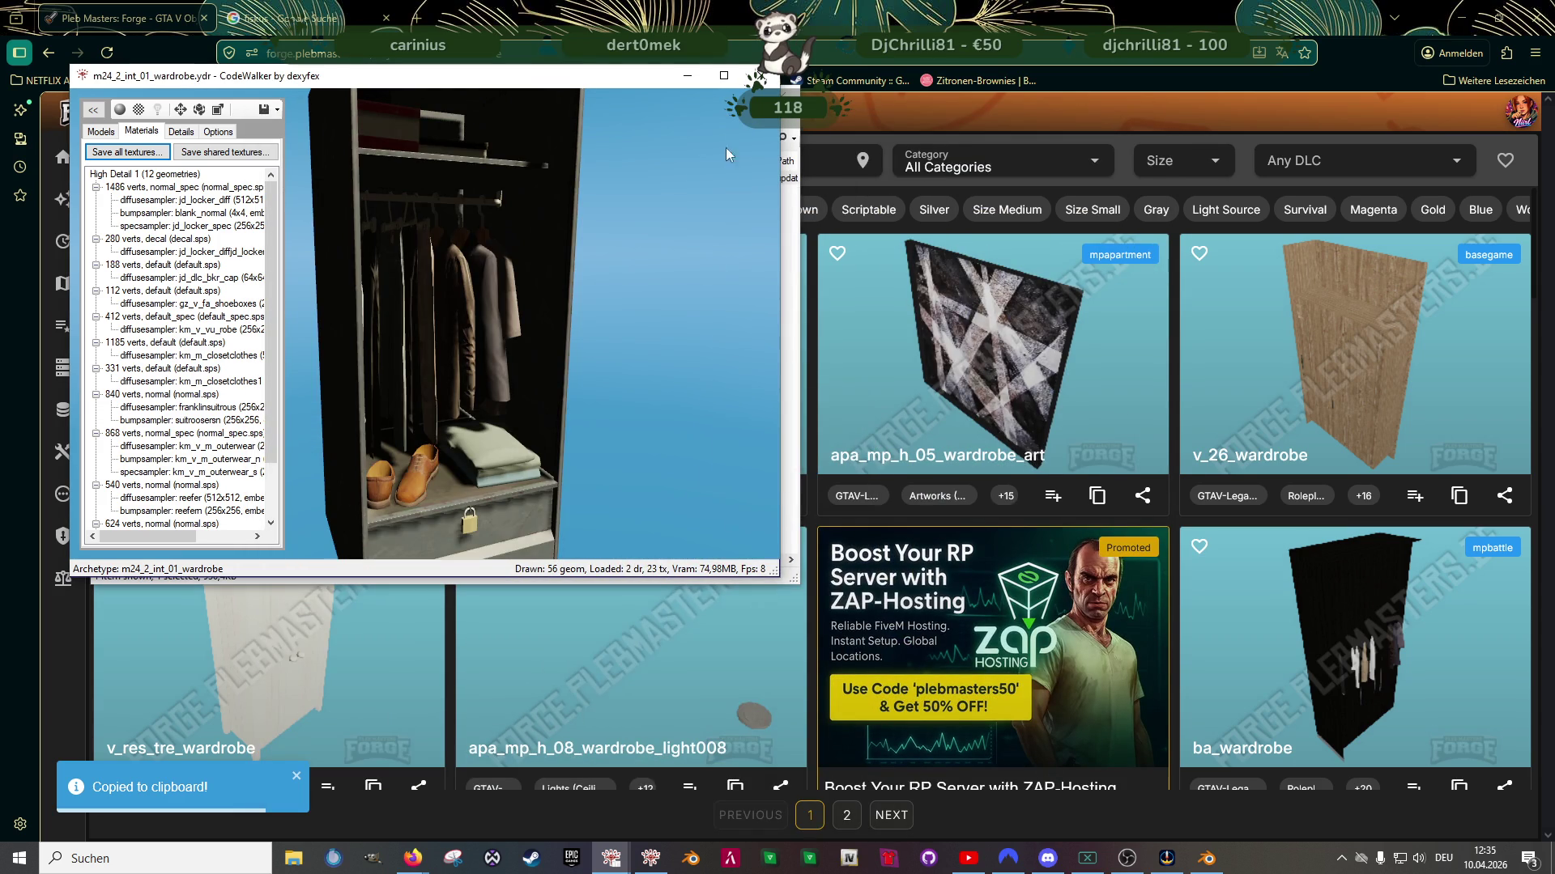
key("alt+F4")
Export the wardrobe .ydr as XML to the clubhouse folder, then return to Forge
right_click(476, 181)
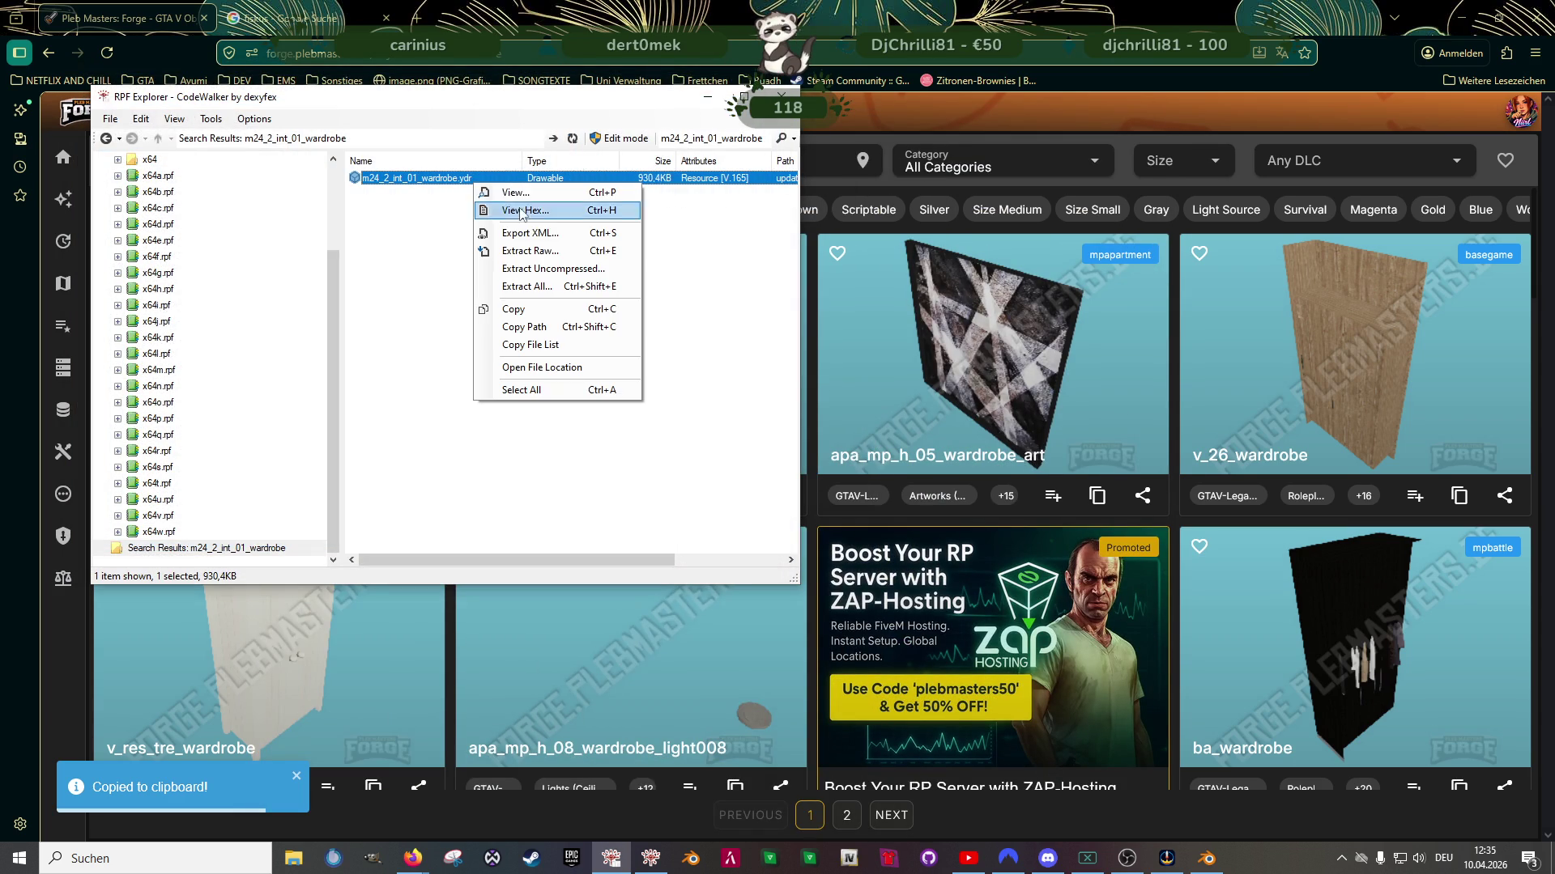
left_click(522, 234)
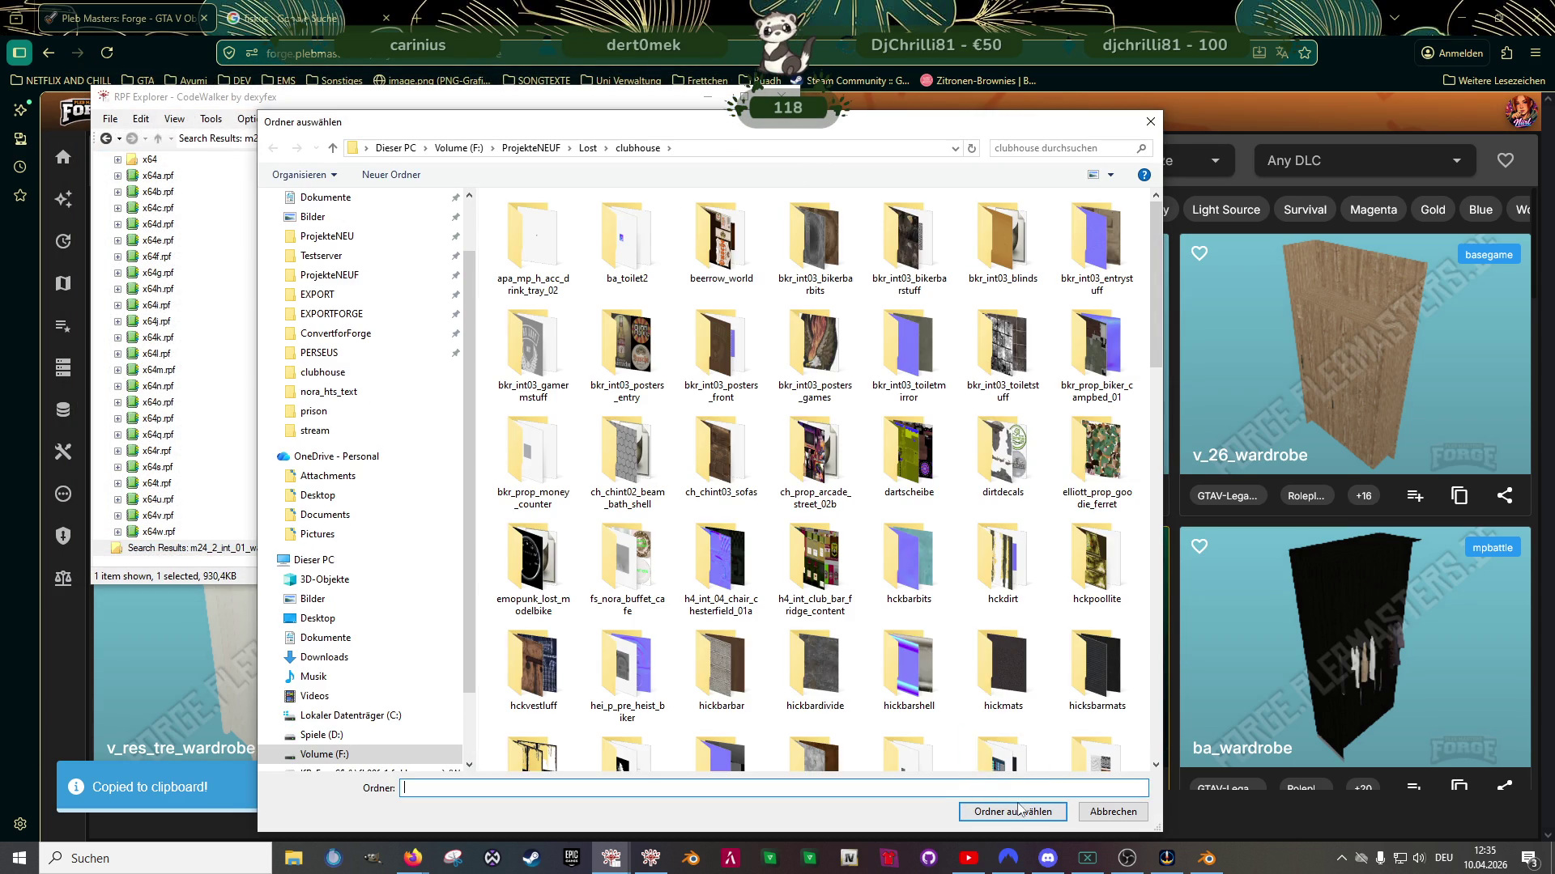
left_click(1018, 810)
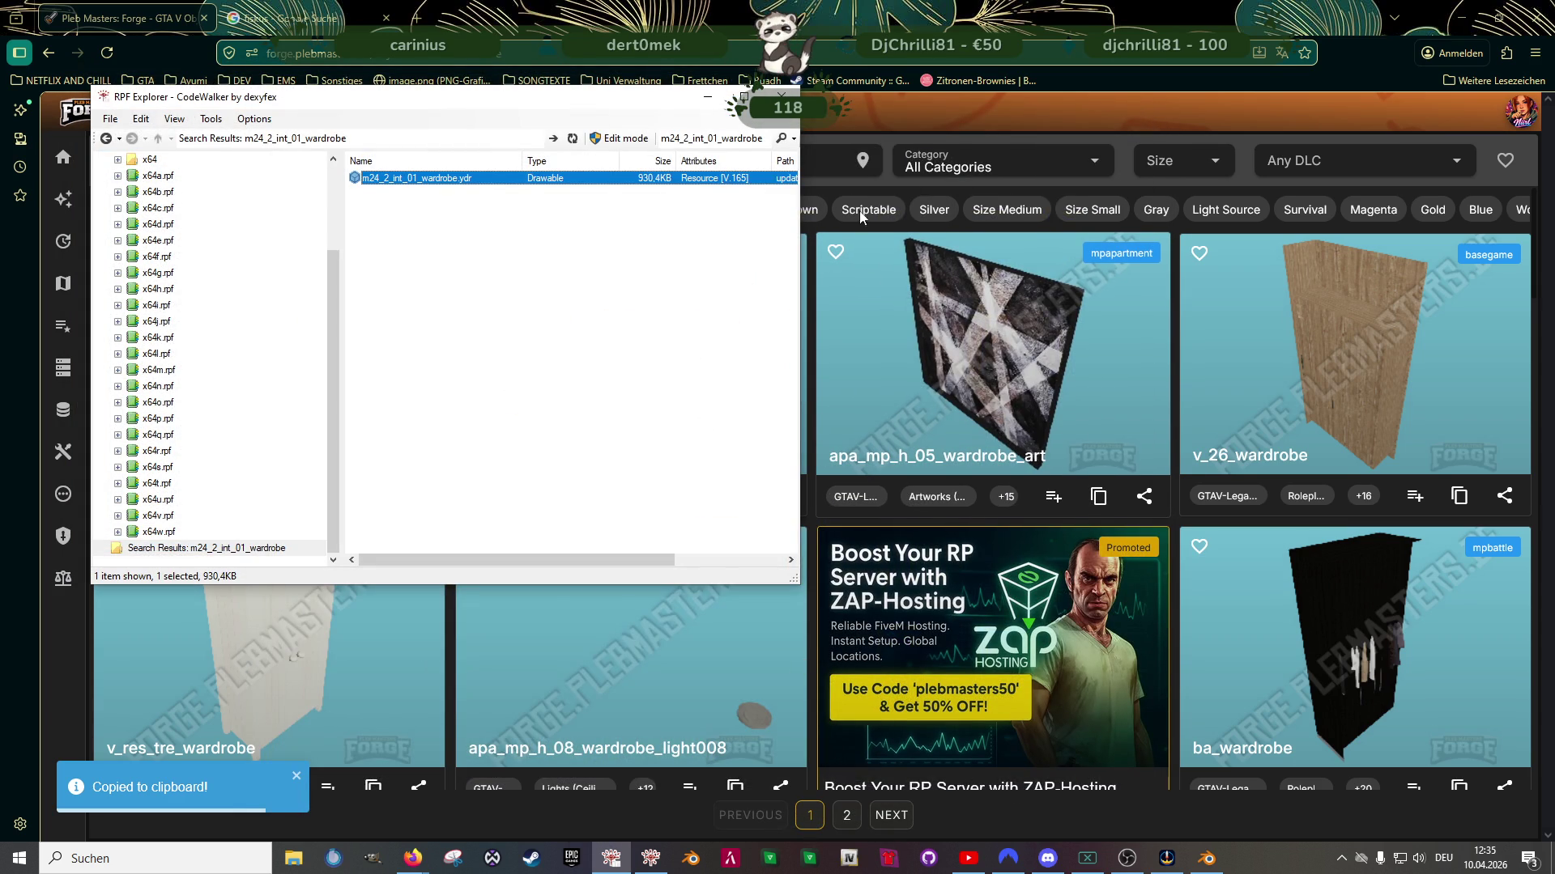
left_click(818, 160)
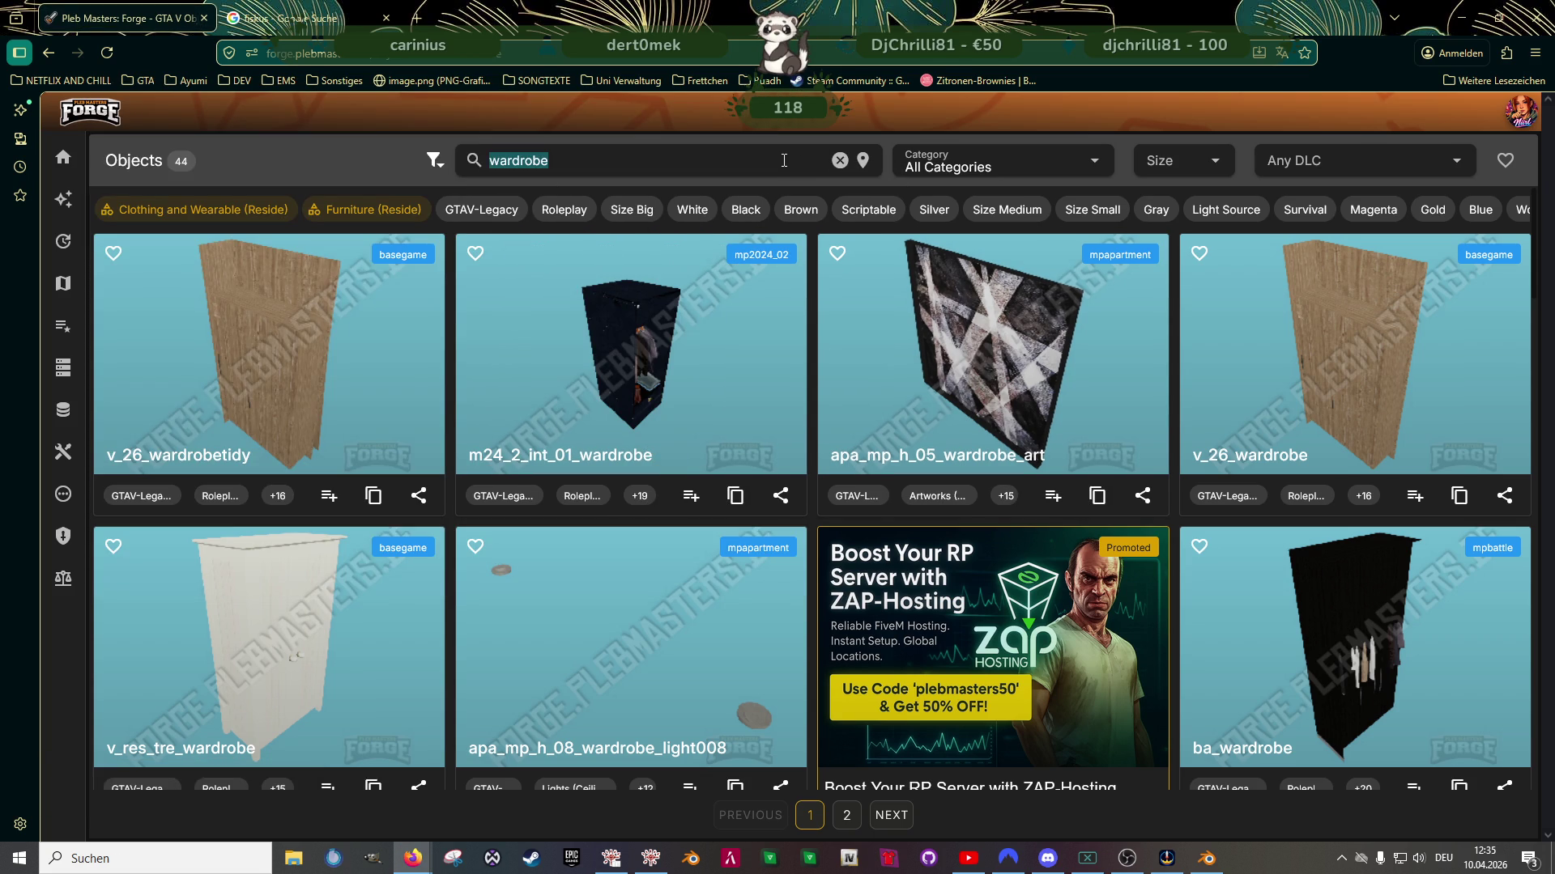
Search Forge for 'chest' and scroll through the results
type("est")
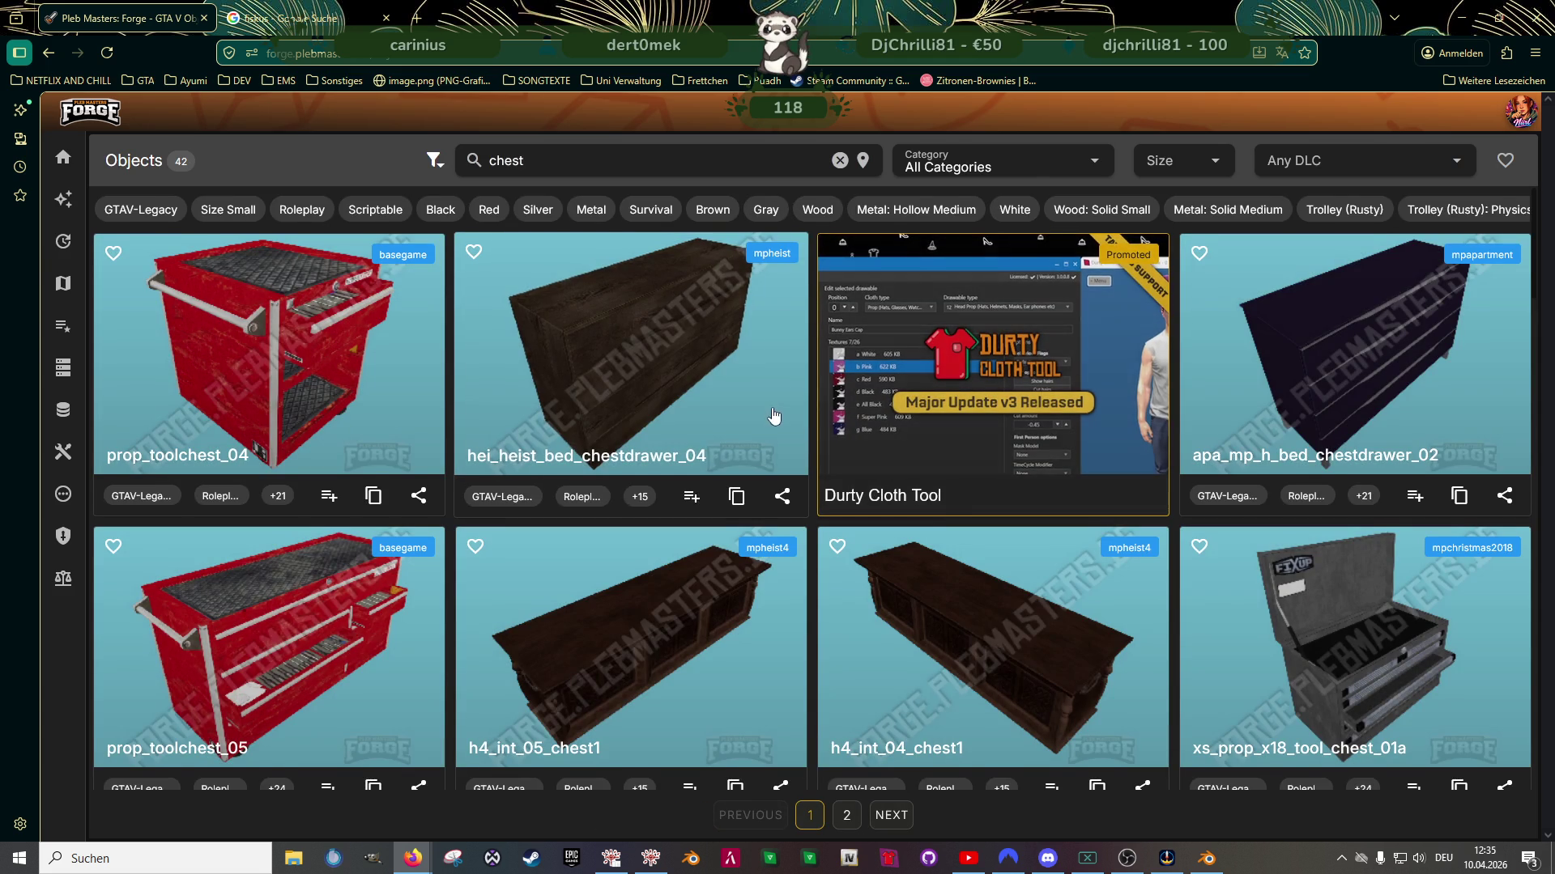
scroll(808, 450, "down", 3)
scroll(808, 450, "down", 2)
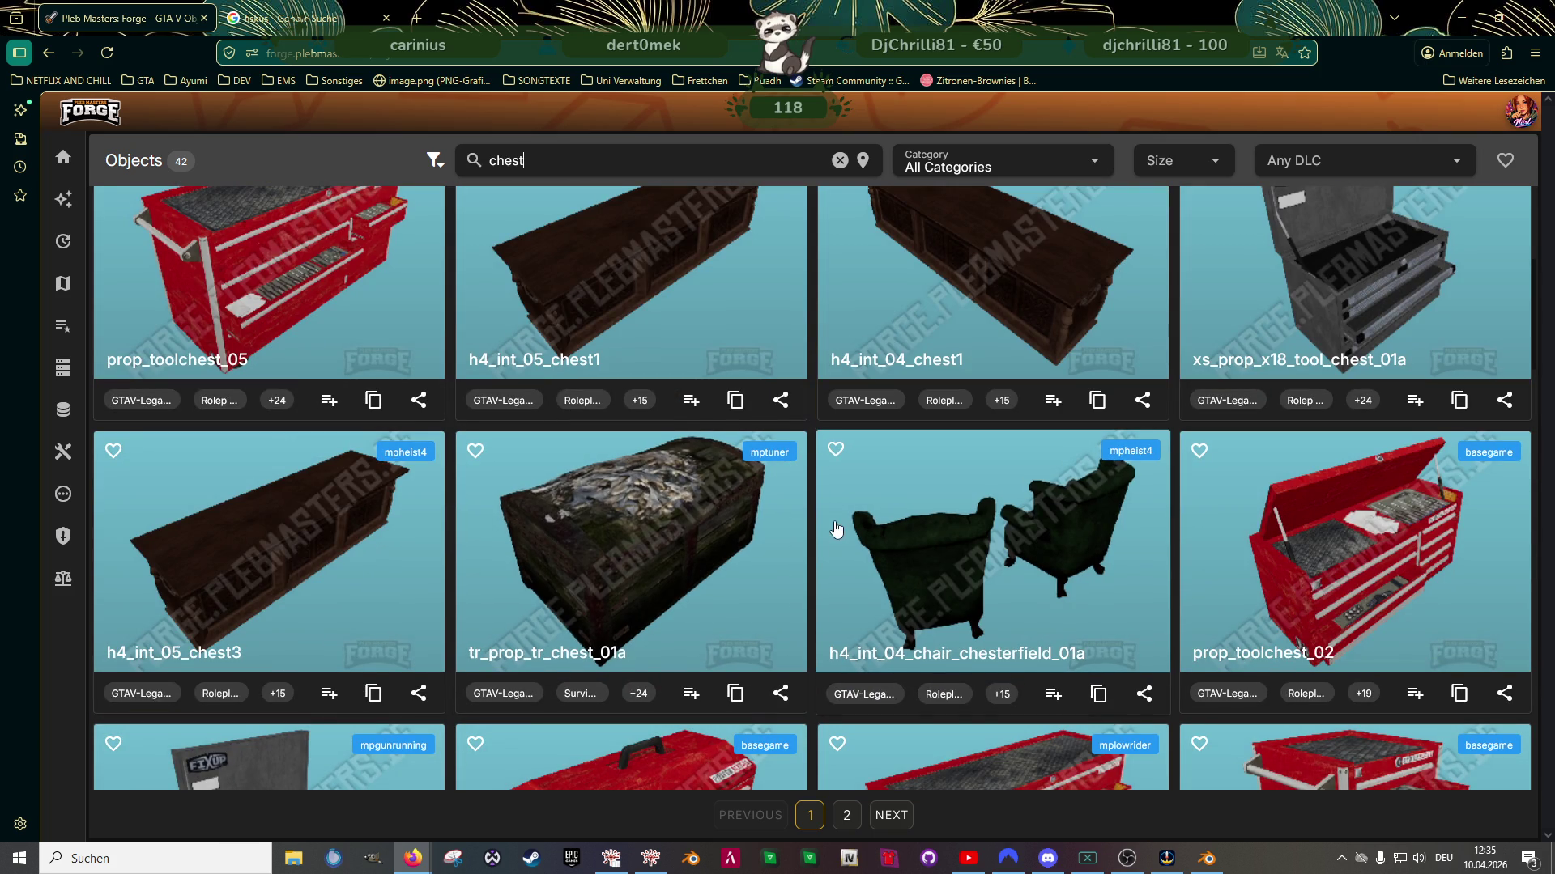
scroll(712, 511, "down", 2)
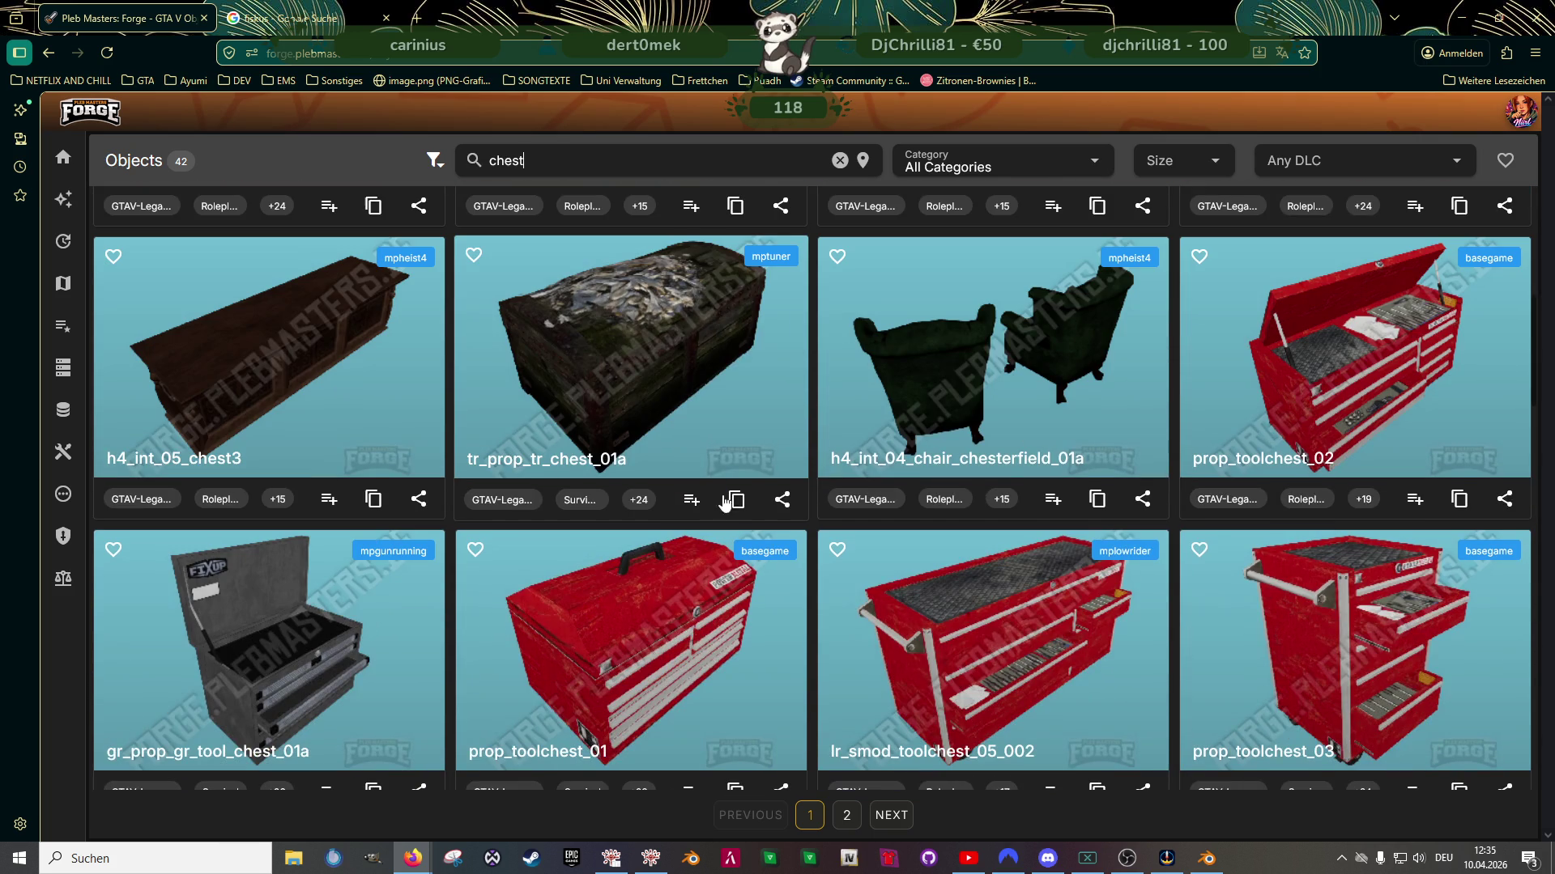
scroll(757, 567, "down", 4)
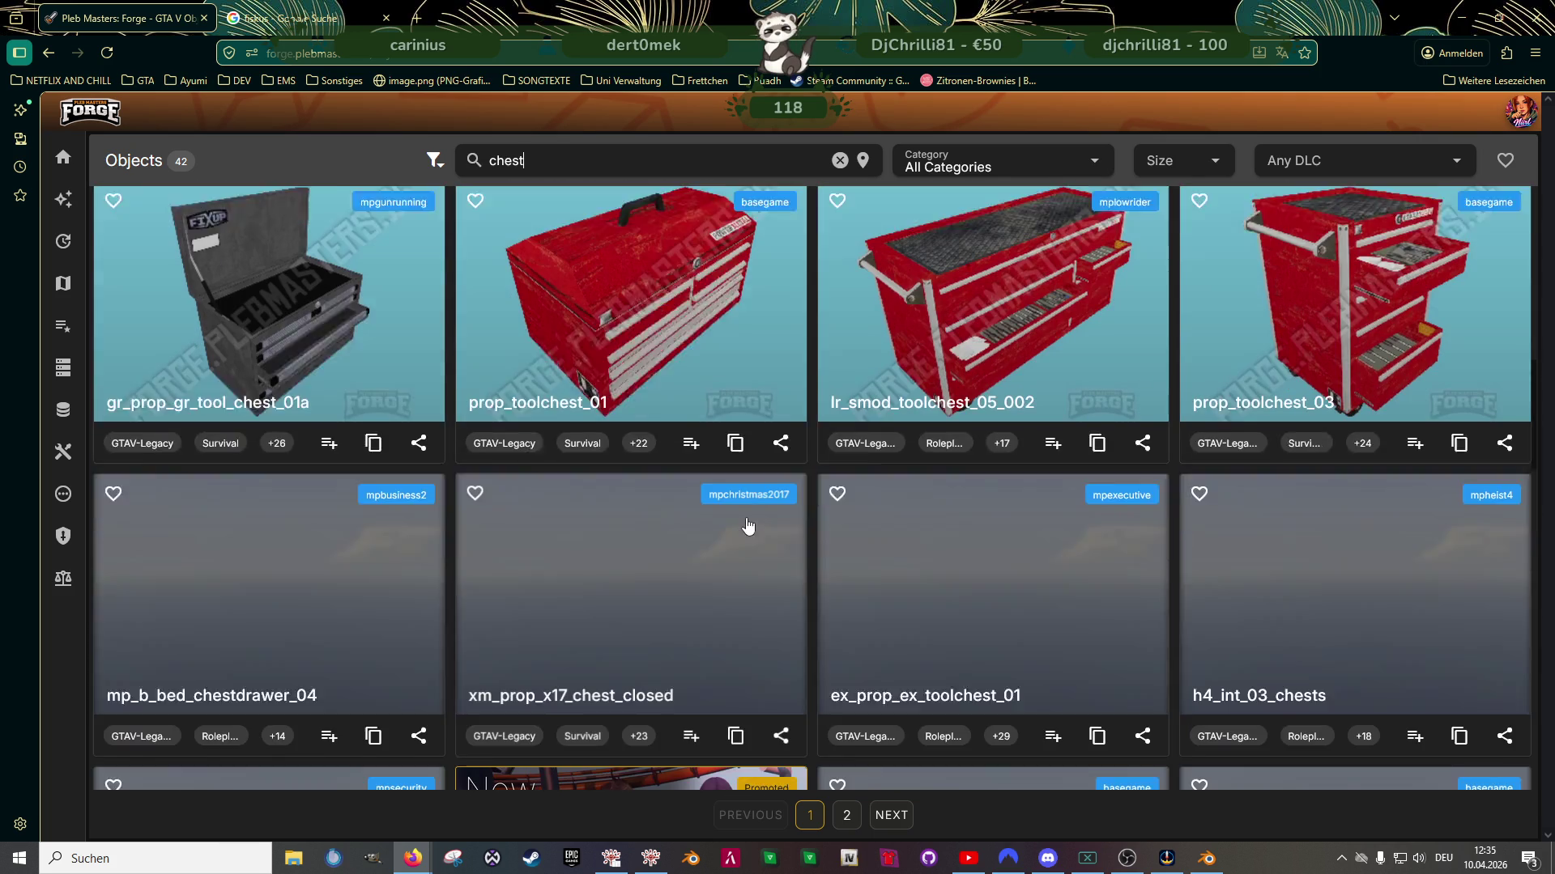
scroll(746, 525, "down", 1)
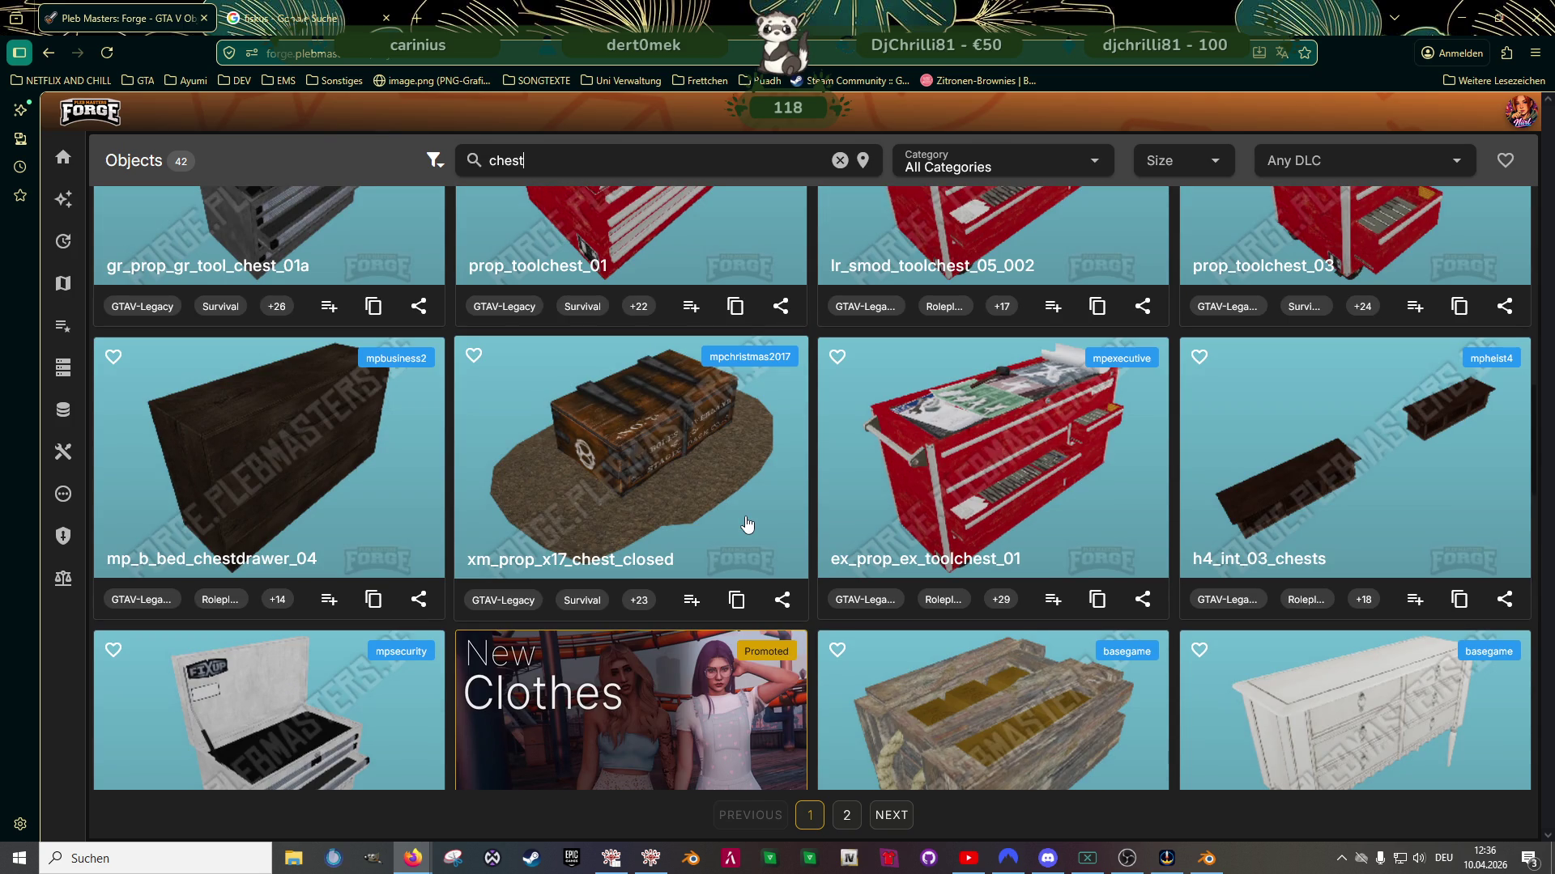
Inspect xm_prop_x17_chest_closed's 3D model from the end, then close its details
left_click(654, 415)
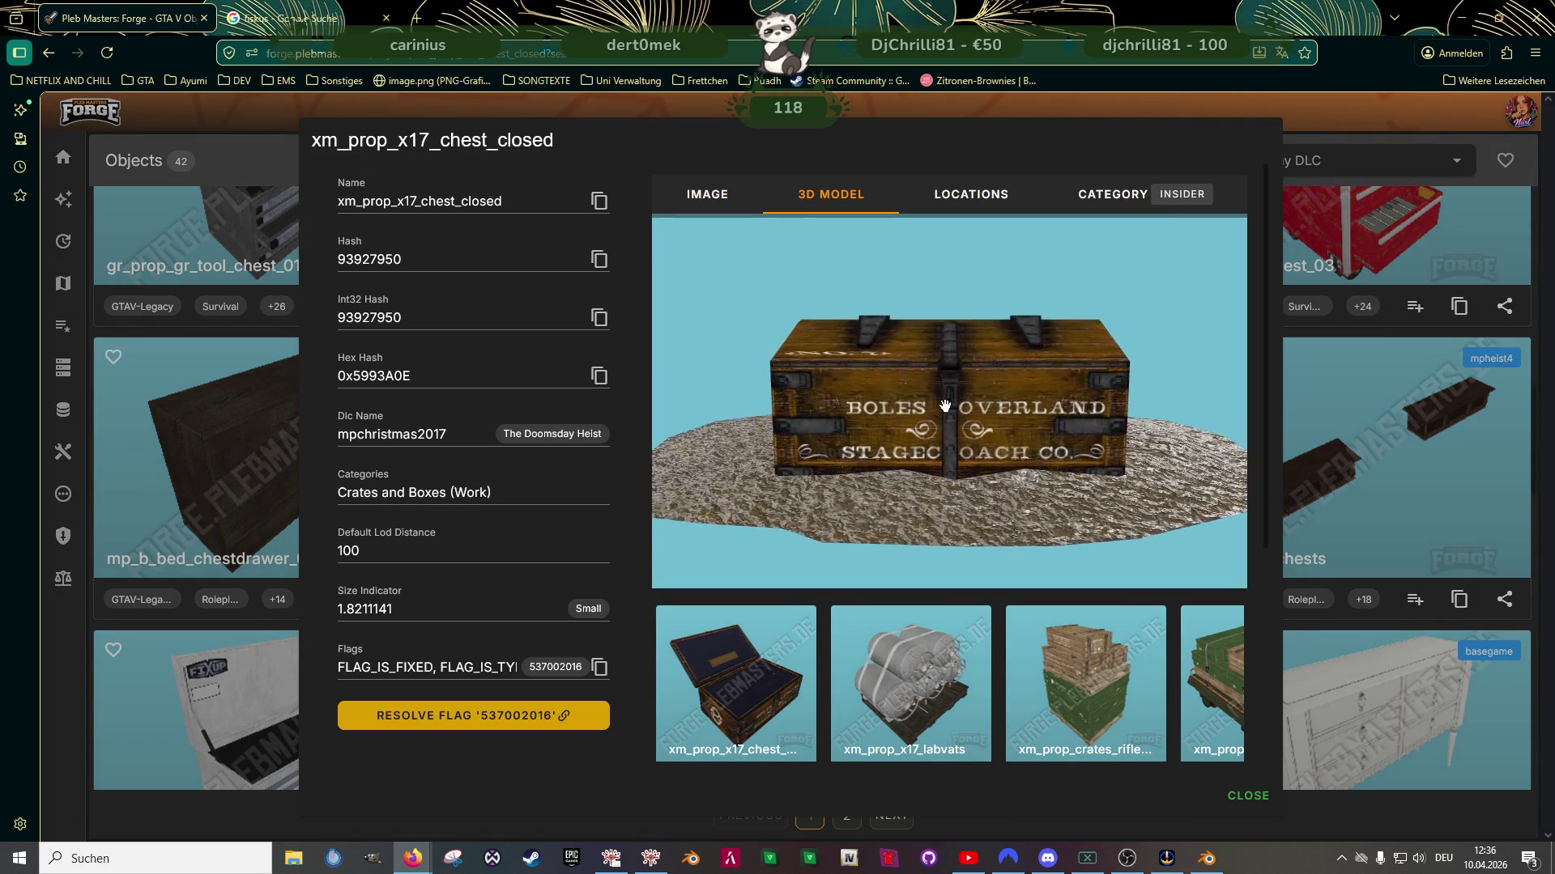
mouse_move(1045, 409)
left_mouse_down()
mouse_move(995, 403)
mouse_move(977, 448)
left_mouse_up()
left_click(1320, 444)
Scroll to the bottom of the chest results and move to page 2
scroll(776, 430, "down", 6)
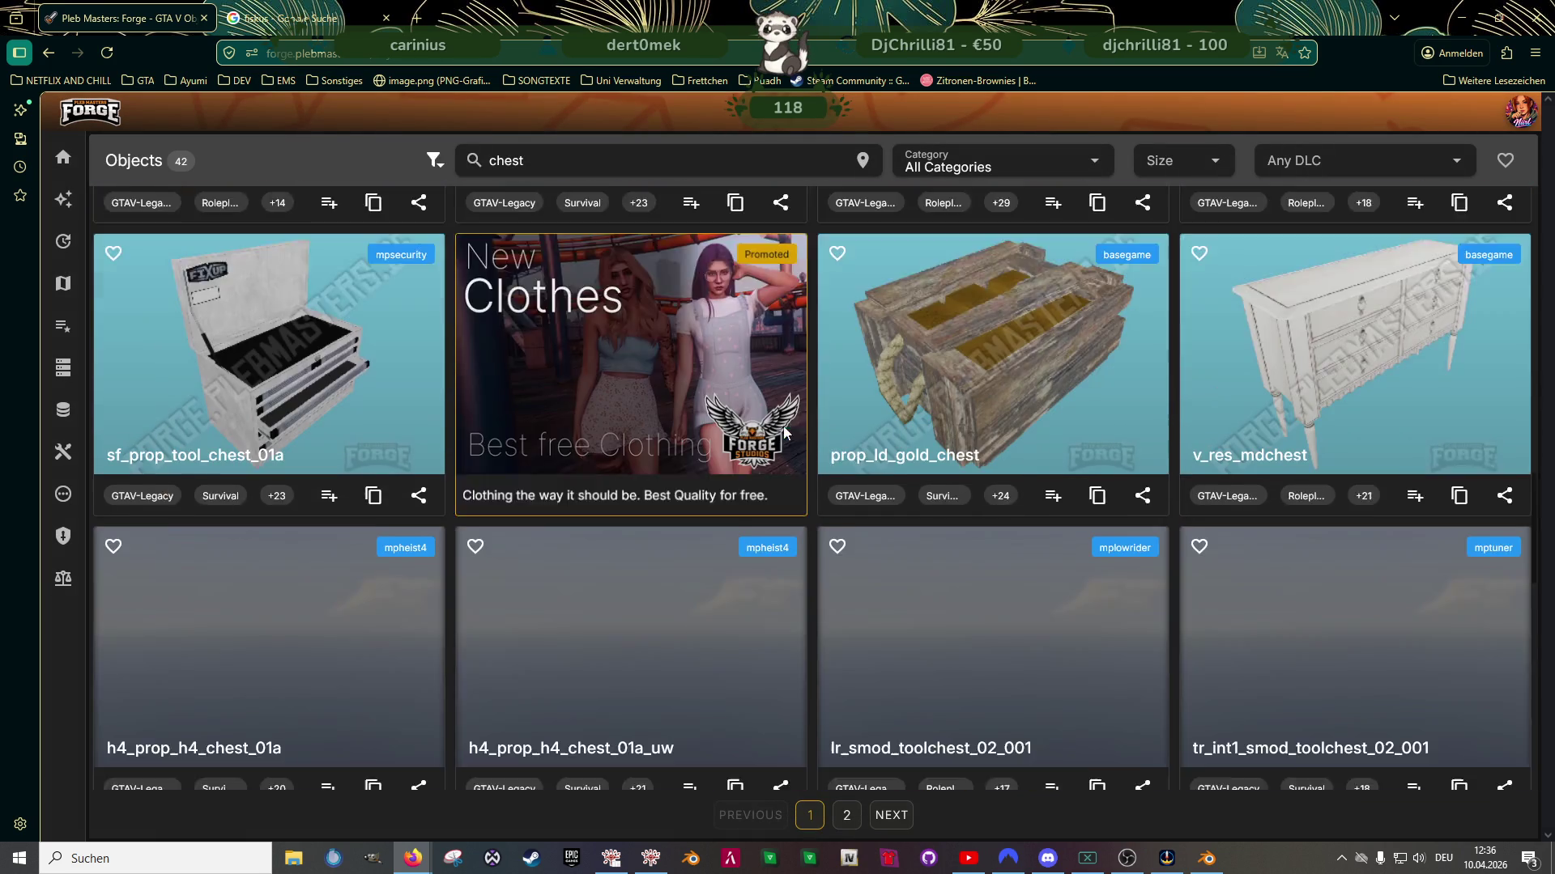
scroll(939, 456, "down", 1)
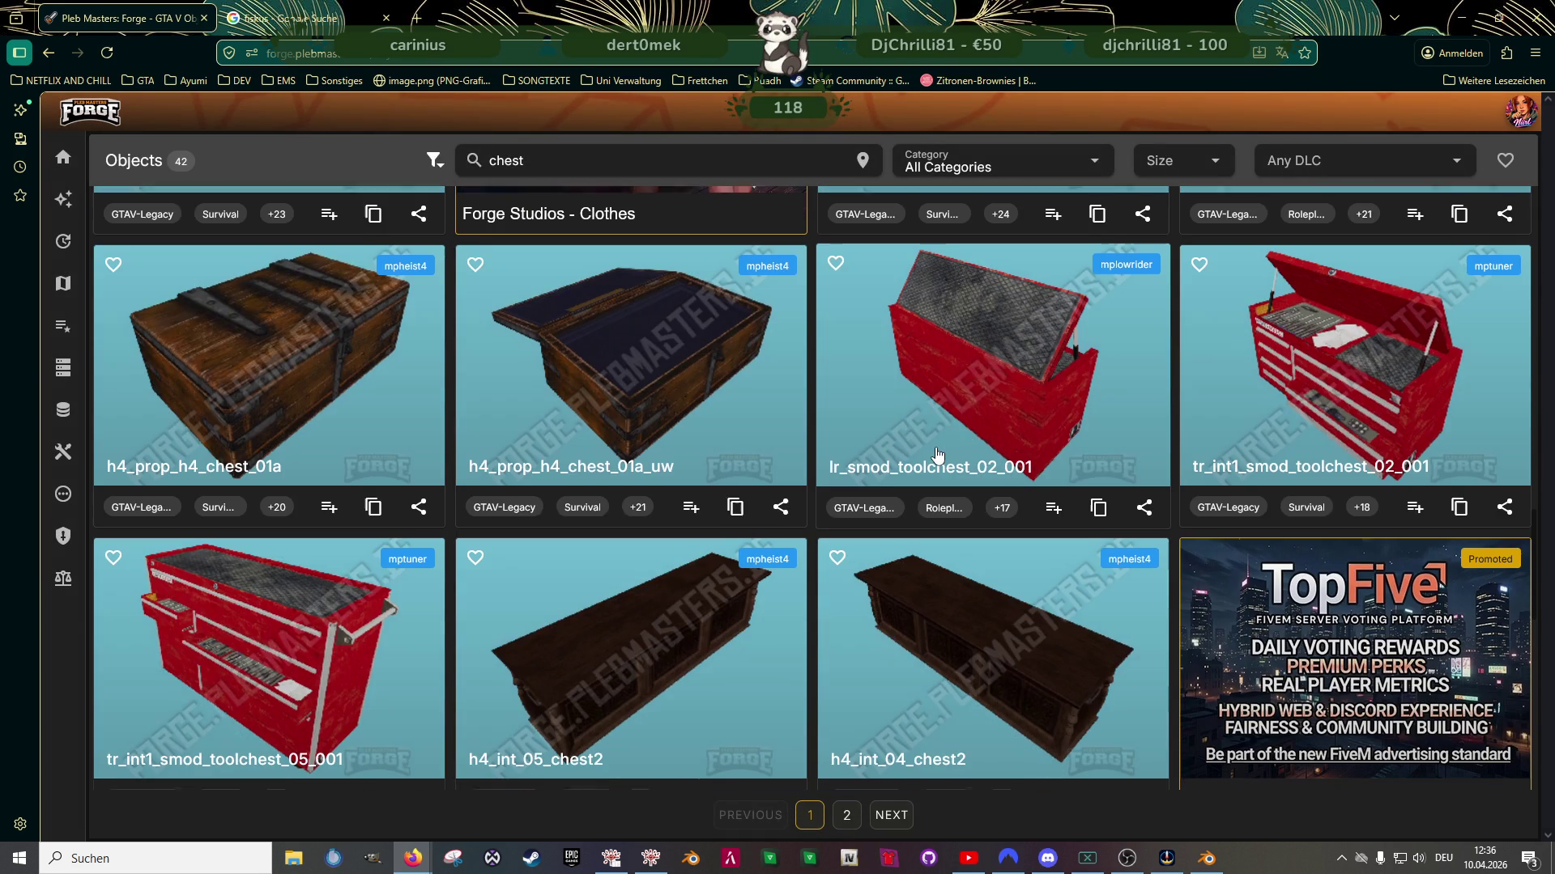
scroll(935, 453, "down", 1)
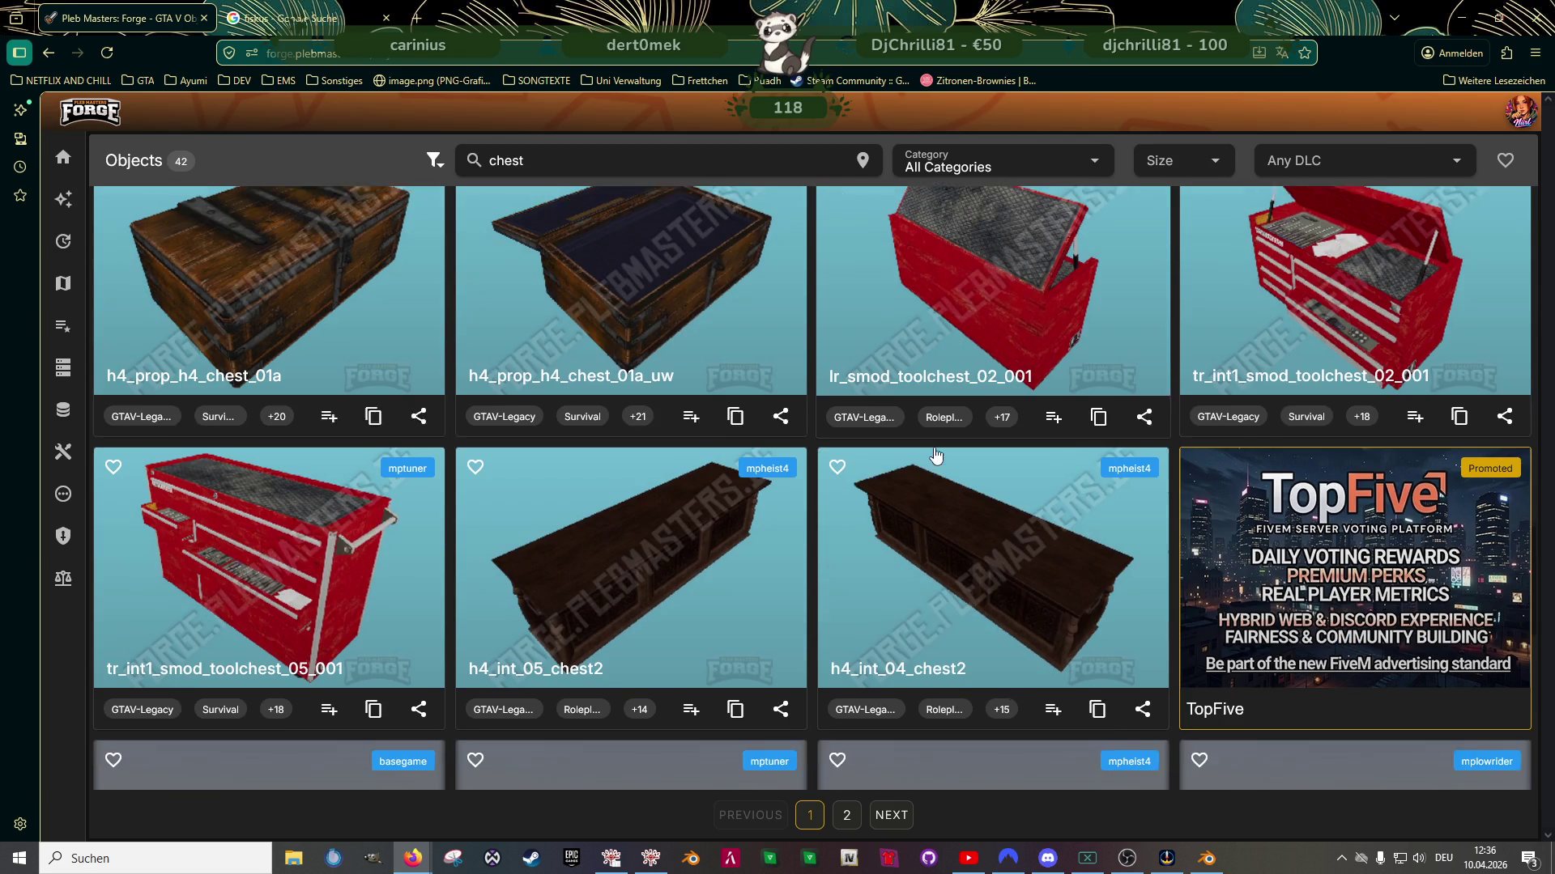
scroll(930, 460, "down", 3)
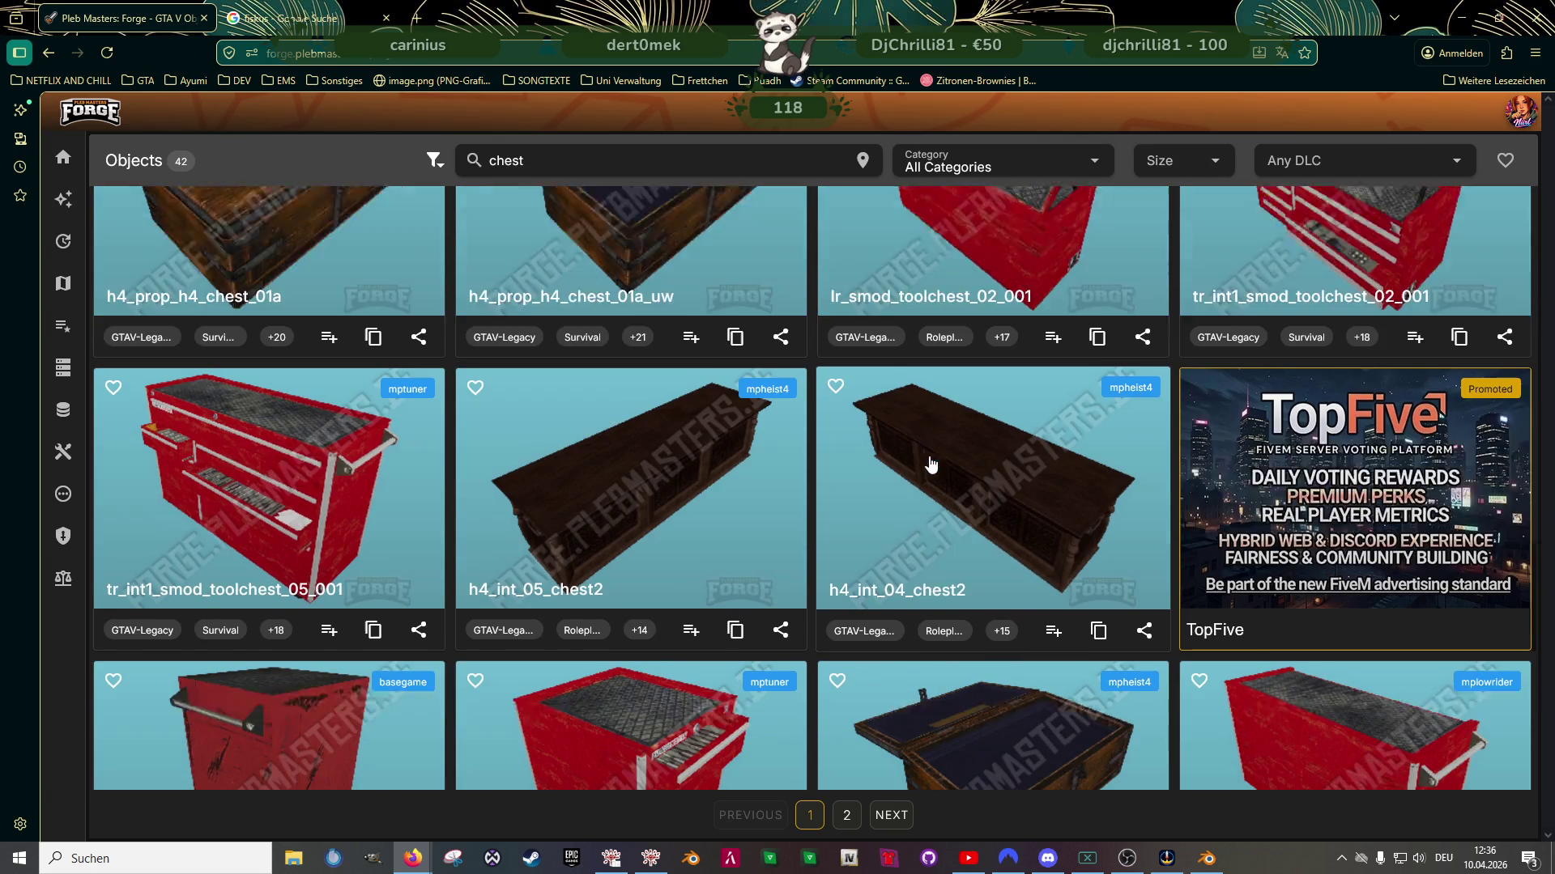
scroll(930, 463, "down", 3)
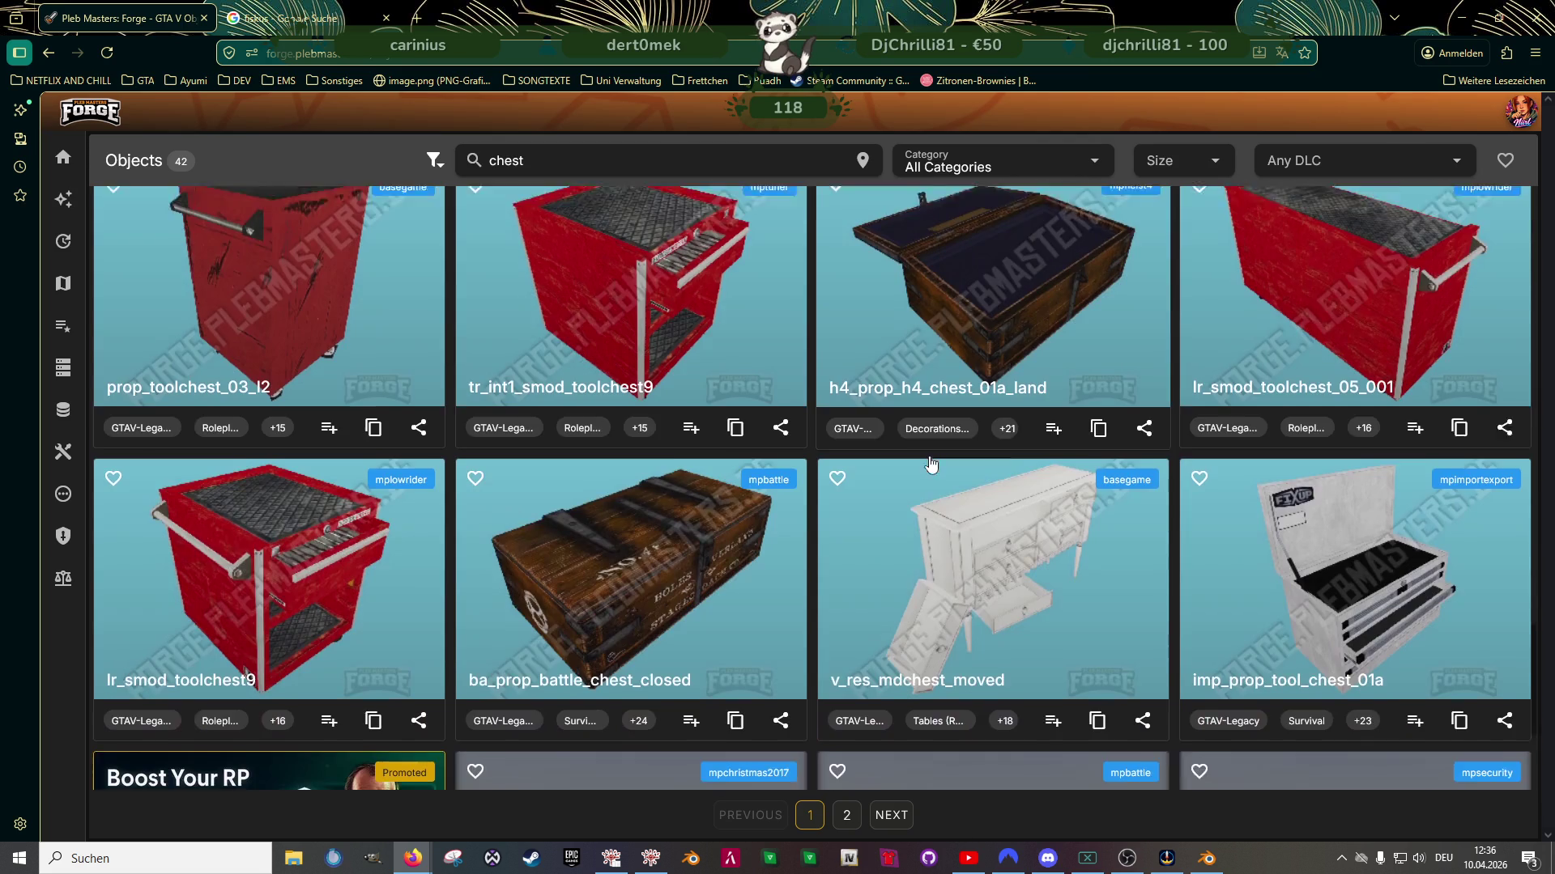
scroll(931, 463, "down", 2)
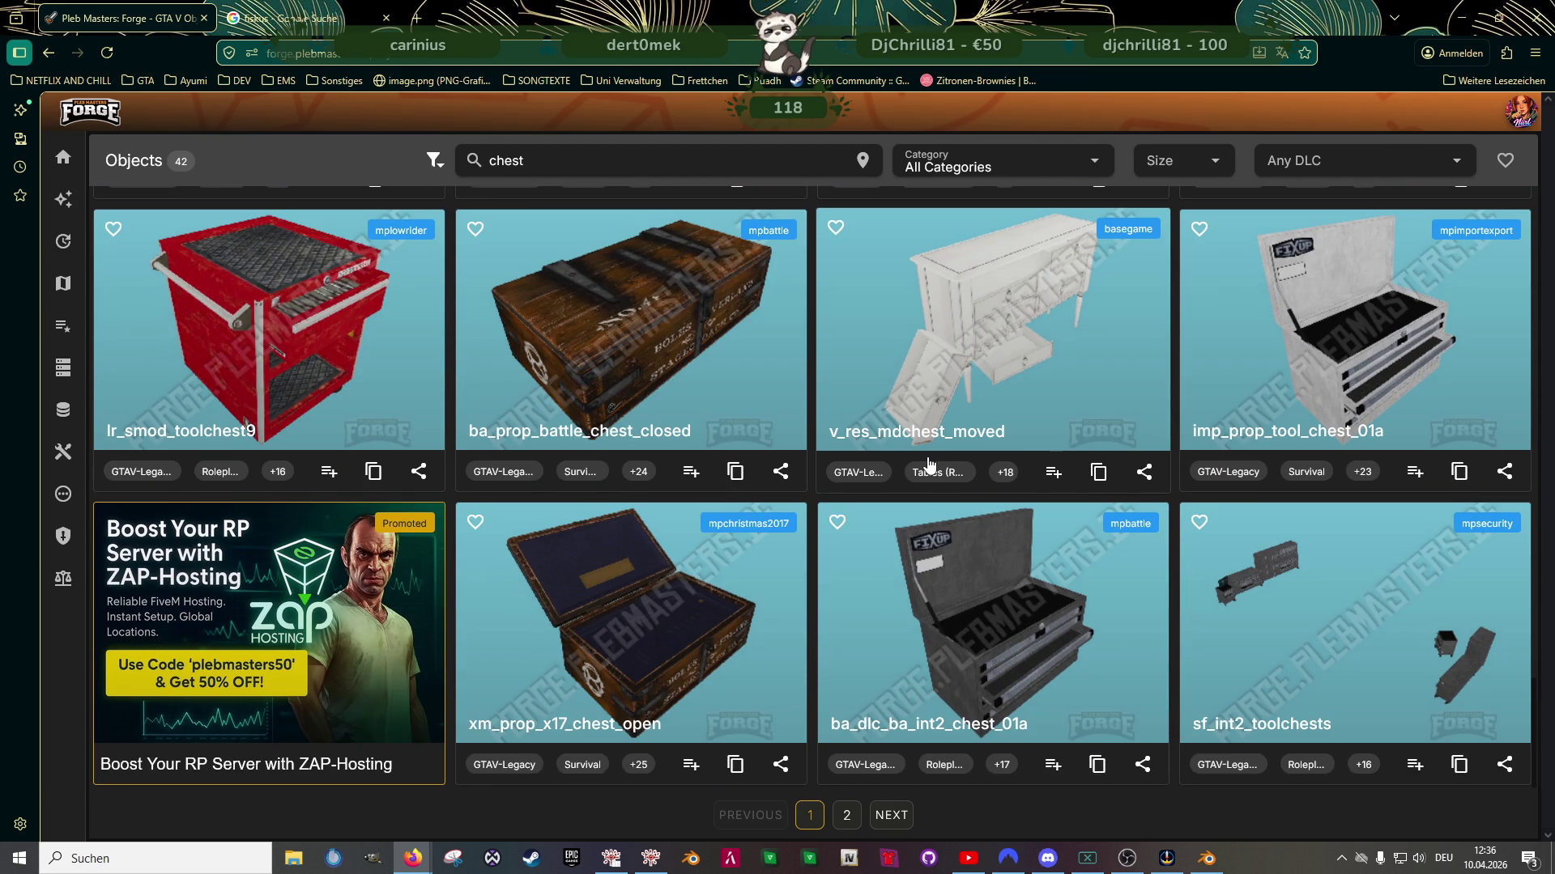
left_click(892, 816)
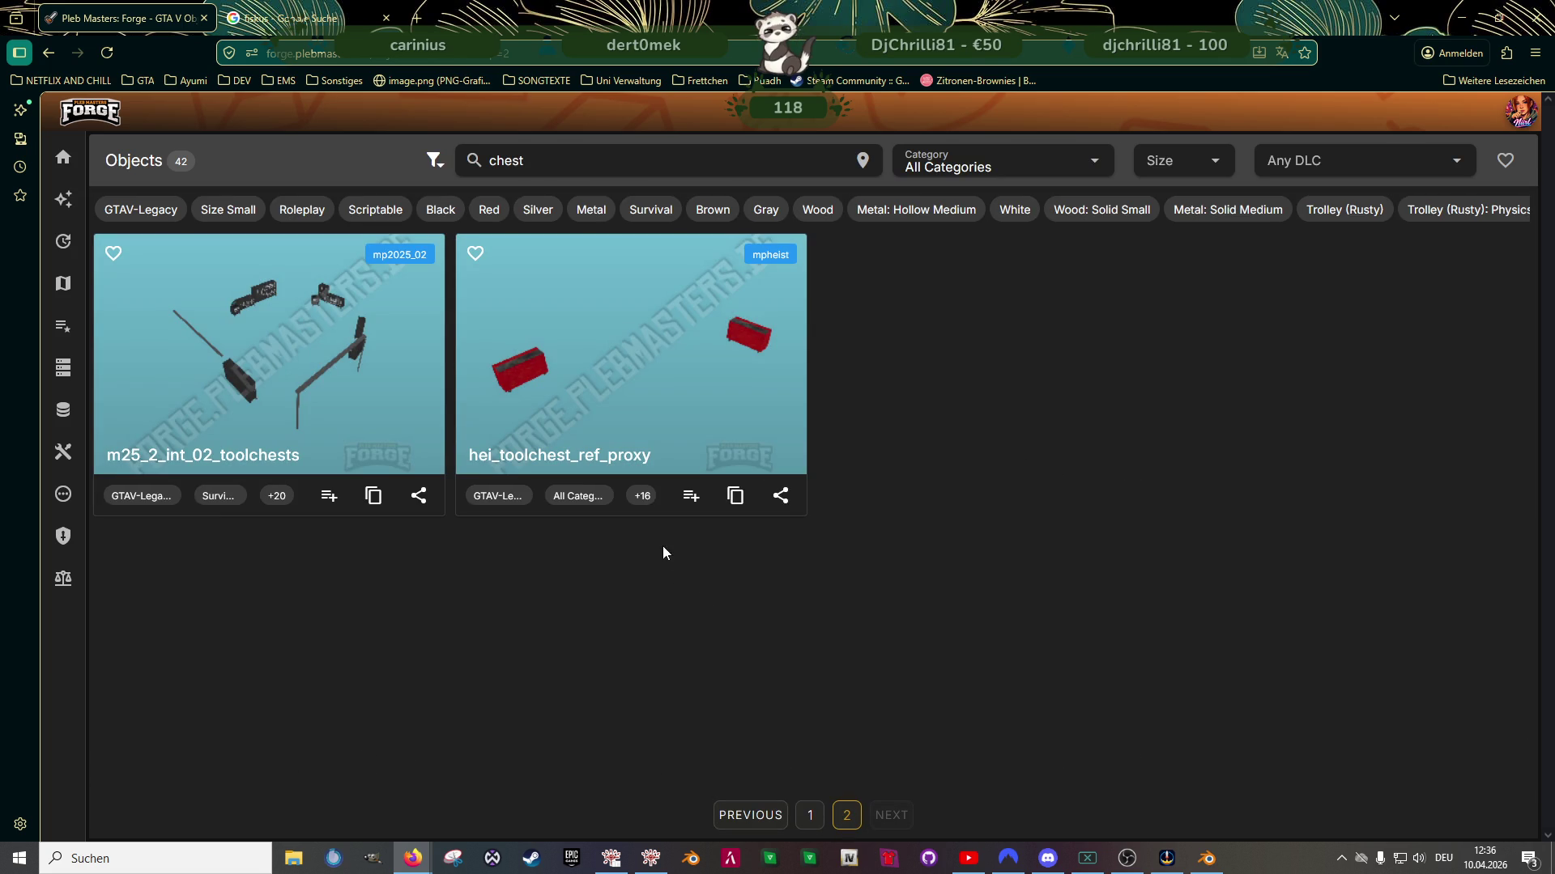
Look at m25_2_int_02_toolchests' details, then return to the first results page
left_click(296, 418)
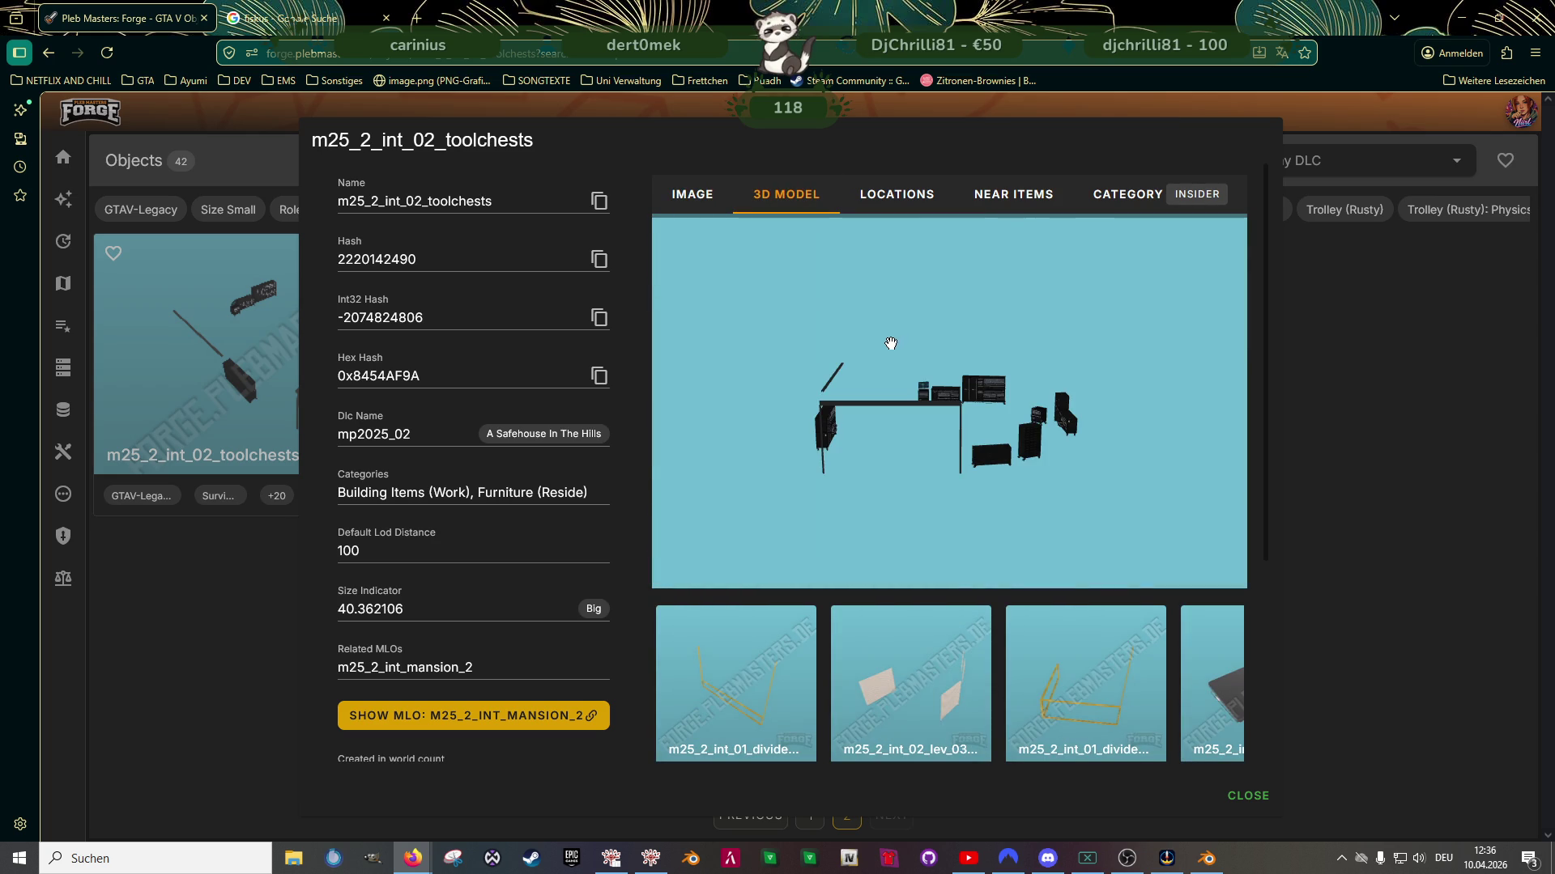
scroll(963, 357, "up", 5)
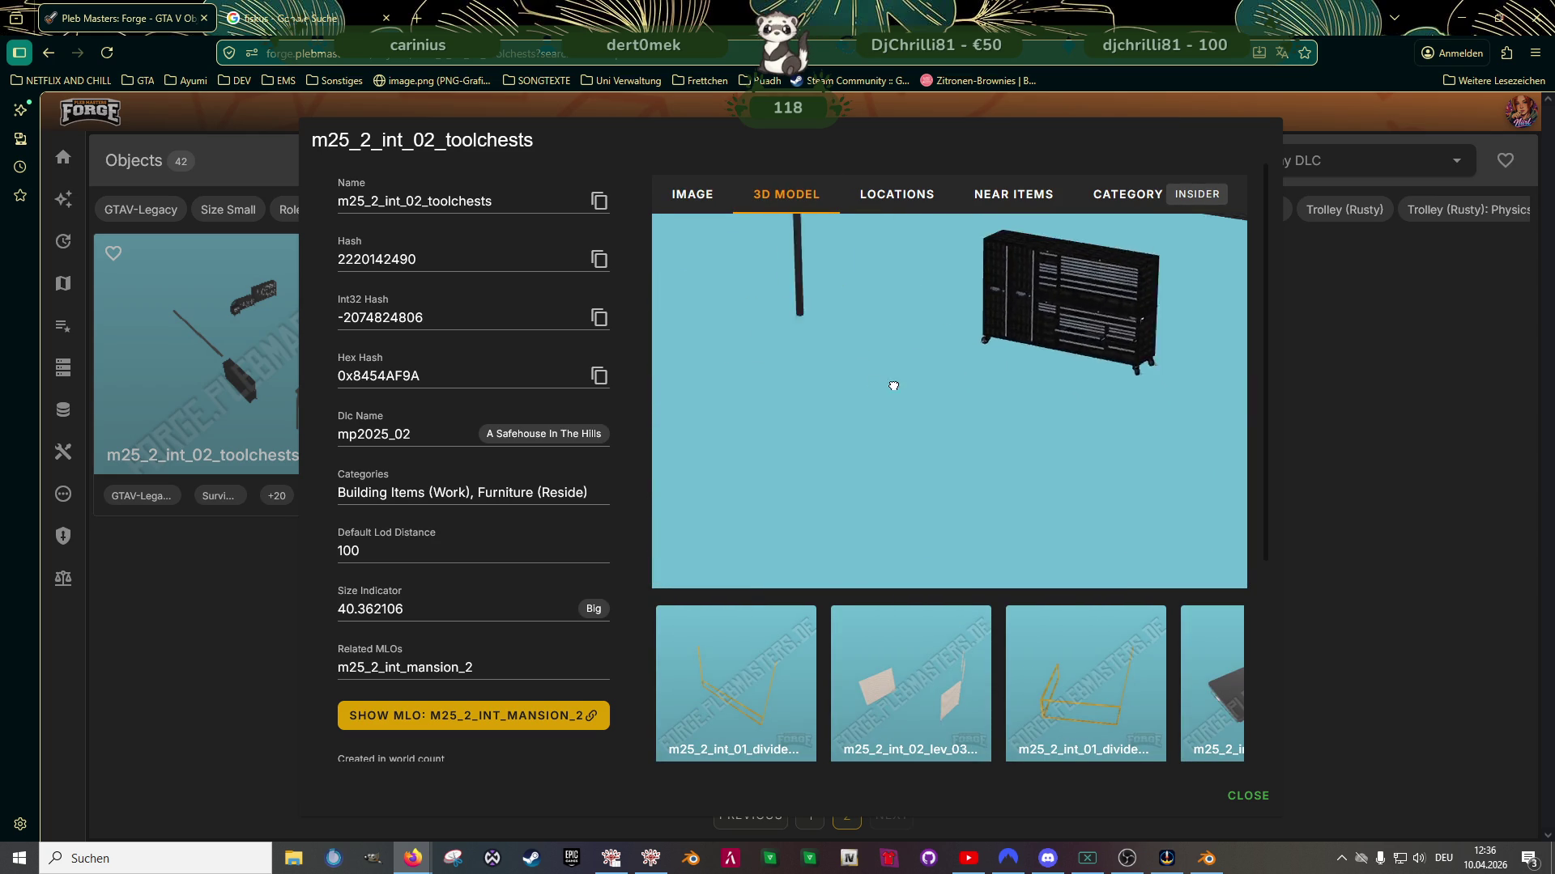
left_click(919, 818)
left_click(810, 816)
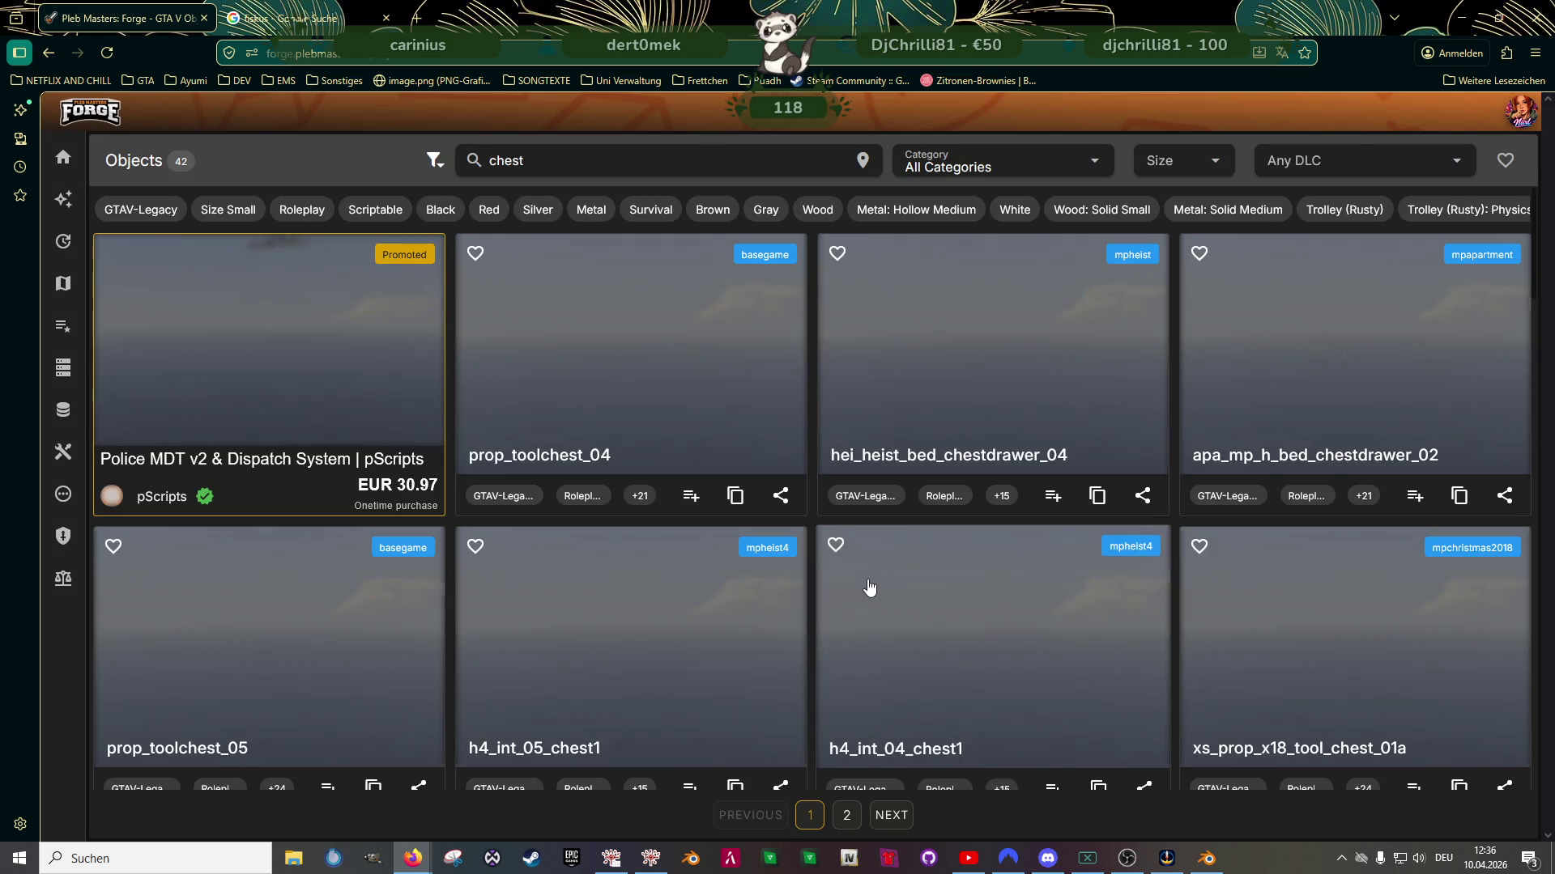
Inspect sf_int2_toolchests as a rotated 3D model, then close its details
scroll(978, 438, "down", 5)
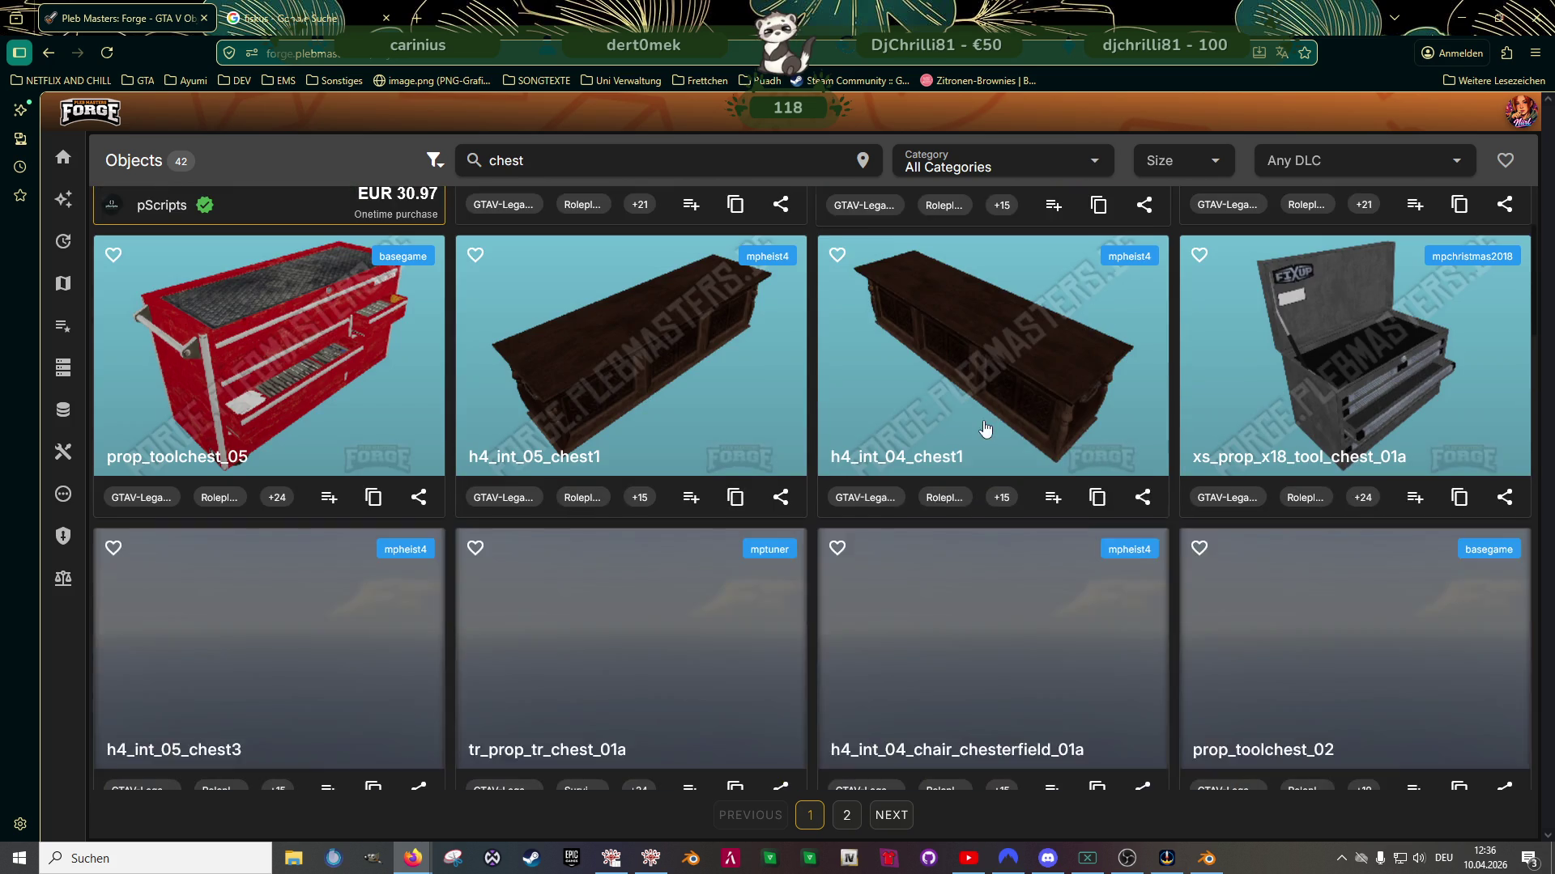
scroll(975, 437, "down", 5)
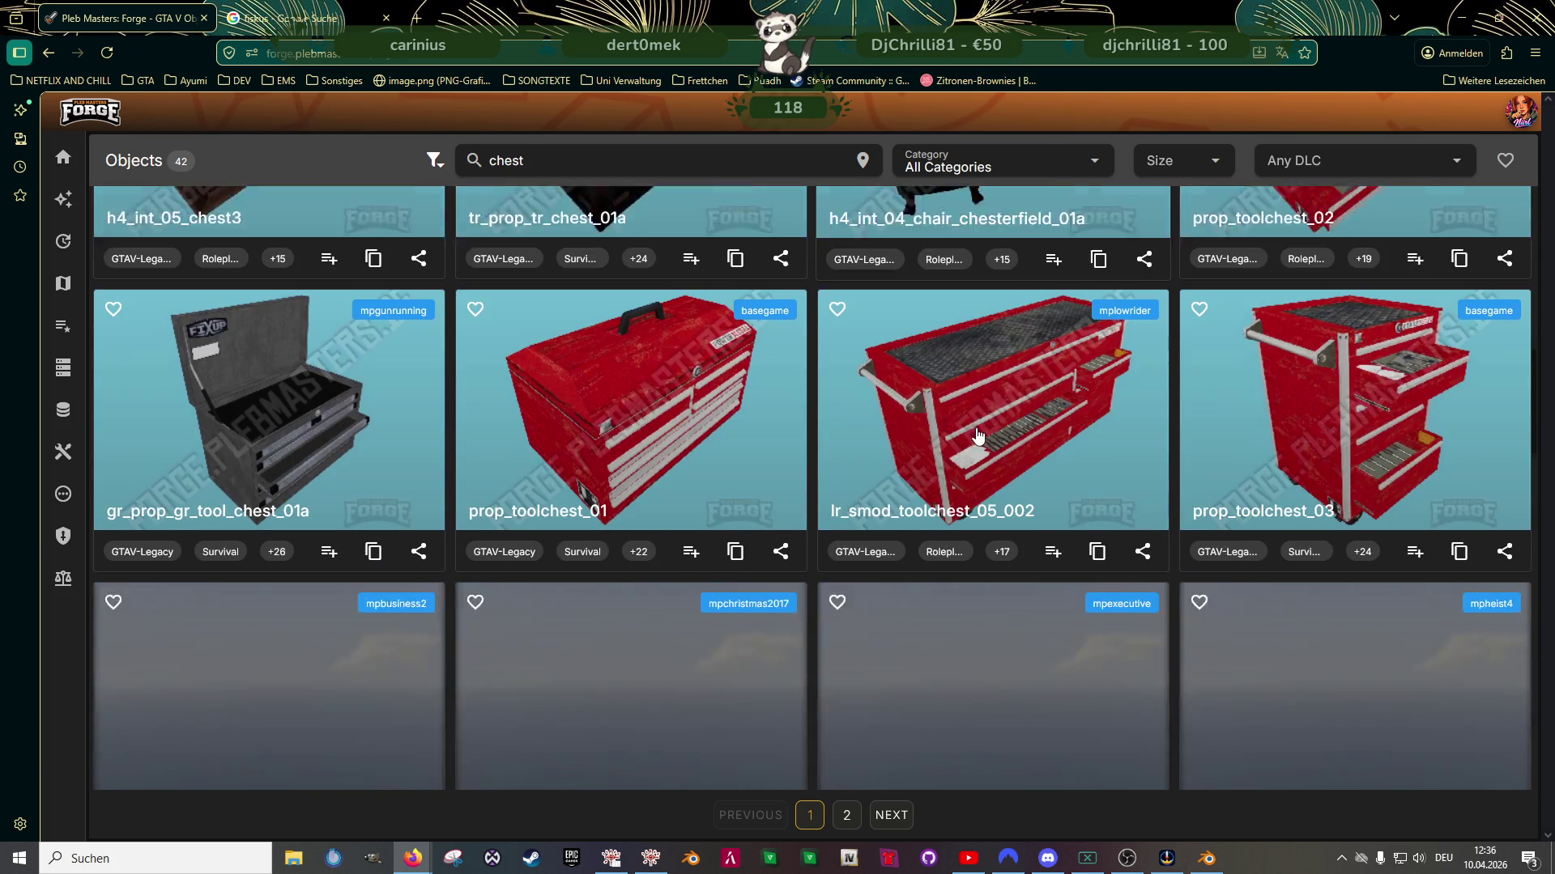
scroll(978, 438, "down", 2)
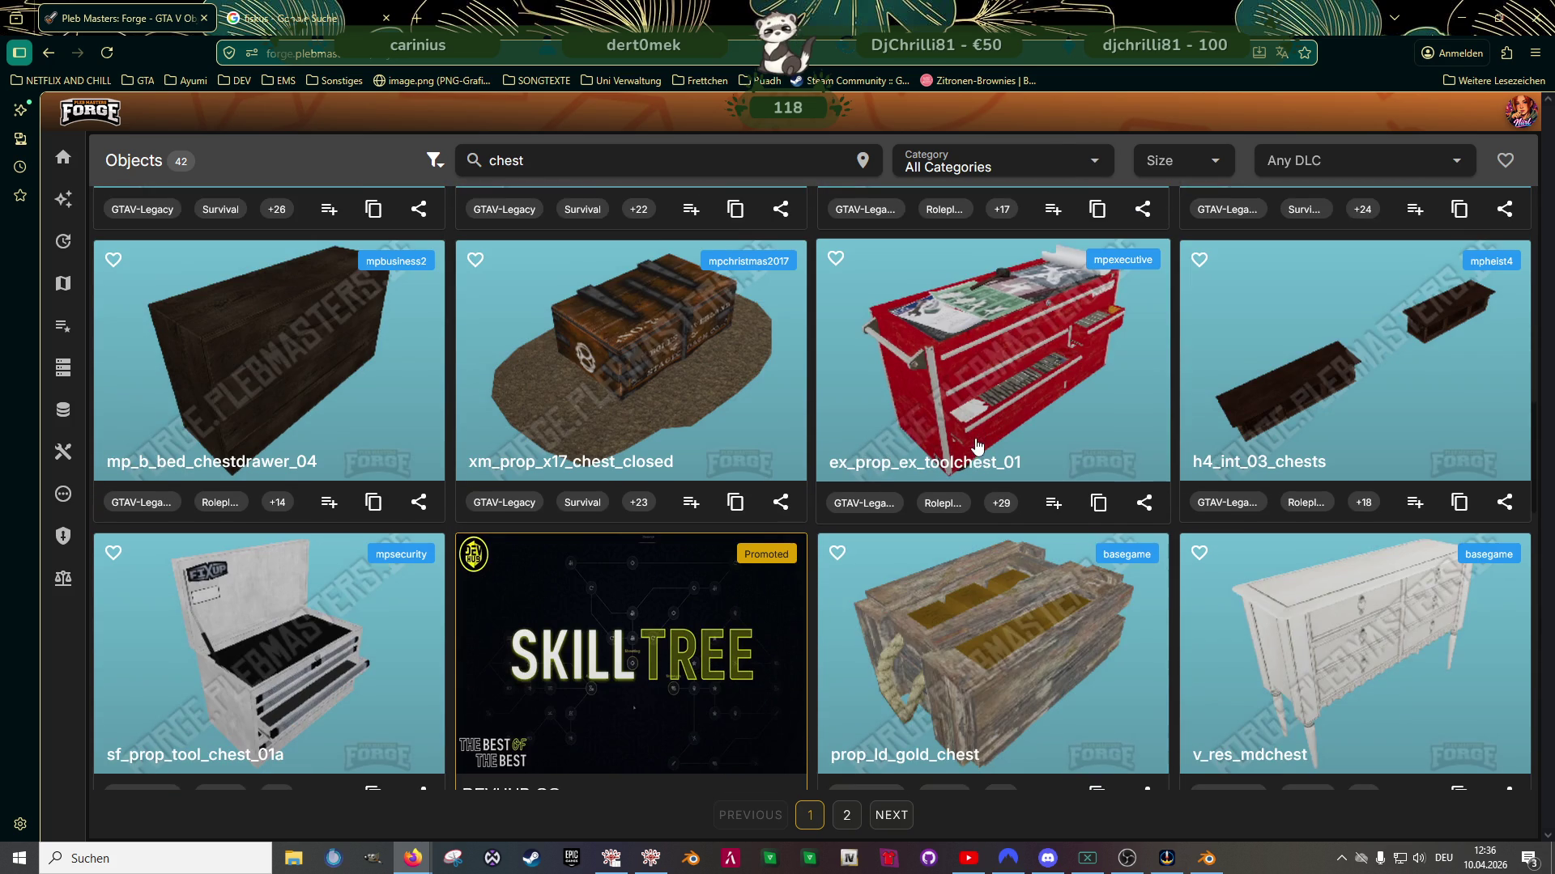
scroll(972, 445, "down", 4)
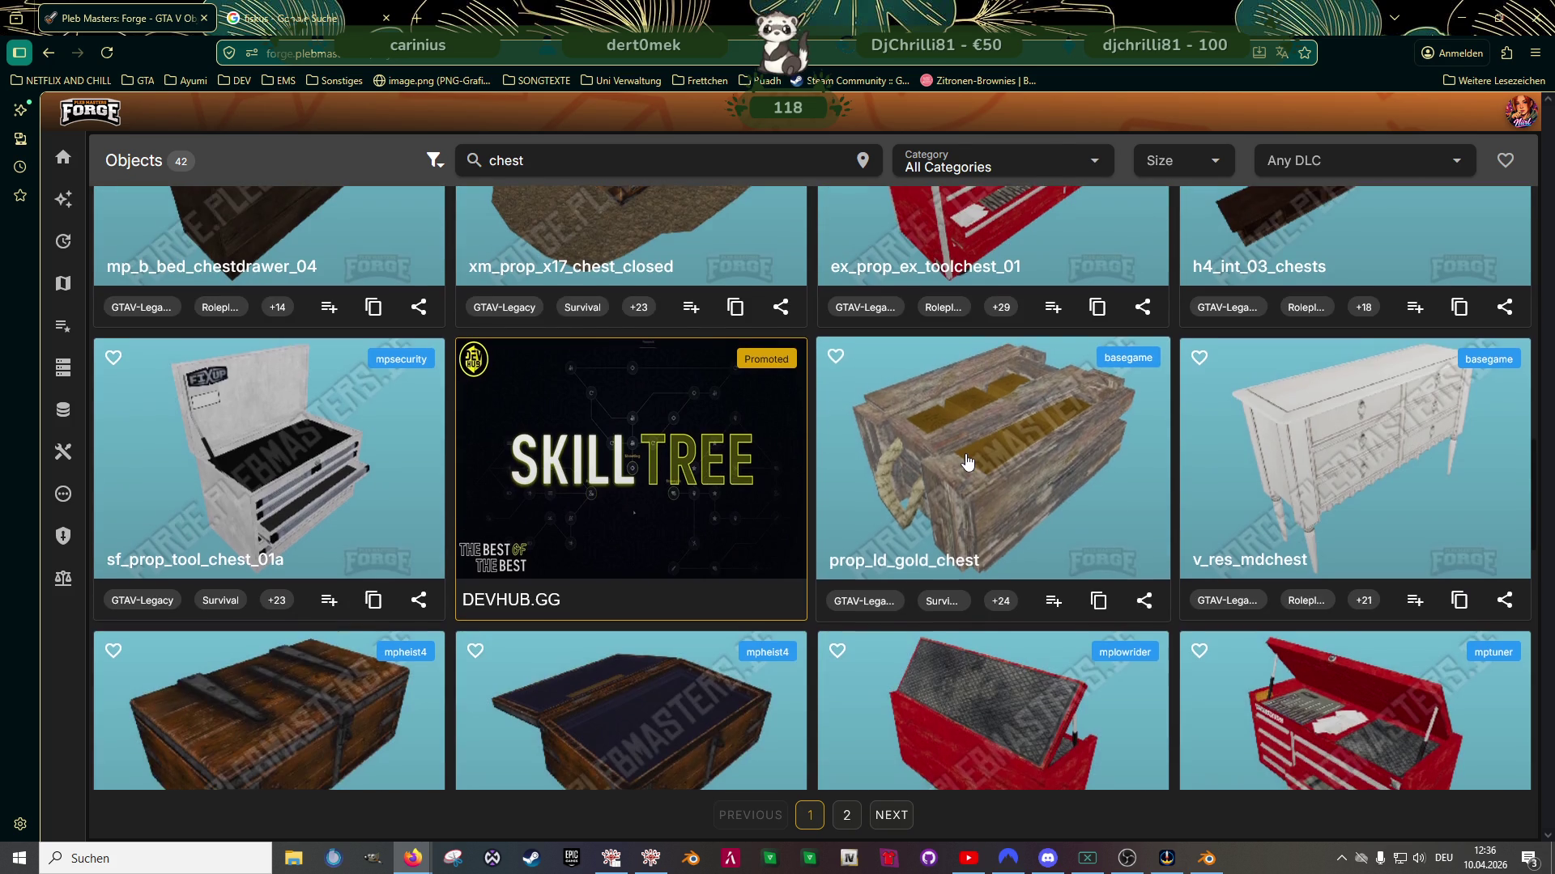
scroll(967, 462, "down", 3)
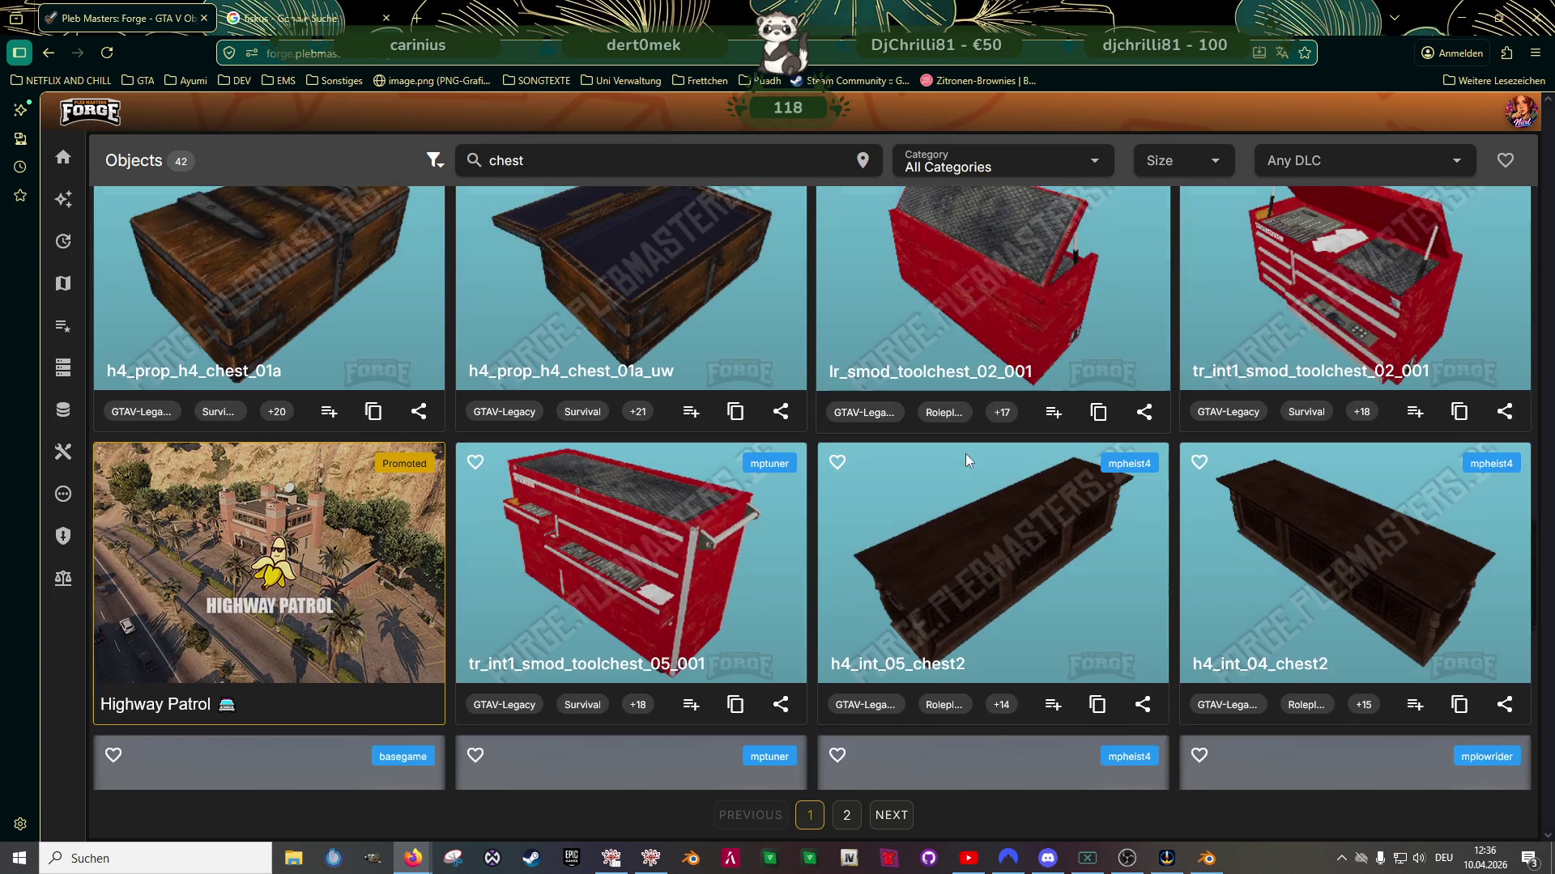
scroll(967, 462, "down", 6)
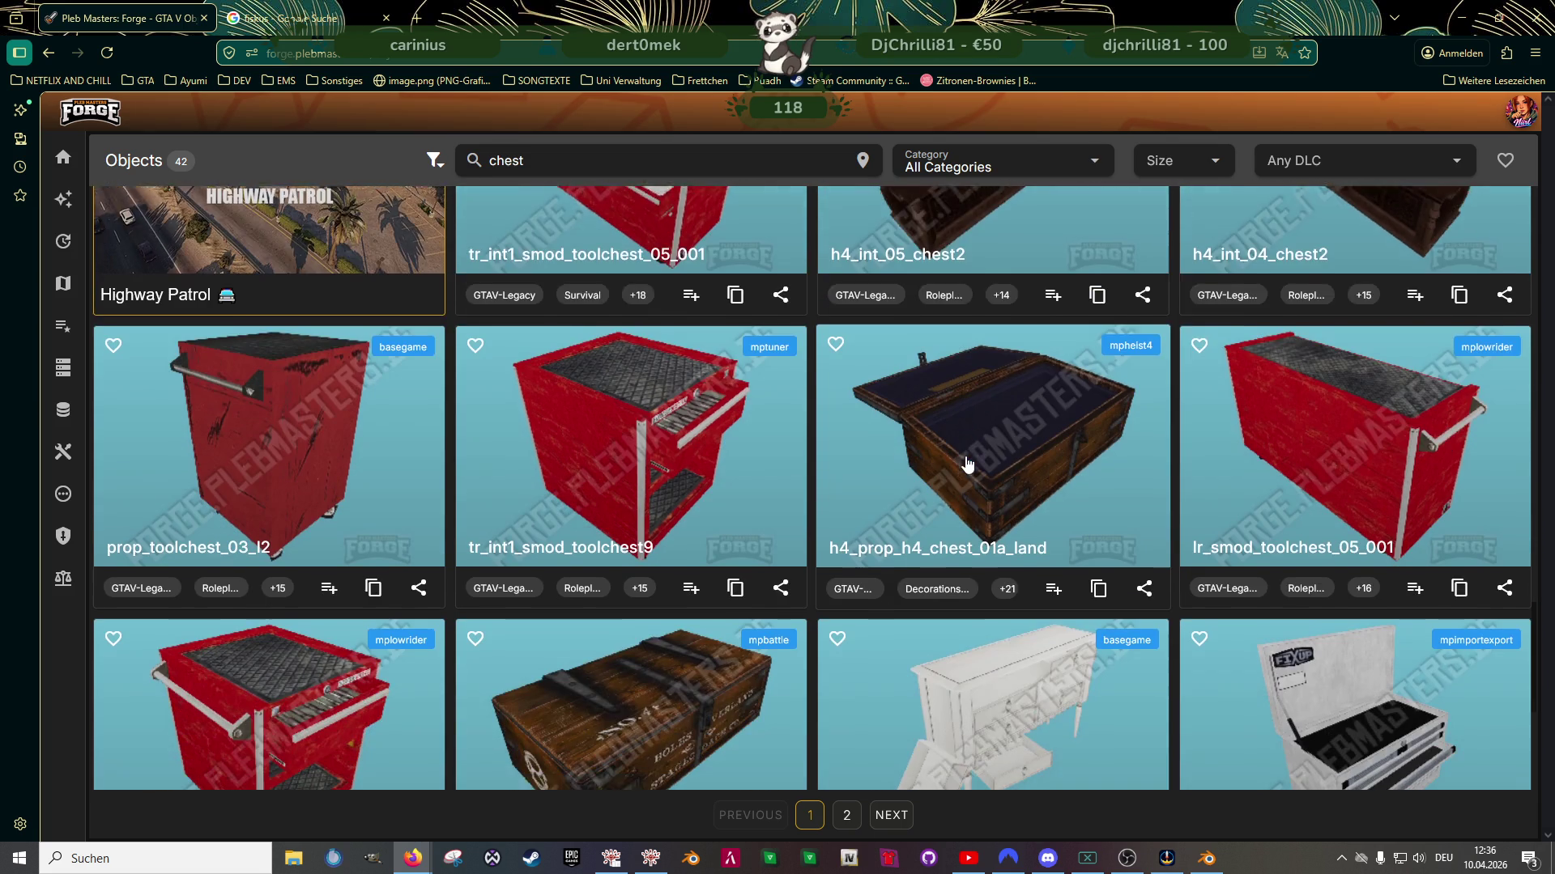
scroll(967, 463, "down", 3)
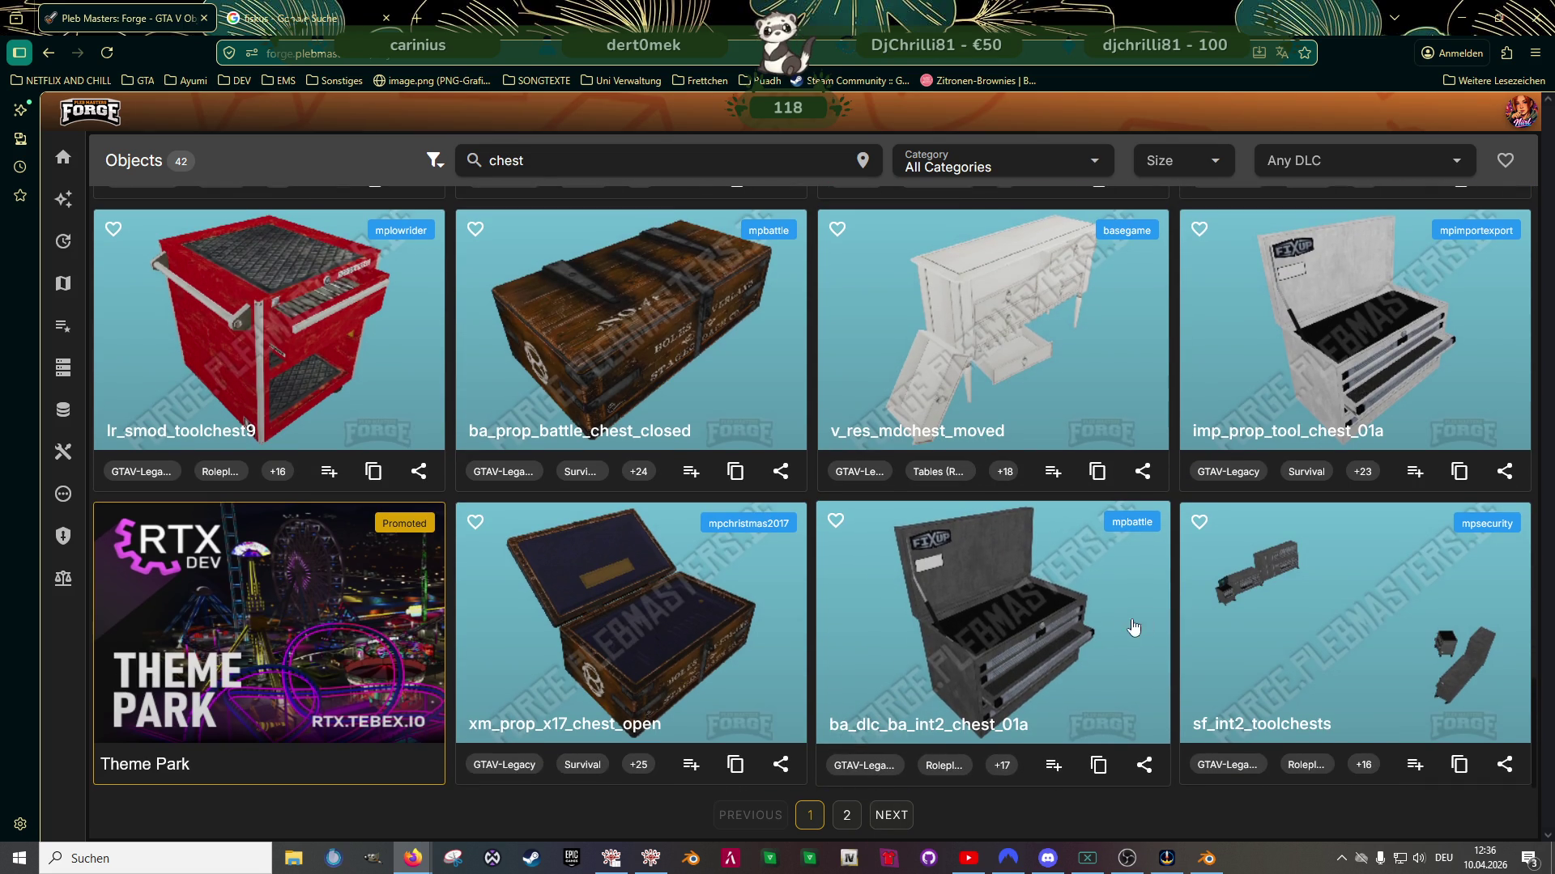
left_click(1207, 609)
left_click(806, 205)
mouse_move(1017, 432)
left_mouse_down()
mouse_move(931, 429)
mouse_move(1097, 425)
left_mouse_up()
mouse_move(1071, 426)
left_mouse_down()
mouse_move(1080, 406)
mouse_move(1010, 402)
mouse_move(1067, 380)
left_mouse_up()
key("Escape")
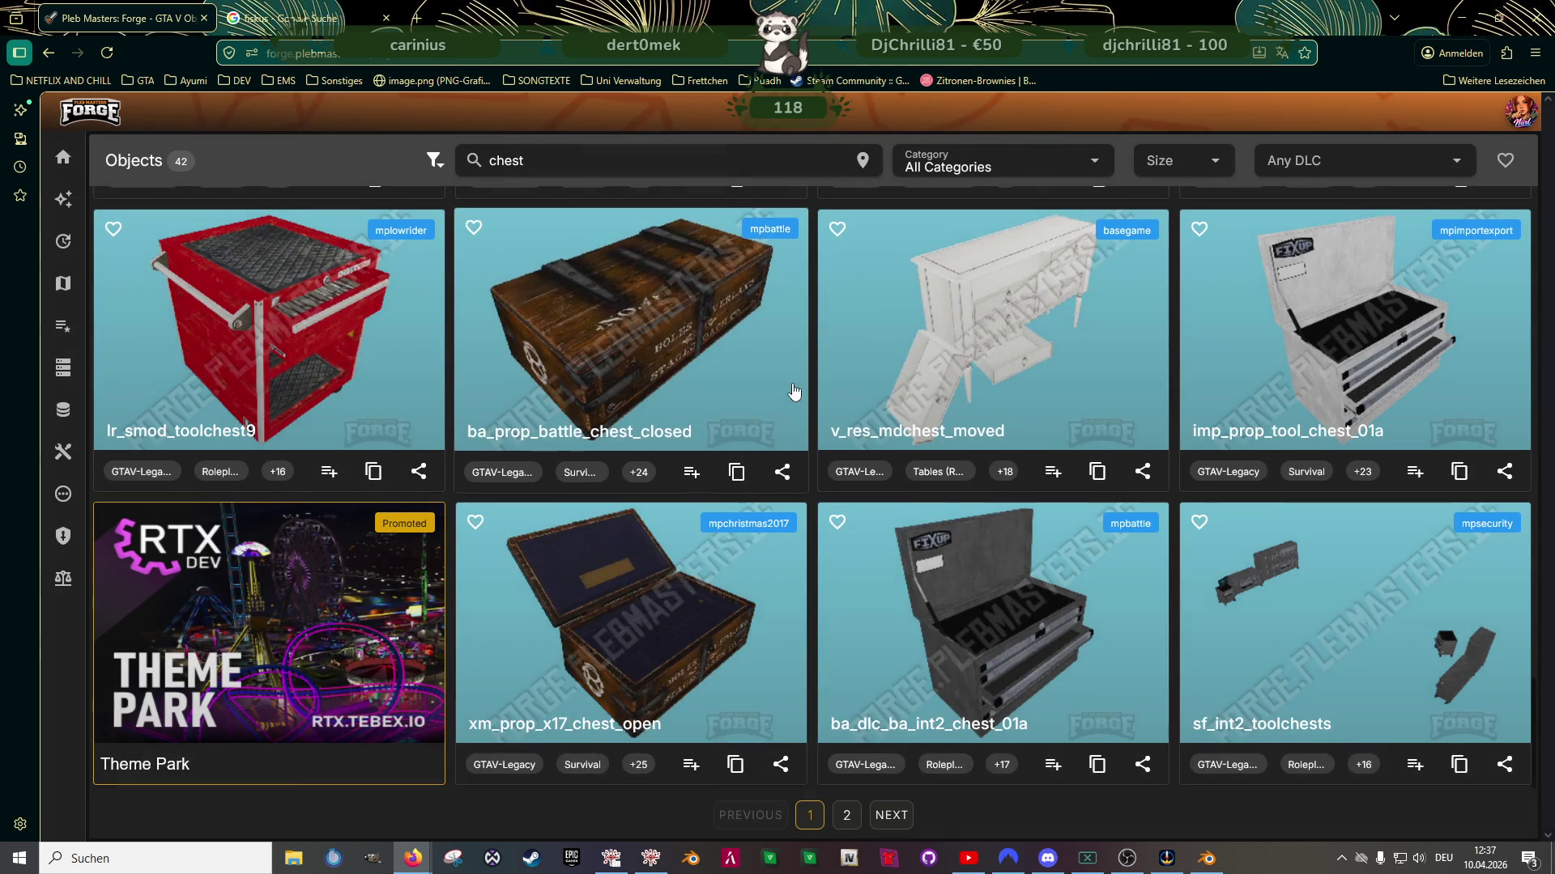
Open h4_prop_h4_chest_01a's details and browse its related objects
scroll(800, 394, "up", 6)
scroll(800, 394, "up", 6)
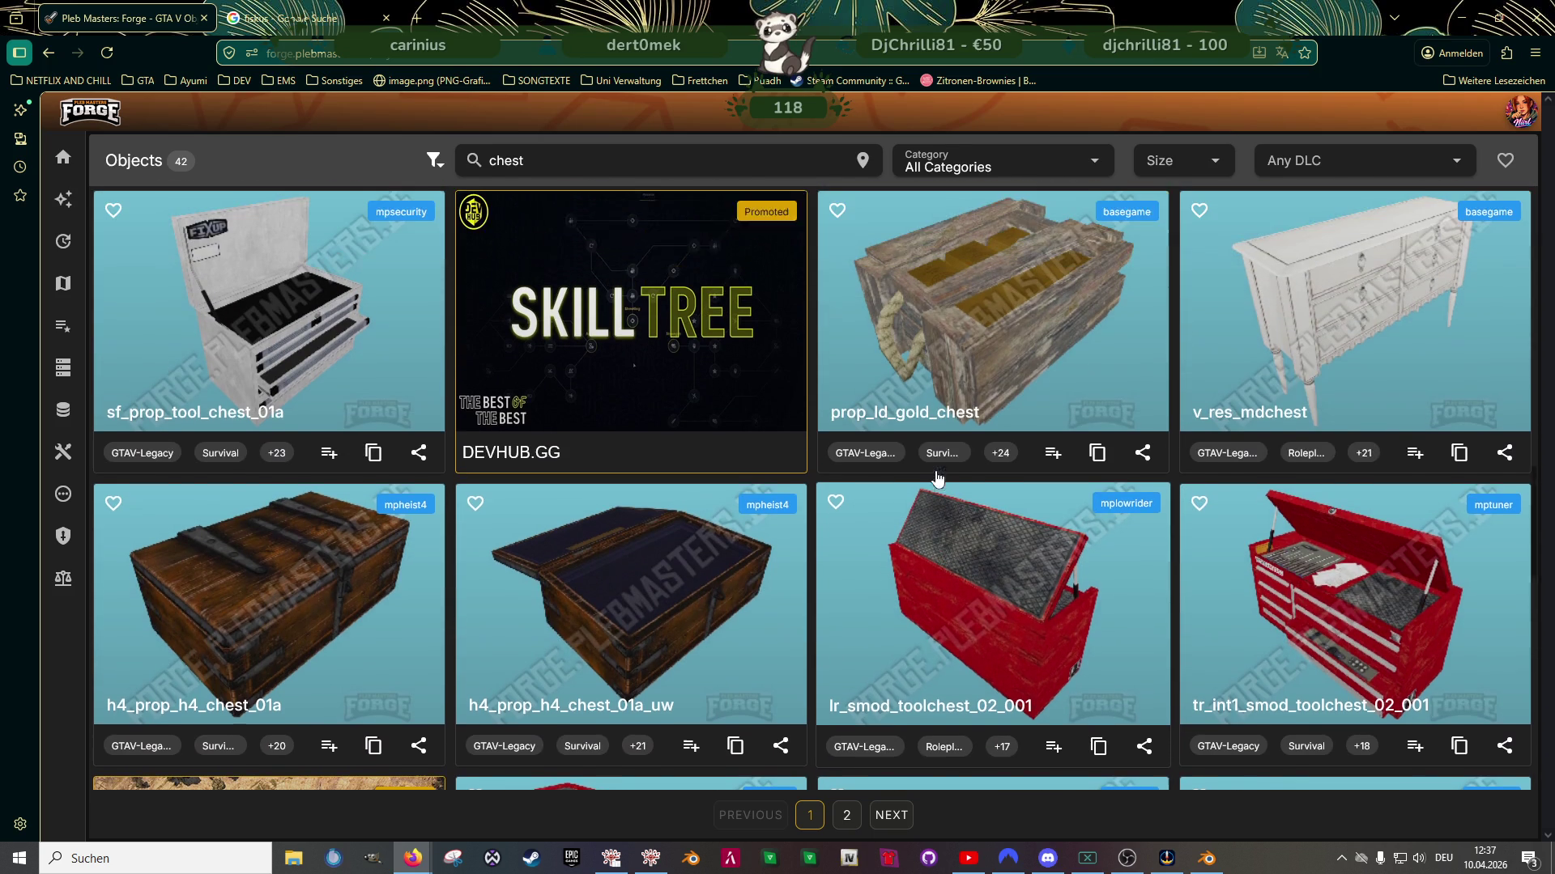
scroll(1043, 516, "up", 5)
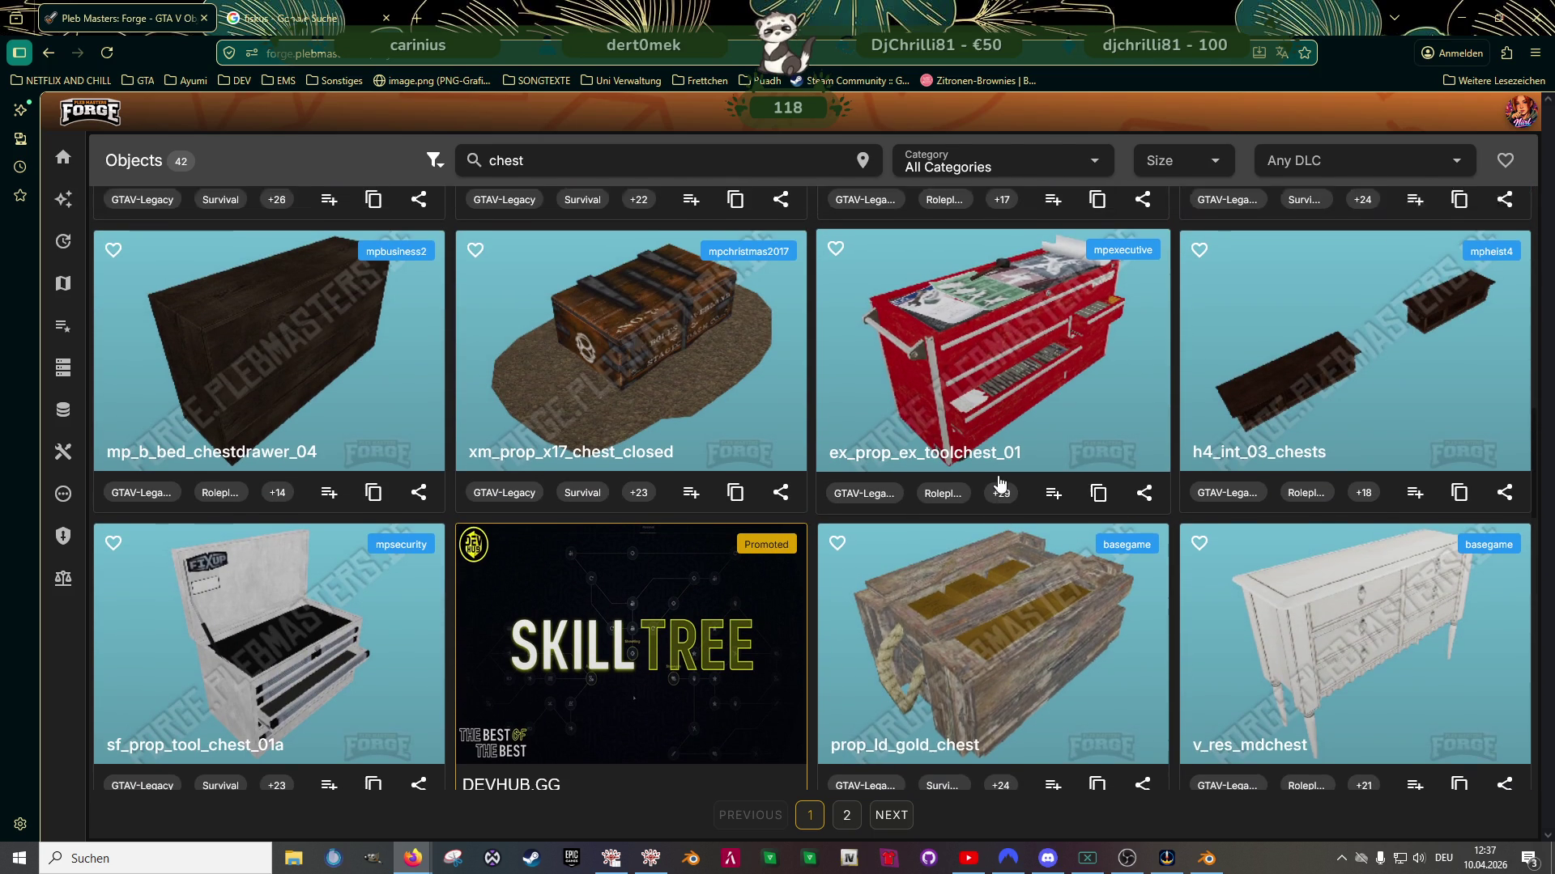
scroll(1043, 516, "up", 2)
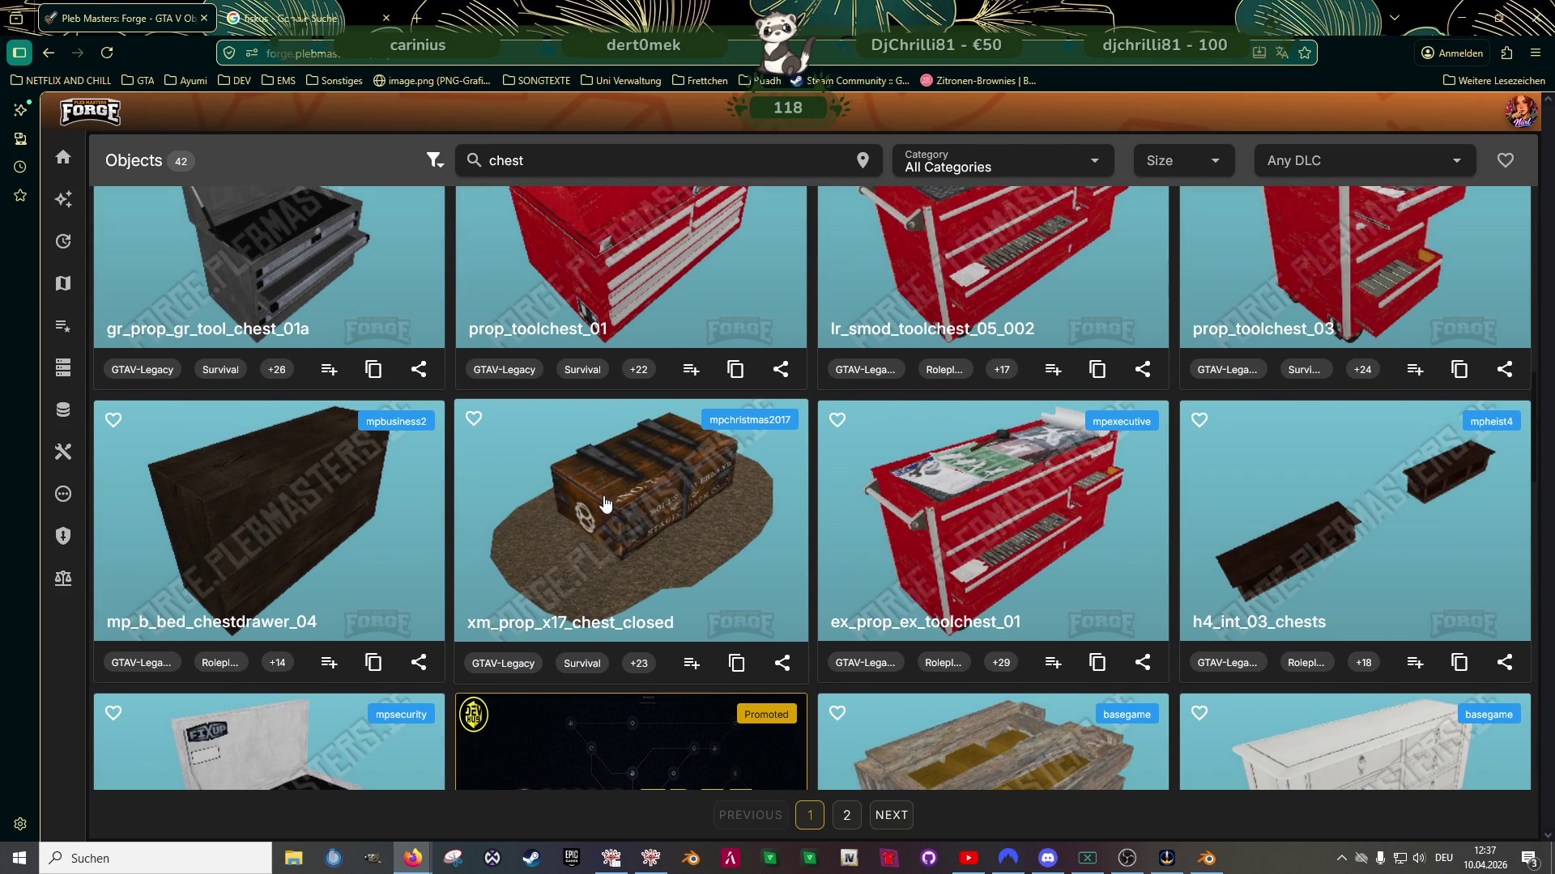
scroll(602, 514, "up", 5)
scroll(690, 477, "up", 5)
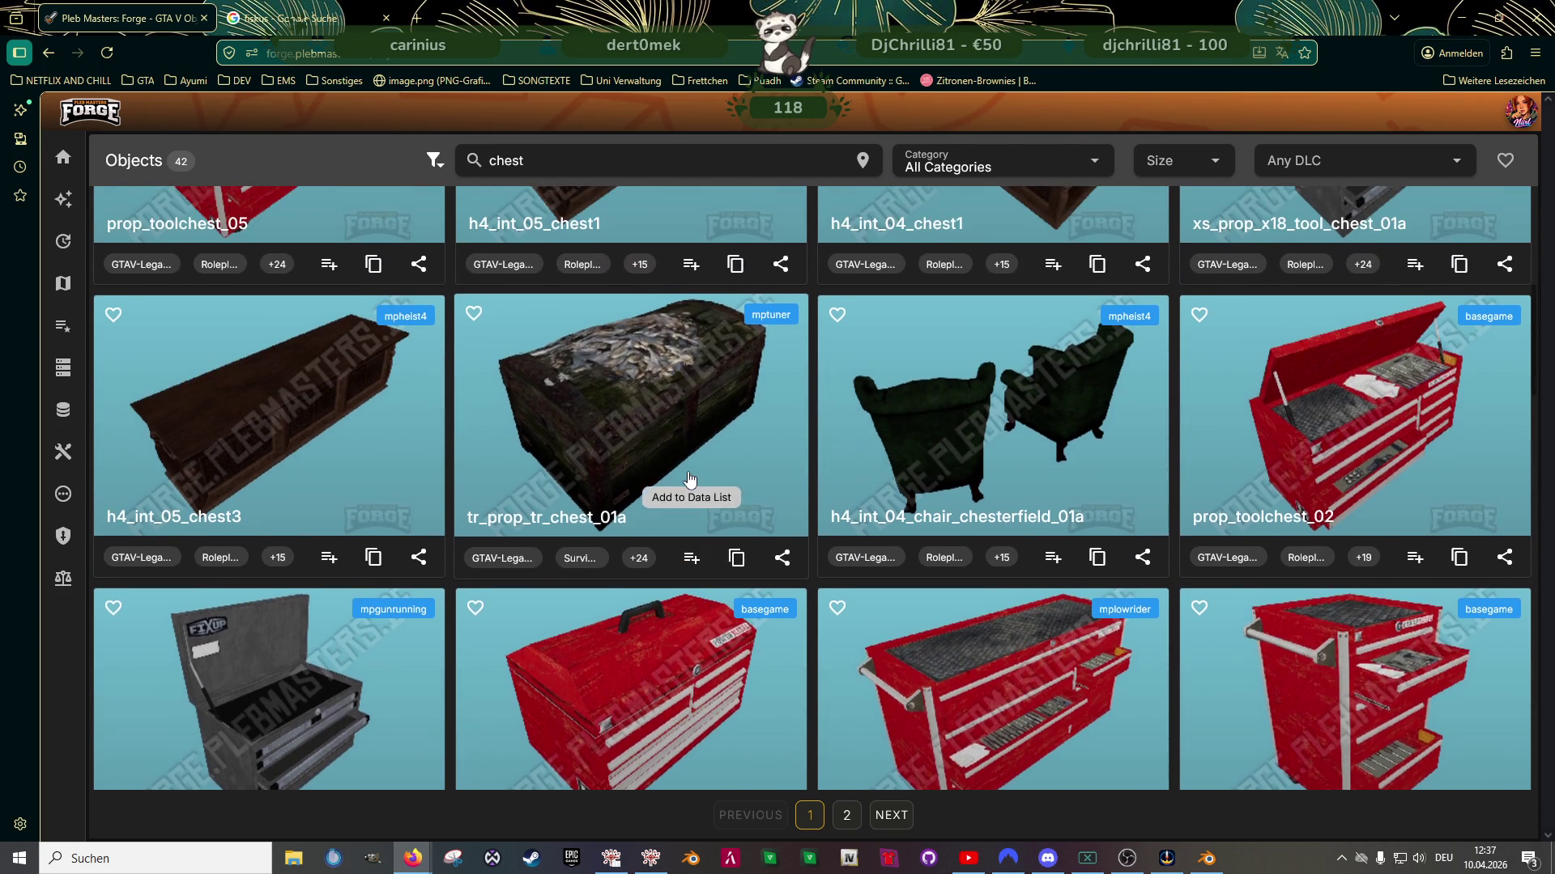
scroll(689, 476, "up", 2)
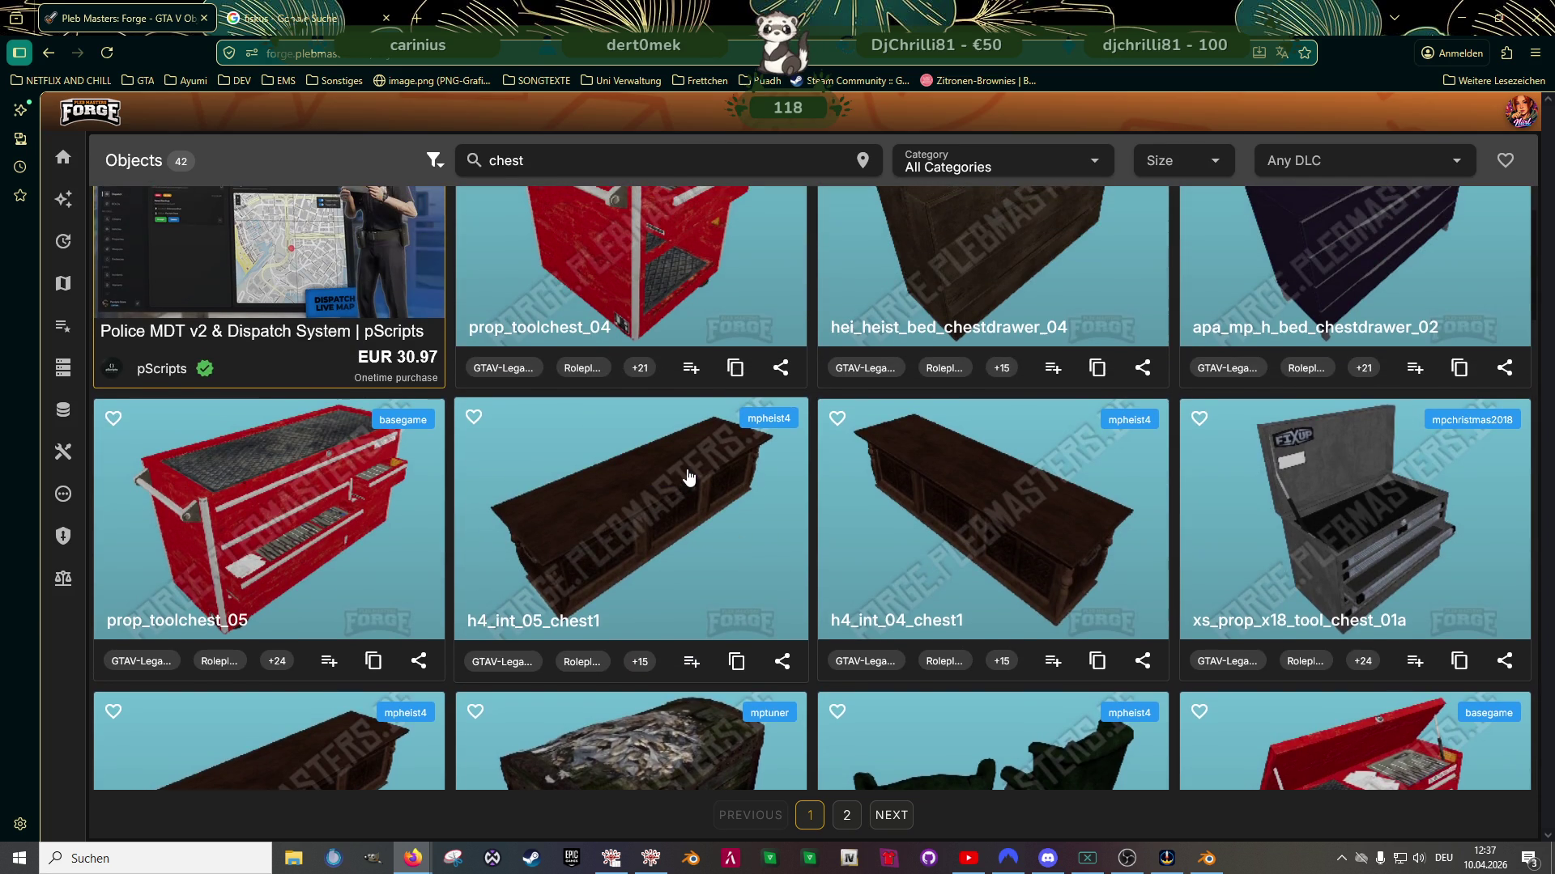
scroll(726, 462, "down", 20)
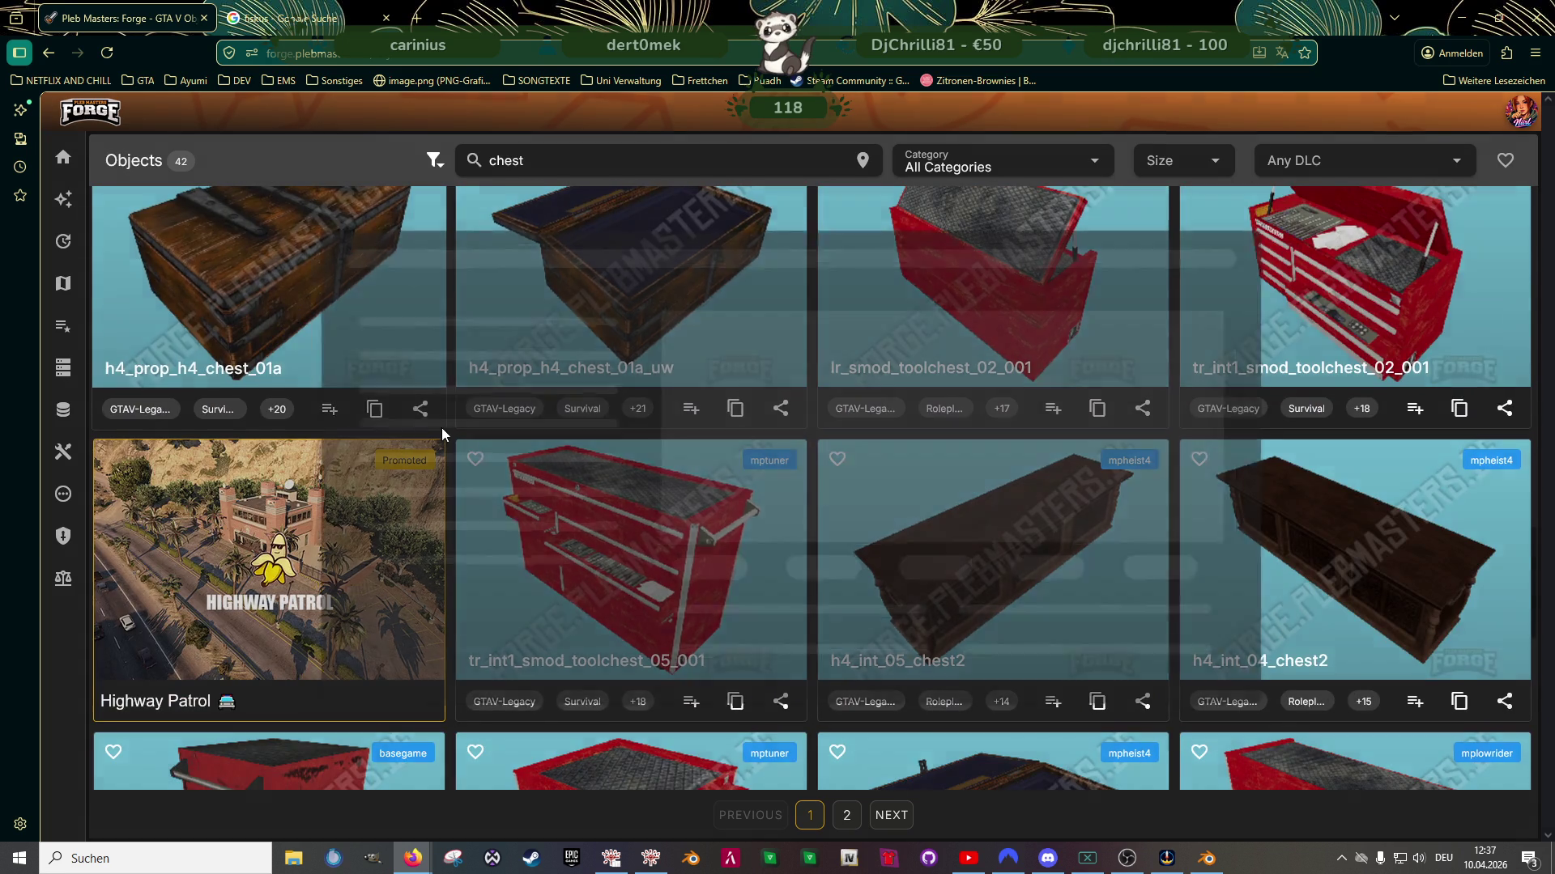
left_click(387, 361)
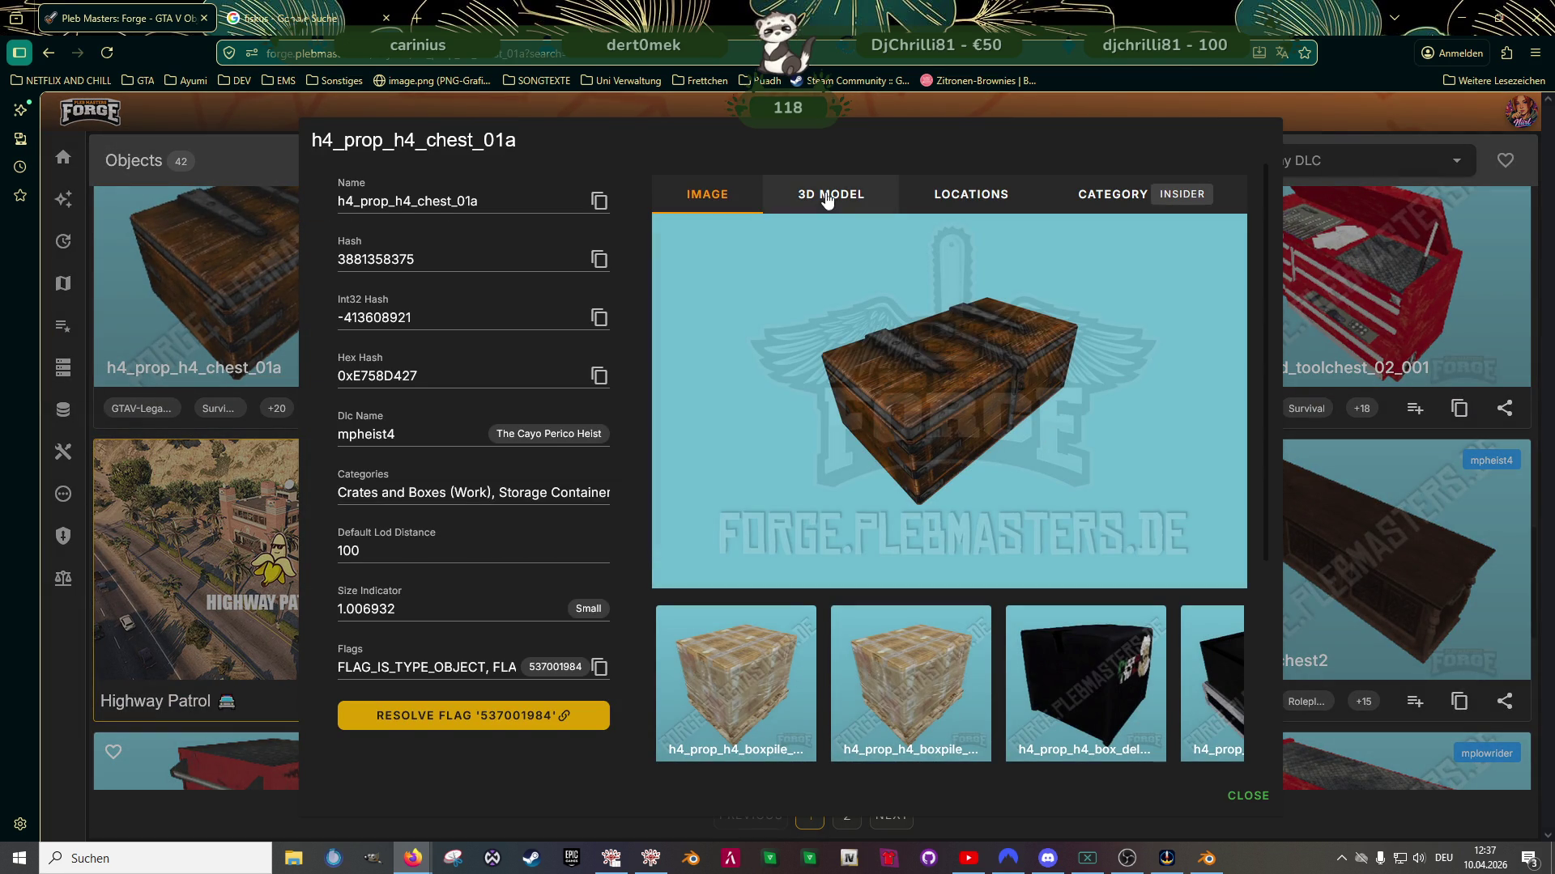
scroll(951, 574, "down", 3)
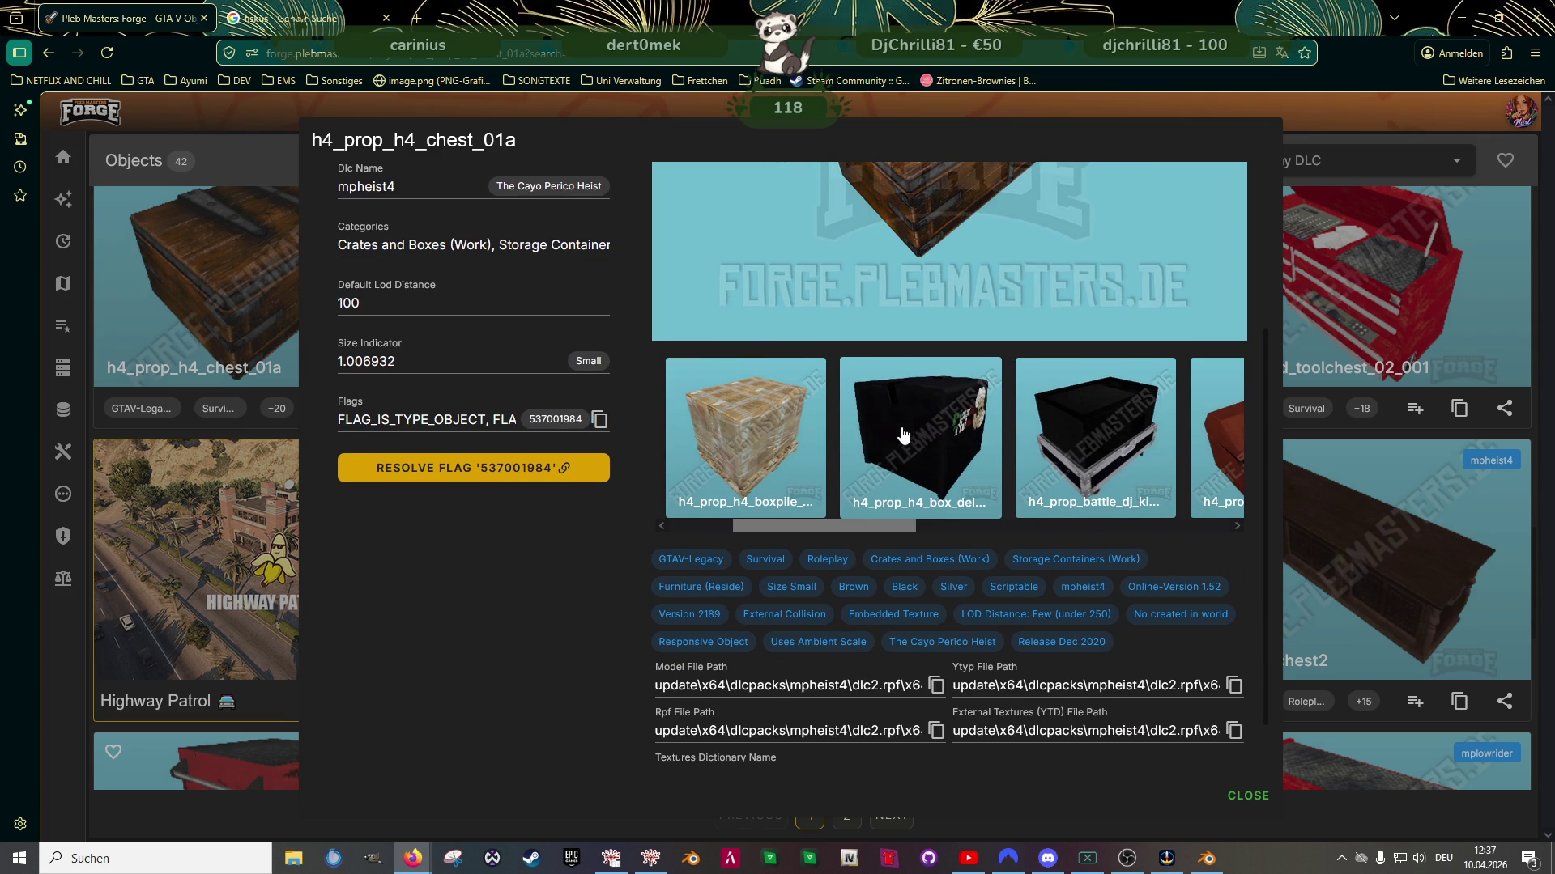
scroll(905, 435, "right", 2)
scroll(891, 426, "right", 5)
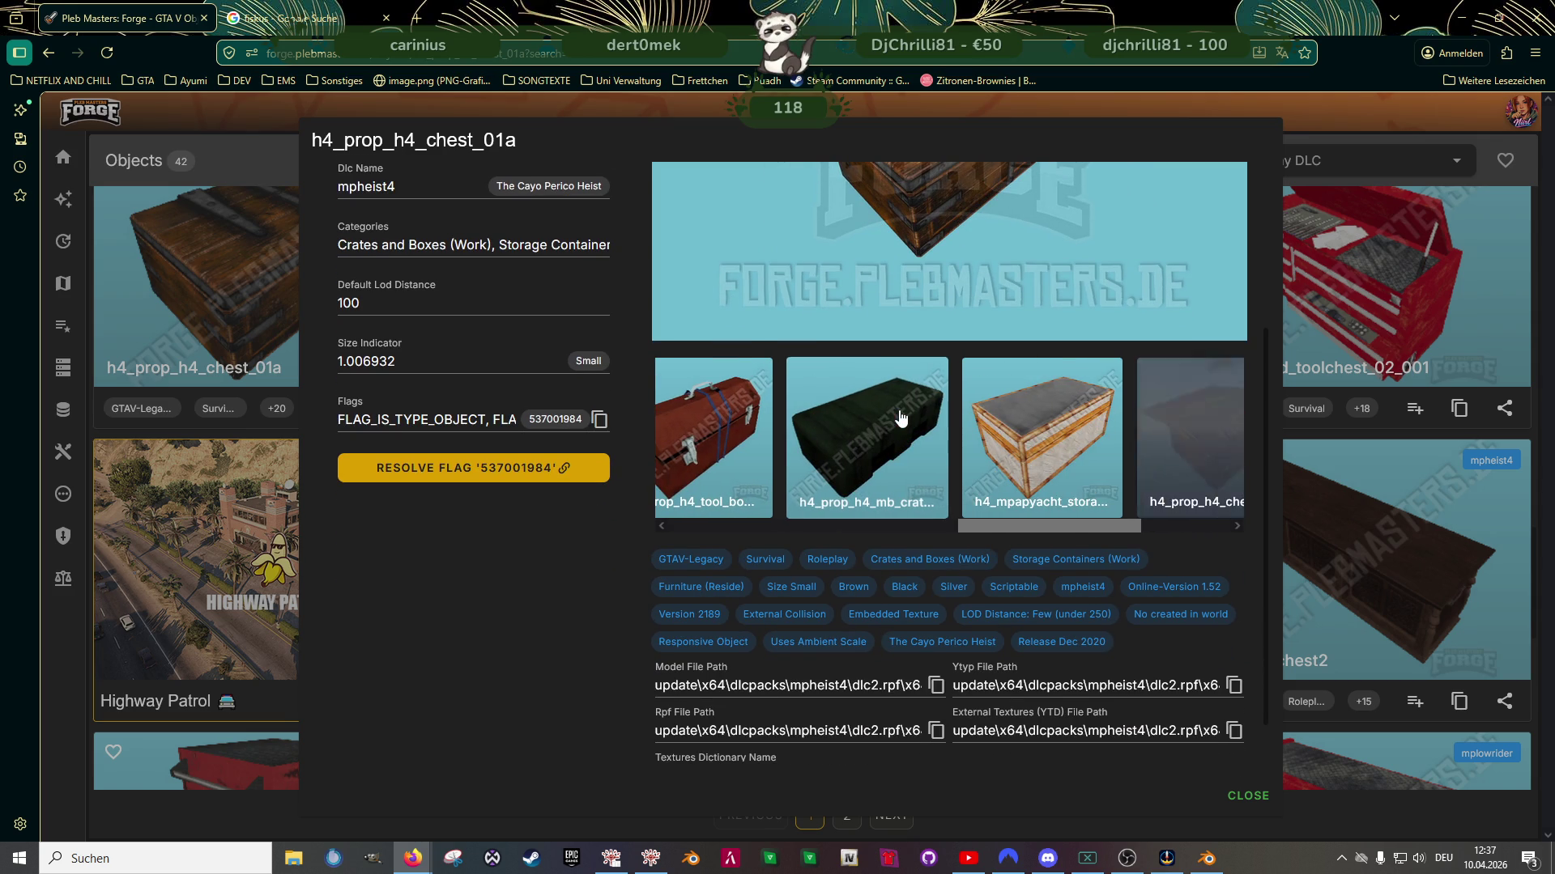
Switch to related h4_prop_h4_mb_crate_01a, view its top, and copy its name
left_click(859, 433)
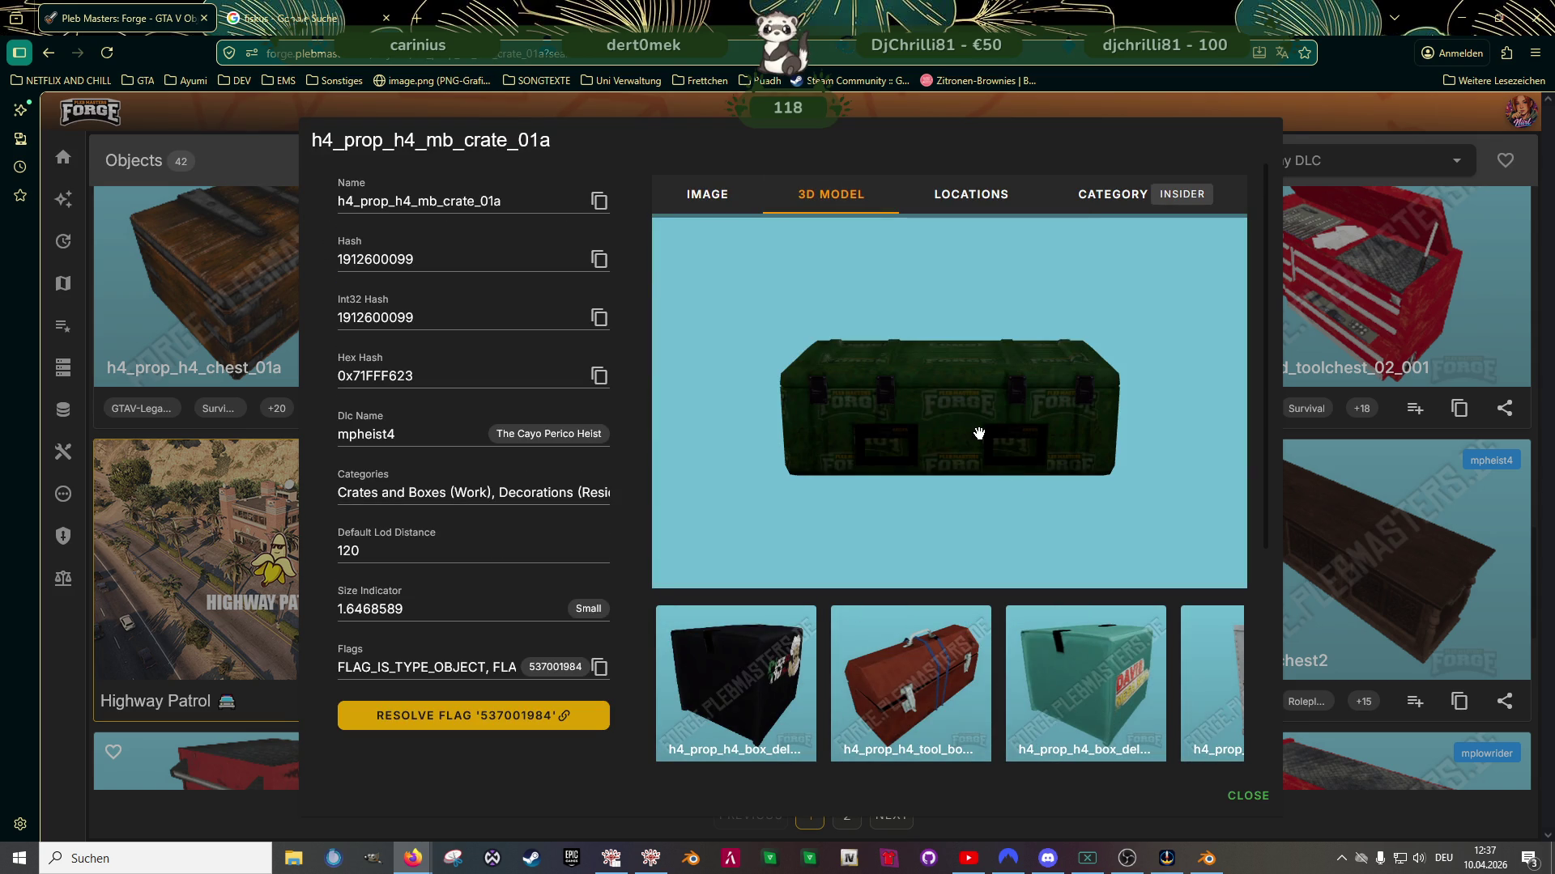
scroll(972, 419, "up", 3)
mouse_move(972, 418)
left_mouse_down()
mouse_move(729, 417)
mouse_move(945, 421)
mouse_move(829, 416)
mouse_move(1000, 367)
mouse_move(902, 399)
mouse_move(850, 392)
mouse_move(961, 367)
mouse_move(1004, 413)
left_mouse_up()
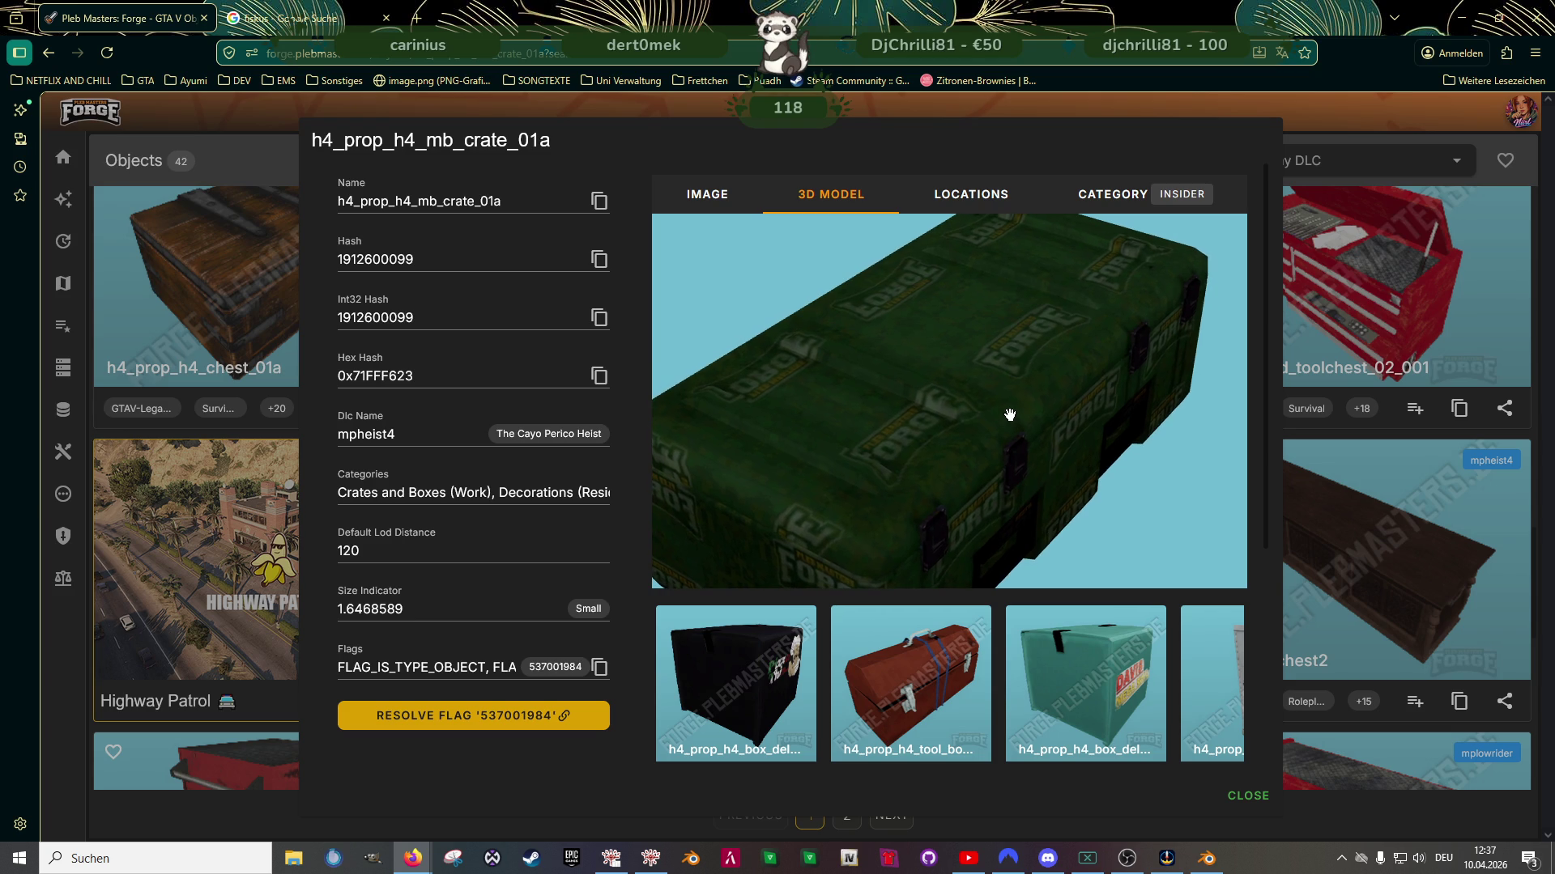
left_click(597, 195)
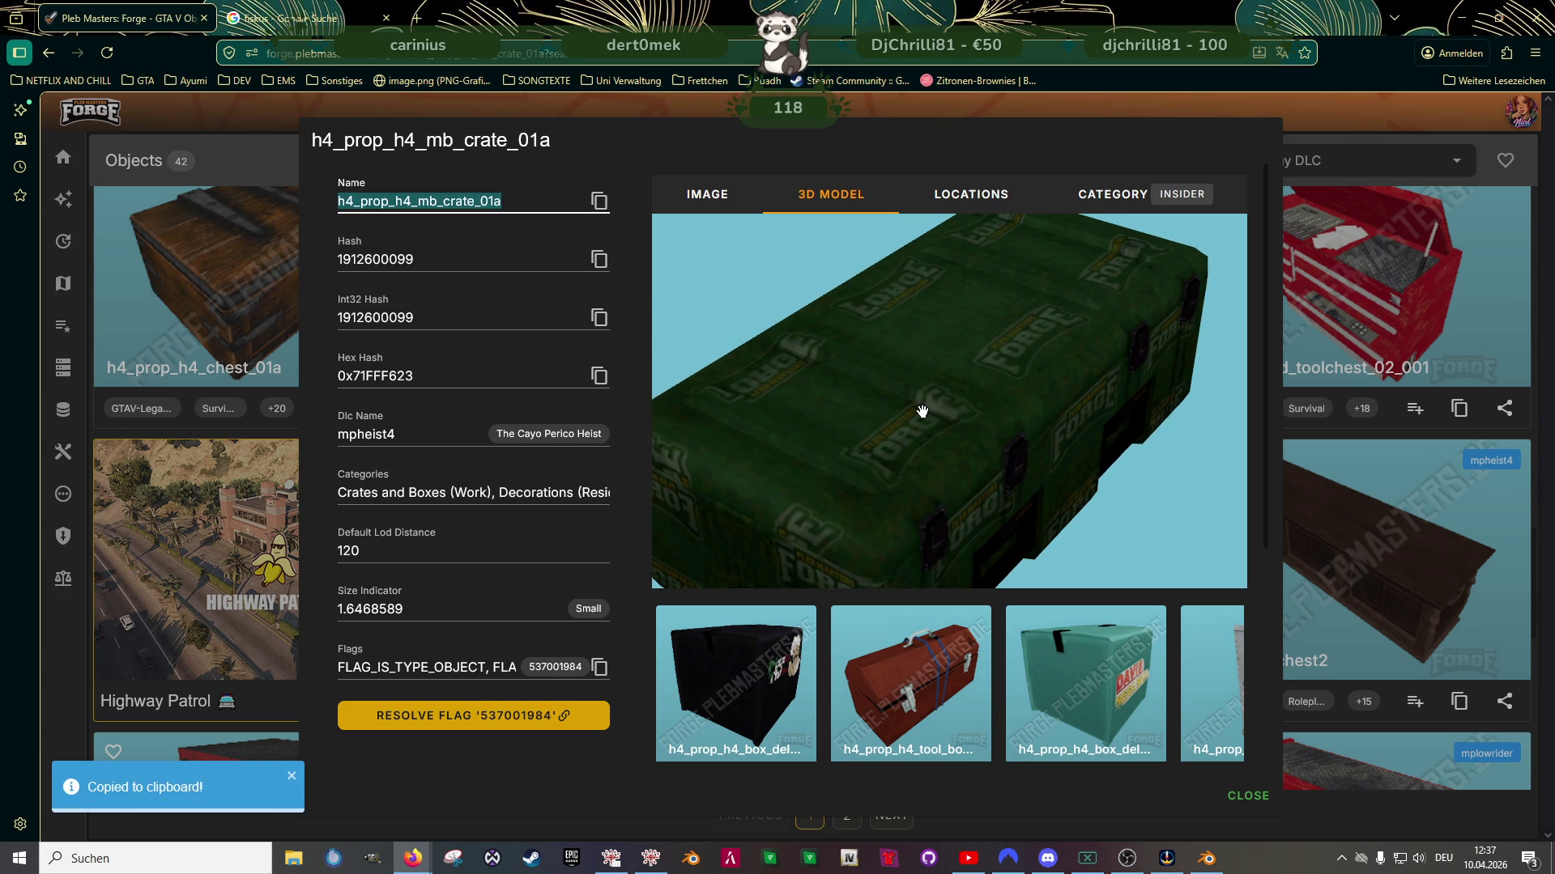
Open the related h4_prop_h4_mil_crate_02 details
scroll(1000, 430, "down", 3)
scroll(1125, 664, "down", 5)
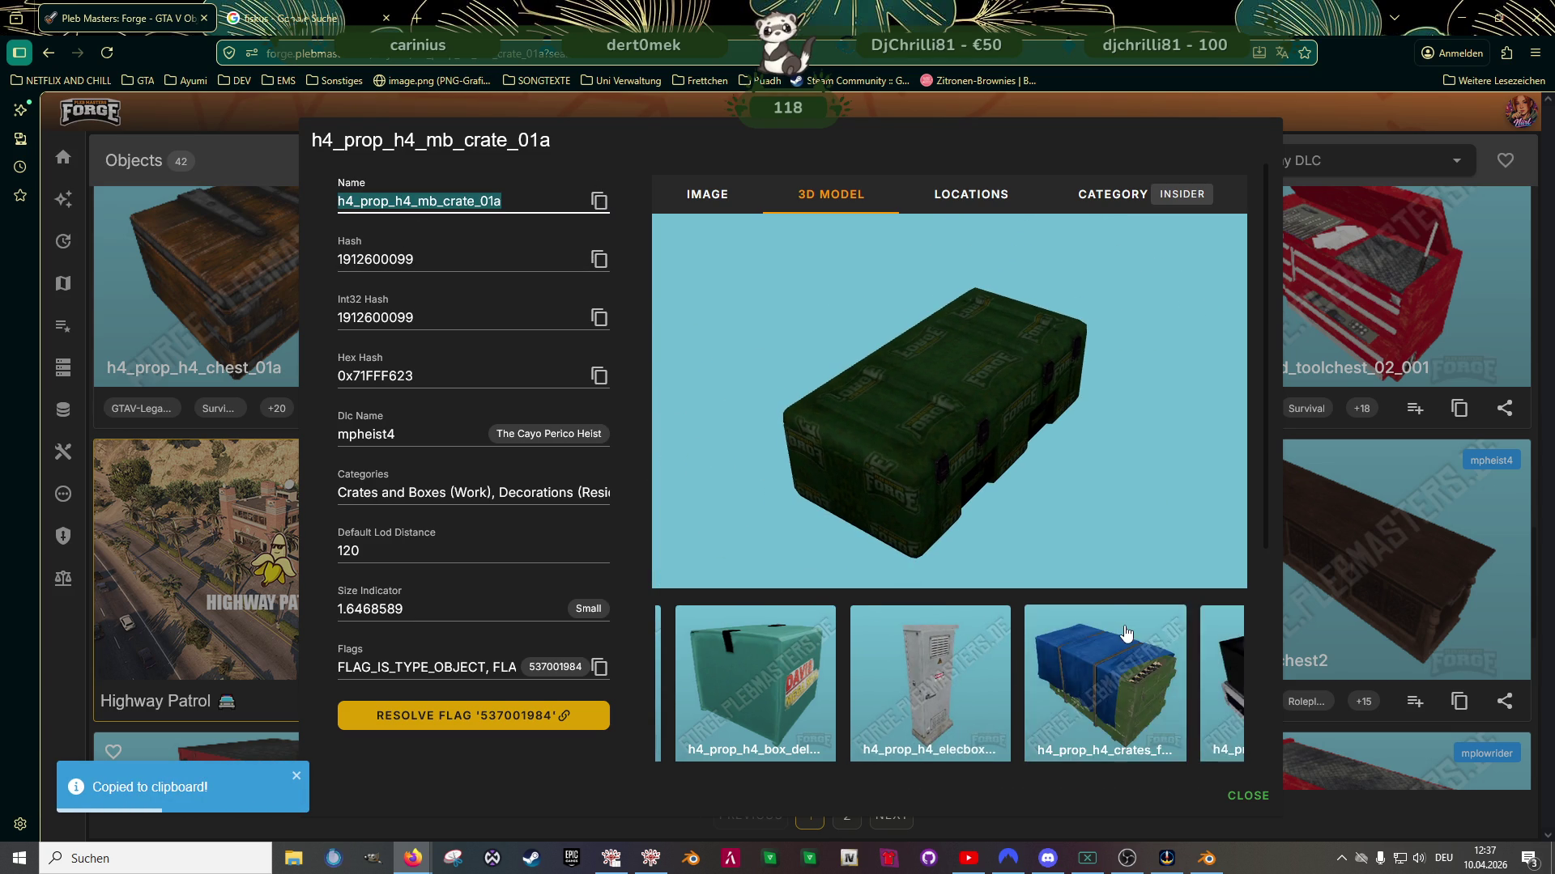
scroll(1105, 664, "down", 3)
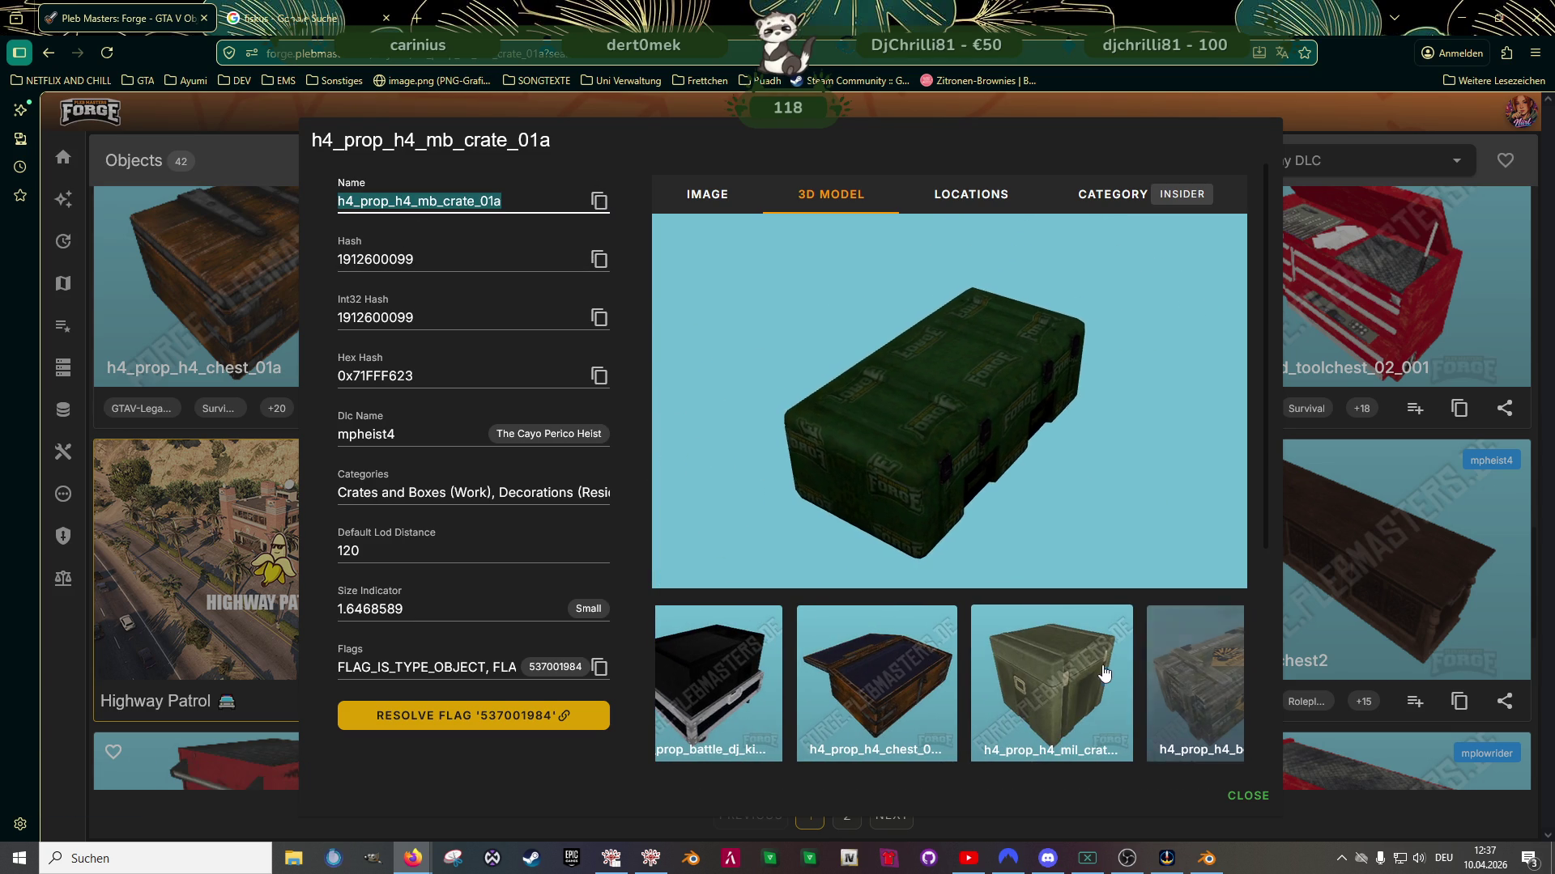
left_click(1091, 709)
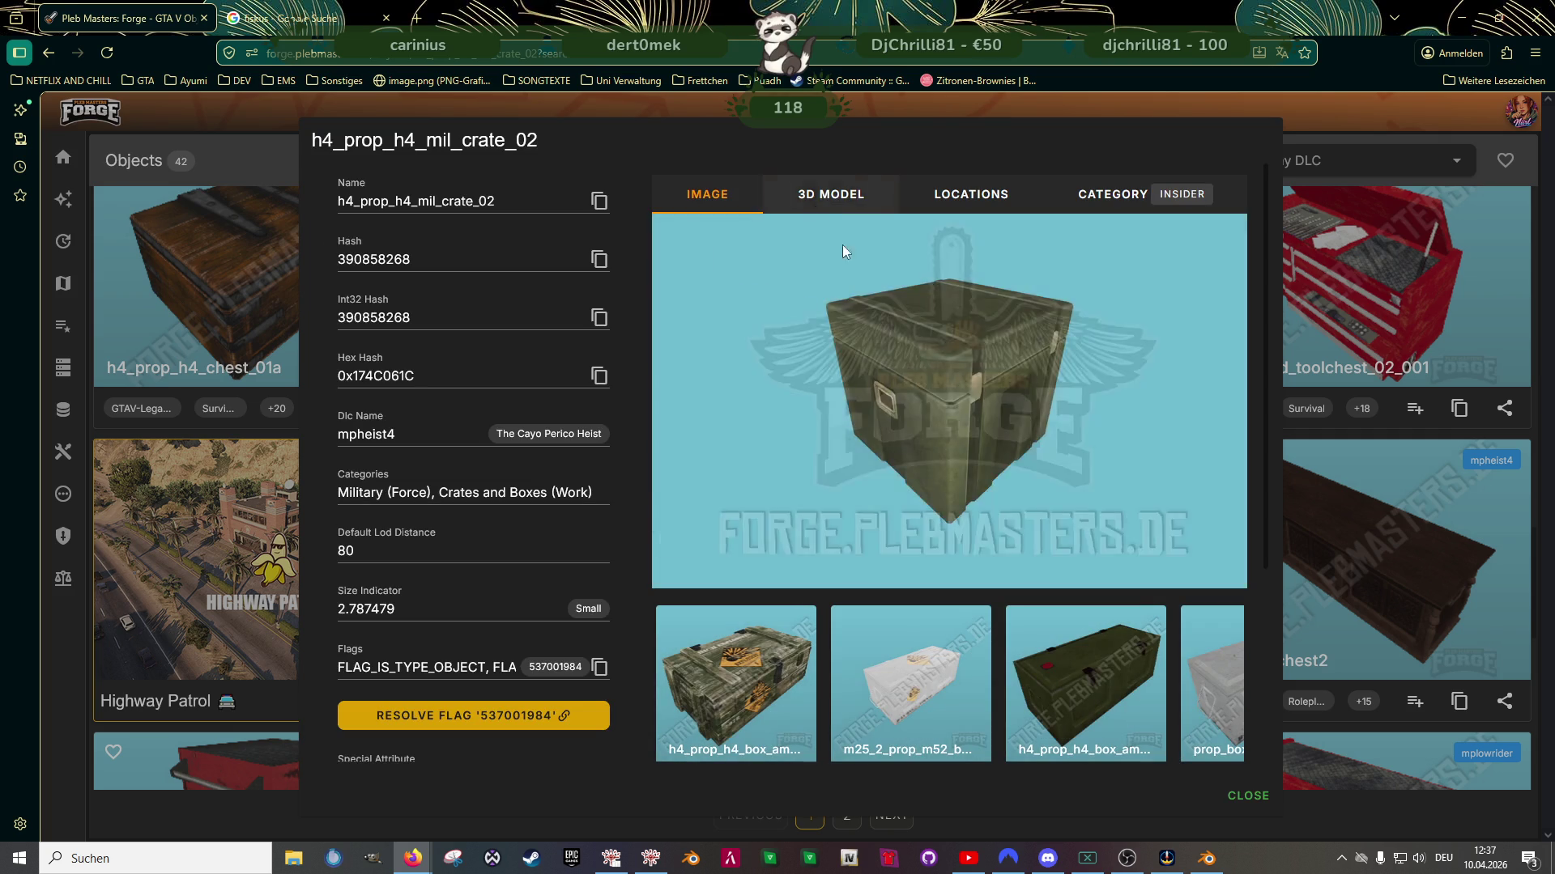
View and rotate the h4_prop_h4_mil_crate_02 3D model
left_click(831, 195)
mouse_move(923, 438)
left_mouse_down()
mouse_move(1096, 437)
mouse_move(923, 441)
mouse_move(840, 409)
mouse_move(721, 410)
mouse_move(1024, 416)
left_mouse_up()
scroll(947, 413, "up", 5)
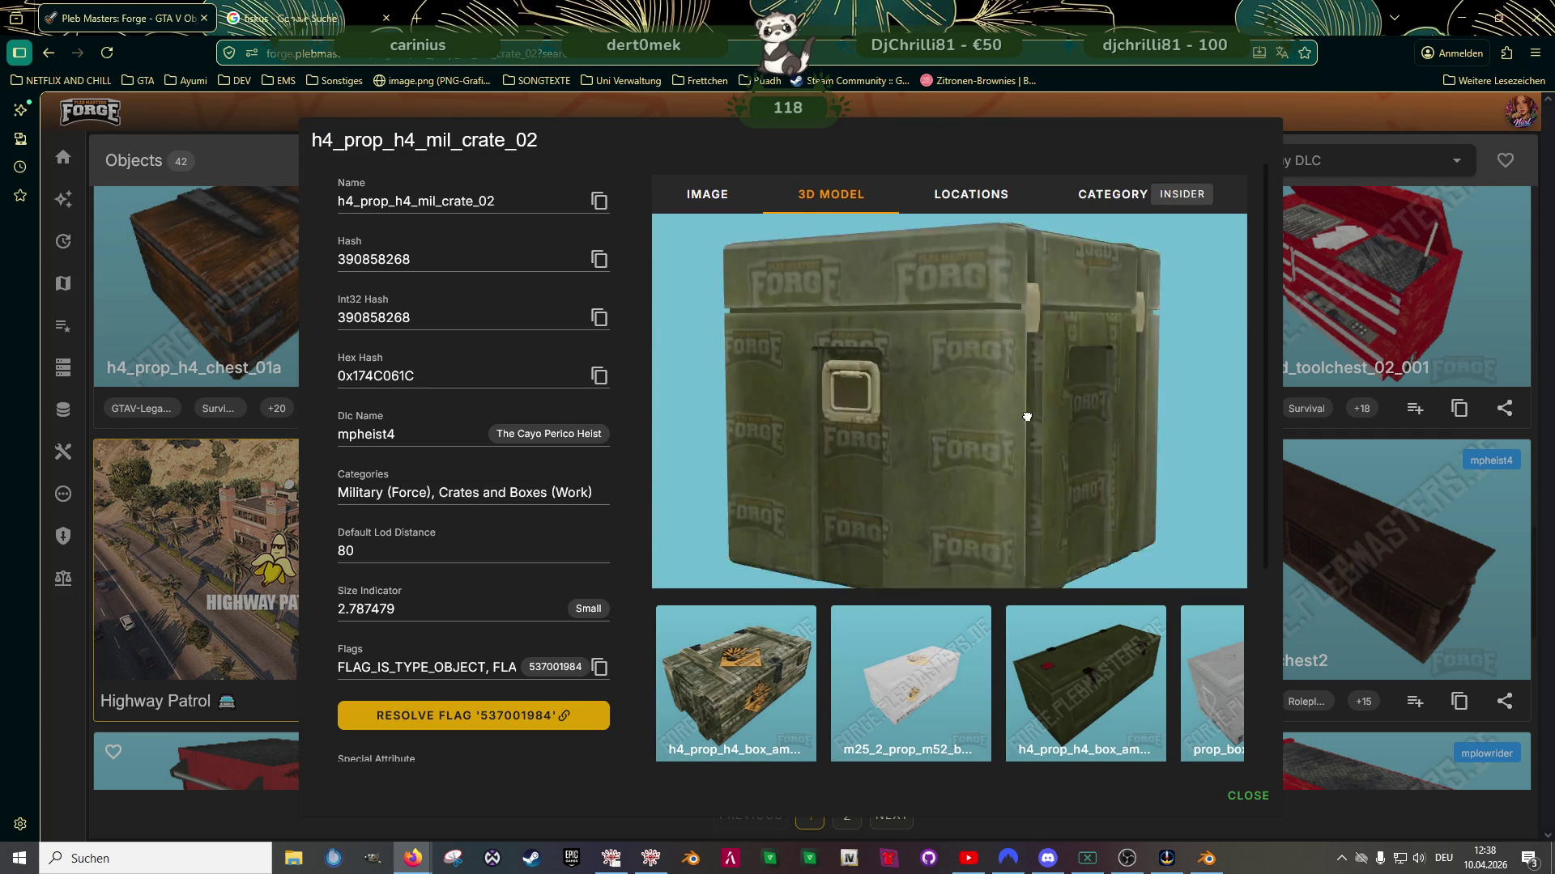
Open related h4_prop_h4_box_ammo_02a, turn it to face front, and copy its name
left_click(1086, 677)
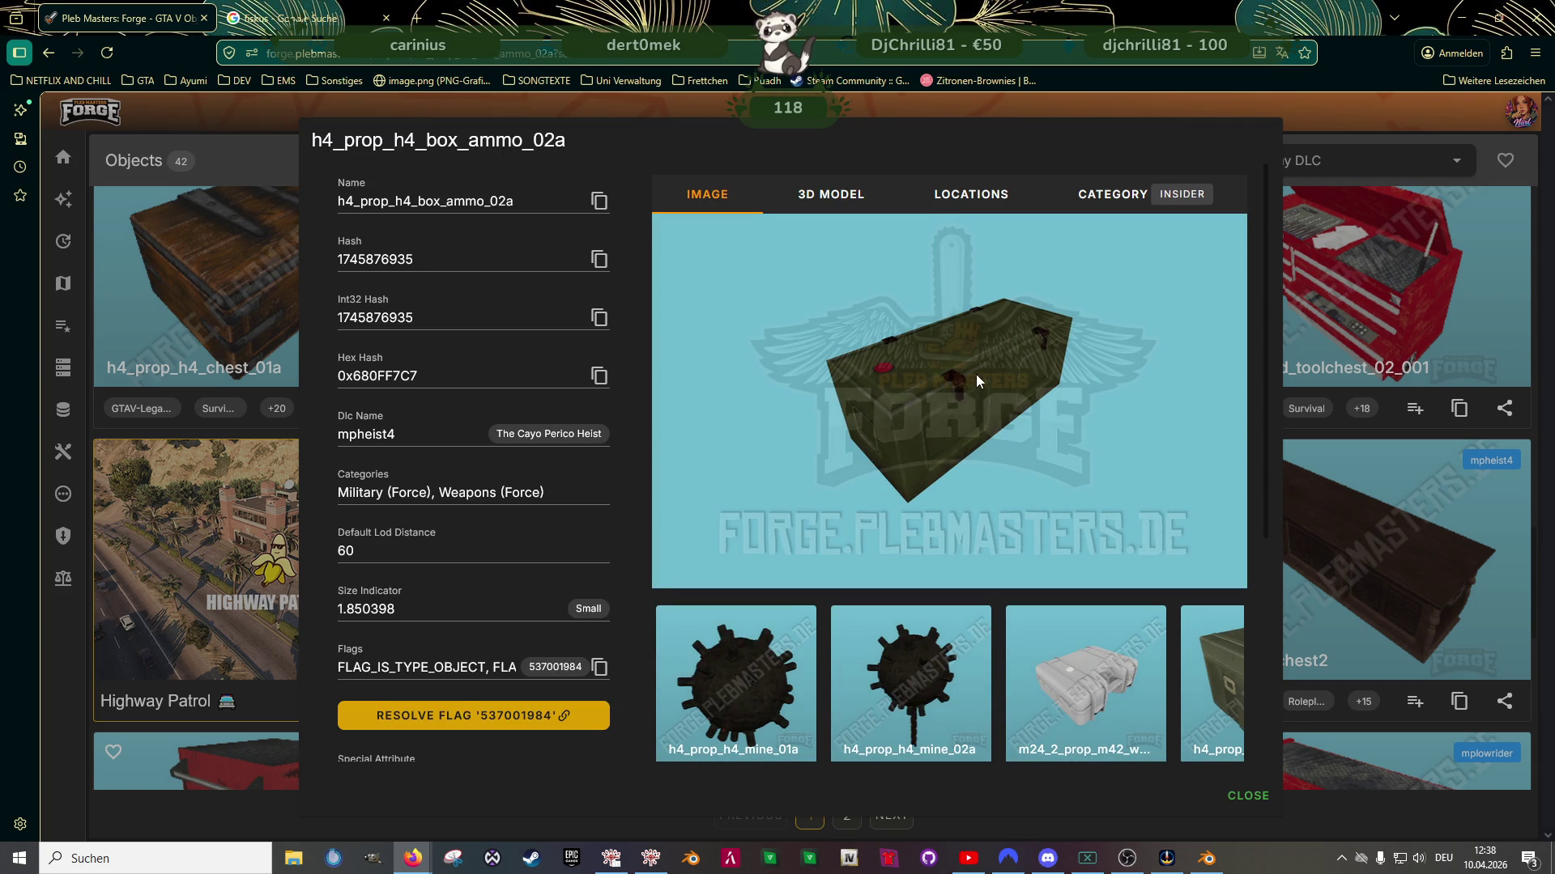
mouse_move(929, 403)
left_mouse_down()
mouse_move(996, 403)
mouse_move(888, 416)
mouse_move(923, 409)
mouse_move(902, 451)
mouse_move(926, 410)
mouse_move(909, 441)
mouse_move(871, 454)
mouse_move(764, 323)
mouse_move(766, 371)
mouse_move(800, 388)
mouse_move(912, 351)
mouse_move(913, 333)
mouse_move(896, 330)
mouse_move(928, 390)
left_mouse_up()
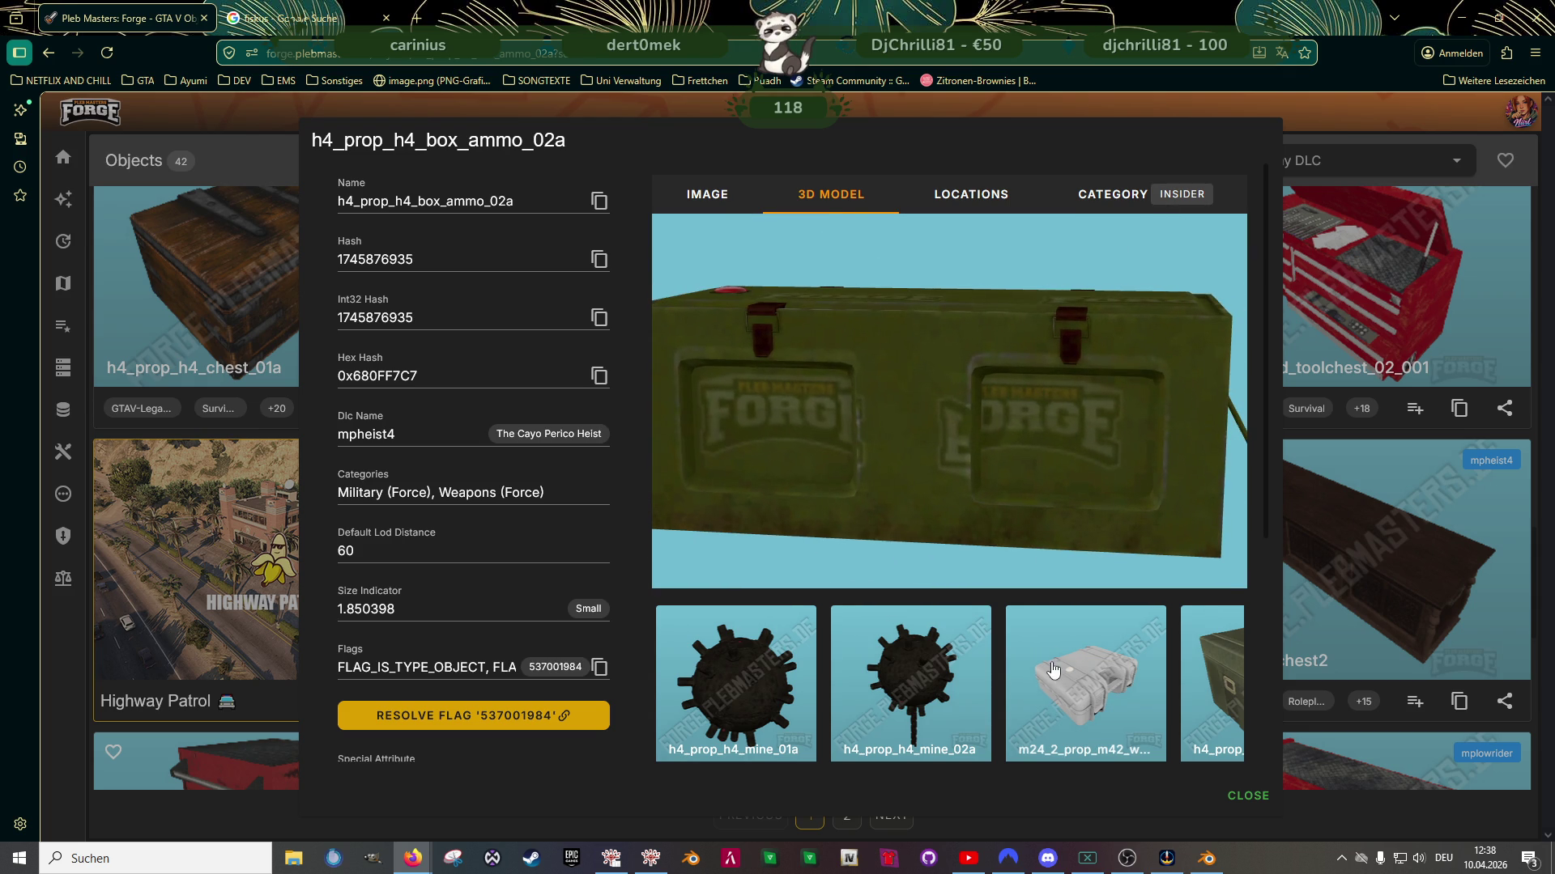
scroll(1061, 672, "down", 2)
scroll(1133, 680, "down", 5)
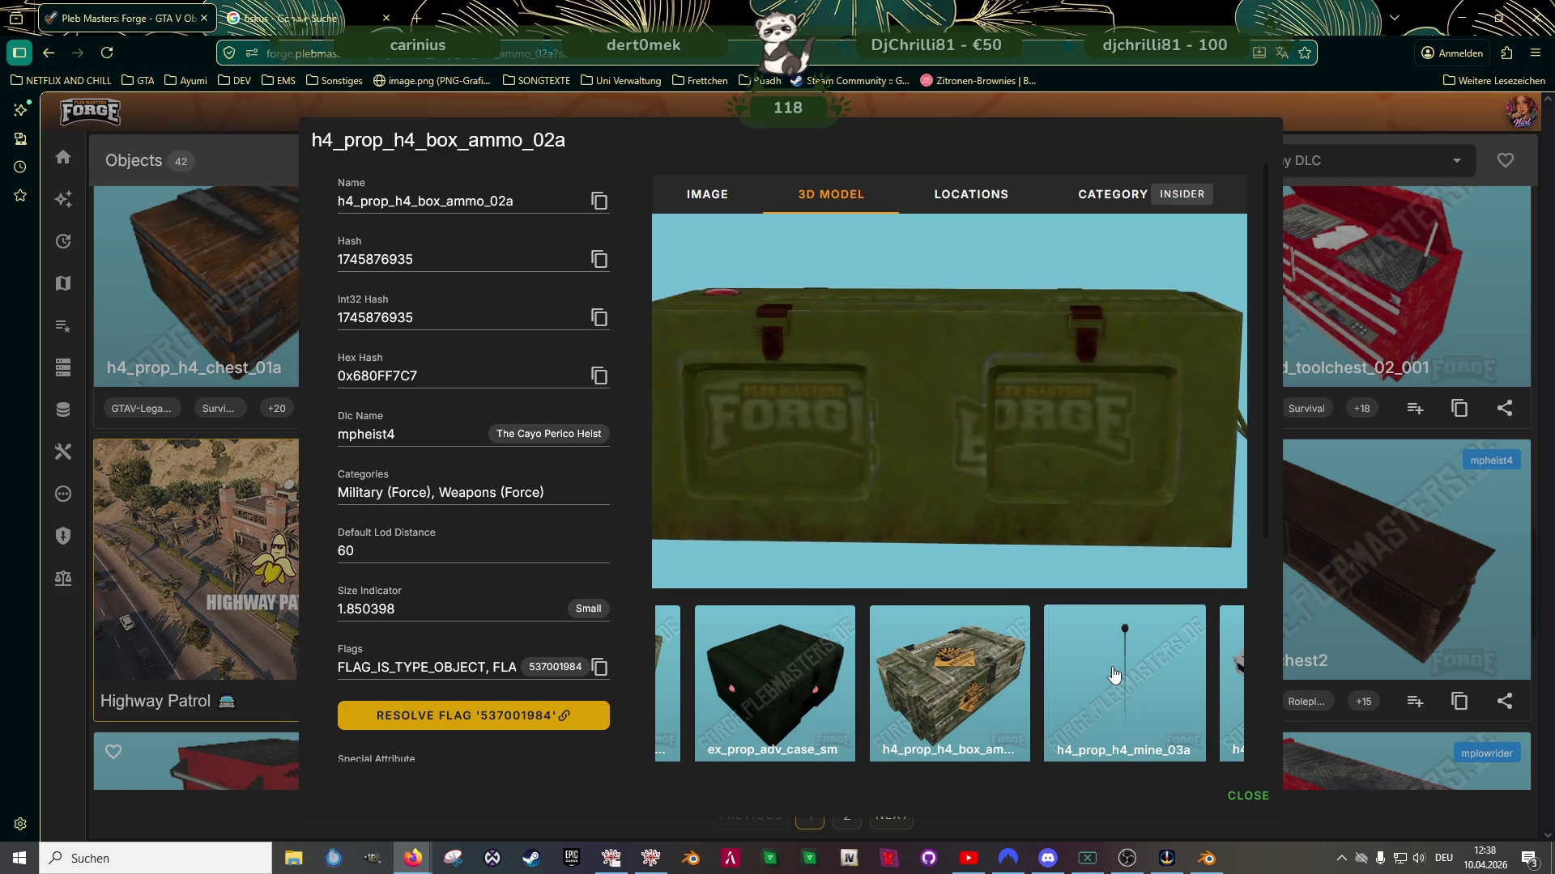
scroll(1114, 675, "down", 2)
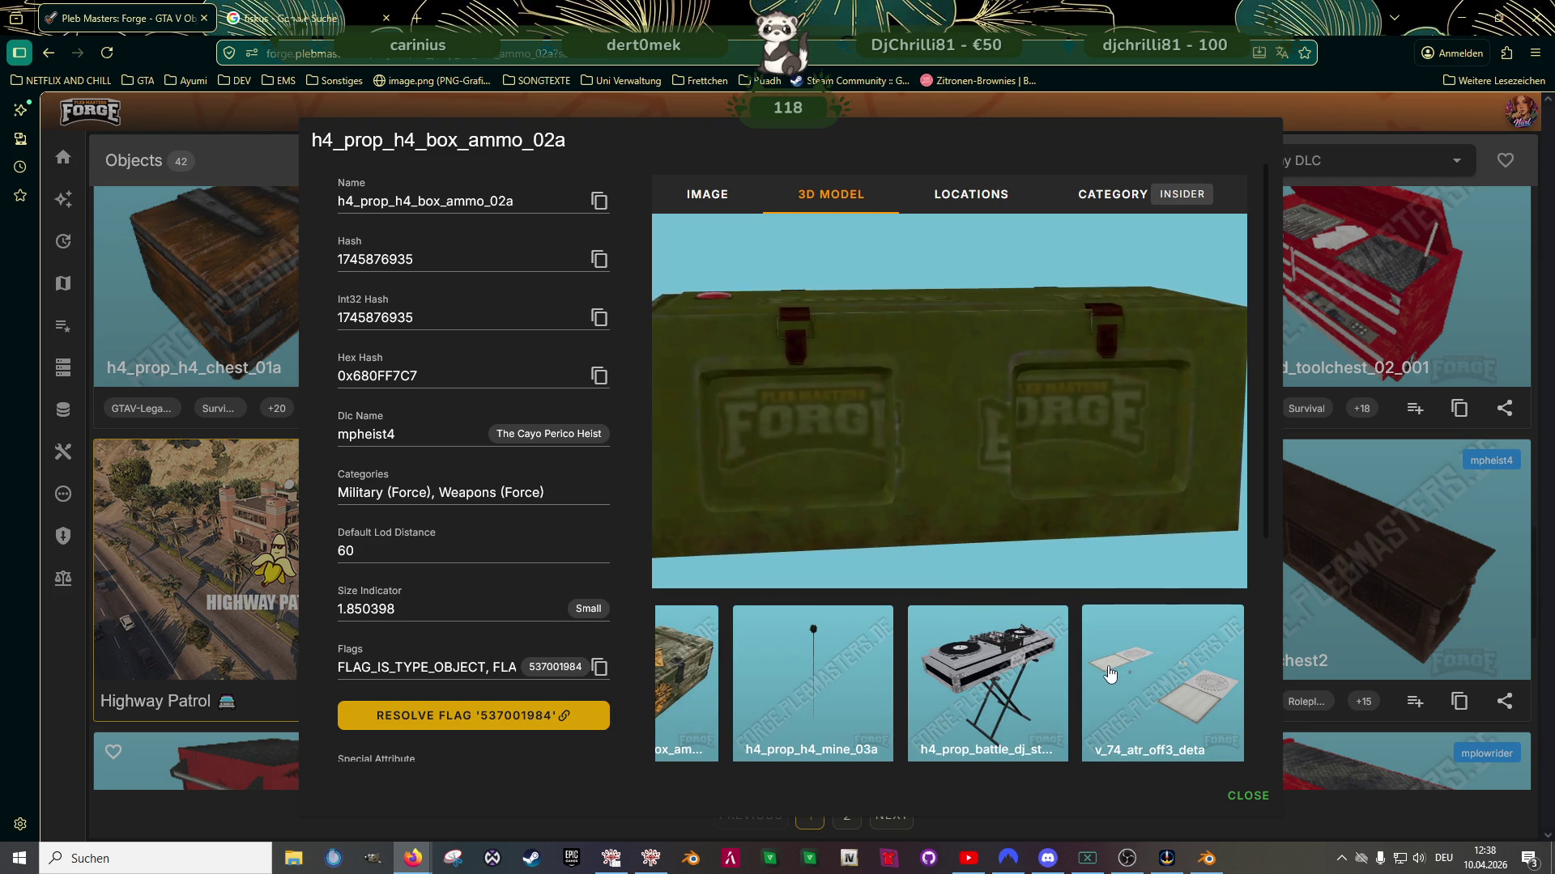
left_click(600, 201)
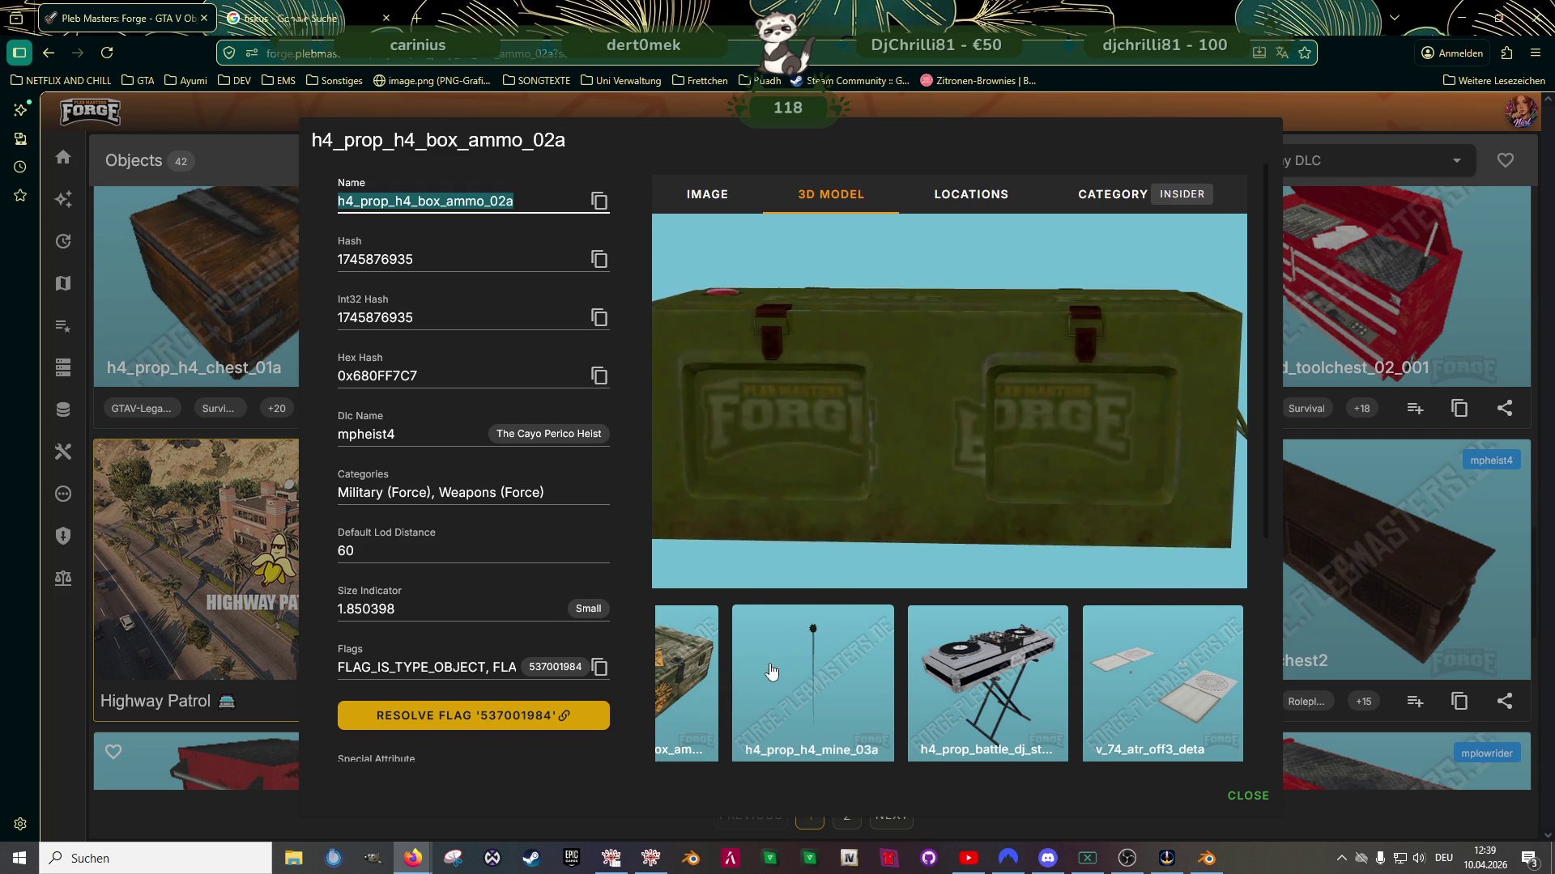
Open related h4_prop_h4_box_ammo03a and view its 3D model from above
scroll(767, 675, "up", 1)
left_click(806, 670)
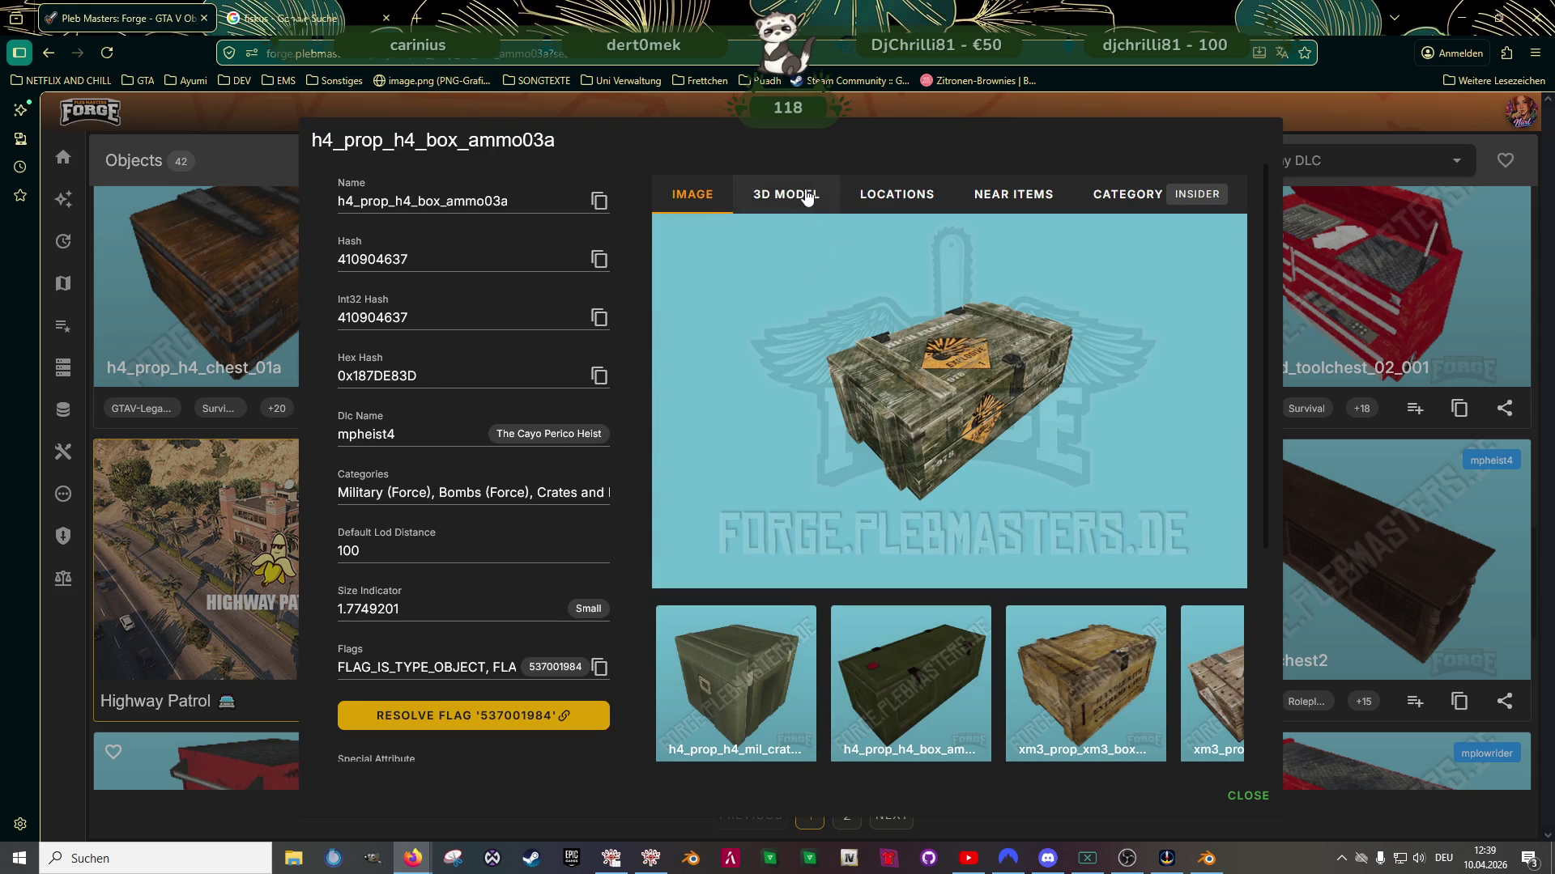
left_click(807, 198)
scroll(1049, 423, "up", 5)
mouse_move(1049, 423)
left_mouse_down()
mouse_move(939, 365)
mouse_move(1077, 360)
left_mouse_up()
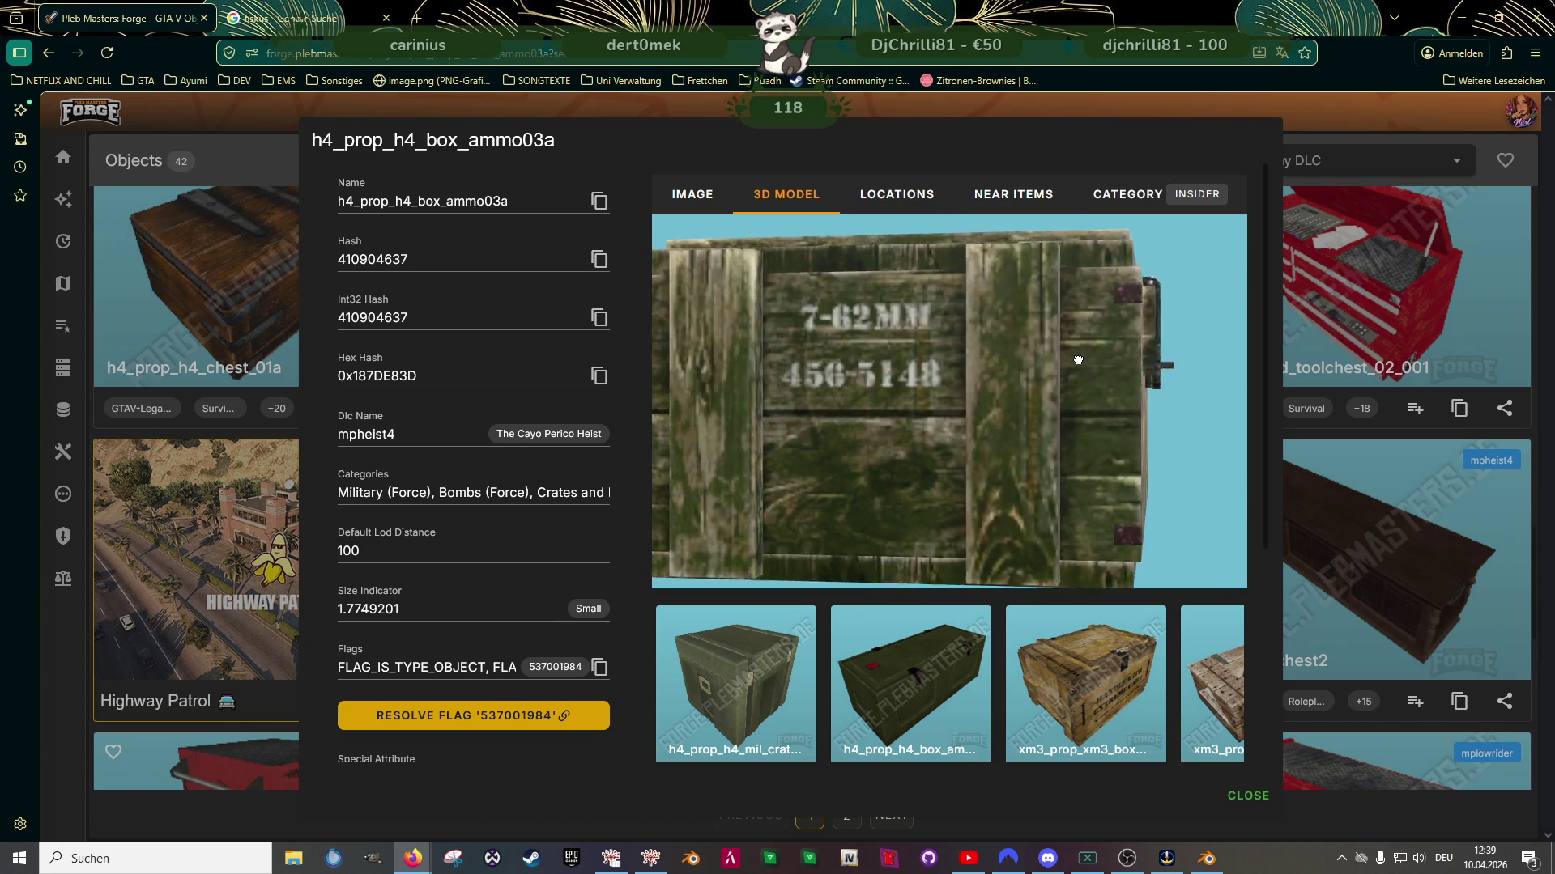
Return to h4_prop_h4_box_ammo_02a, show its 3D model, and copy its name
left_click(923, 668)
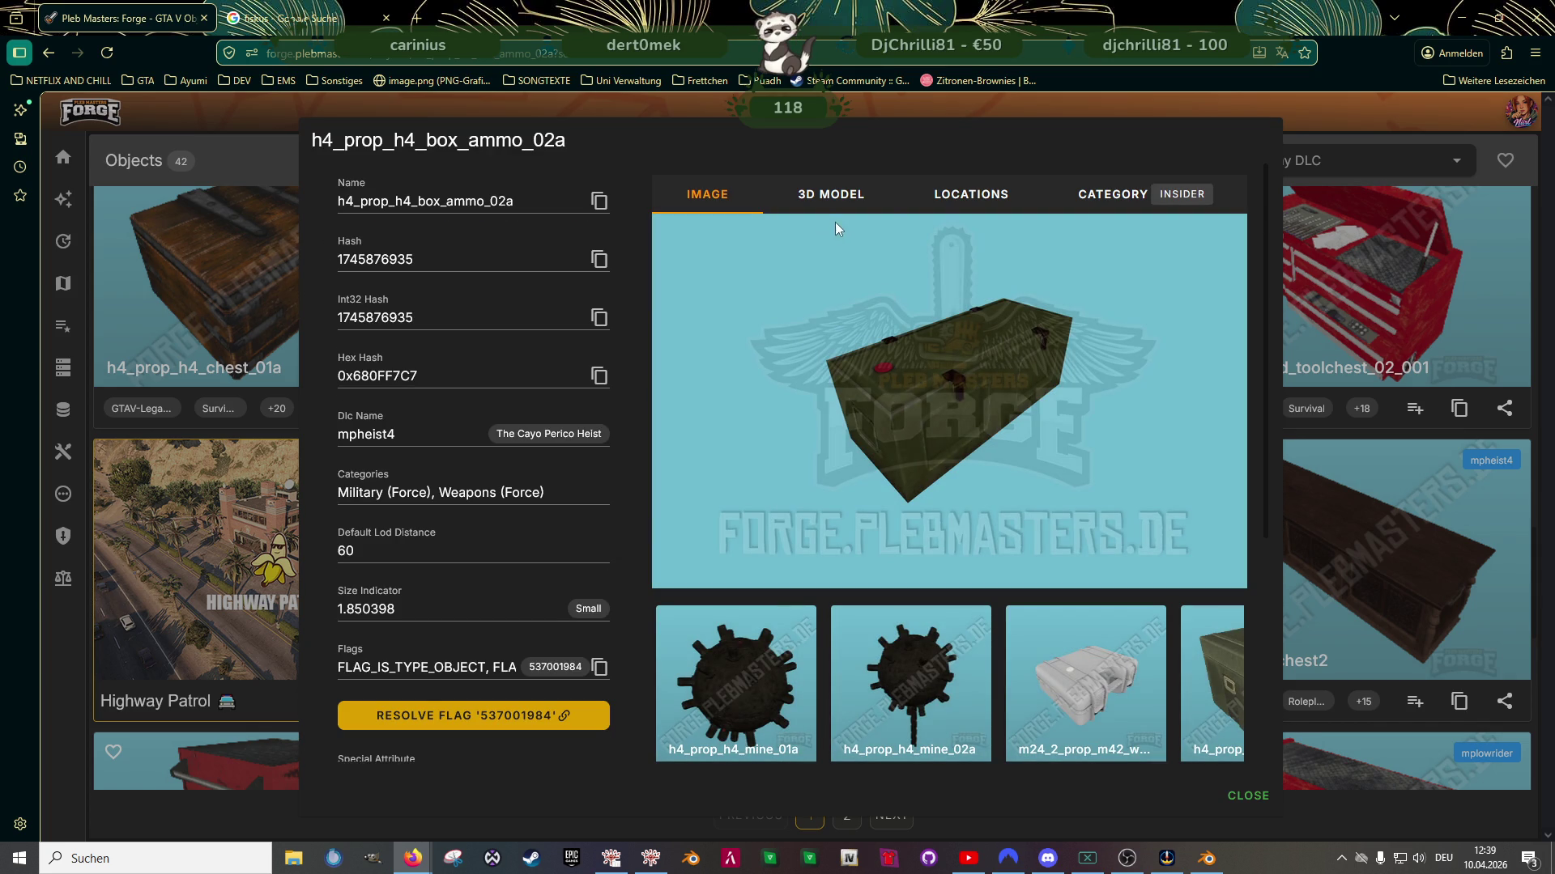
left_click(828, 208)
scroll(931, 427, "up", 5)
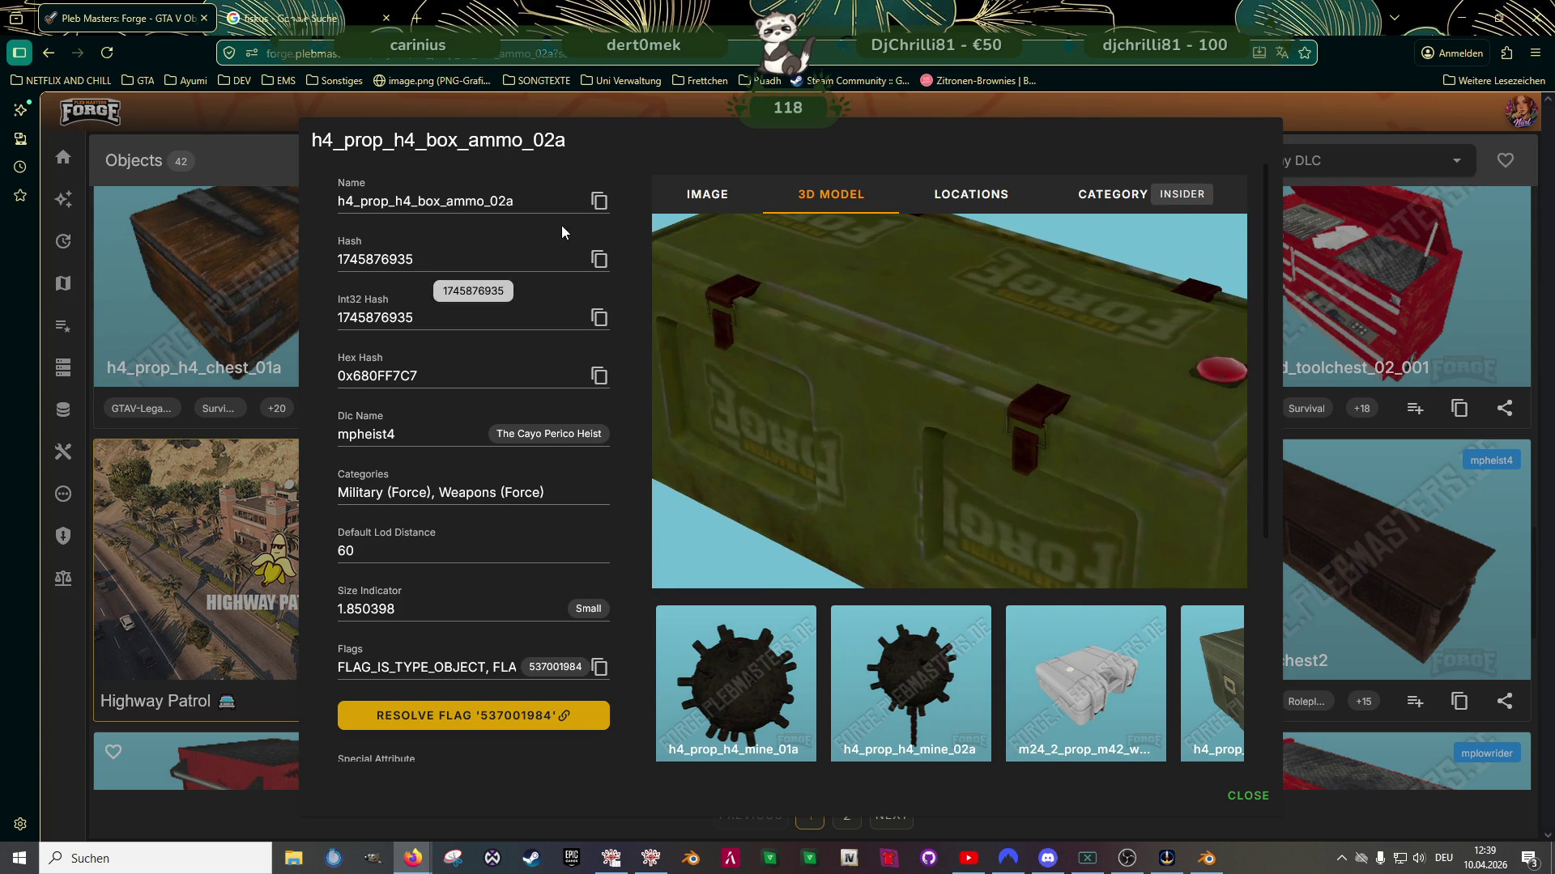
left_click(600, 202)
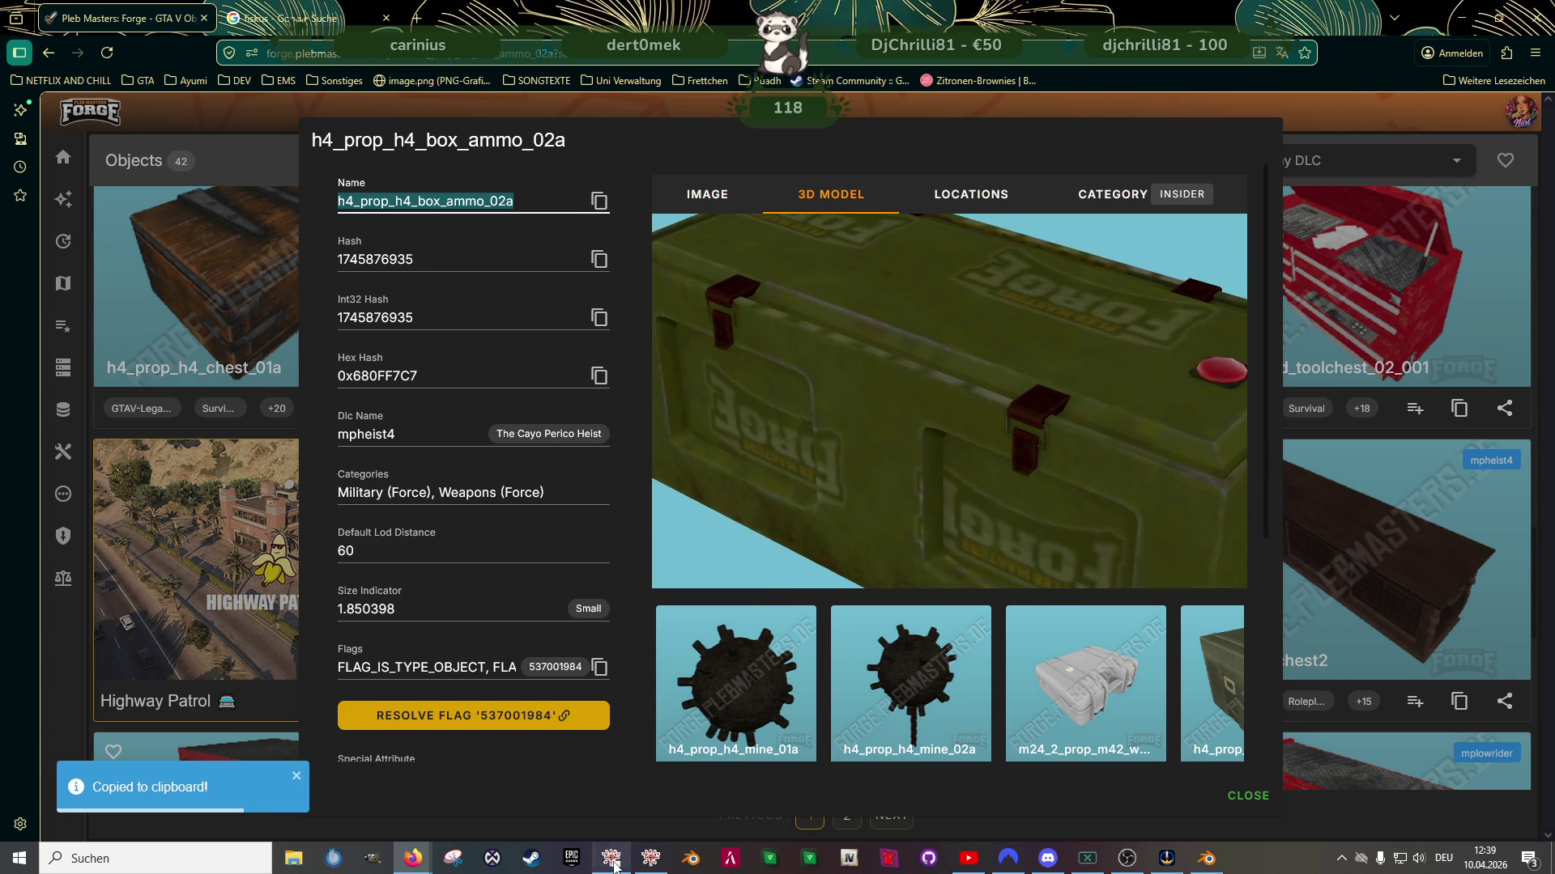
left_click(613, 861)
Search CodeWalker for h4_prop_h4_box_ammo_02a and open the found .ydr model
double_click(744, 138)
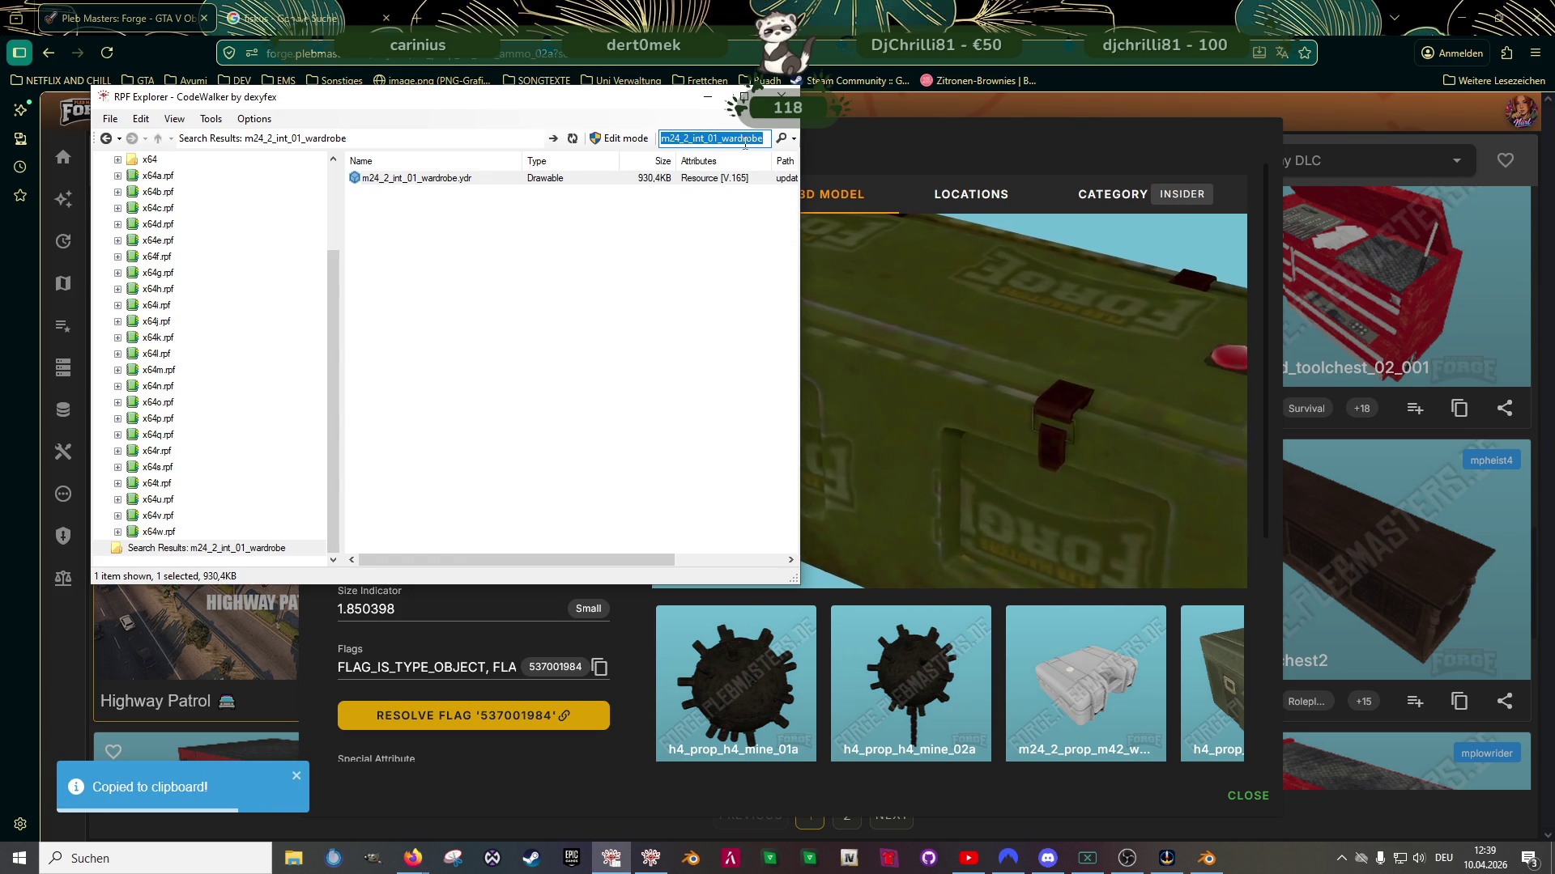
key("ctrl+v")
key("Return")
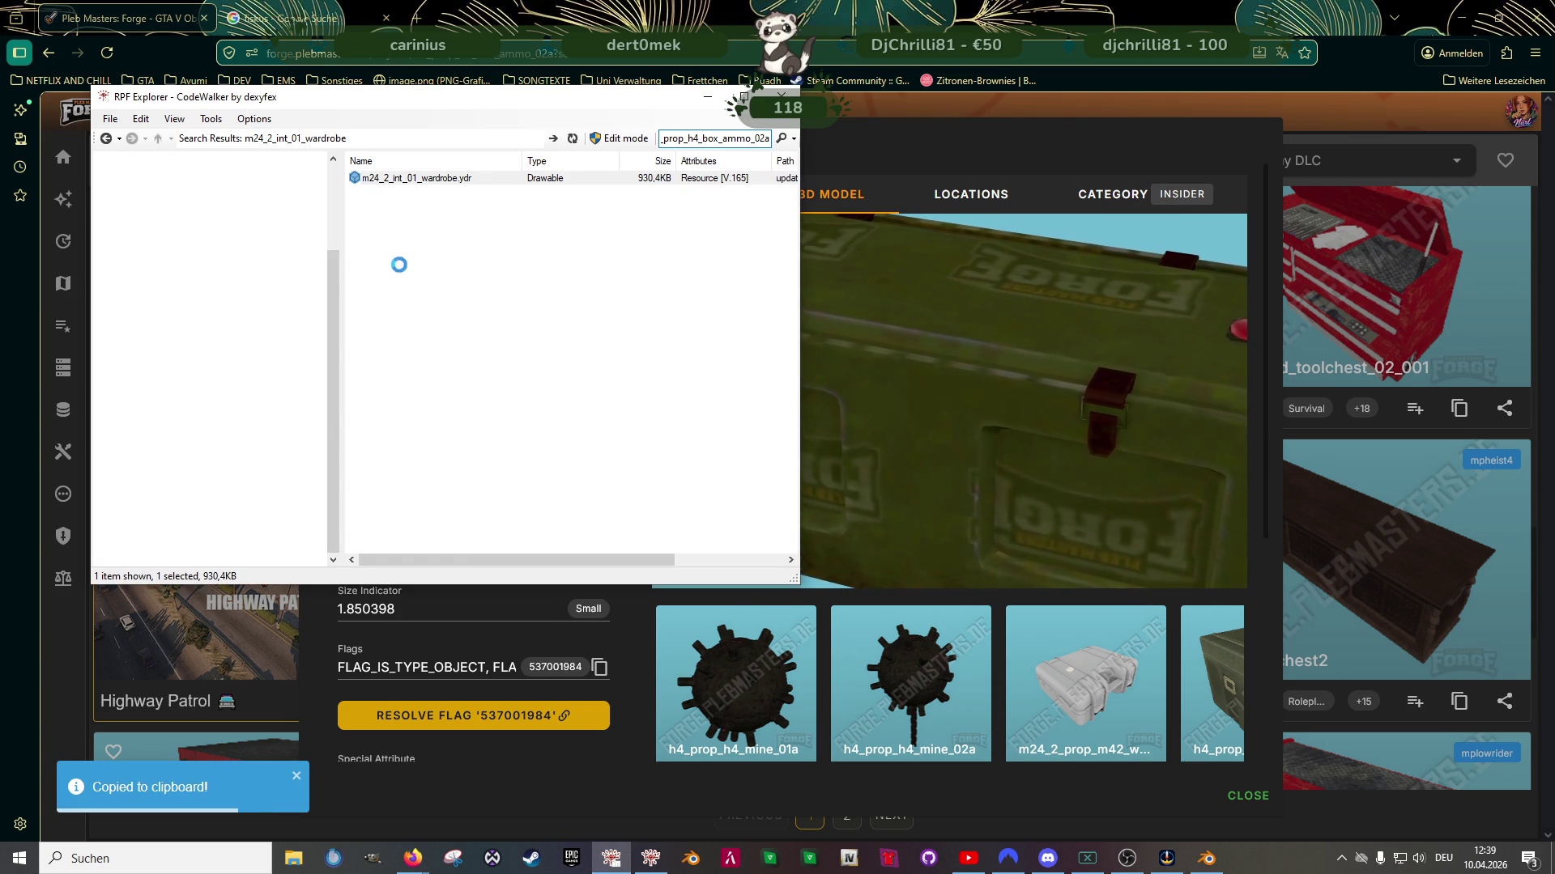
double_click(405, 178)
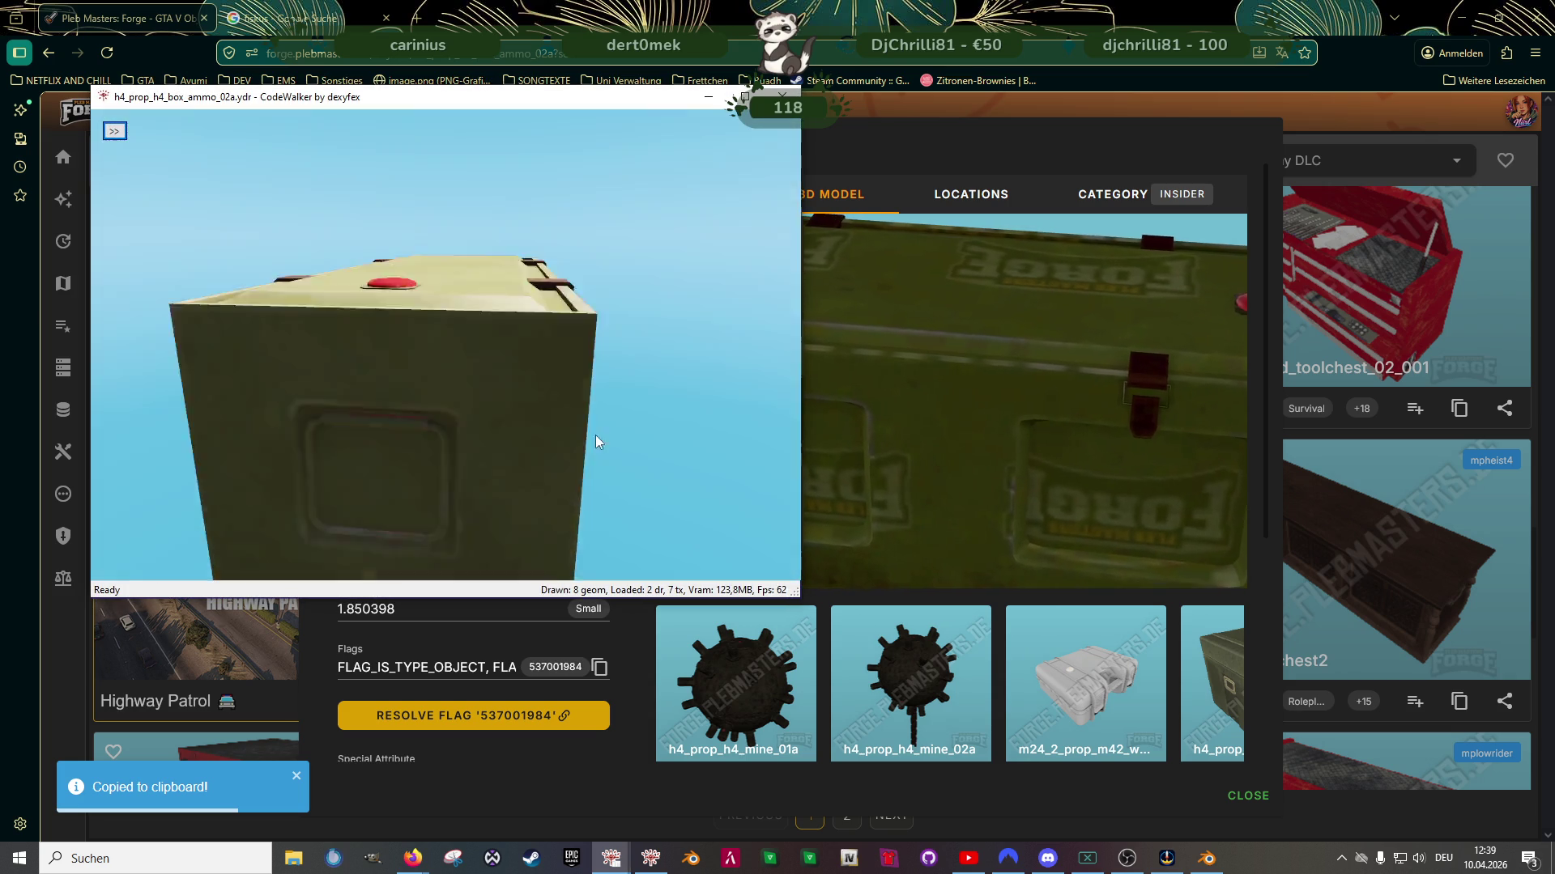
Save all three crate textures into the clubhouse folder and close the viewer
left_click(114, 131)
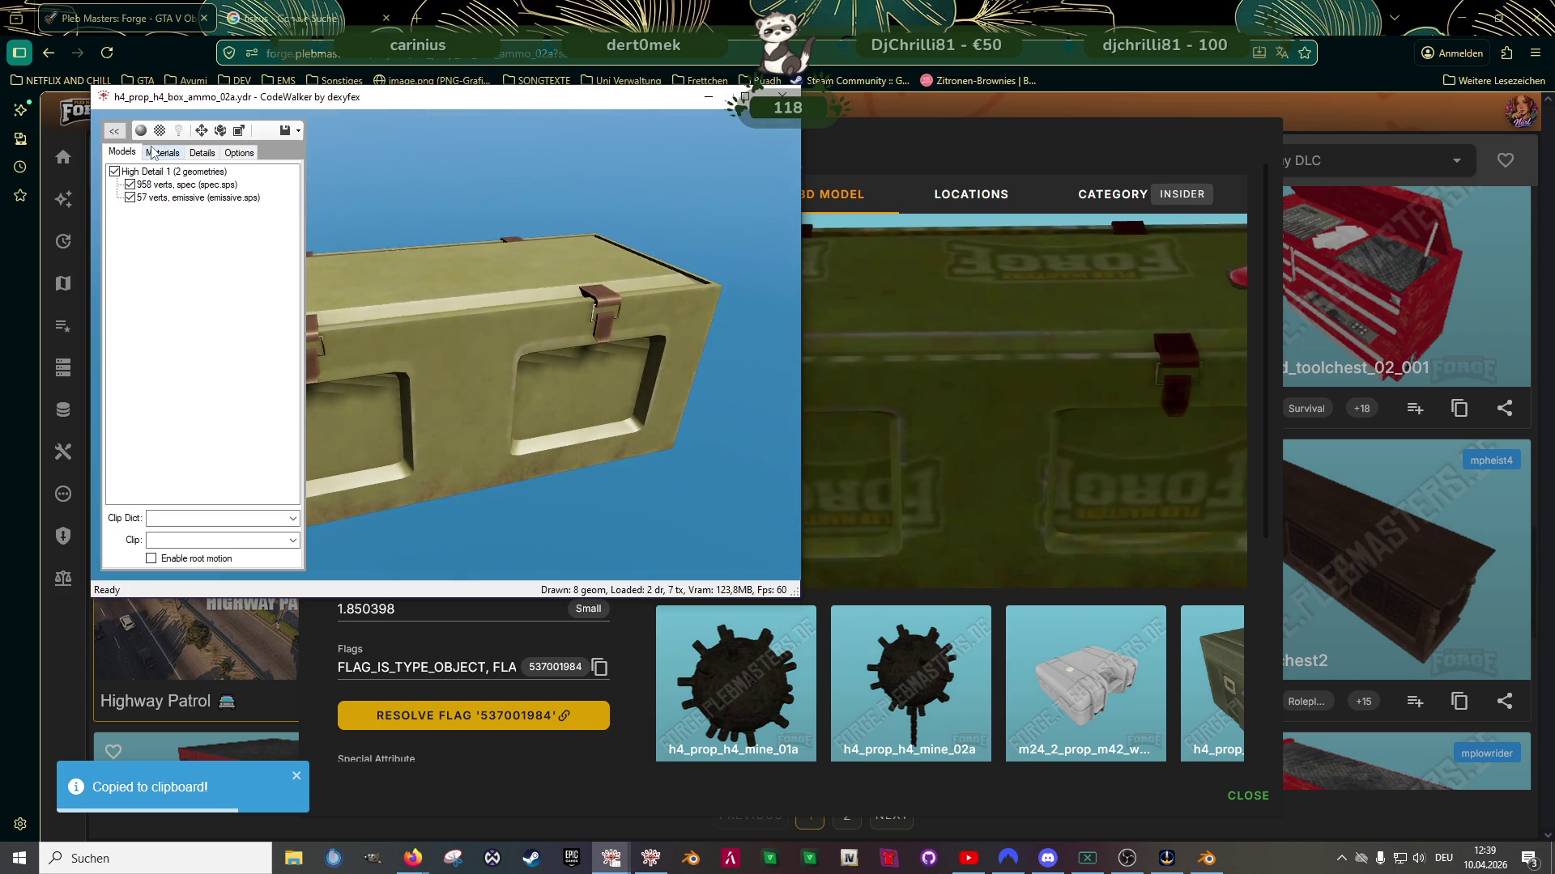
left_click(152, 153)
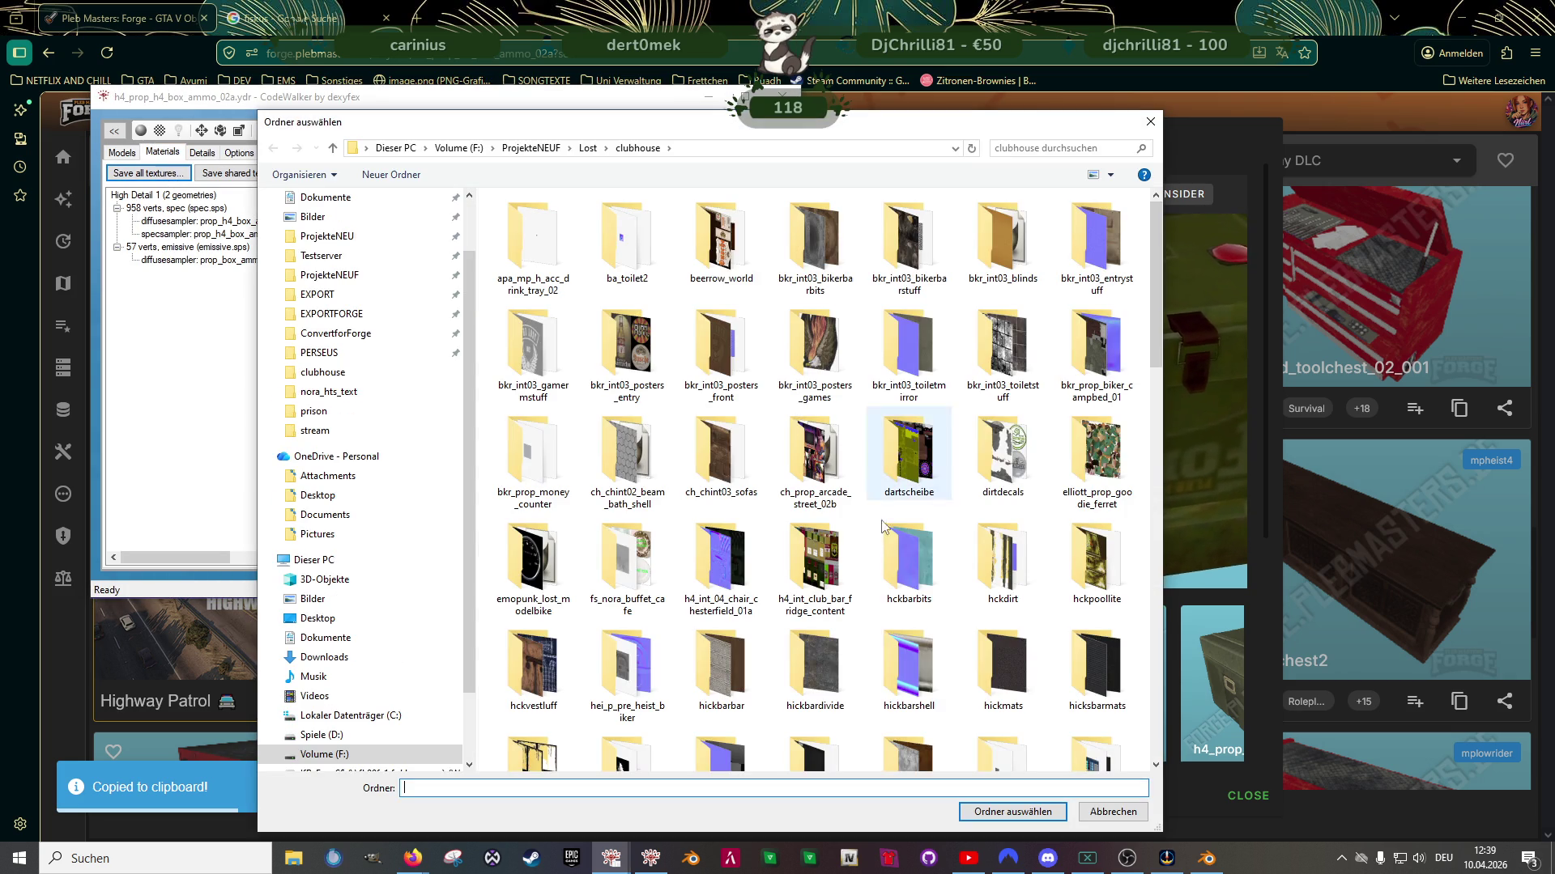
left_click(1012, 812)
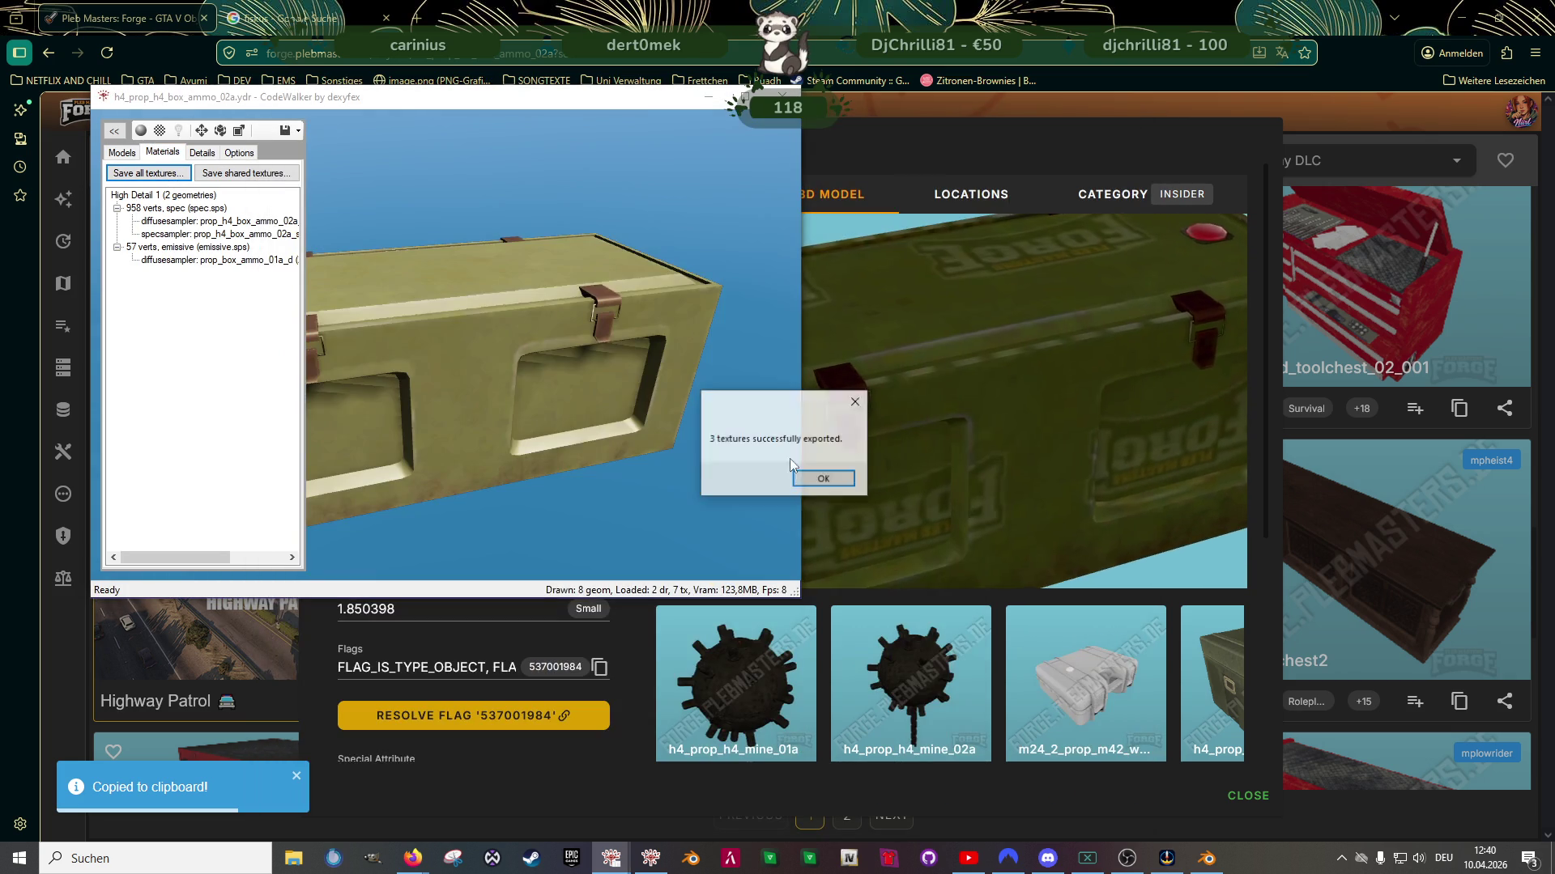
left_click(818, 476)
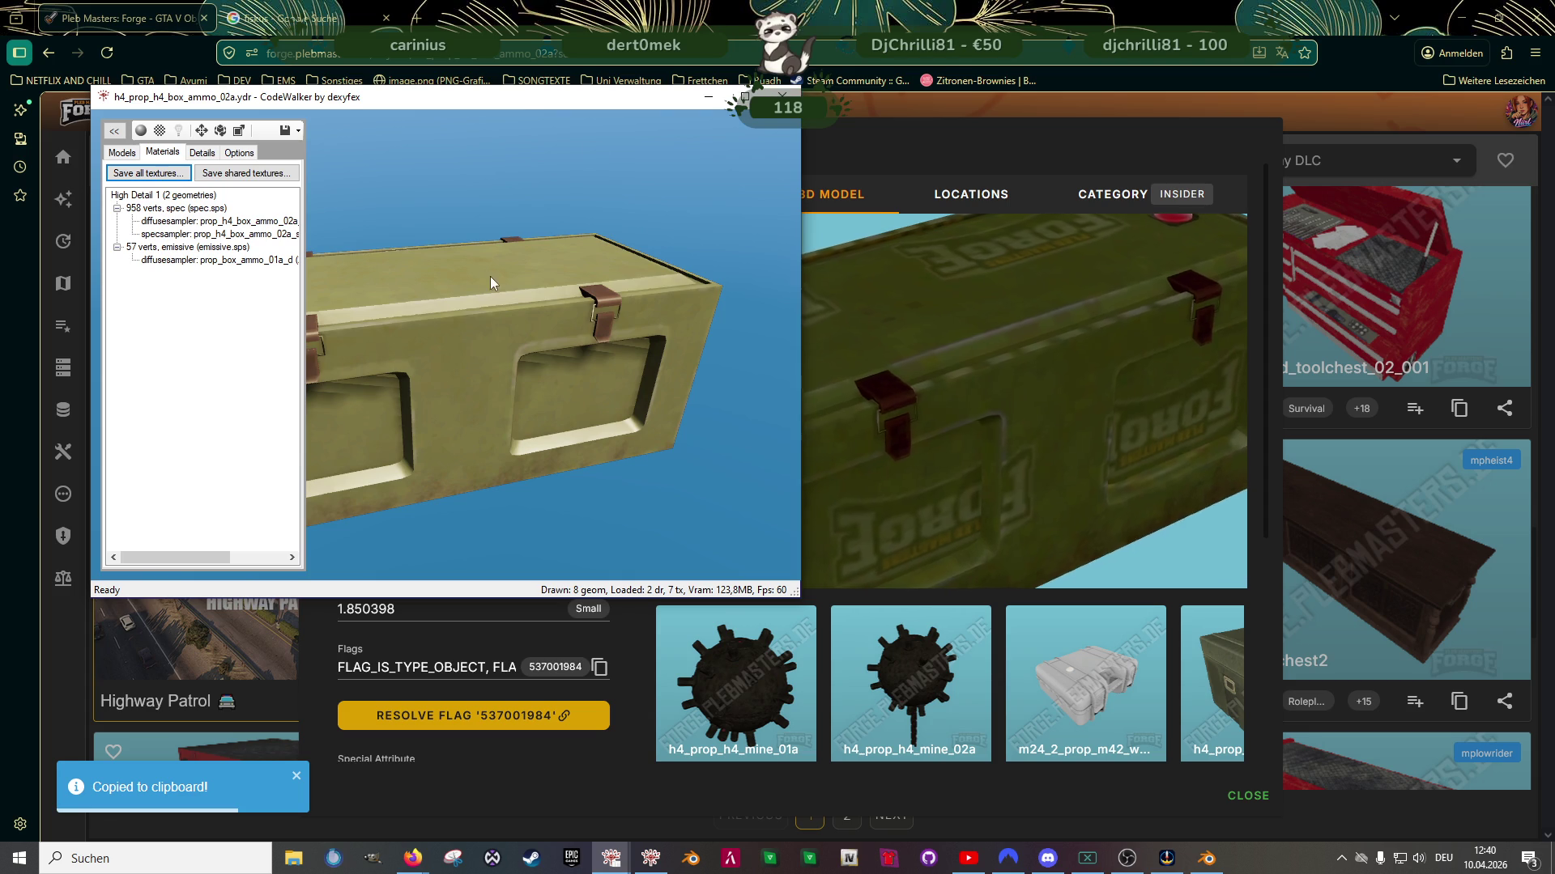
key("alt+F4")
Export h4_prop_h4_box_ammo_02a.ydr into the clubhouse folder, then return to Blender
right_click(451, 174)
left_click(520, 231)
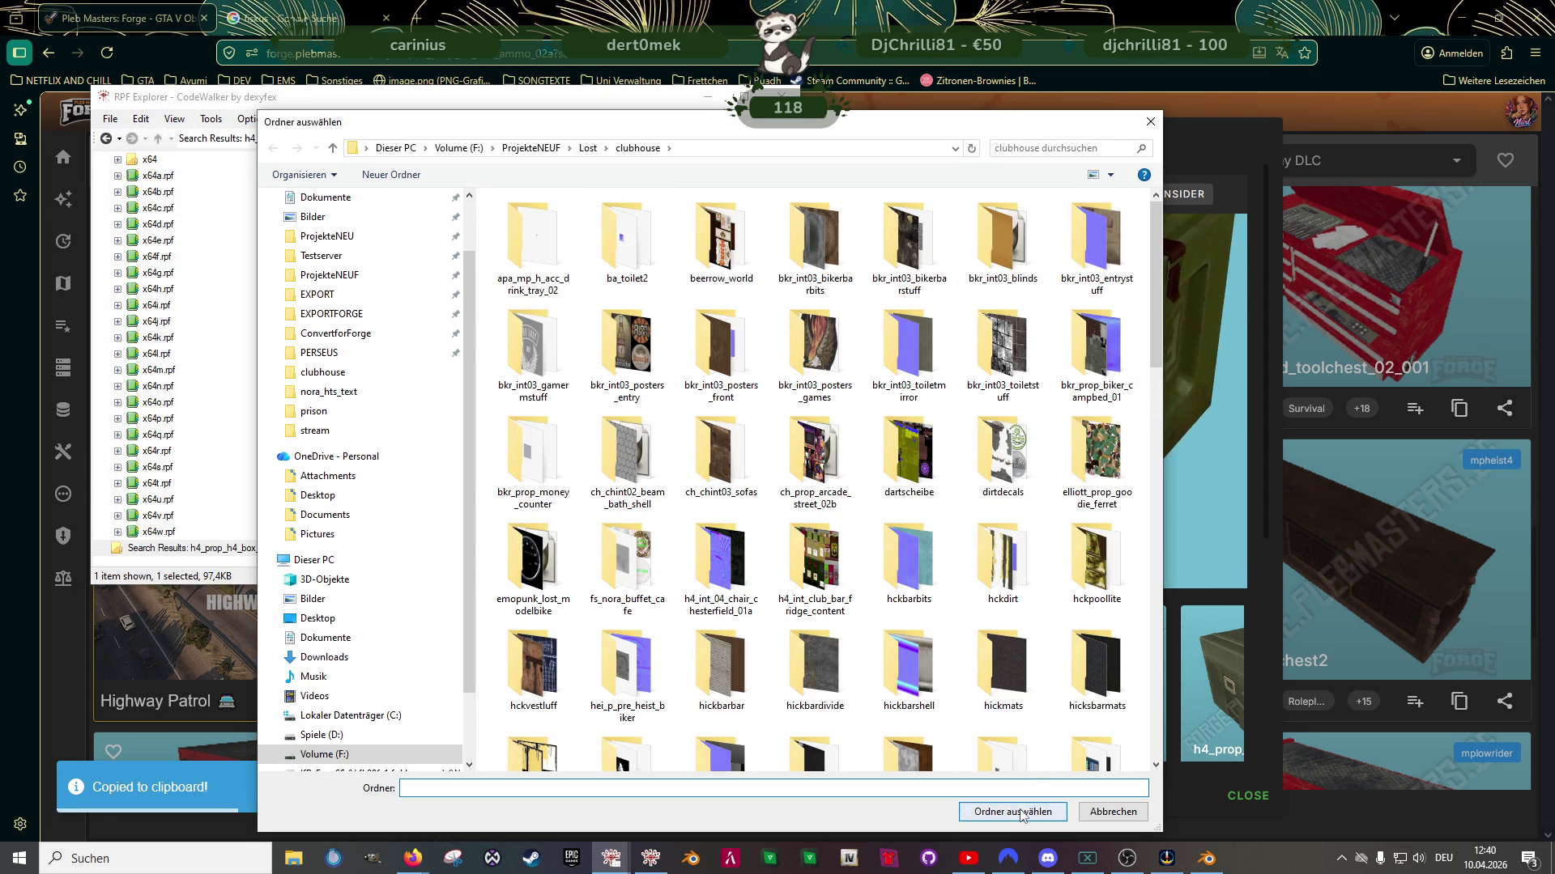
left_click(1022, 815)
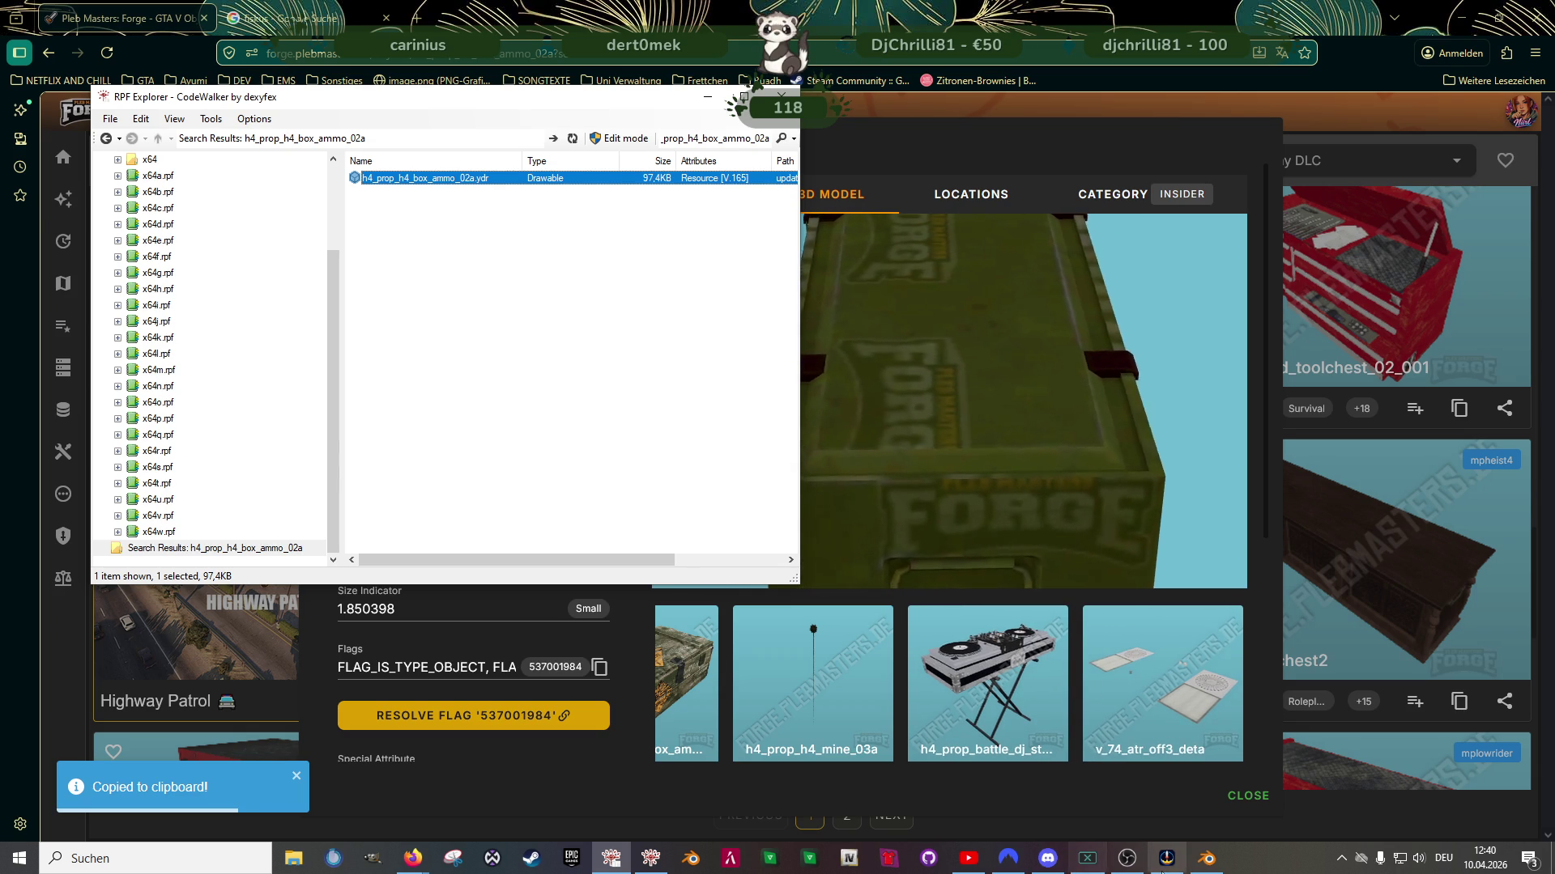
left_click(1207, 858)
mouse_move(720, 494)
middle_mouse_down()
mouse_move(766, 458)
mouse_move(590, 487)
mouse_move(726, 474)
mouse_move(740, 455)
mouse_move(771, 510)
mouse_move(799, 489)
mouse_move(785, 502)
middle_mouse_up()
Expand nora_lost_club_shell and unhide obergeschoss, mainbath, bedroom_frame and bath_og_mirror
scroll(726, 474, "up", 5)
scroll(696, 510, "down", 2)
scroll(1364, 426, "down", 4)
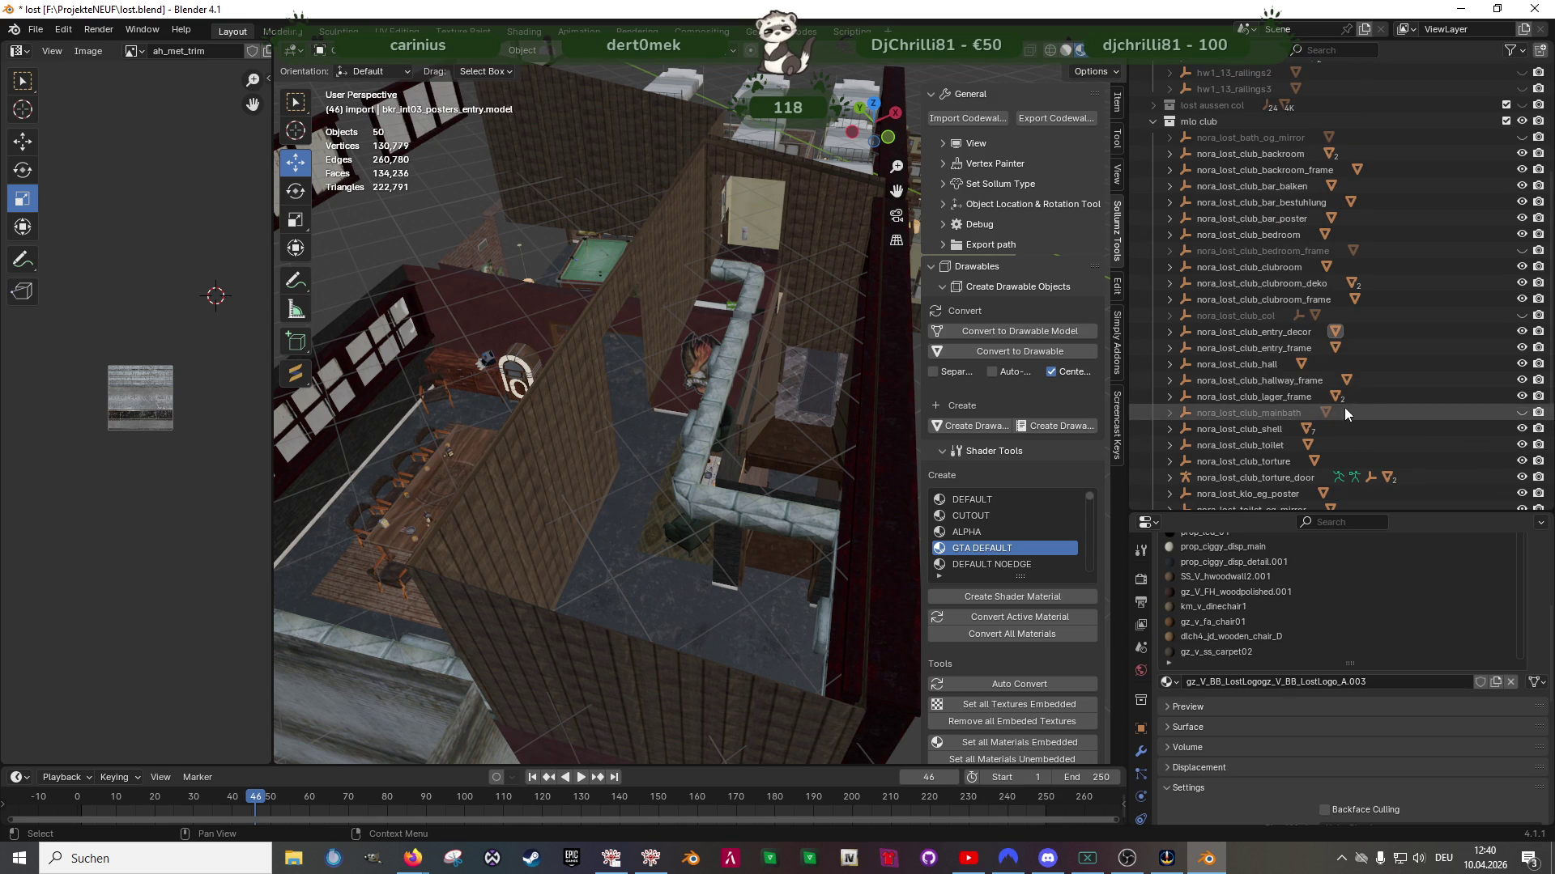
scroll(1459, 295, "up", 2)
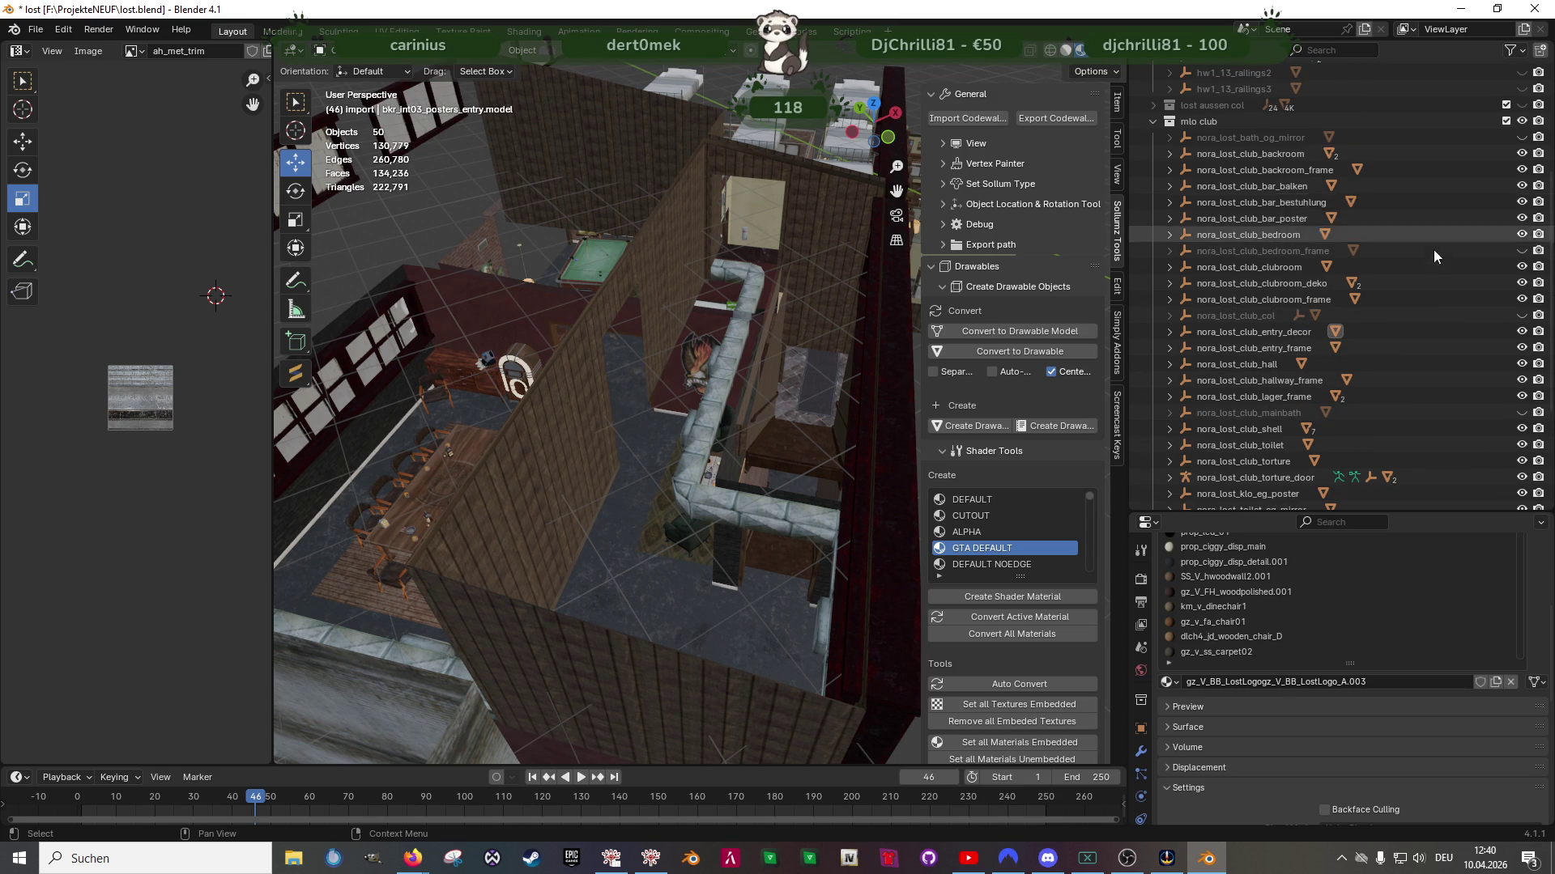
scroll(1433, 275, "down", 4)
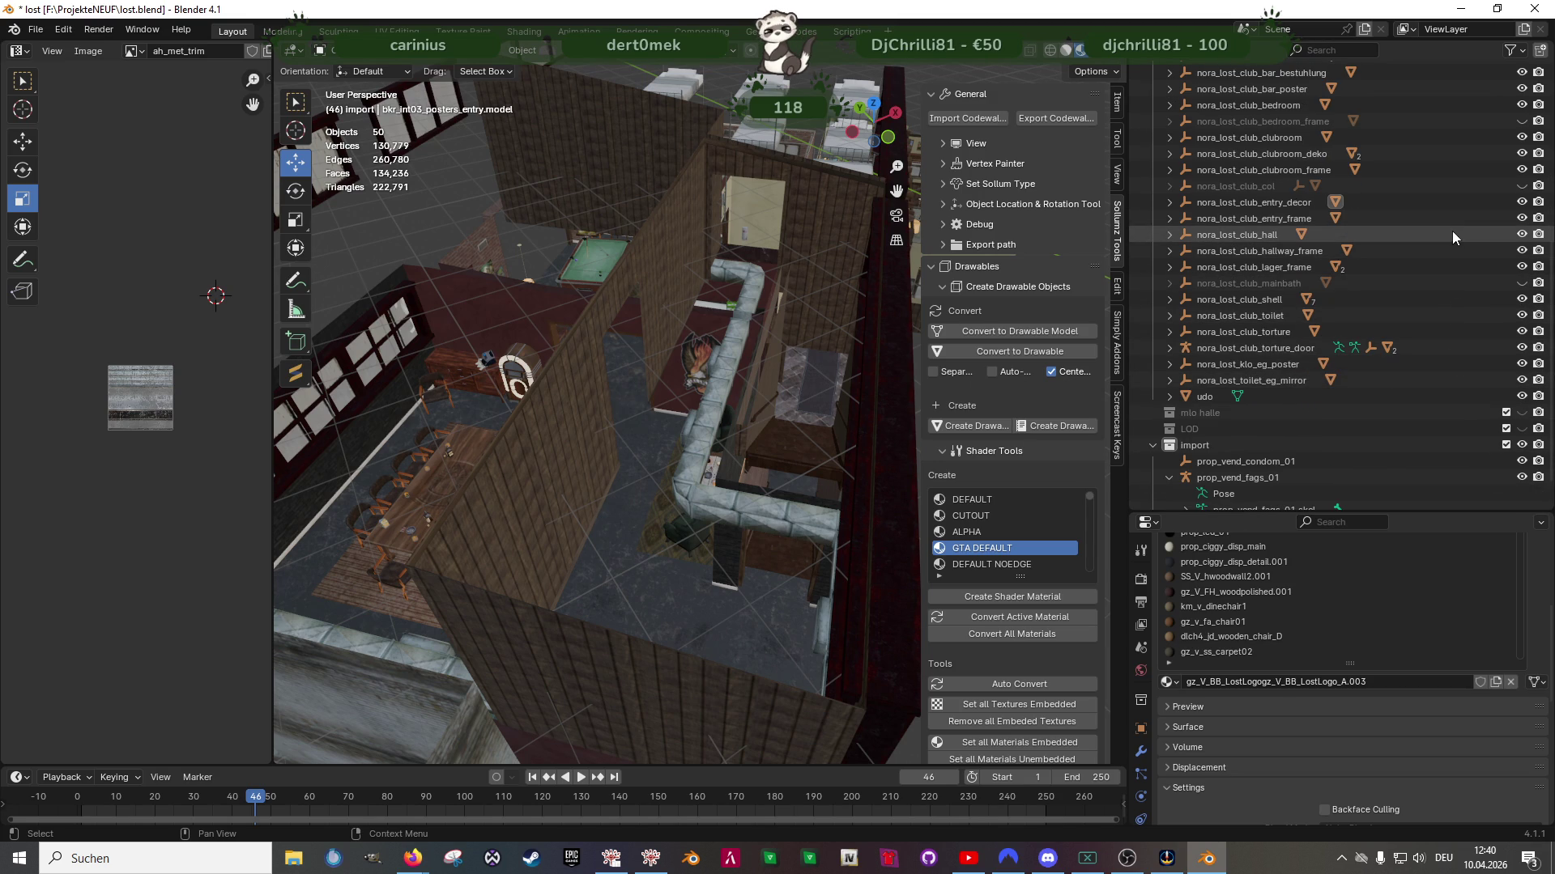
scroll(1453, 233, "up", 2)
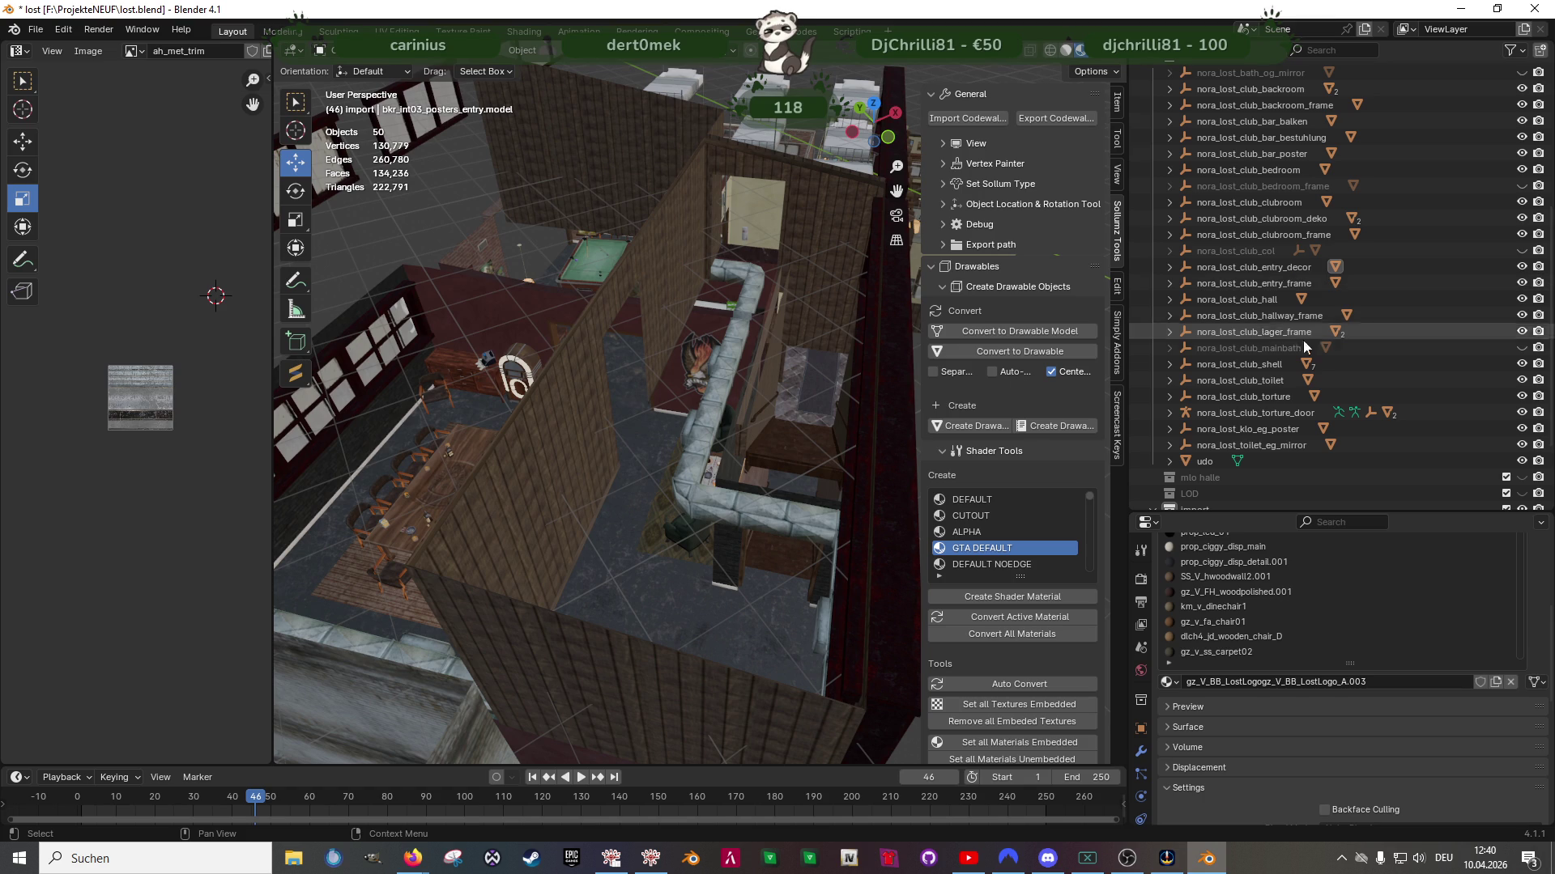
left_click(1169, 364)
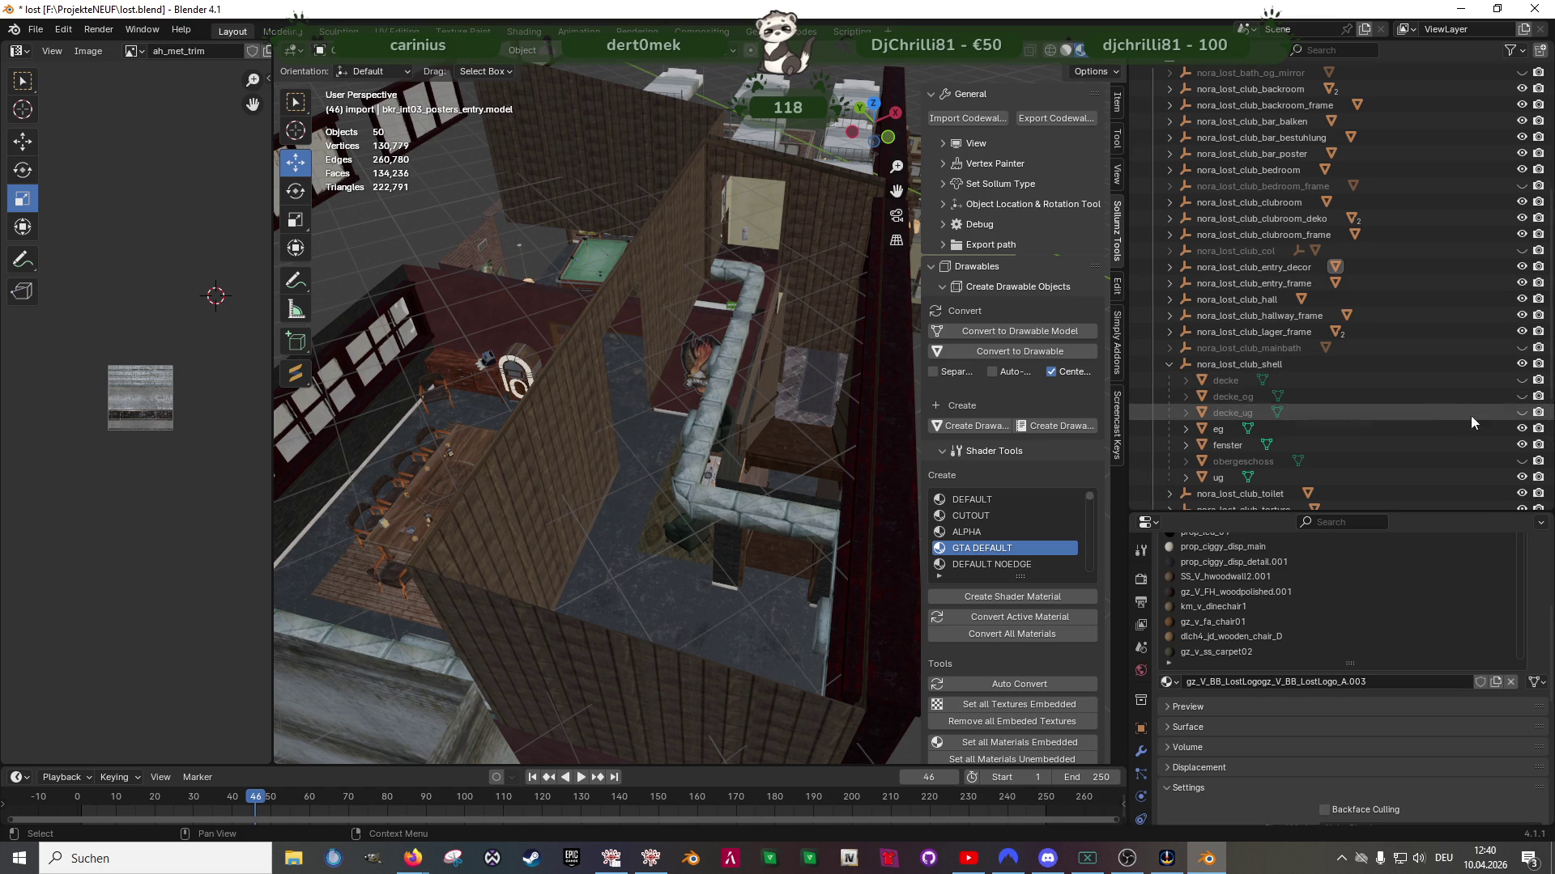
left_click(1520, 460)
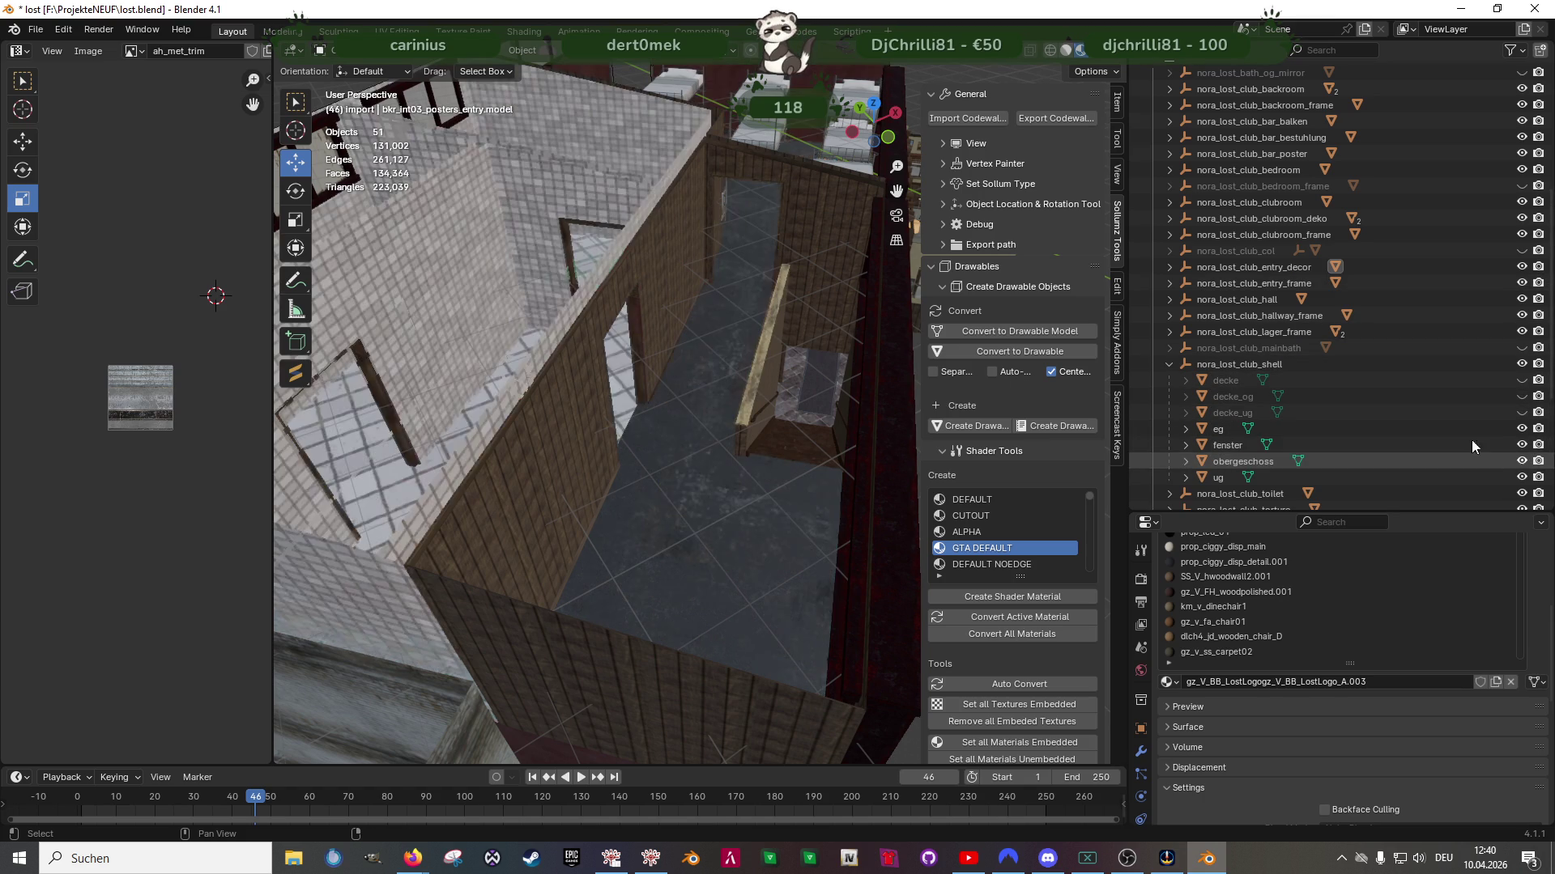
left_click(1514, 347)
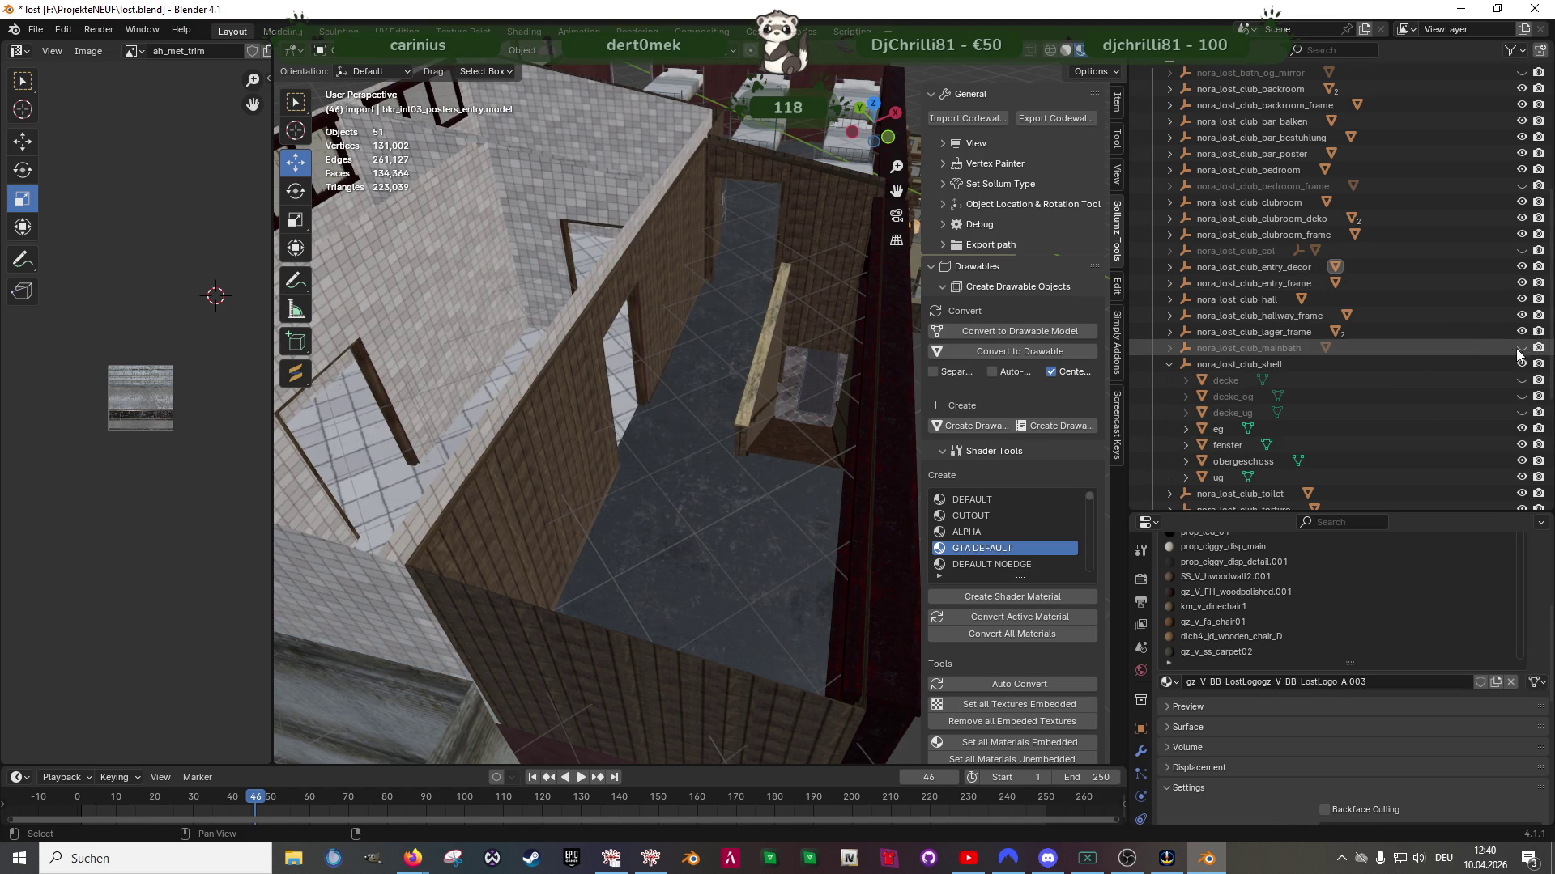
scroll(1381, 214, "up", 4)
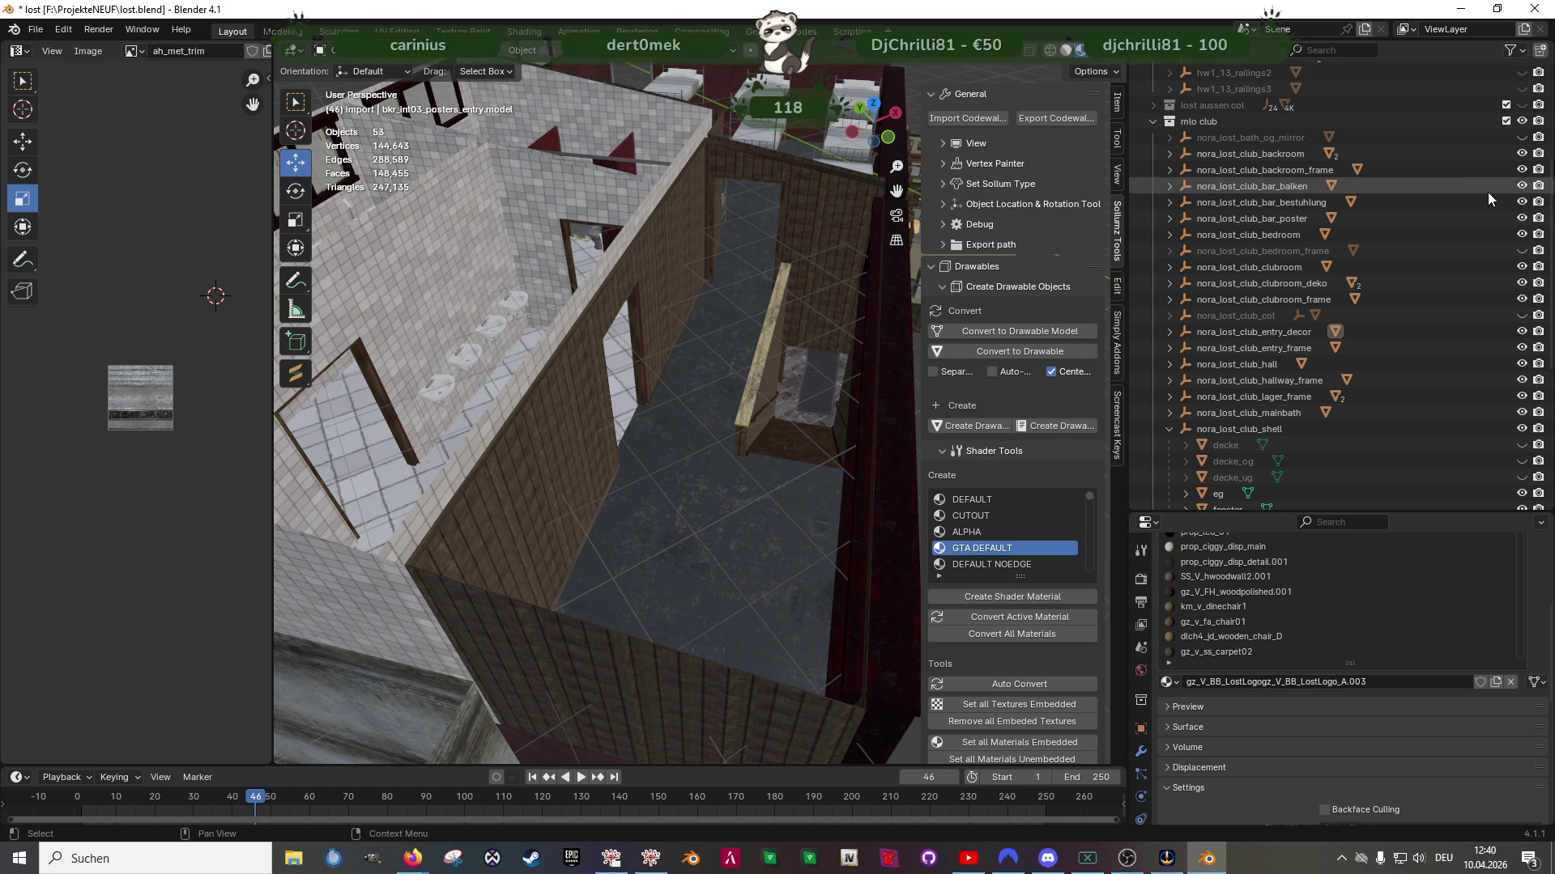
left_click(1520, 252)
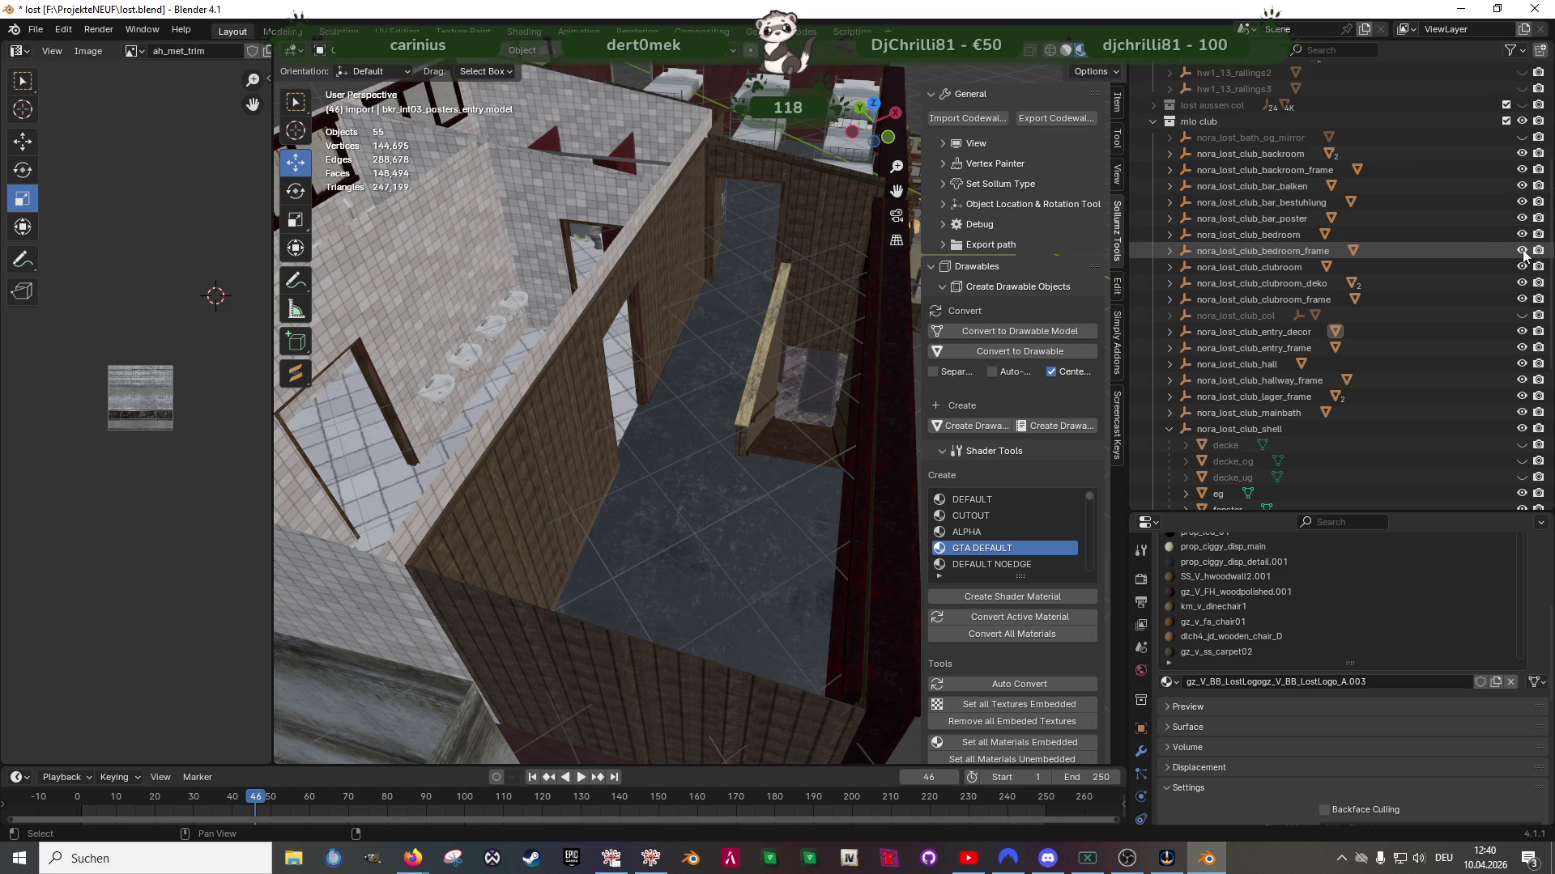
left_click(1521, 138)
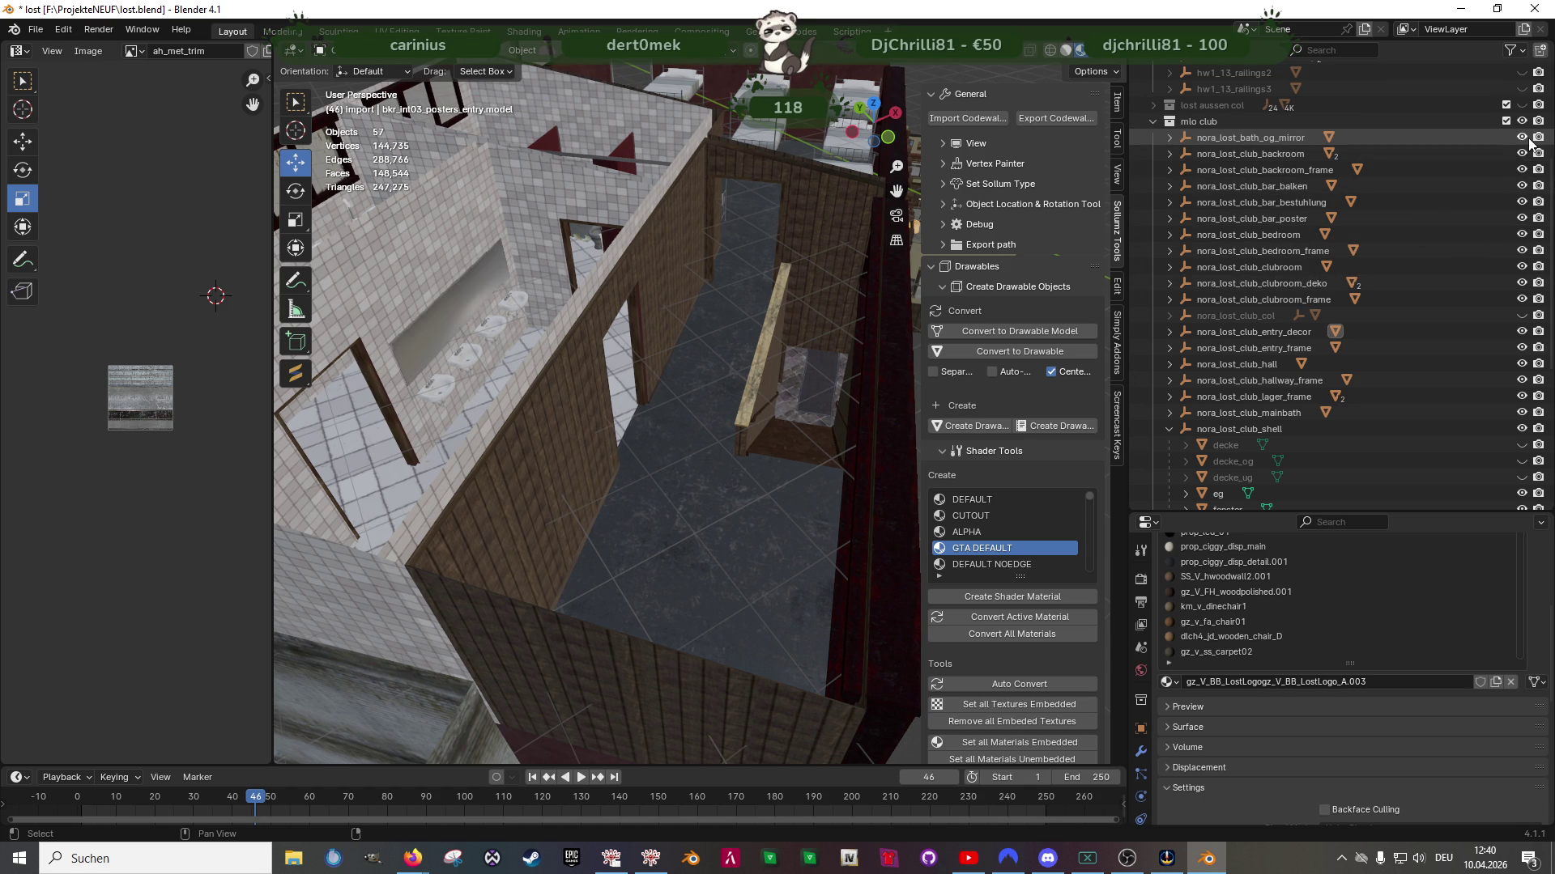
mouse_move(677, 327)
middle_mouse_down()
mouse_move(556, 381)
mouse_move(714, 348)
mouse_move(575, 394)
mouse_move(659, 369)
mouse_move(567, 361)
mouse_move(600, 343)
mouse_move(576, 317)
mouse_move(770, 338)
mouse_move(698, 320)
mouse_move(766, 324)
mouse_move(685, 330)
middle_mouse_up()
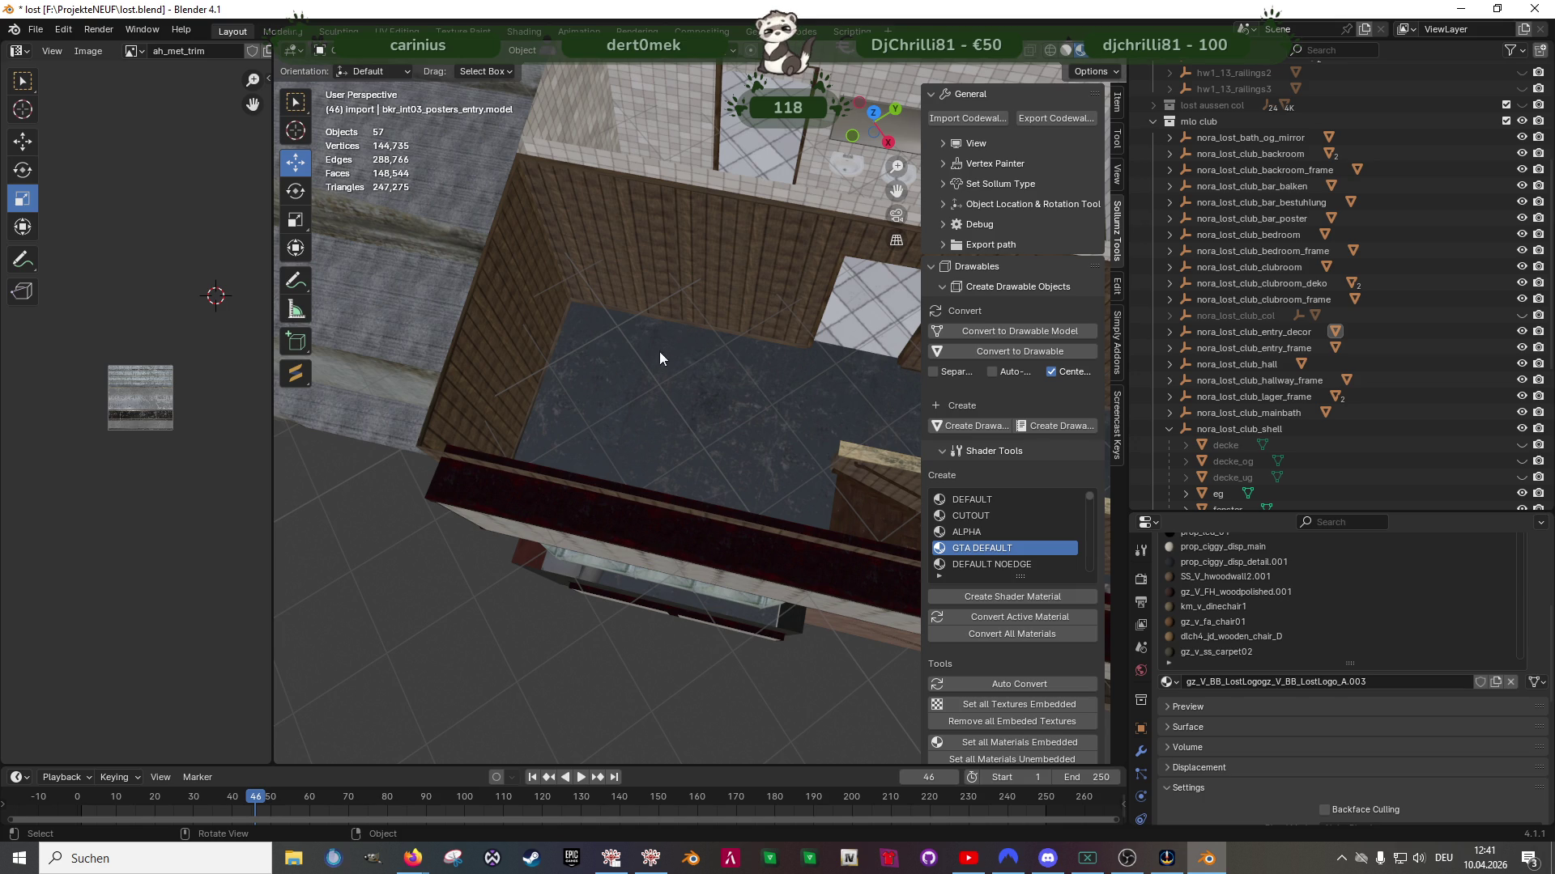
Delete prop_vend_fags_01 and prop_vend_condom_01, then start a Codewalker import into the import collection
scroll(673, 338, "down", 3)
mouse_move(674, 338)
middle_mouse_down()
mouse_move(636, 478)
mouse_move(720, 474)
middle_mouse_up()
scroll(1261, 421, "down", 8)
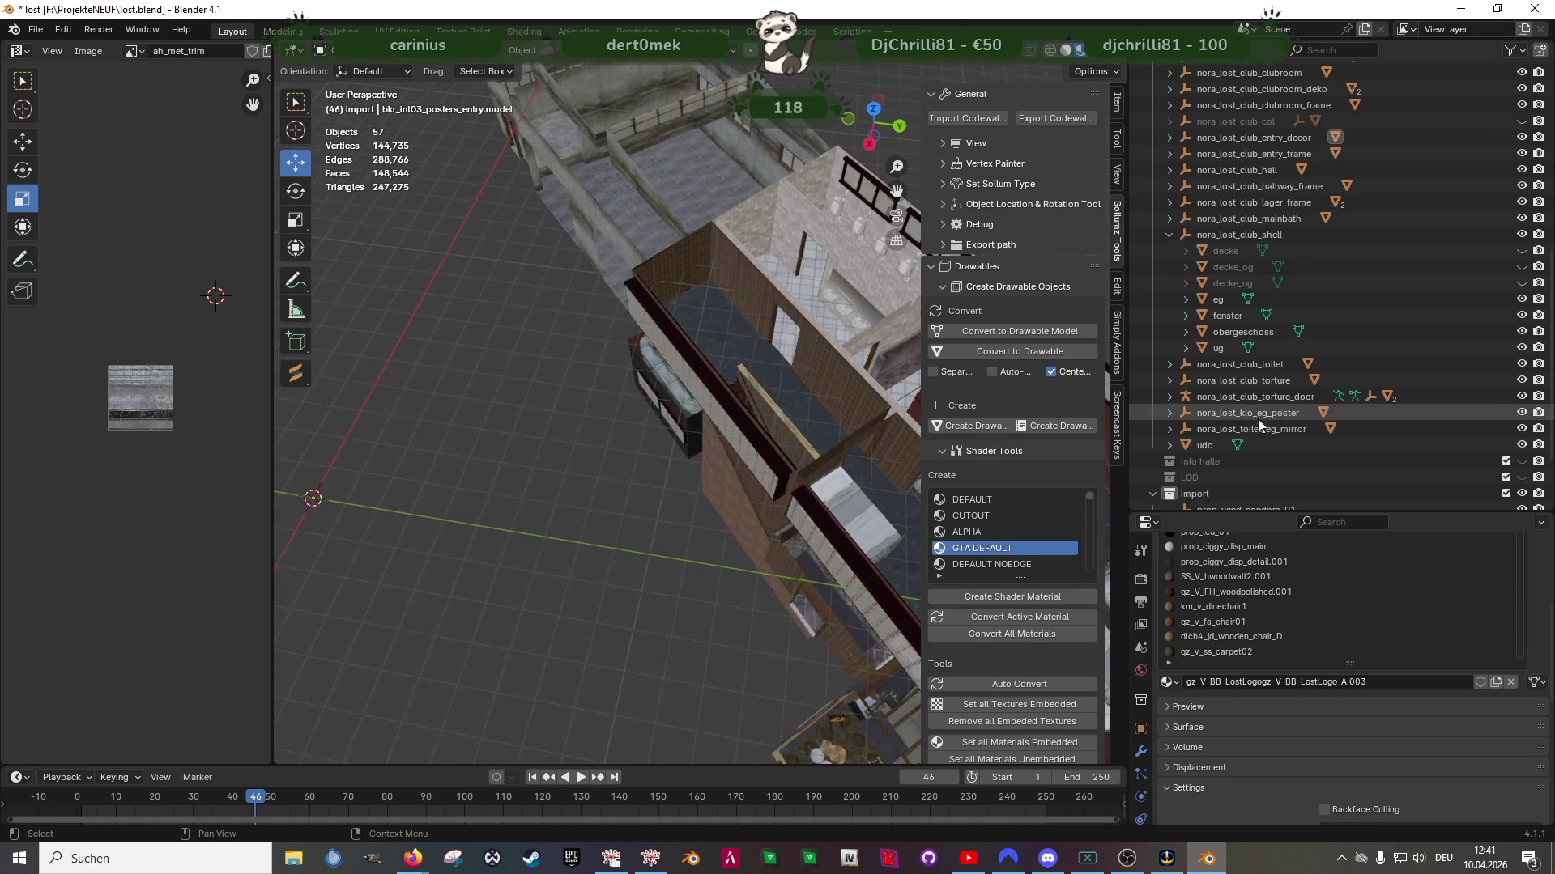
left_click(1227, 444)
left_click(1248, 430, "shift")
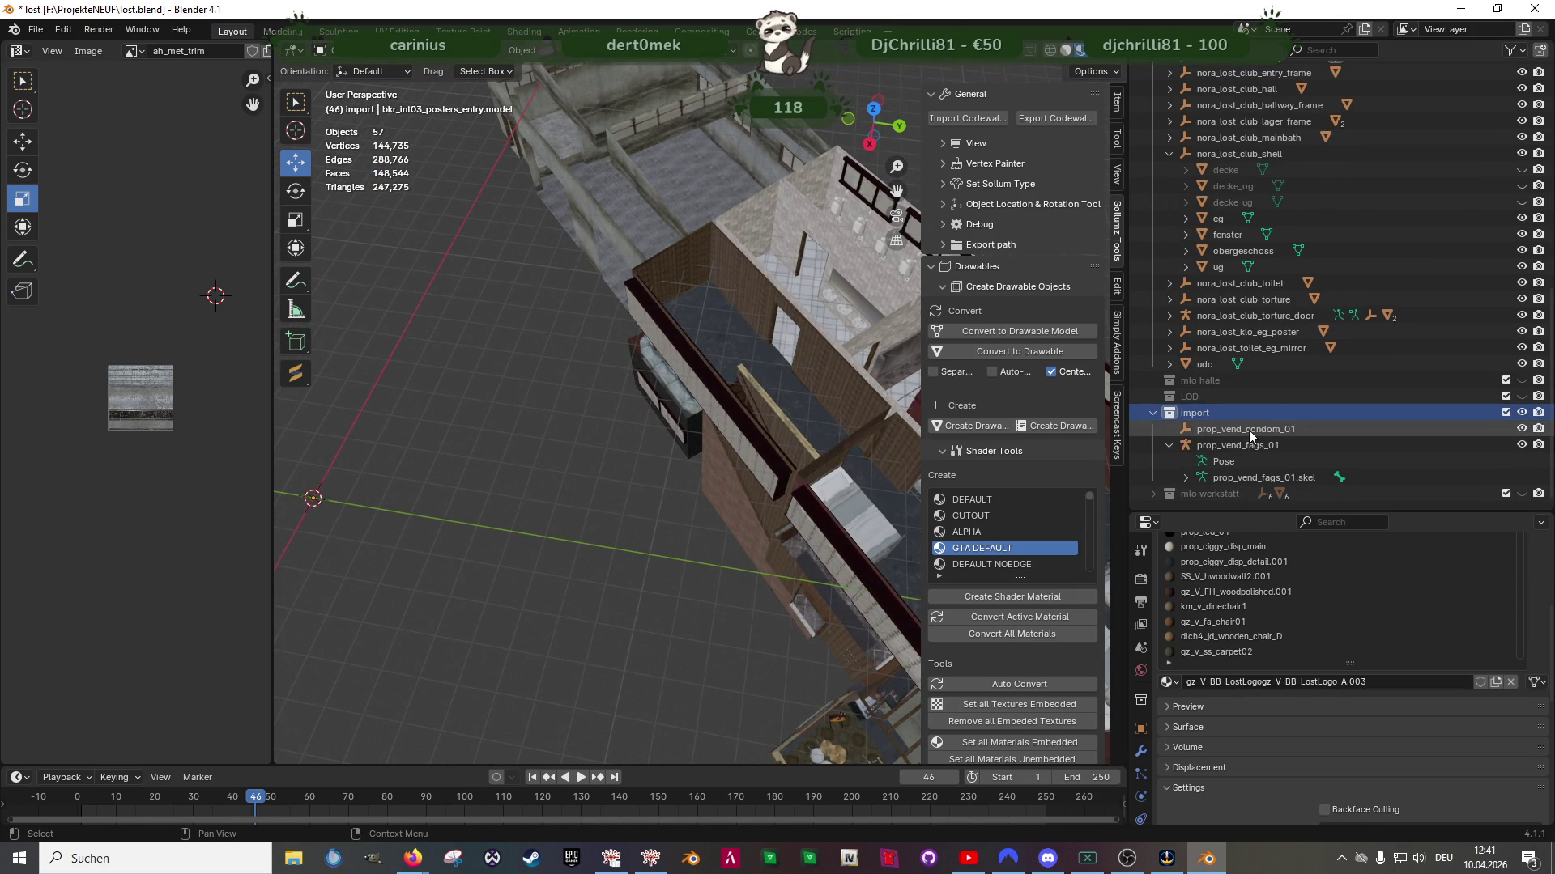
right_click(1203, 443)
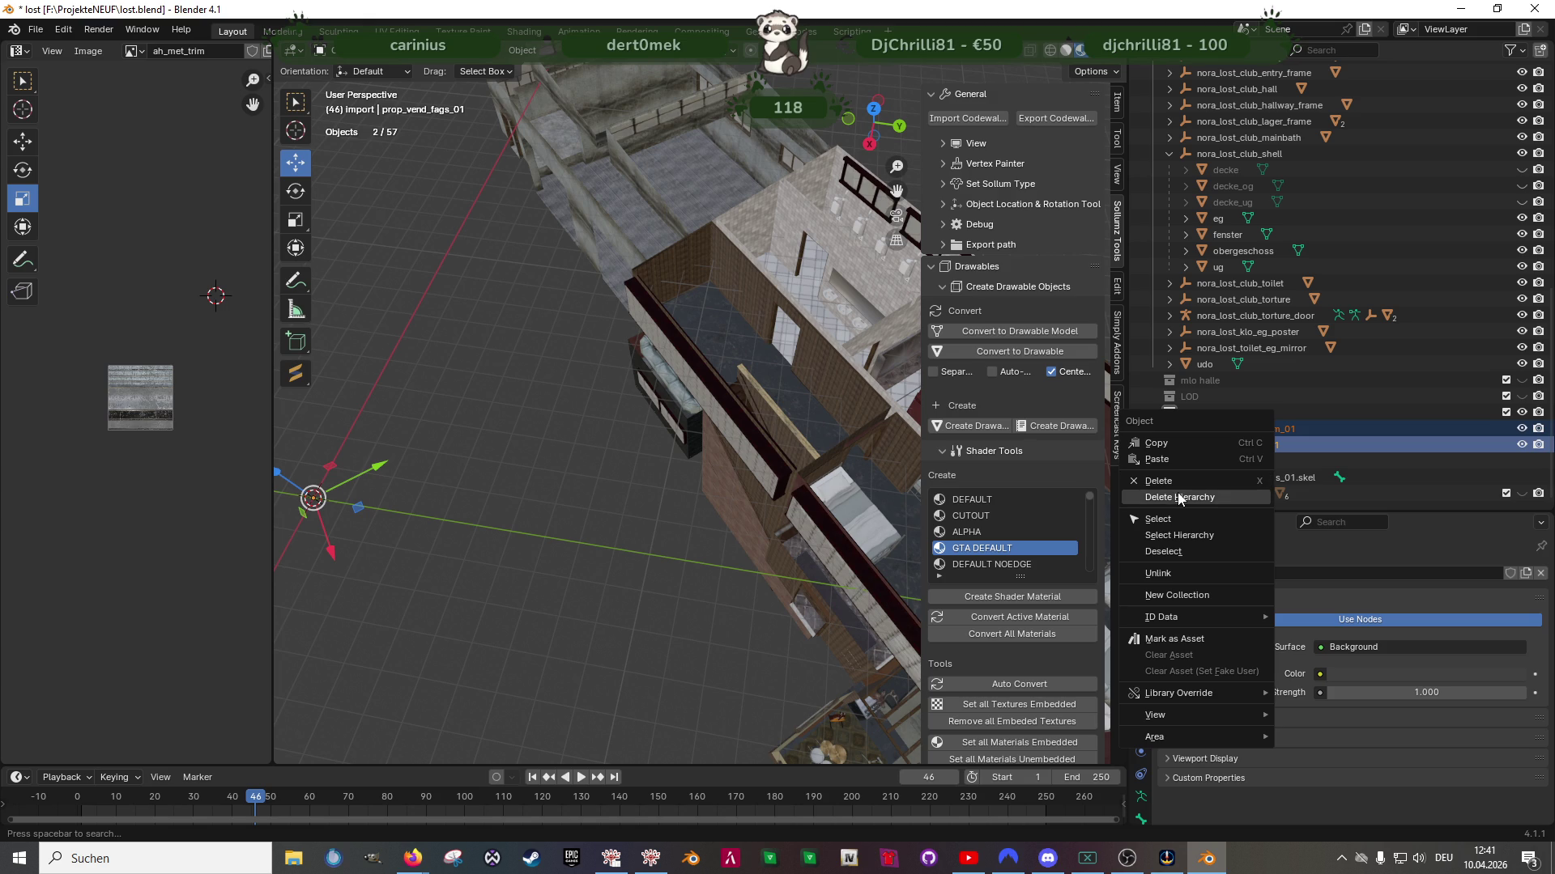
left_click(1174, 481)
left_click(1196, 474)
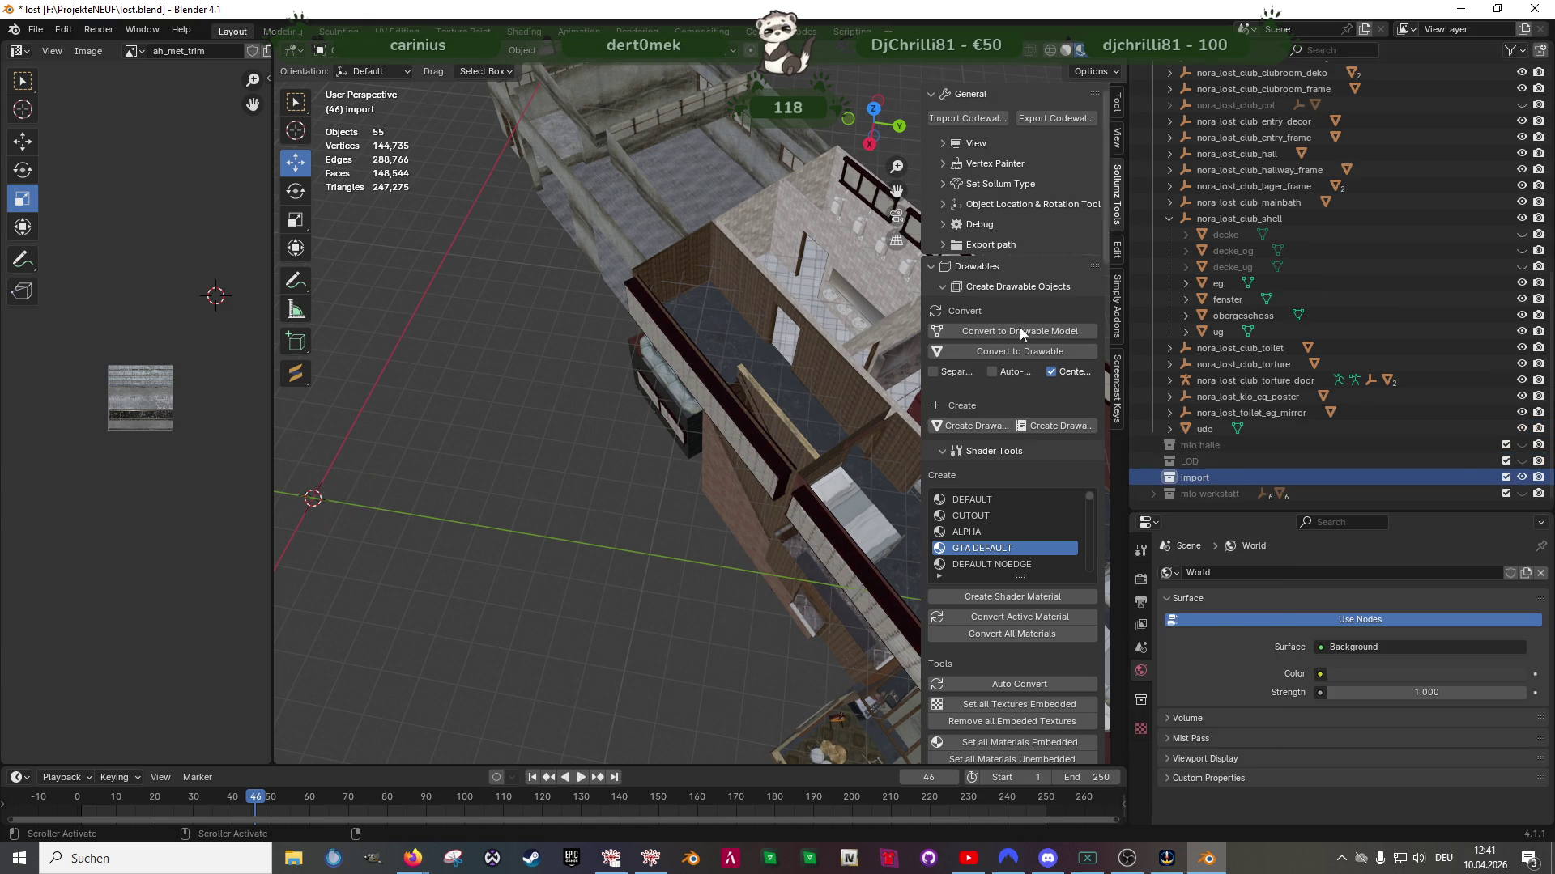
left_click(966, 120)
Import h4_prop_h4_box_ammo_02a and m24_2_int_01_wardrobe from the clubhouse folder as Codewalker XML
scroll(648, 373, "down", 10)
scroll(672, 500, "down", 4)
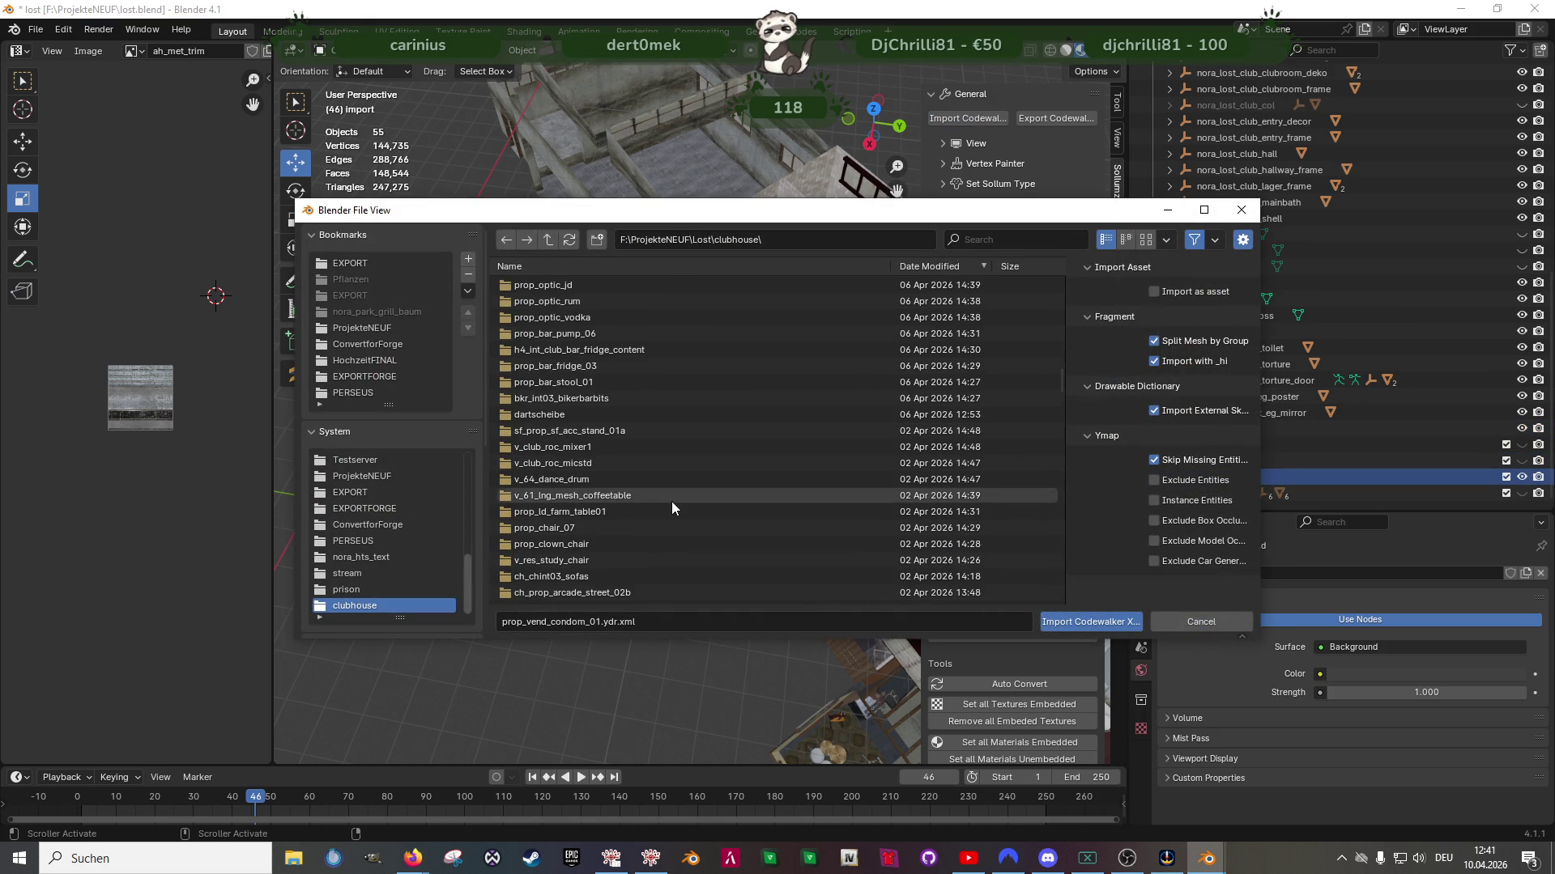
scroll(672, 500, "down", 10)
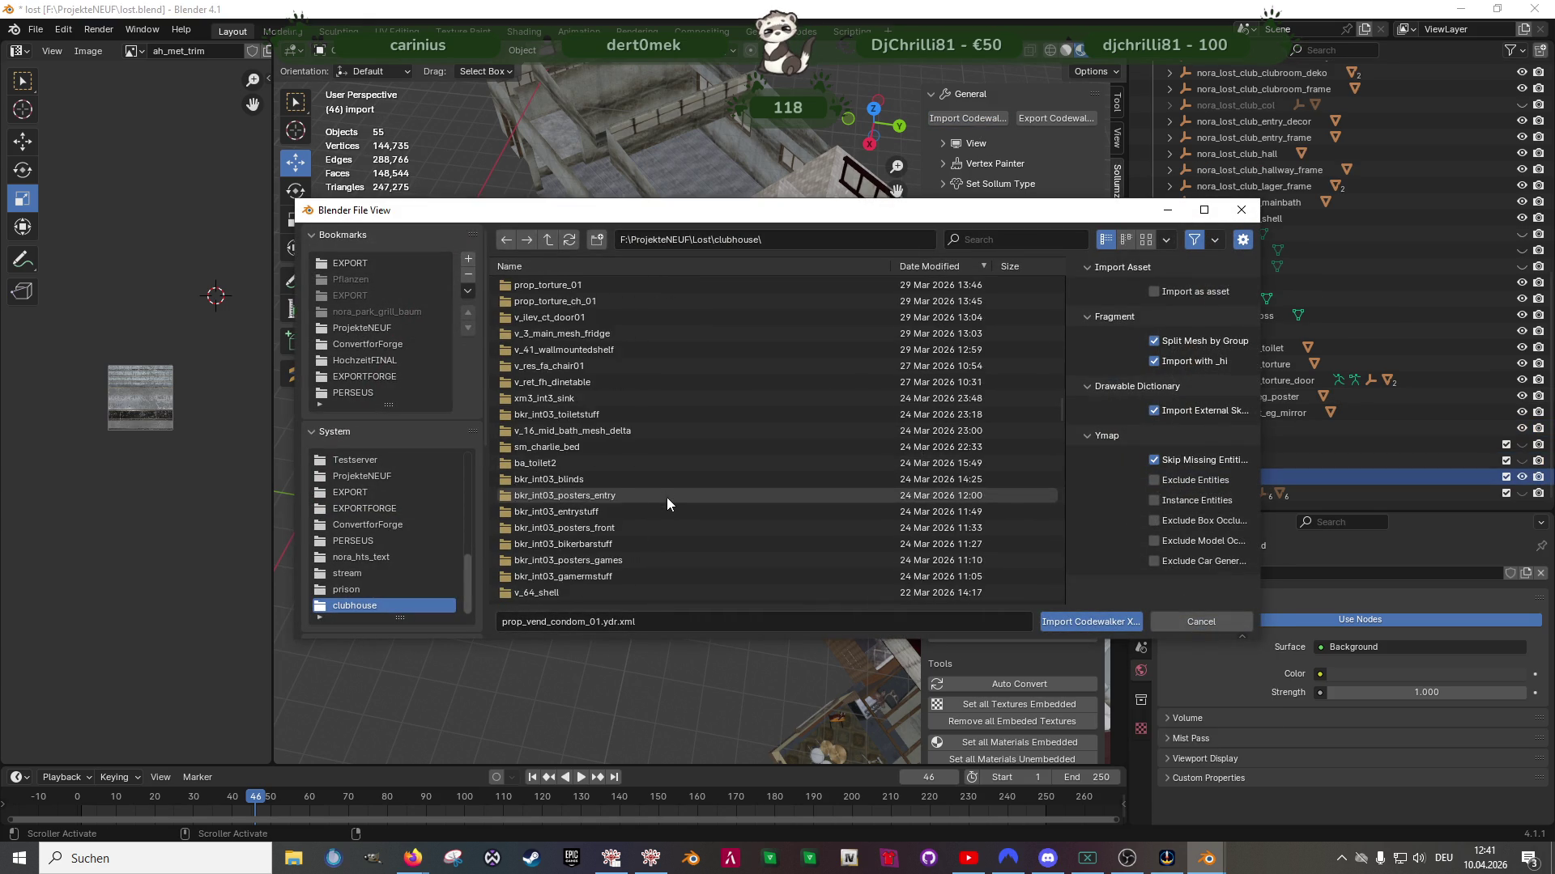
left_click(624, 447)
left_click(614, 462, "shift")
left_click(1098, 625)
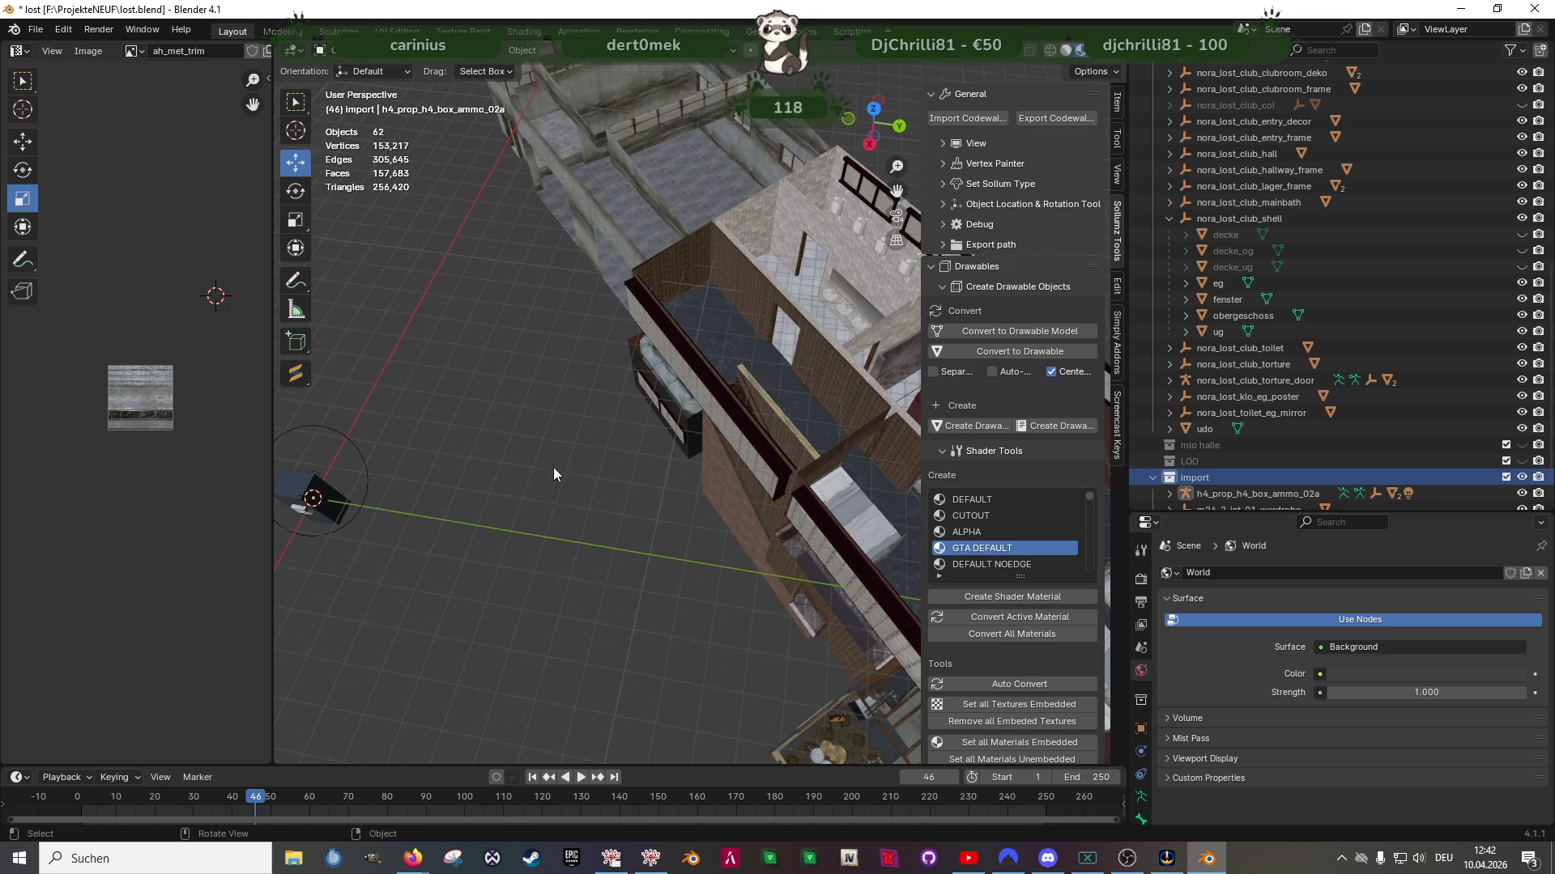
Frame the imported wardrobe and align it to the transform orientation
scroll(1254, 416, "up", 5)
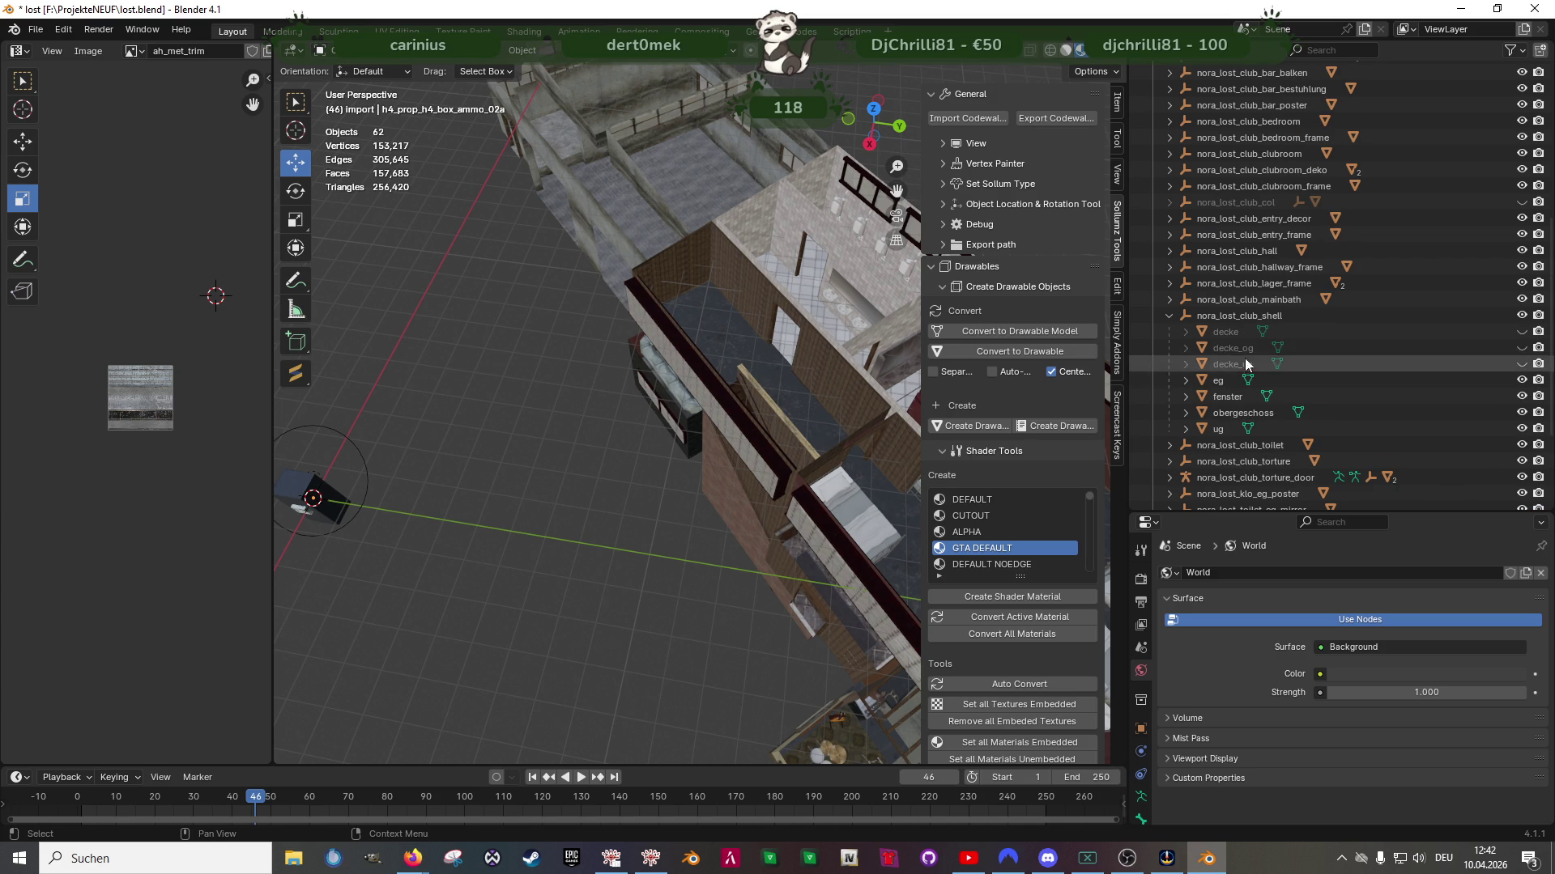
mouse_move(434, 516)
middle_mouse_down("shift")
mouse_move(549, 441)
mouse_move(520, 375)
mouse_move(638, 440)
mouse_move(362, 398)
mouse_move(330, 415)
mouse_move(356, 417)
middle_mouse_up("shift")
left_click(526, 374)
key("KP_Decimal")
left_click(523, 50)
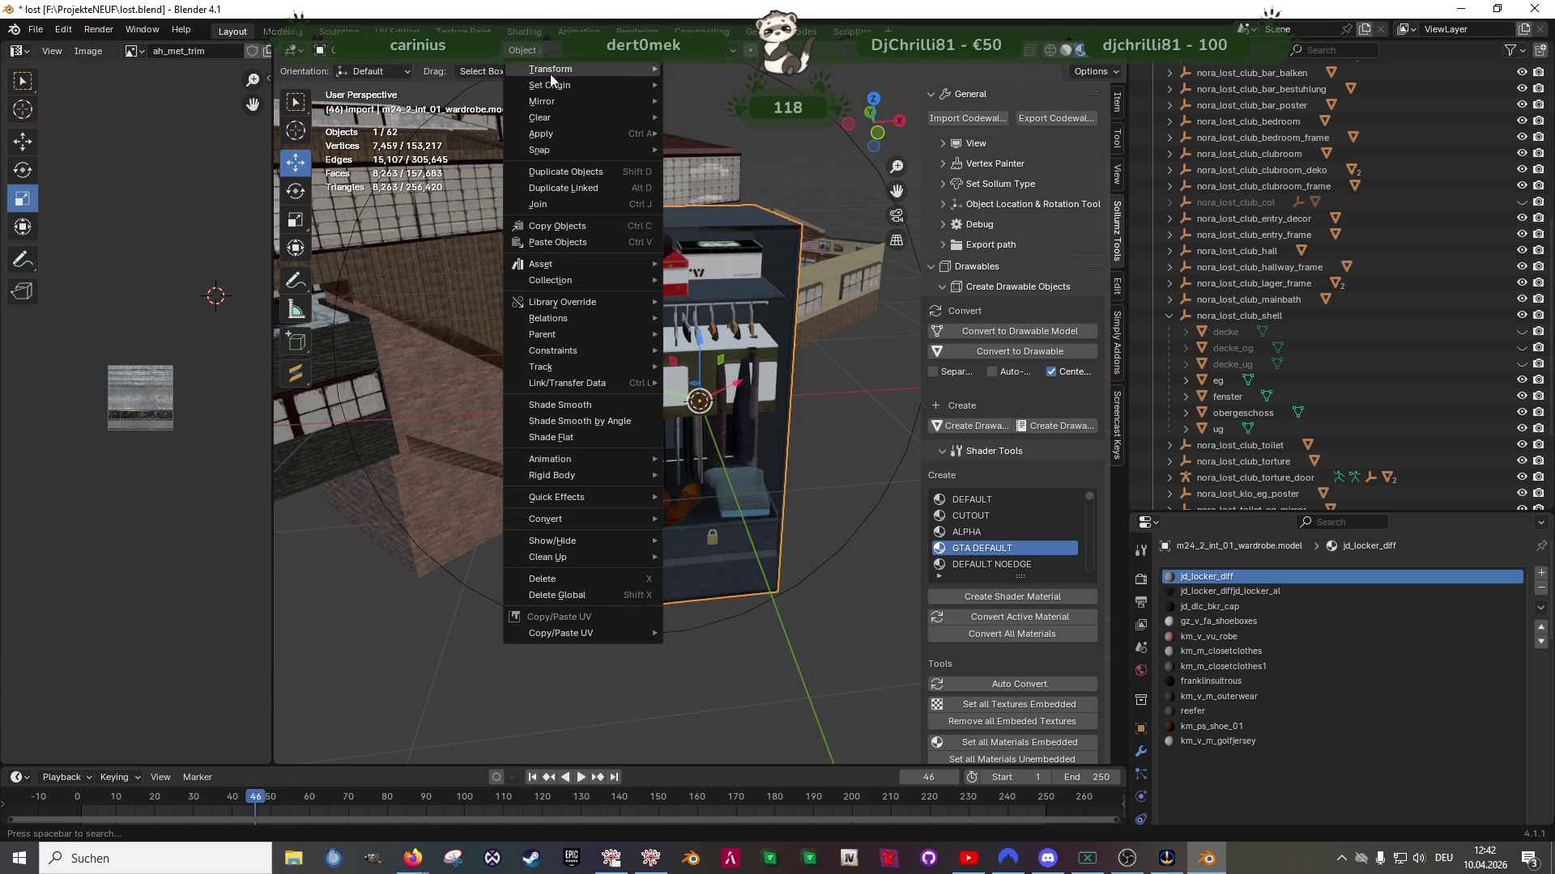
mouse_move(549, 81)
left_click(727, 237)
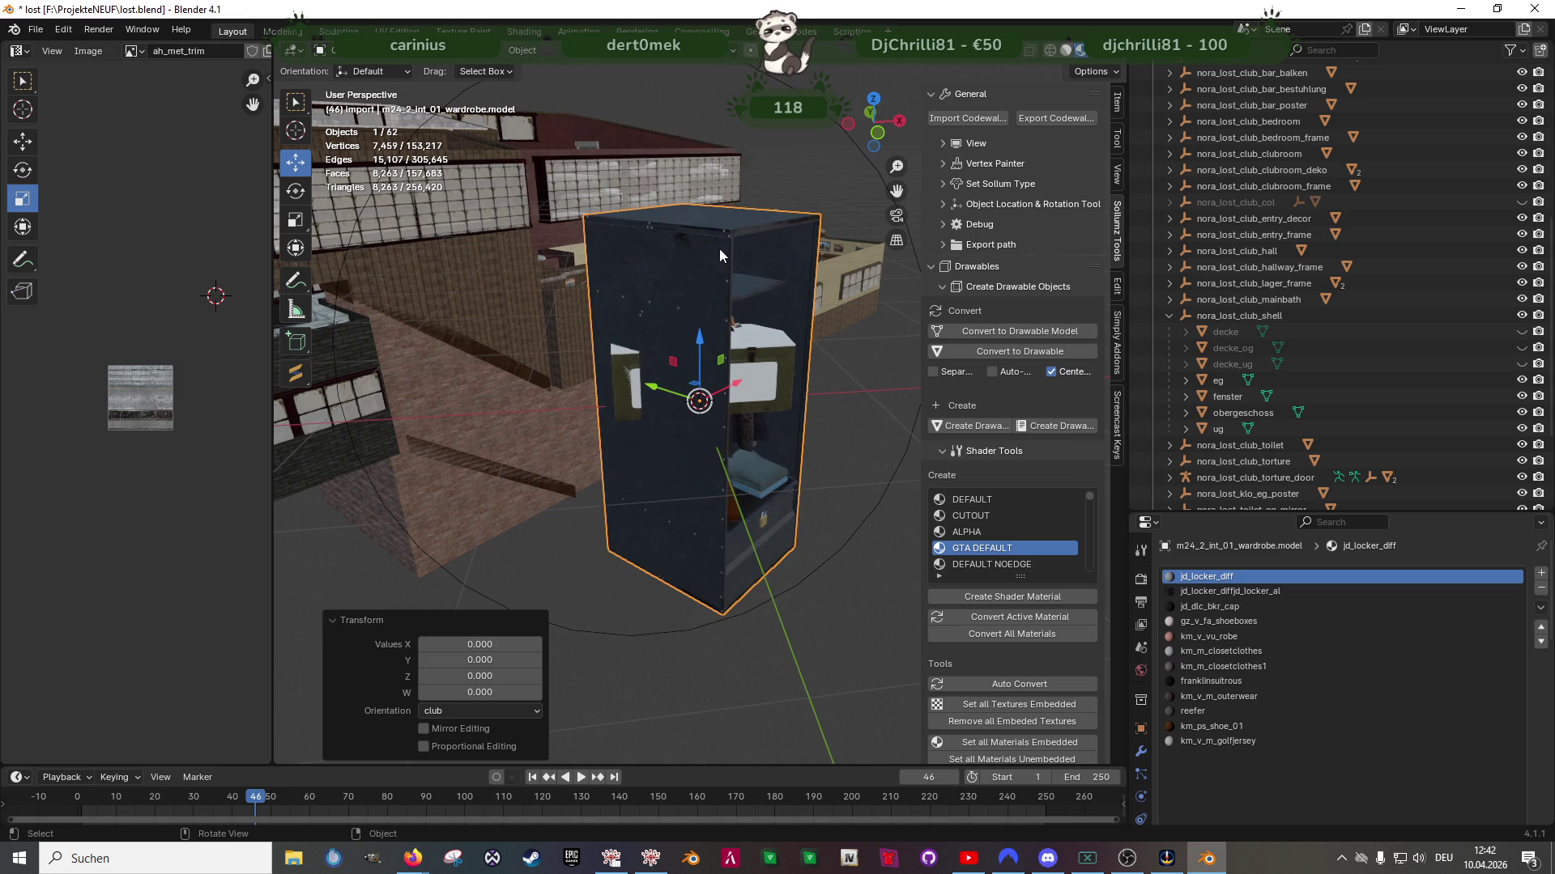
Delete the ammo box's Bound Box.001 and its Lights hierarchy in the outliner
left_click(775, 356)
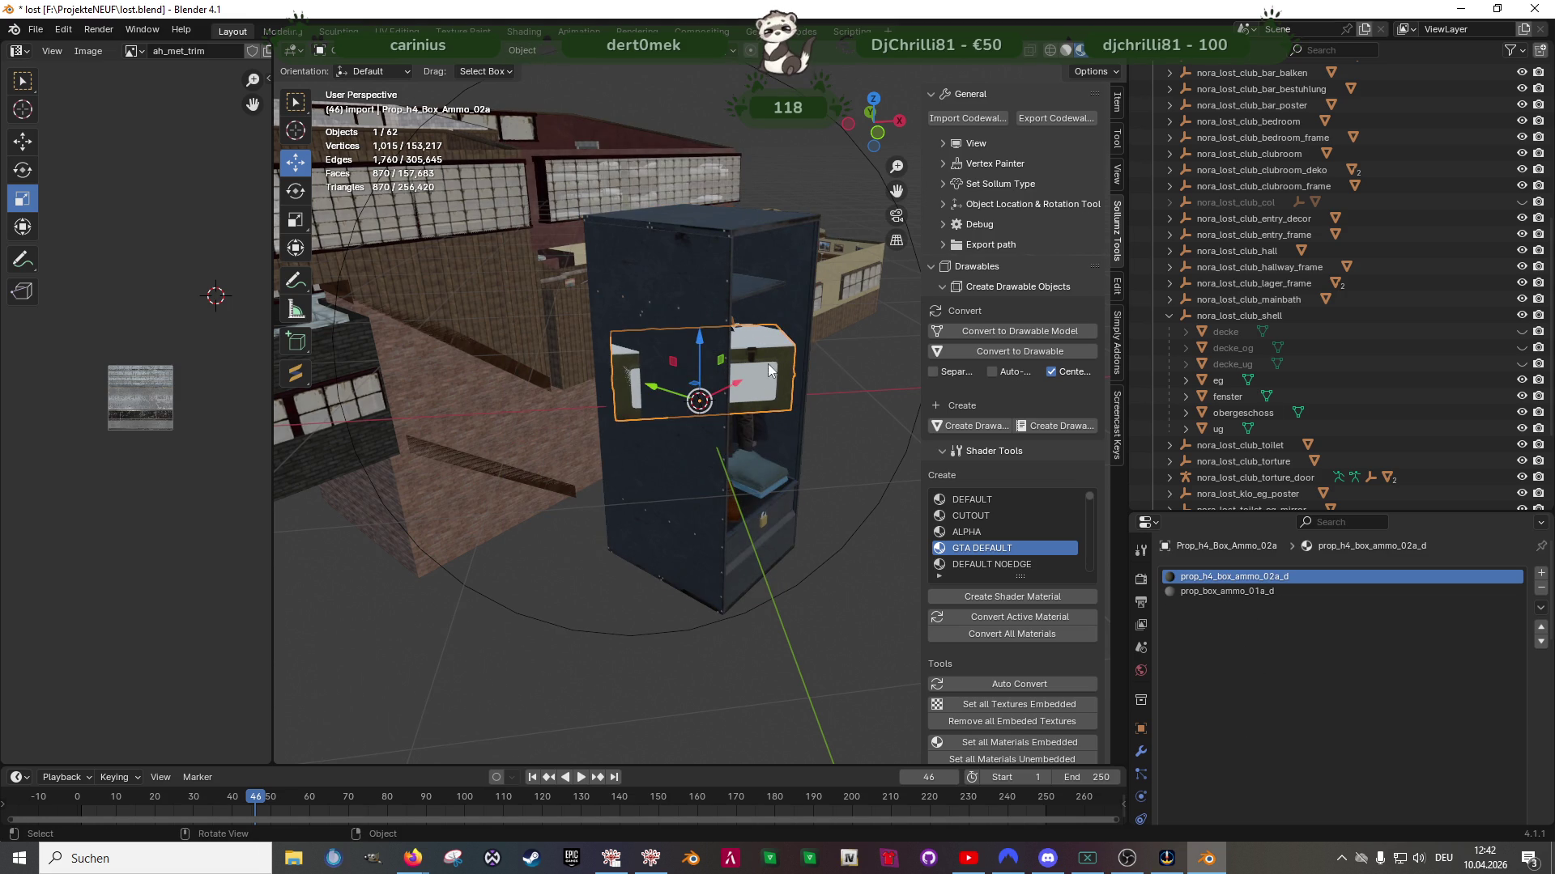
left_click(699, 254)
scroll(1205, 451, "down", 5)
key("KP_Decimal")
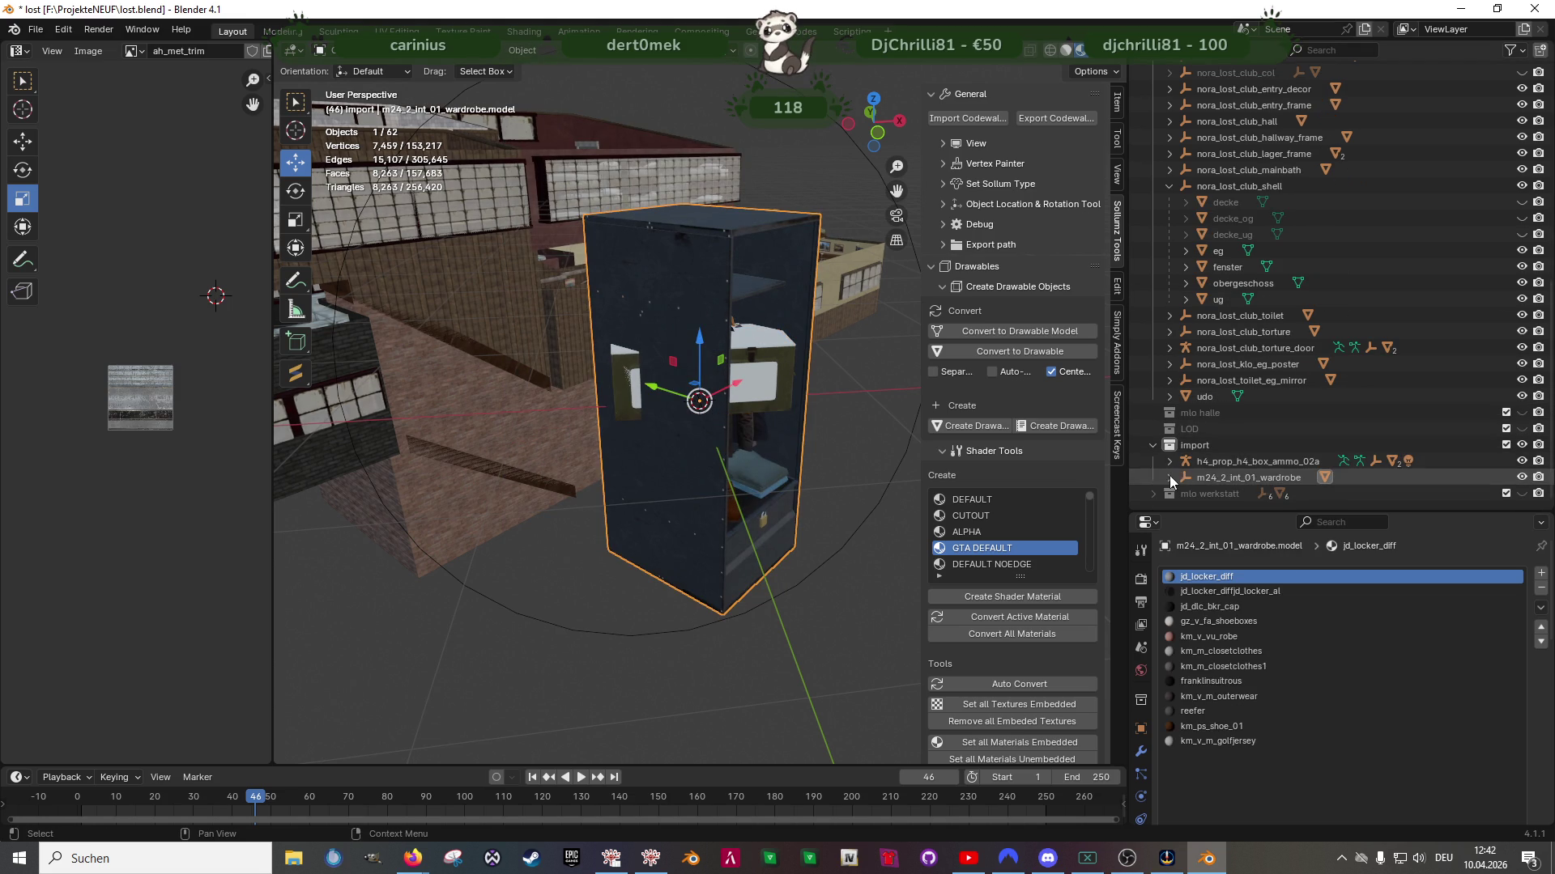
left_click(1217, 444)
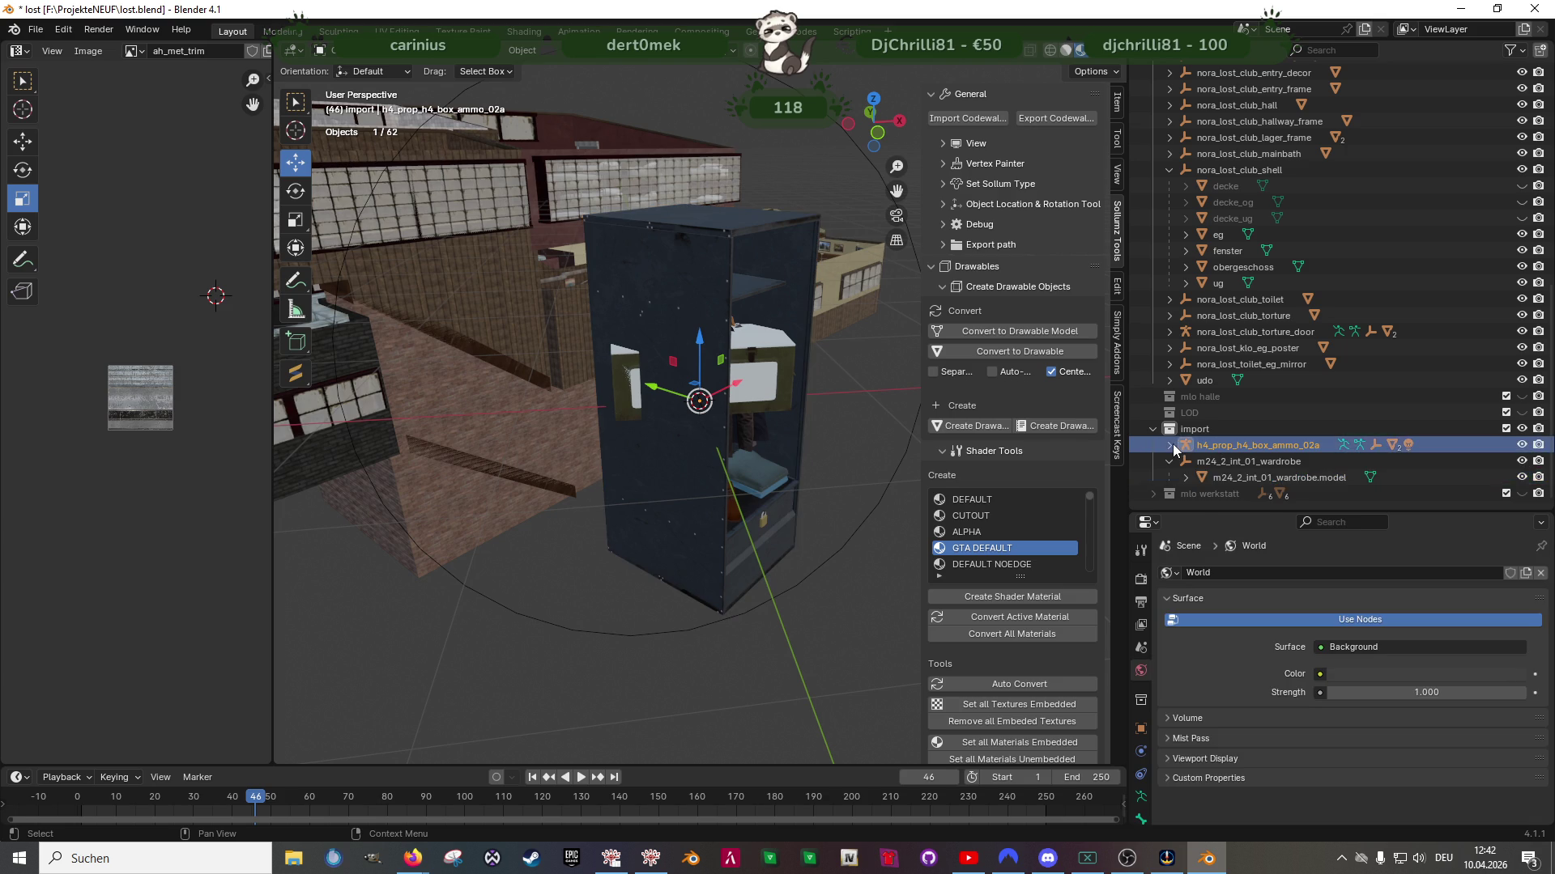
left_click(1169, 444)
scroll(1246, 458, "down", 1)
right_click(1245, 459)
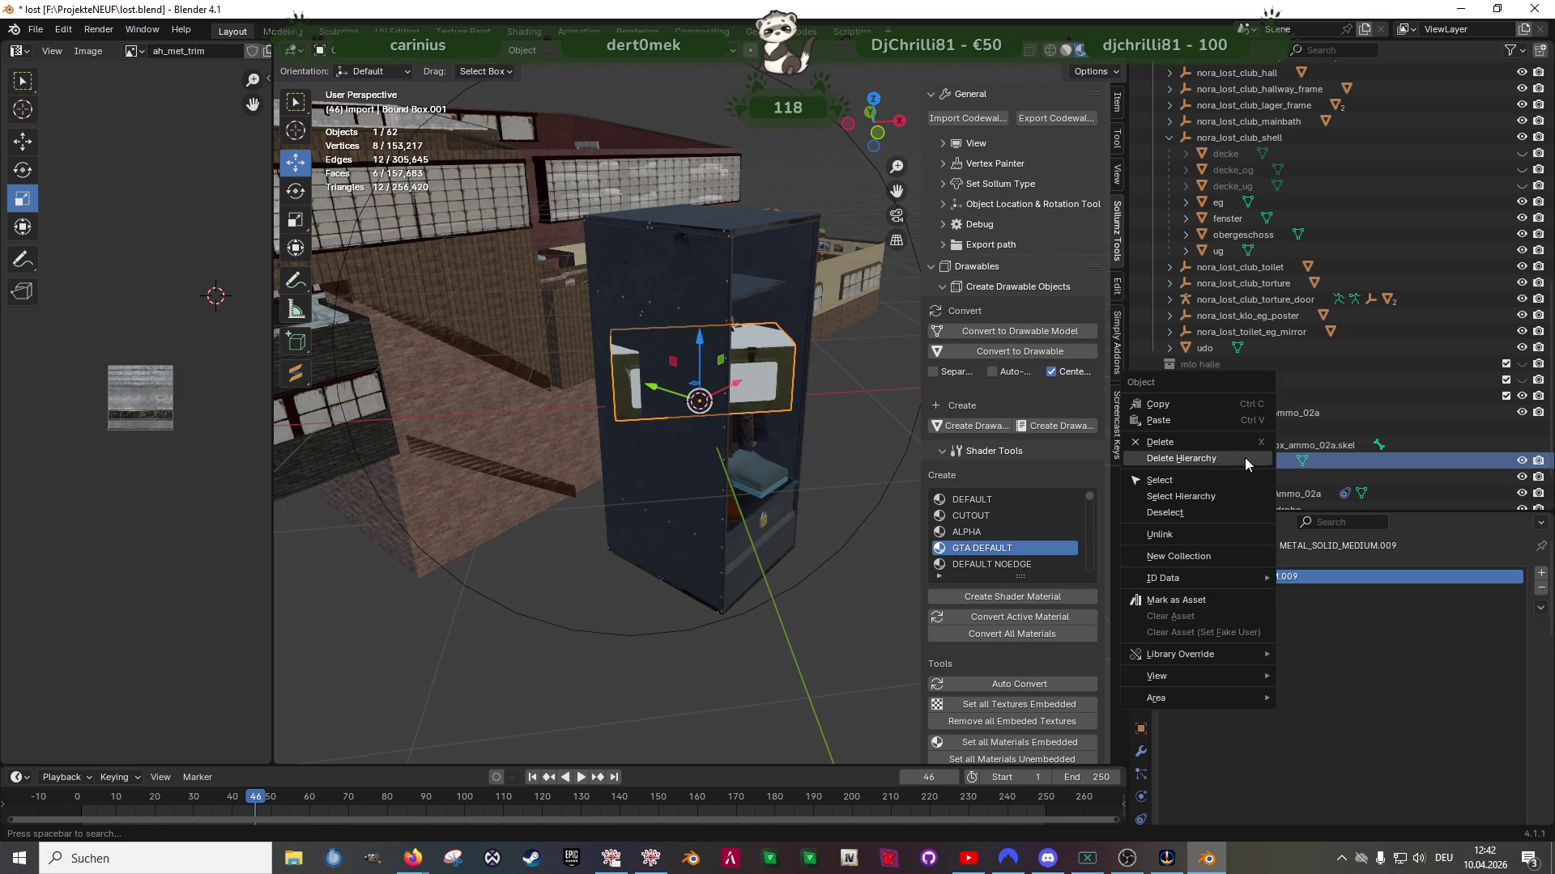
left_click(1256, 451)
scroll(1228, 453, "down", 1)
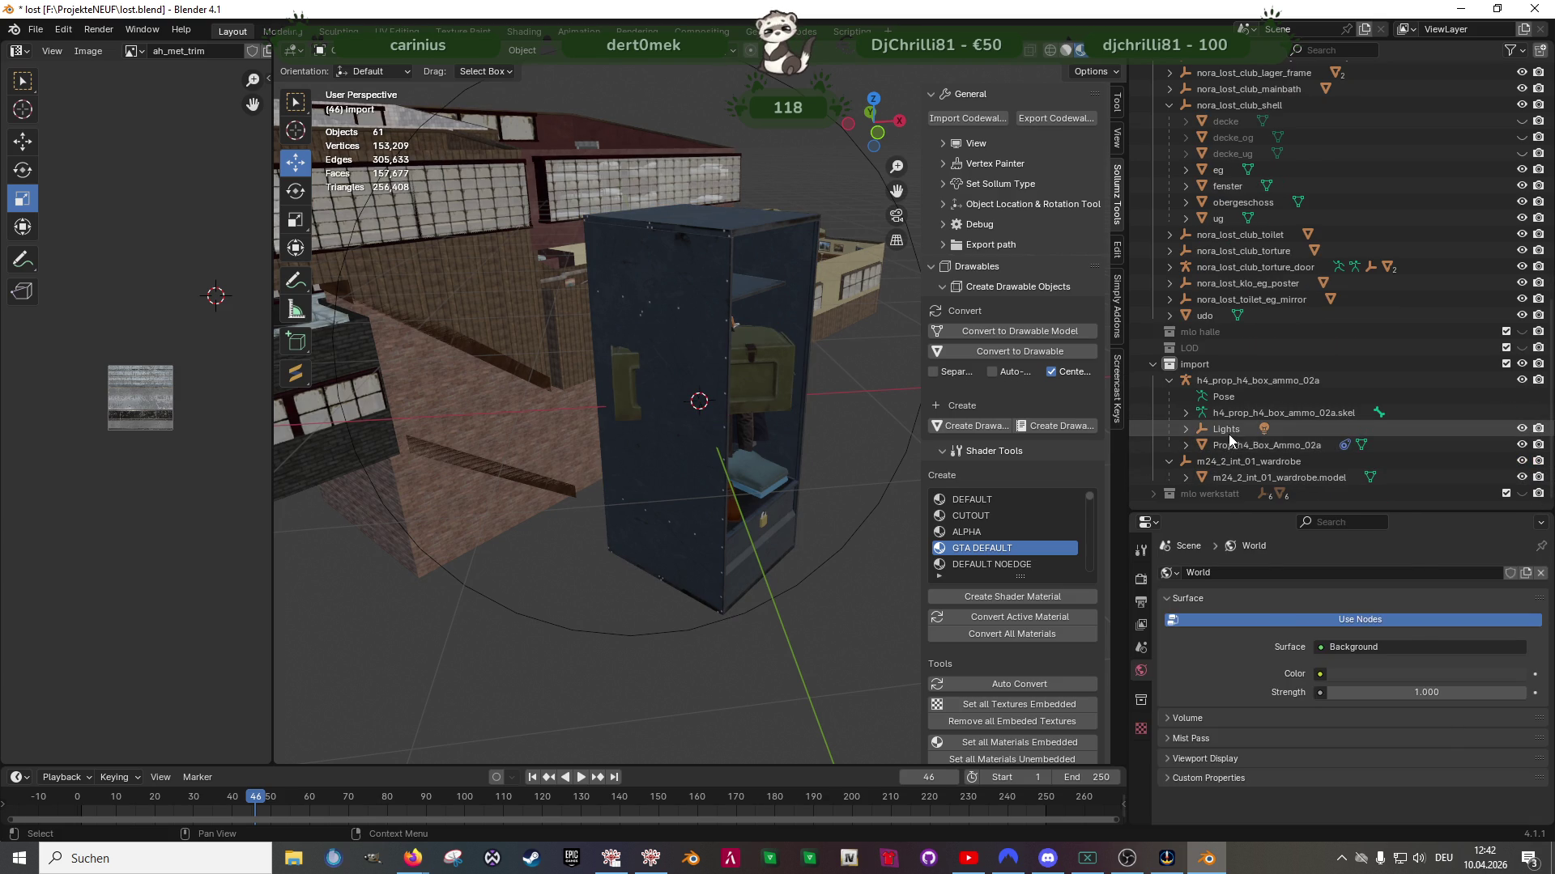
right_click(1229, 430)
left_click(1195, 434)
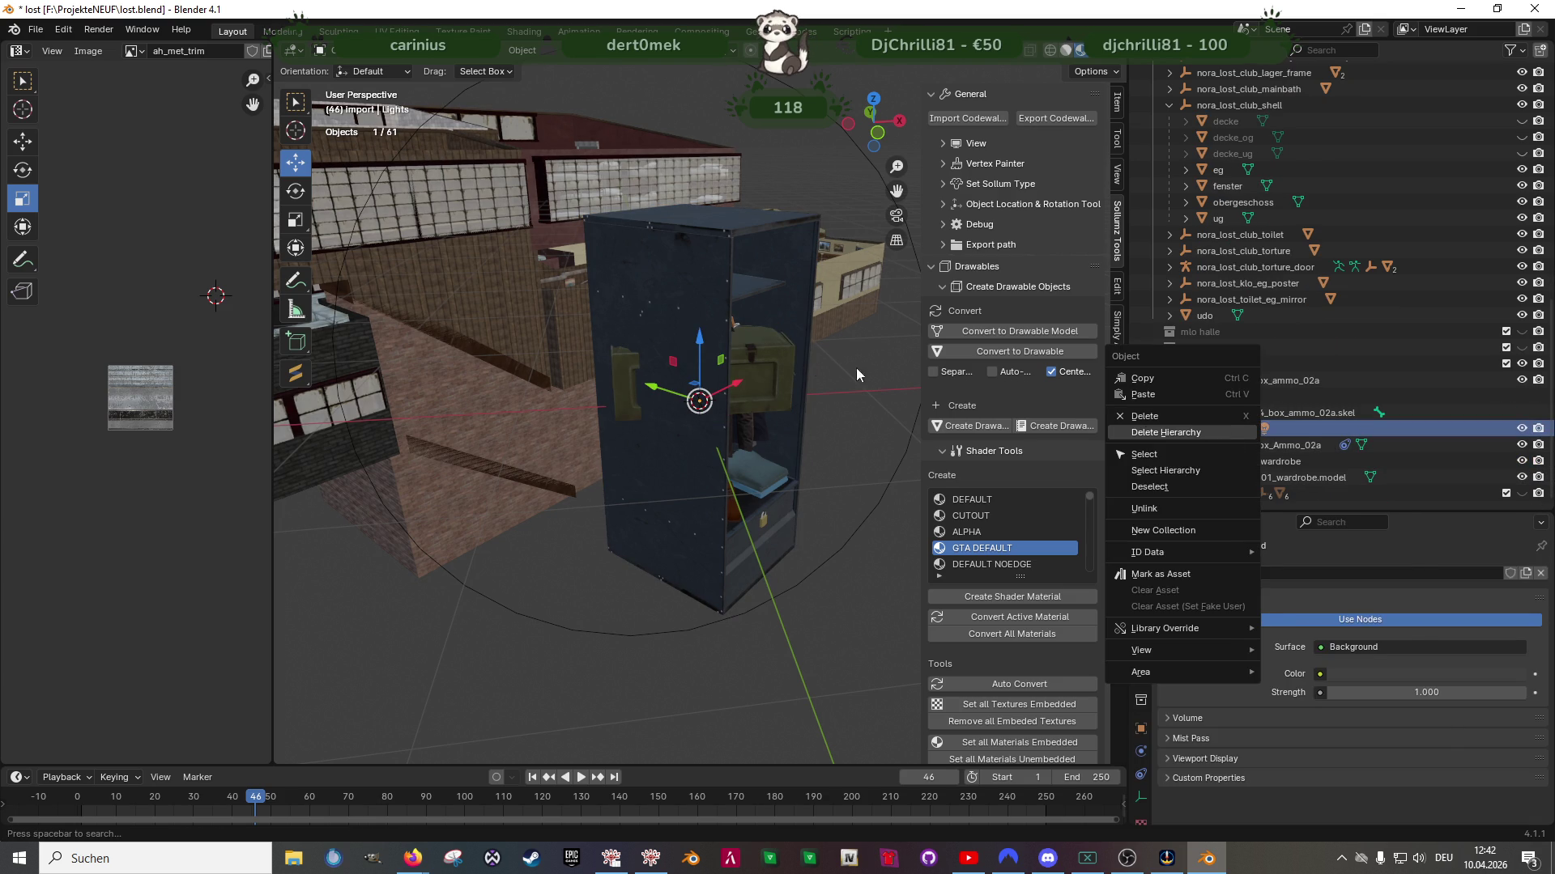
Align the ammo box to the transform orientation, then put the wardrobe into Edit Mode
left_click(762, 358)
left_click(522, 52)
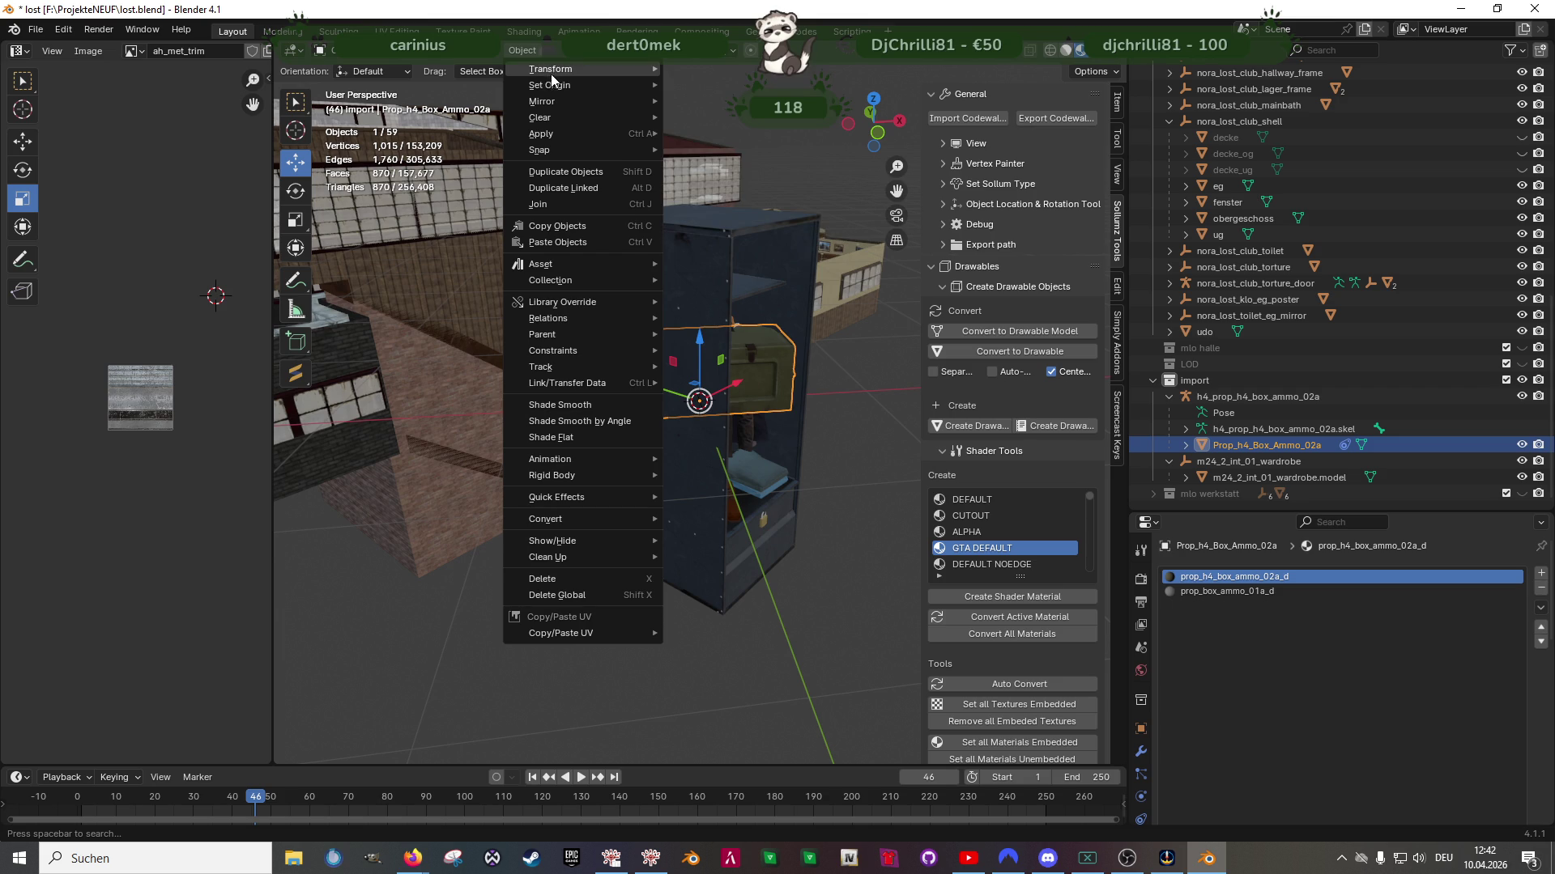
mouse_move(551, 71)
left_click(756, 231)
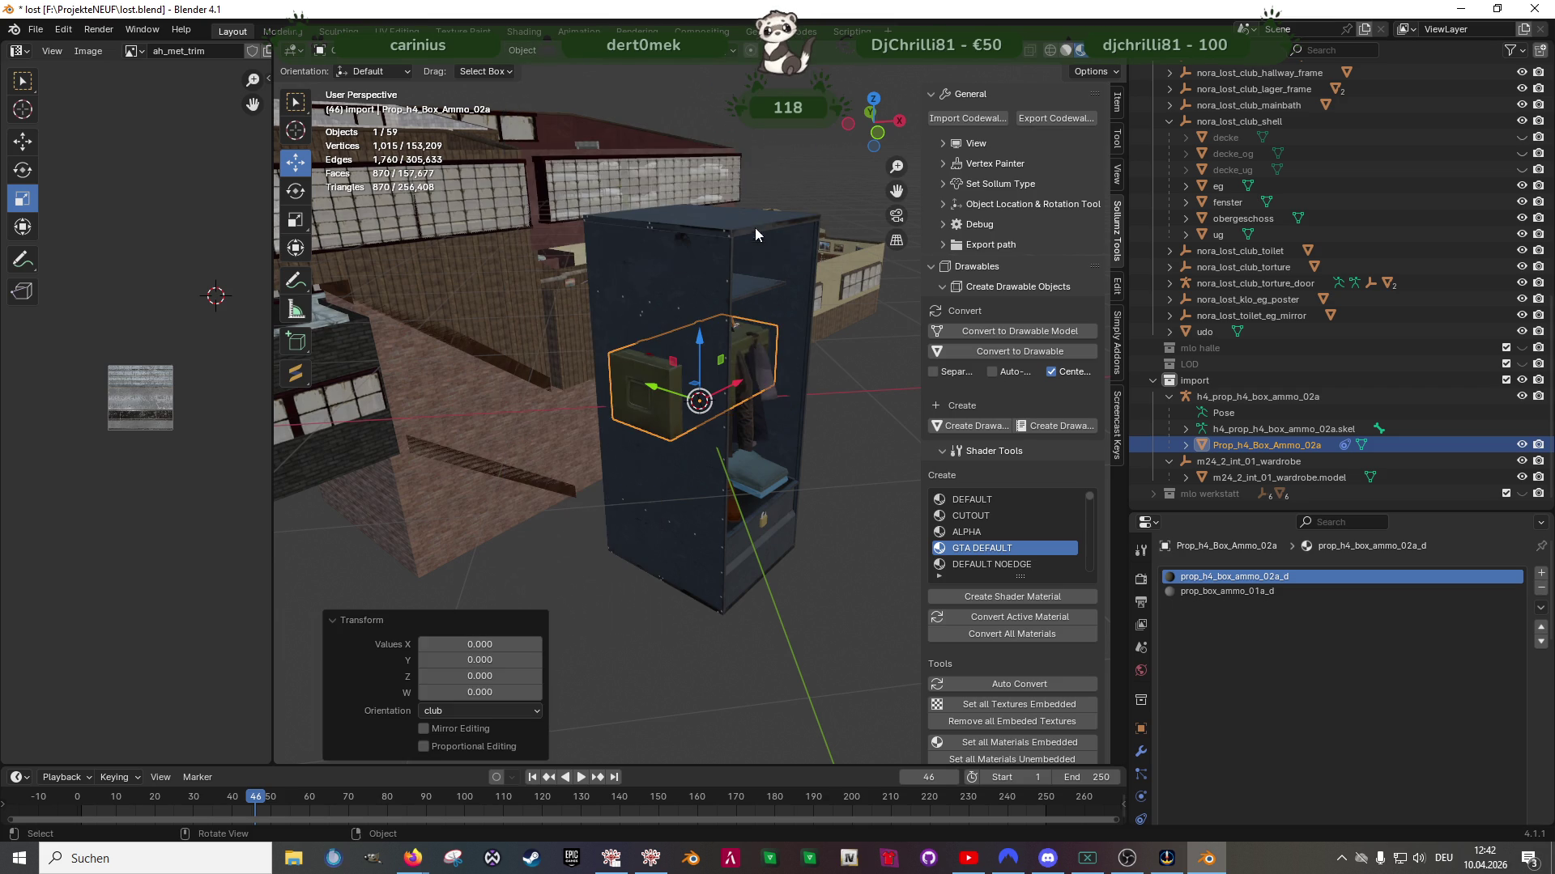
left_click(715, 285)
key("Tab")
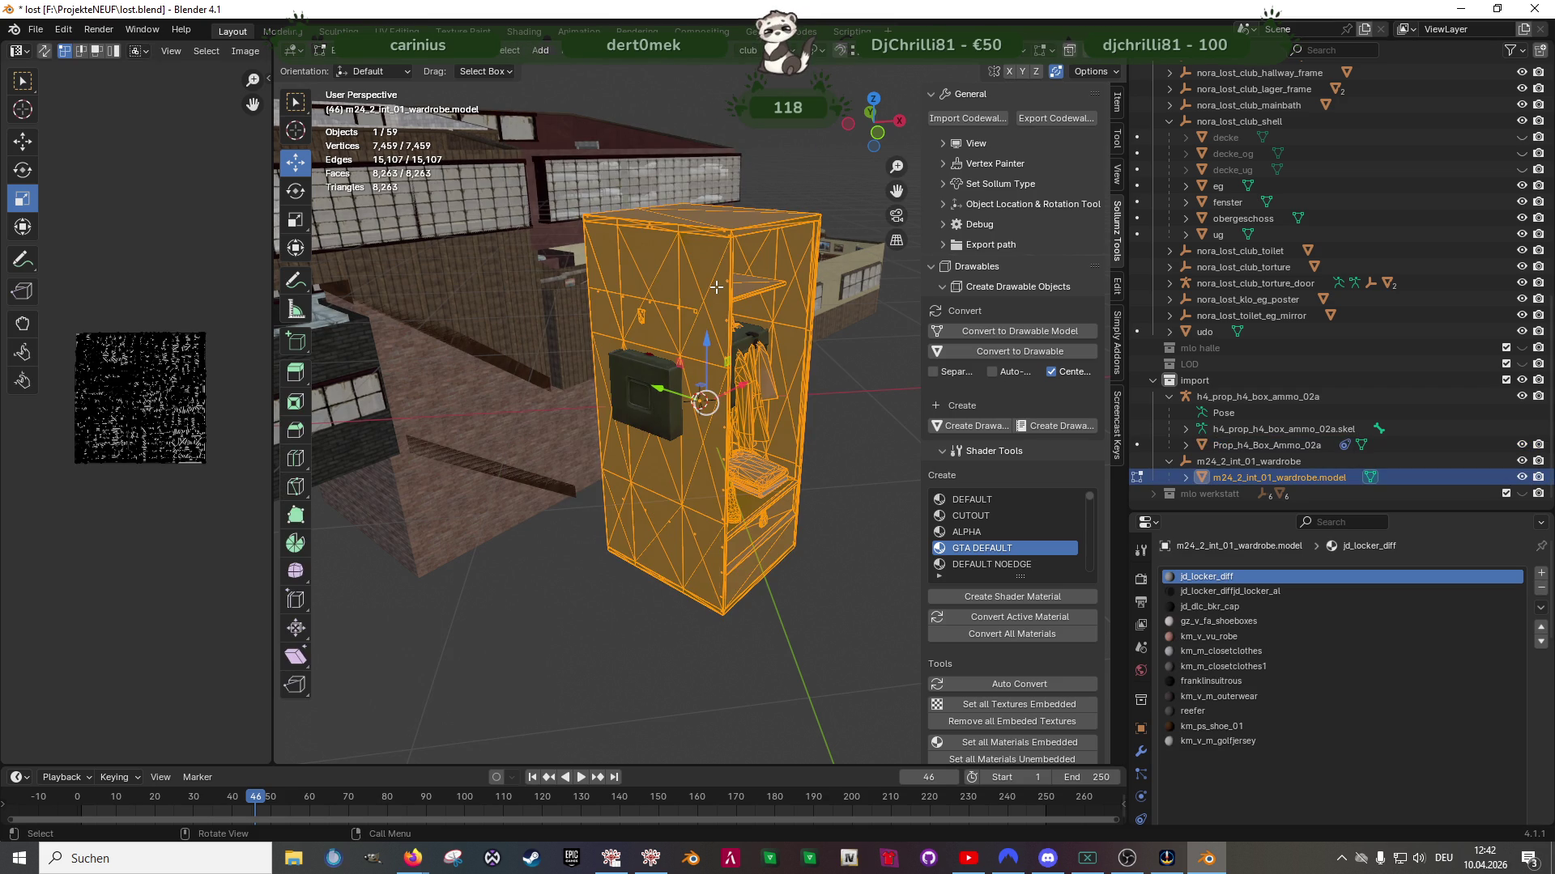
Convert the wardrobe mesh's triangles to quads with Alt+J and inspect the result
key("alt+j")
mouse_move(741, 437)
middle_mouse_down()
mouse_move(751, 460)
mouse_move(676, 510)
mouse_move(671, 578)
middle_mouse_up()
scroll(676, 509, "down", 4)
scroll(676, 534, "up", 5)
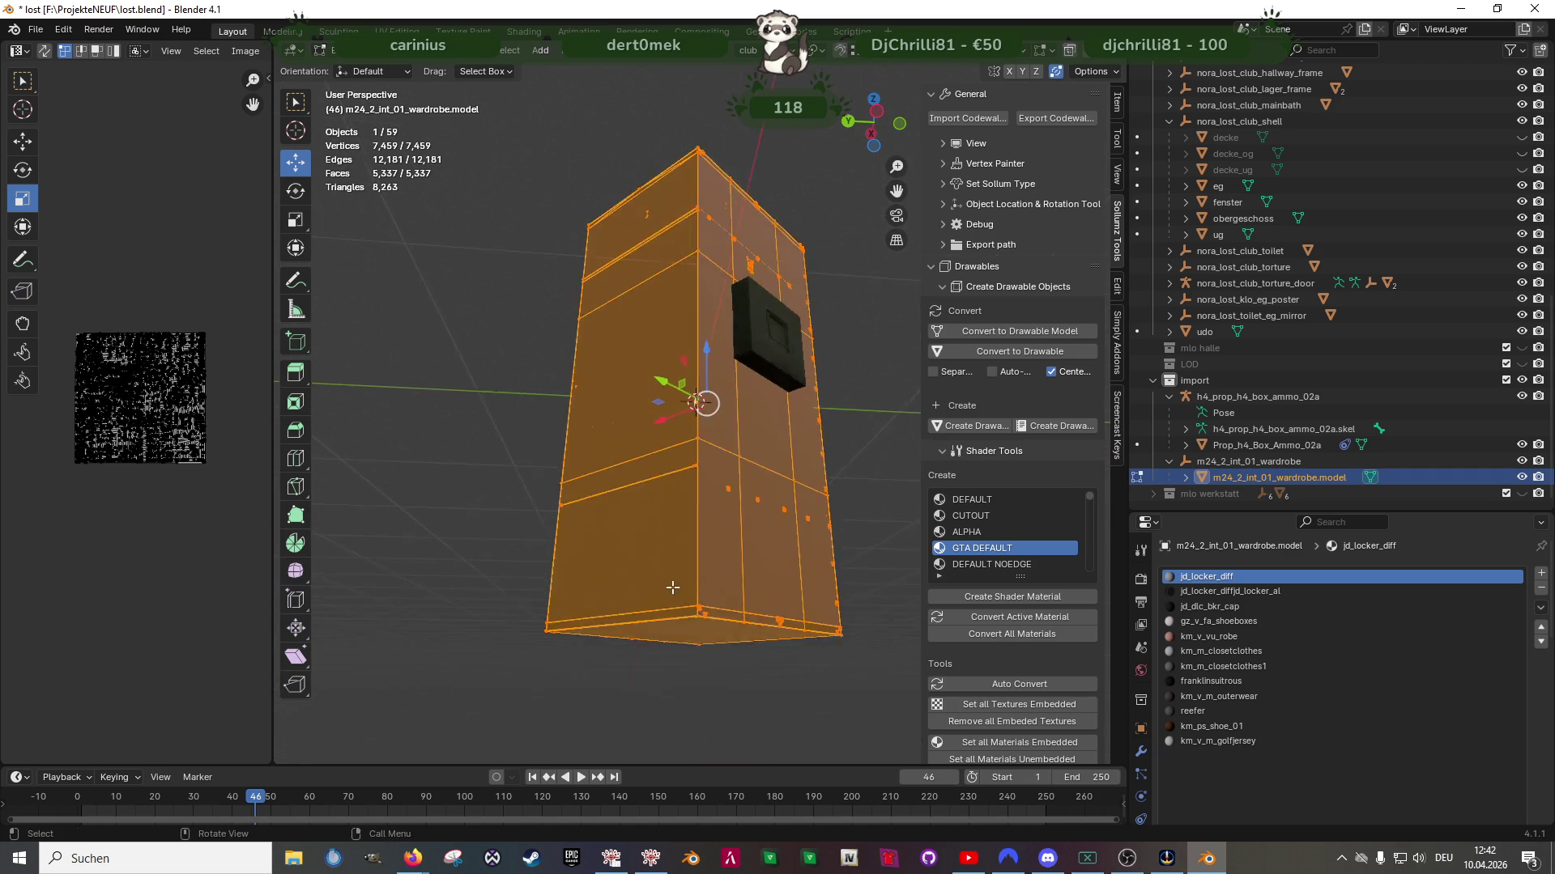
scroll(676, 526, "up", 8)
mouse_move(674, 524)
middle_mouse_down()
mouse_move(680, 429)
mouse_move(651, 473)
mouse_move(672, 437)
middle_mouse_up()
scroll(688, 438, "down", 6)
scroll(680, 429, "down", 5)
Move the wardrobe toward the club room and frame the view on it
key("g")
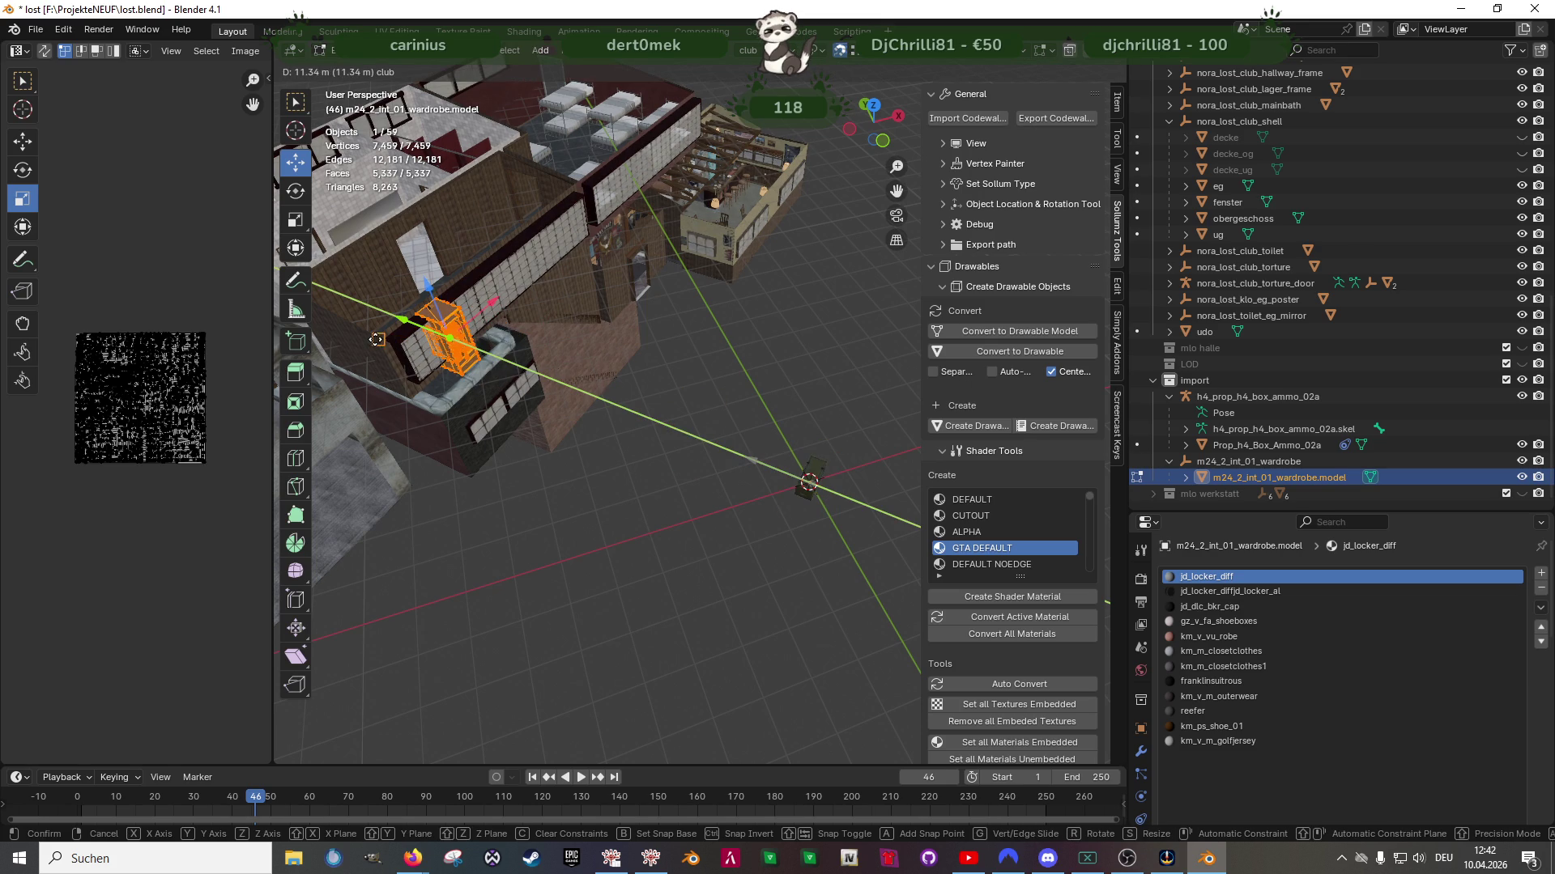
left_click(376, 339)
key("KP_Decimal")
scroll(570, 399, "down", 4)
middle_click_drag(570, 398, 689, 349)
scroll(570, 398, "up", 2)
Move the wardrobe along Y onto the room floor, undoing a trial rotation
key("g")
key("y")
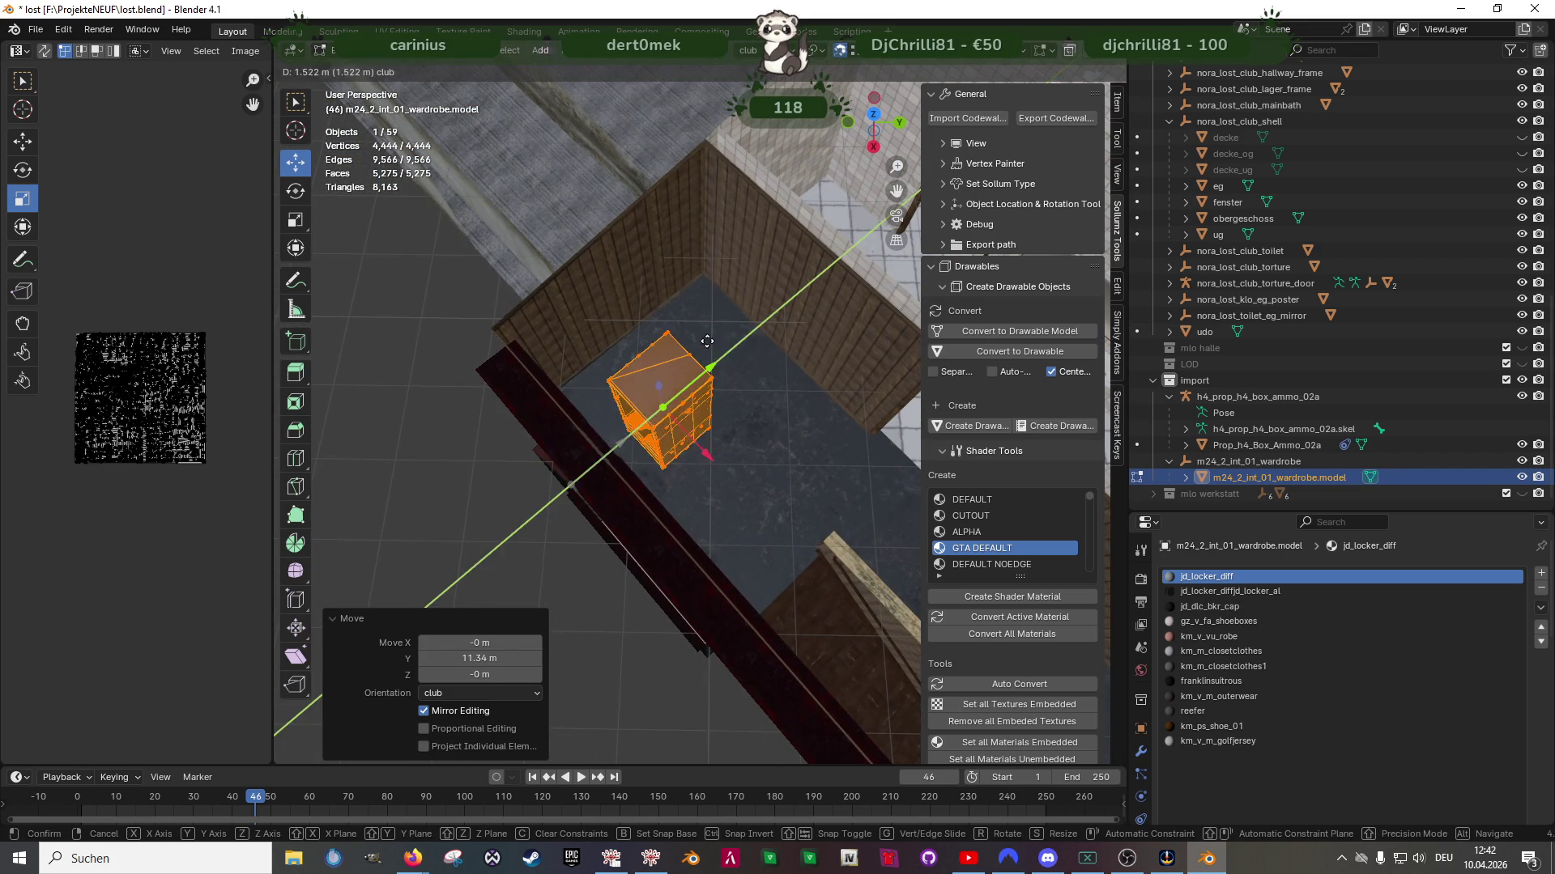
left_click(745, 311)
key("shift+space")
key("r")
mouse_move(694, 441)
left_mouse_down()
mouse_move(753, 421)
mouse_move(714, 431)
left_mouse_up()
key("ctrl+z")
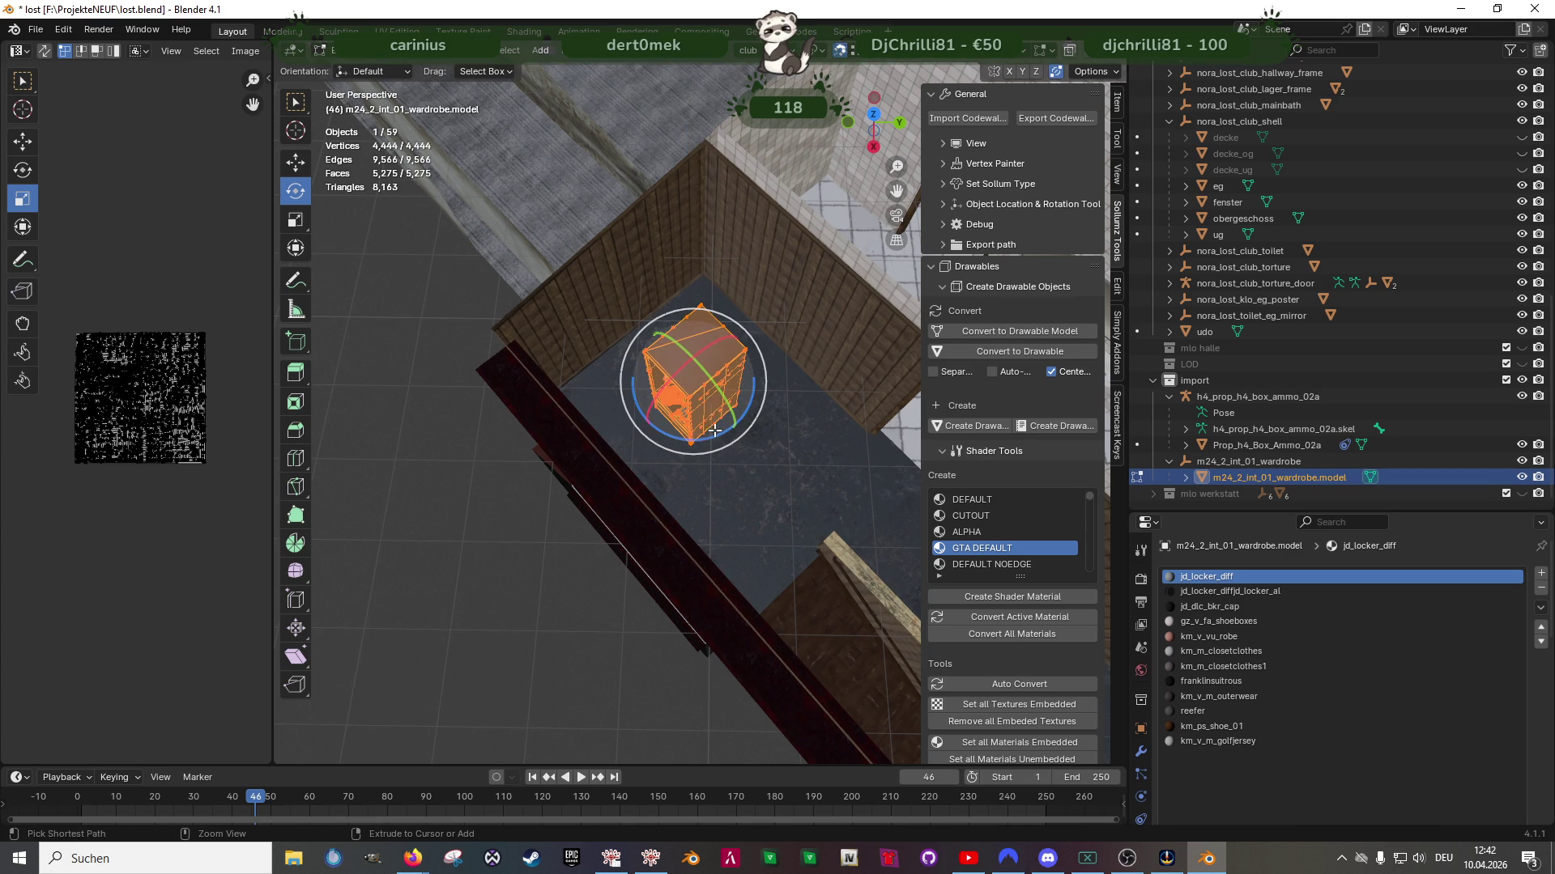
mouse_move(714, 431)
middle_mouse_down()
mouse_move(784, 418)
mouse_move(783, 453)
middle_mouse_up()
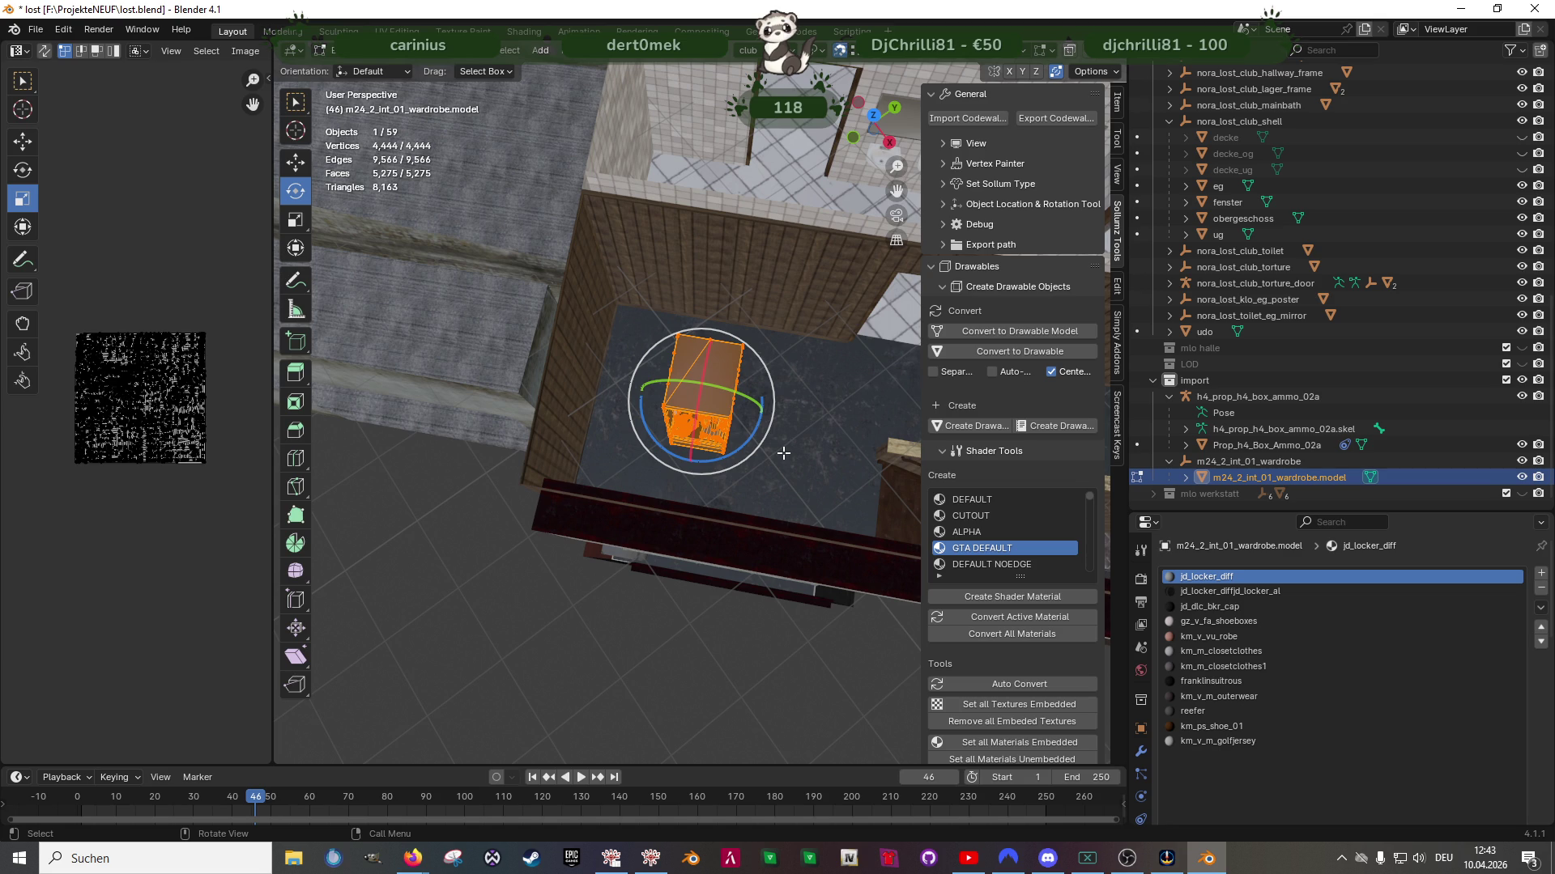
Slide the wardrobe along X into the room's corner
middle_click_drag(758, 448, 616, 389)
key("shift+space")
left_click(591, 441)
mouse_move(591, 441)
middle_mouse_down()
mouse_move(650, 388)
mouse_move(739, 462)
mouse_move(717, 483)
mouse_move(754, 479)
middle_mouse_up()
left_click_drag(754, 479, 823, 235)
mouse_move(729, 405)
middle_mouse_down()
mouse_move(777, 421)
mouse_move(687, 519)
mouse_move(680, 469)
mouse_move(610, 465)
mouse_move(734, 478)
middle_mouse_up()
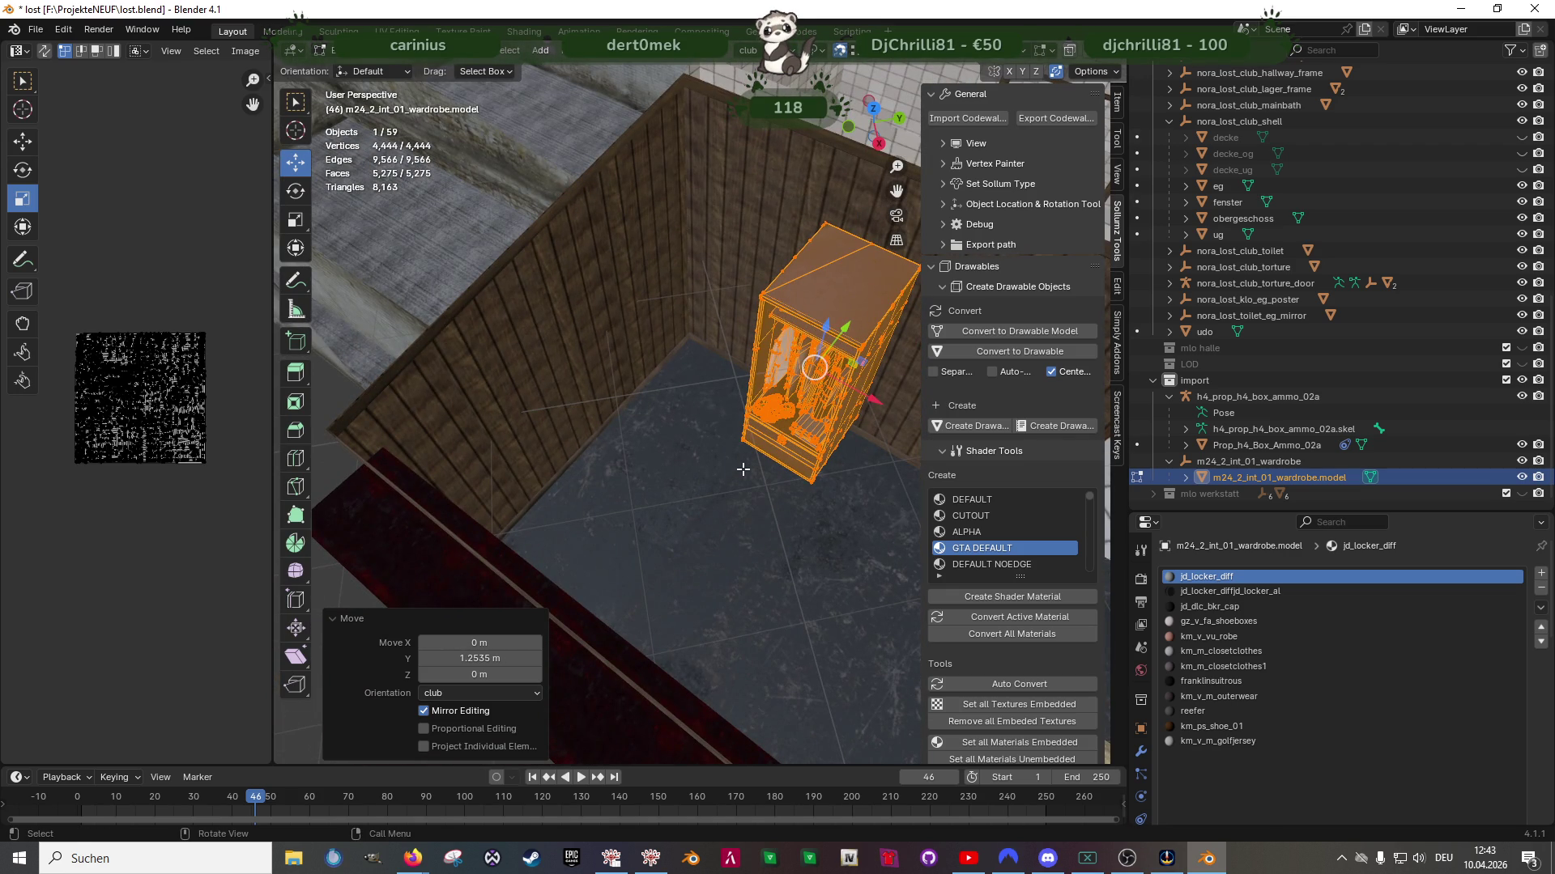
Duplicate the wardrobe, move the copy along X to the opposite wall and rotate it about 53°
key("shift+d")
key("x")
left_click(640, 311)
key("shift+space")
left_click(629, 319)
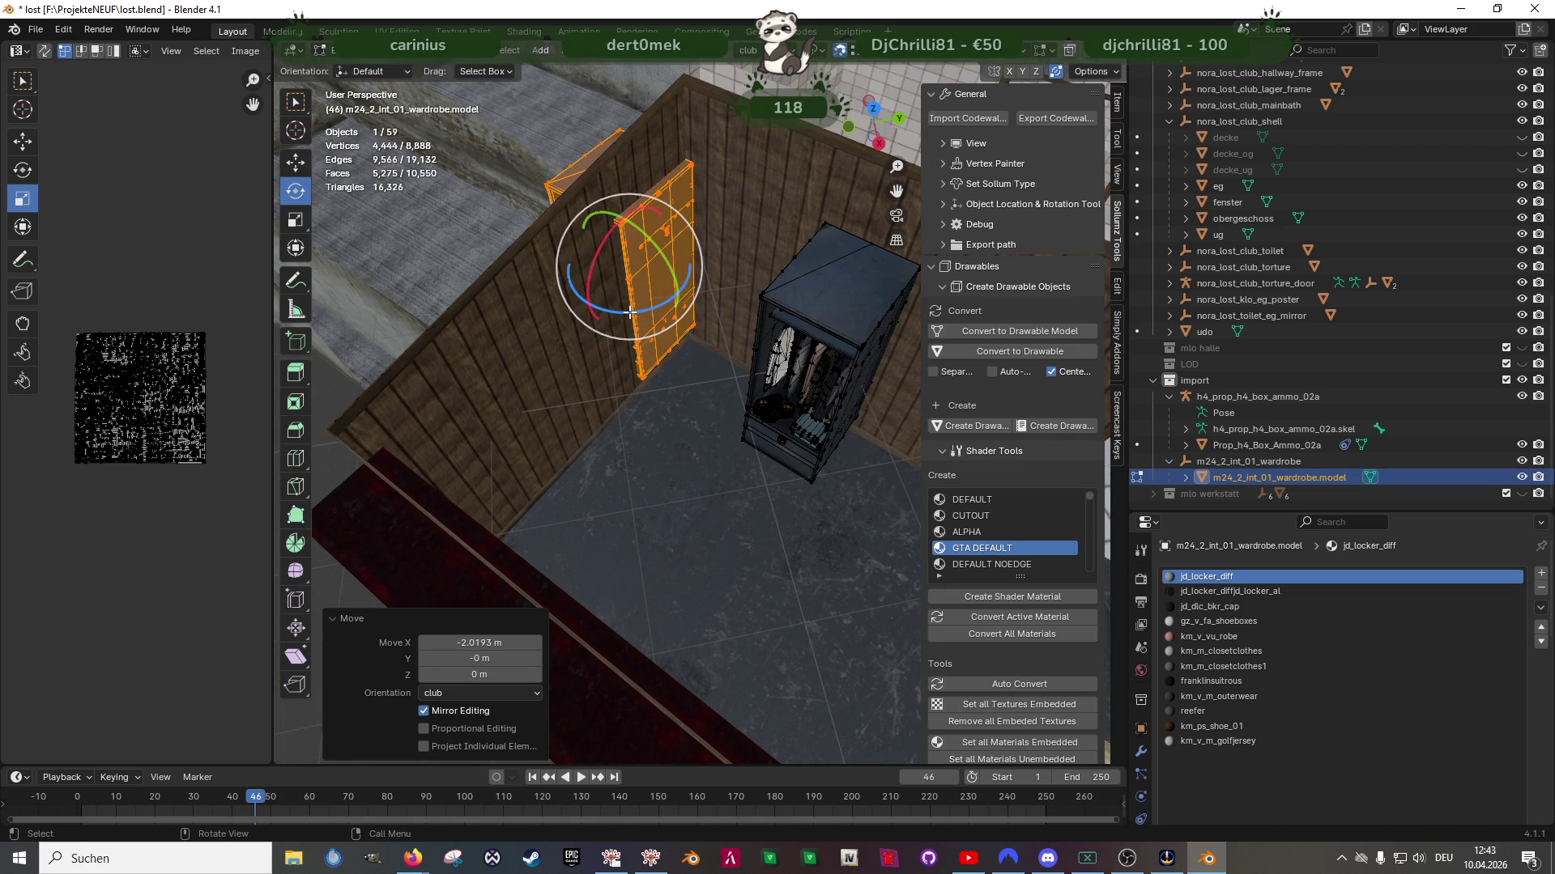
left_click_drag(629, 312, 681, 287)
mouse_move(680, 289)
middle_mouse_down()
mouse_move(631, 299)
mouse_move(732, 349)
mouse_move(688, 353)
middle_mouse_up()
mouse_move(739, 437)
middle_mouse_down()
mouse_move(642, 434)
mouse_move(594, 455)
middle_mouse_up()
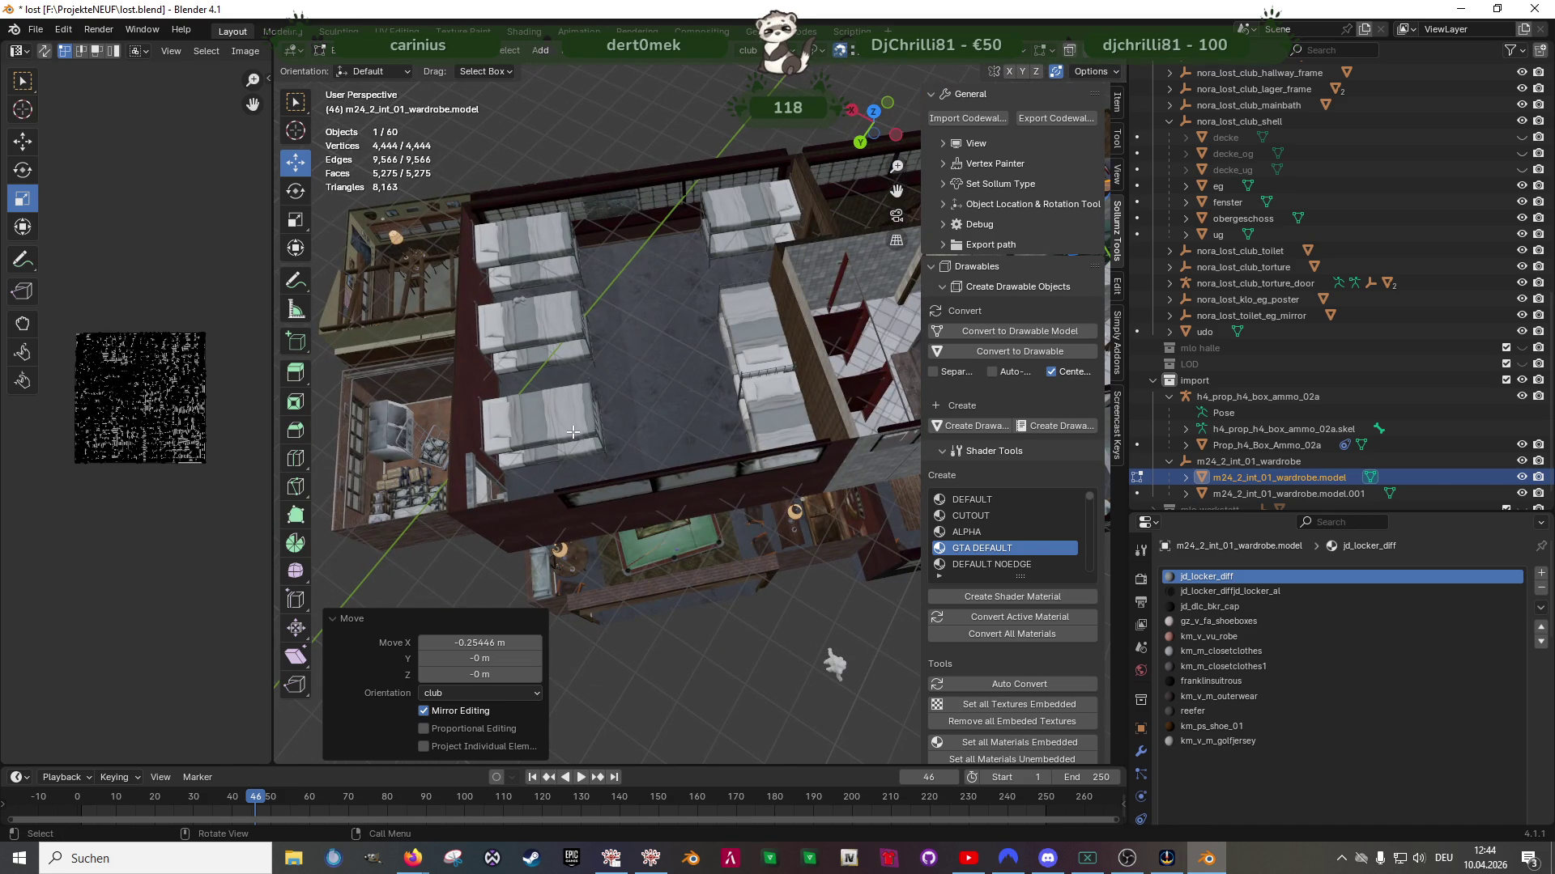
View the bunk room, return to Object Mode and select m24_2_int_01_wardrobe.model.001
middle_click_drag(530, 317, 688, 328)
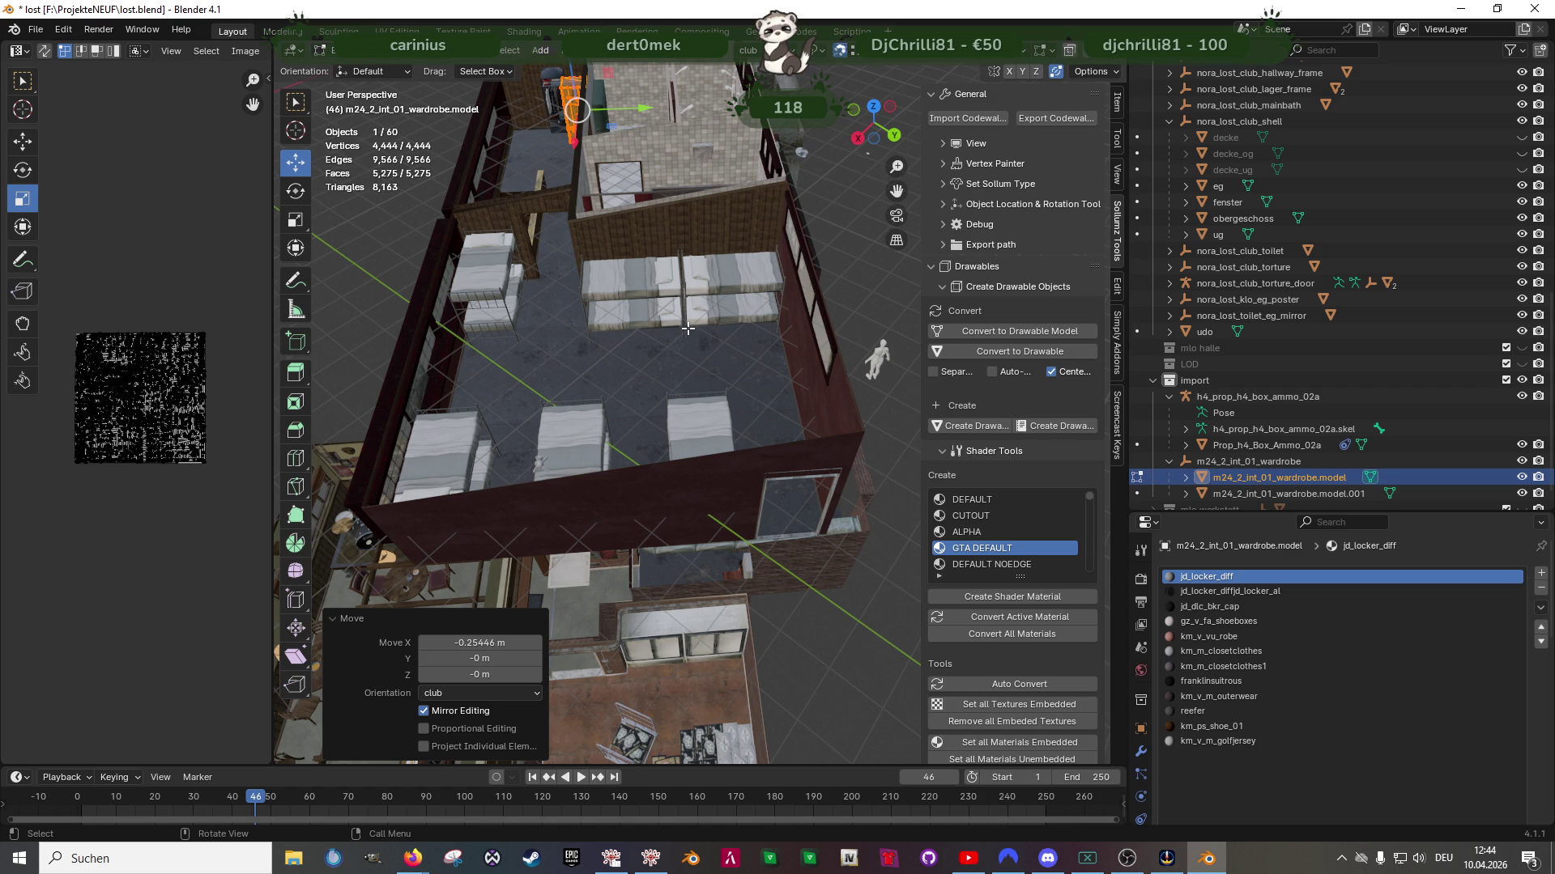
scroll(688, 329, "down", 3)
middle_click_drag(569, 221, 639, 232)
middle_click_drag(630, 234, 600, 262)
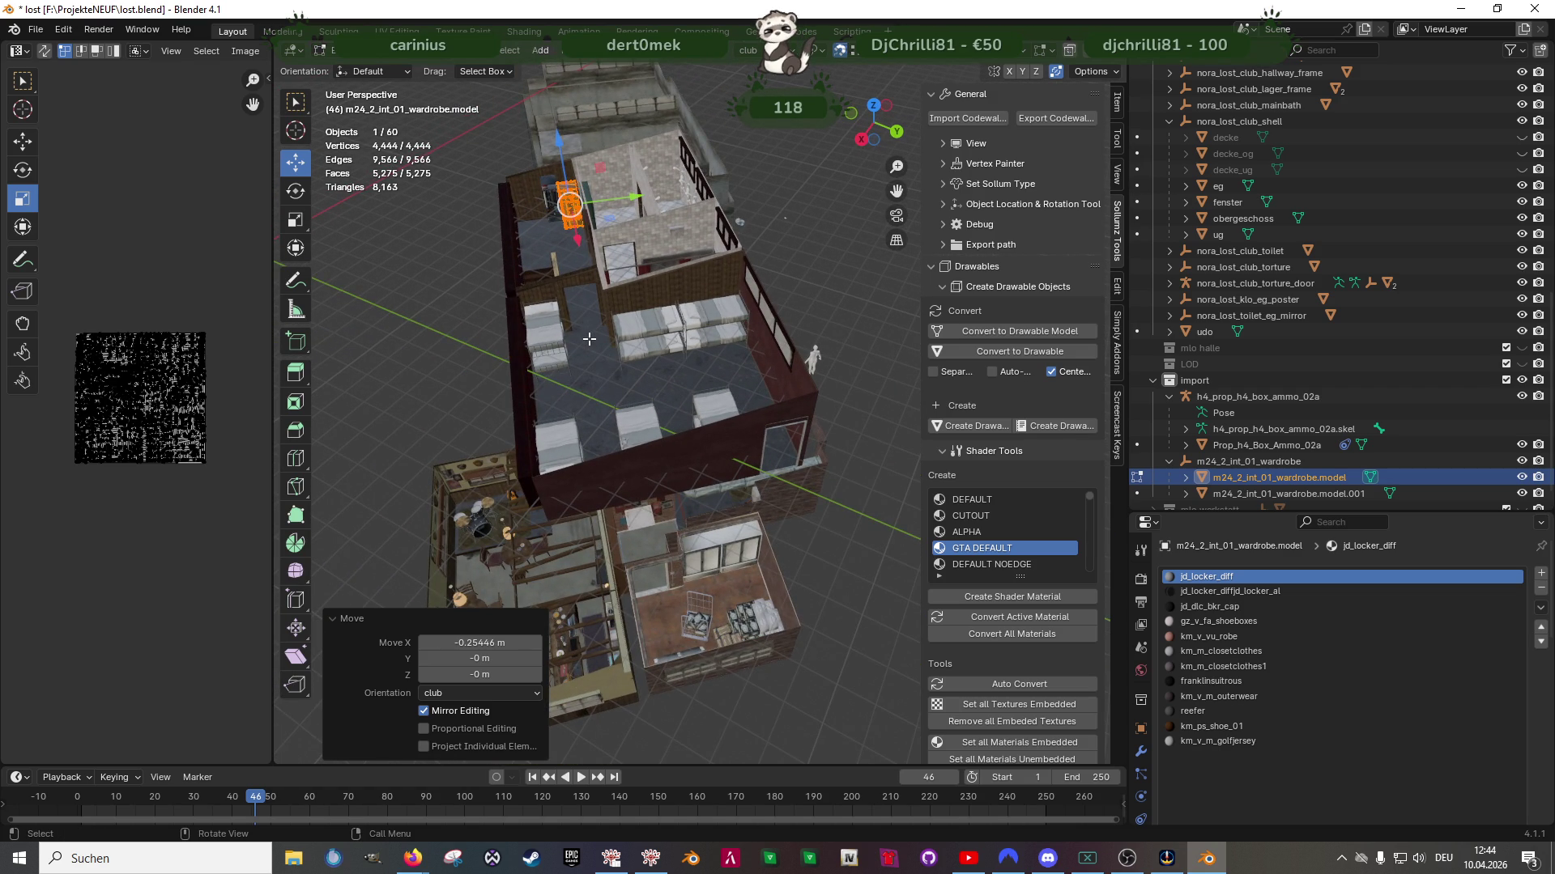
scroll(589, 339, "up", 2)
mouse_move(588, 338)
middle_mouse_down()
mouse_move(576, 337)
mouse_move(622, 299)
mouse_move(574, 276)
middle_mouse_up()
middle_click_drag(476, 195, 535, 200, "shift")
key("Tab")
left_click(541, 201)
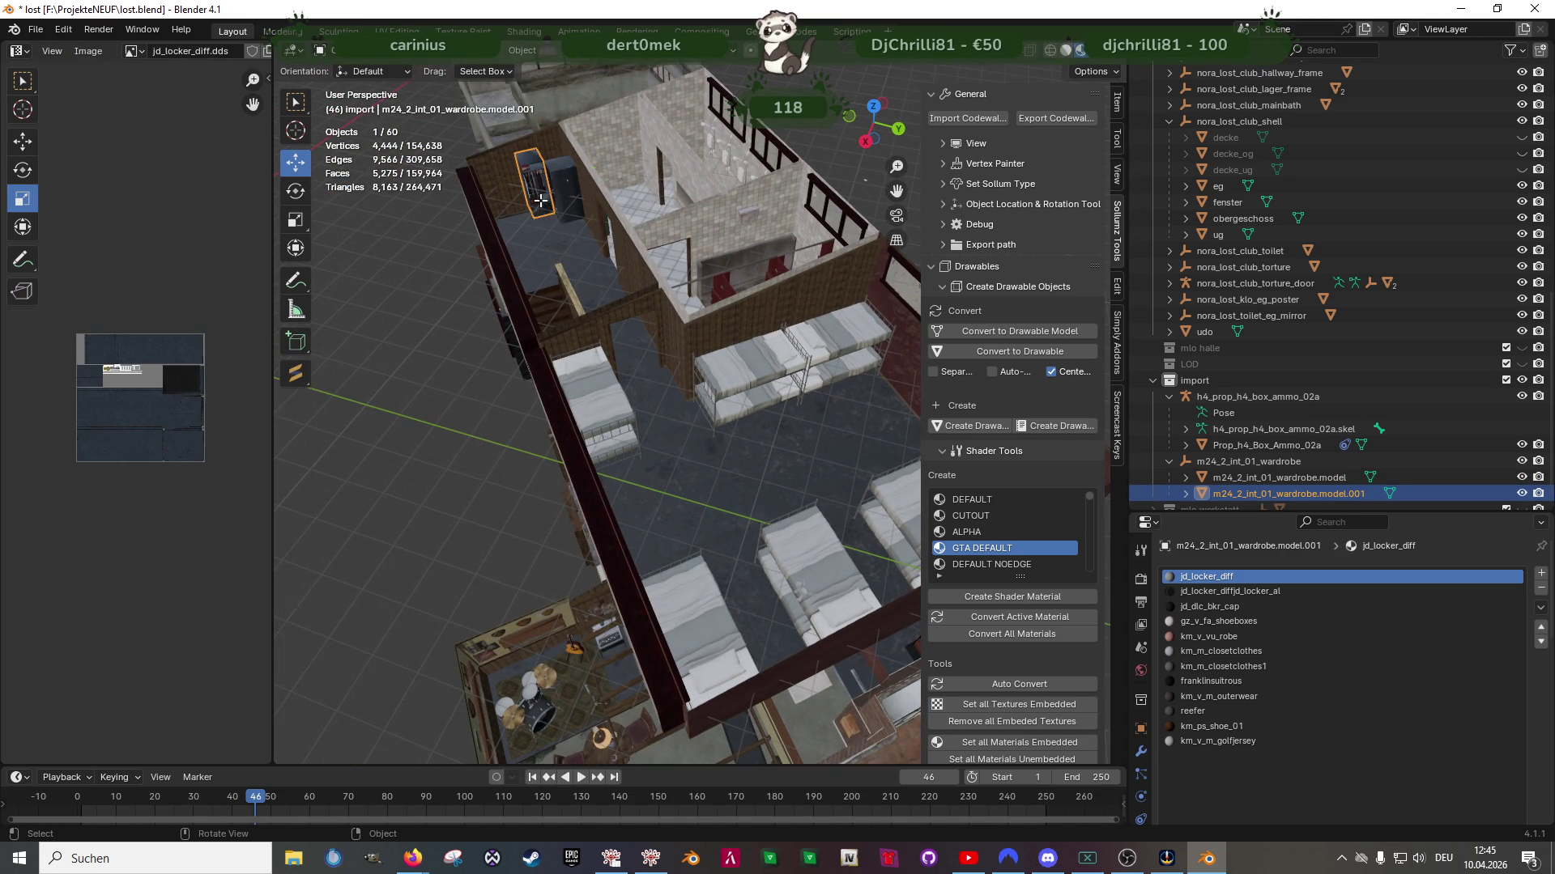
In Edit Mode, move the wardrobe along X and Y into the bunk room
key("Tab")
left_click_drag(555, 219, 654, 473)
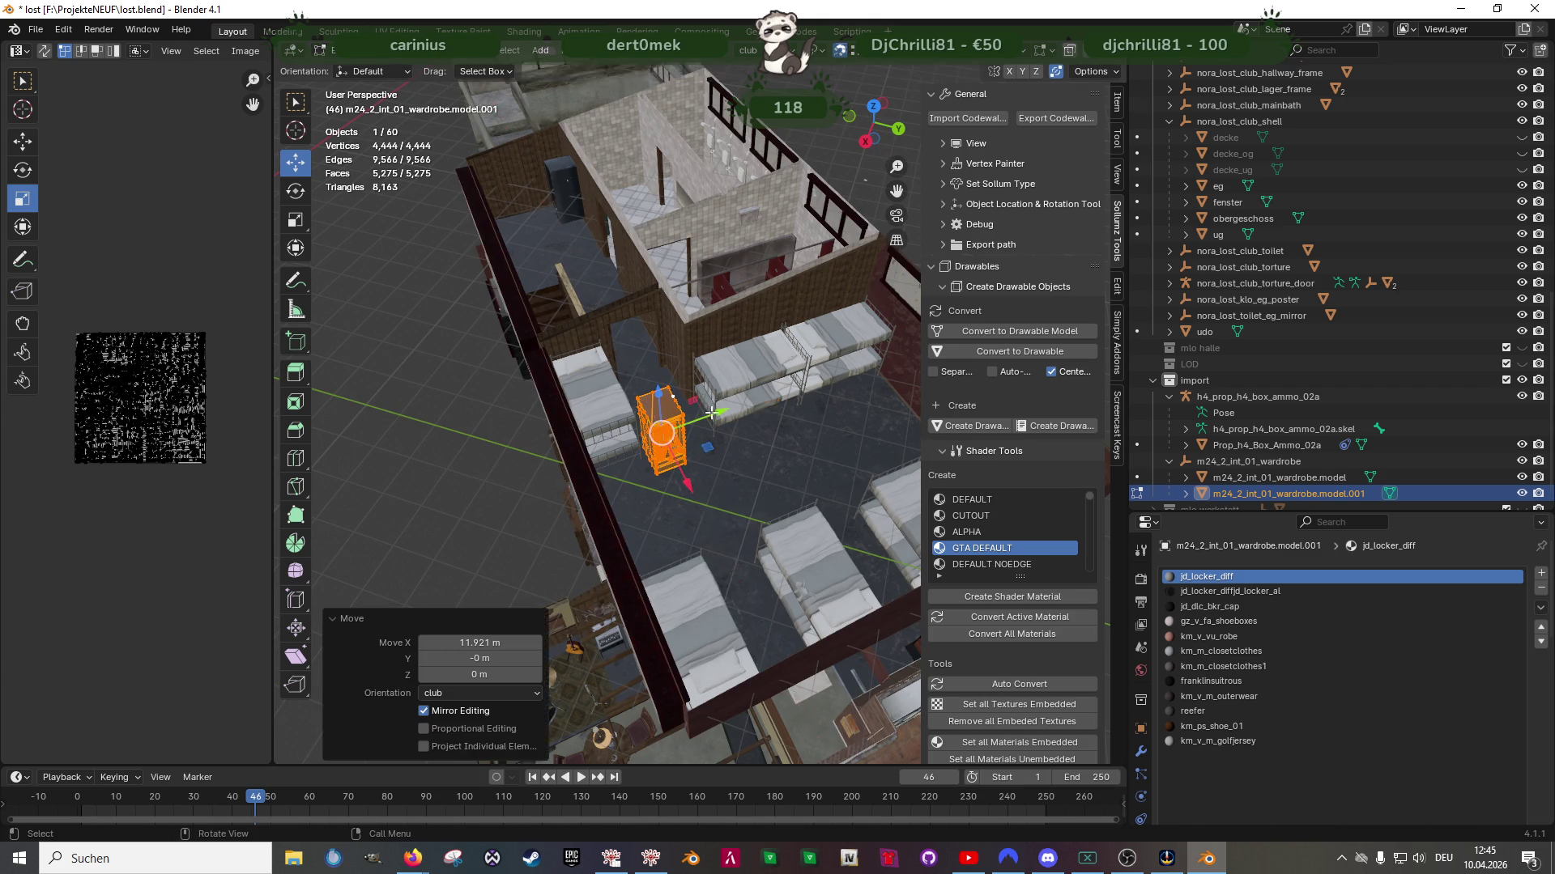
scroll(647, 380, "up", 3)
middle_click_drag(648, 374, 740, 425)
left_click_drag(802, 515, 767, 479)
mouse_move(768, 479)
middle_mouse_down()
mouse_move(689, 375)
mouse_move(567, 388)
middle_mouse_up()
left_click_drag(567, 389, 740, 362)
middle_click_drag(740, 361, 676, 340)
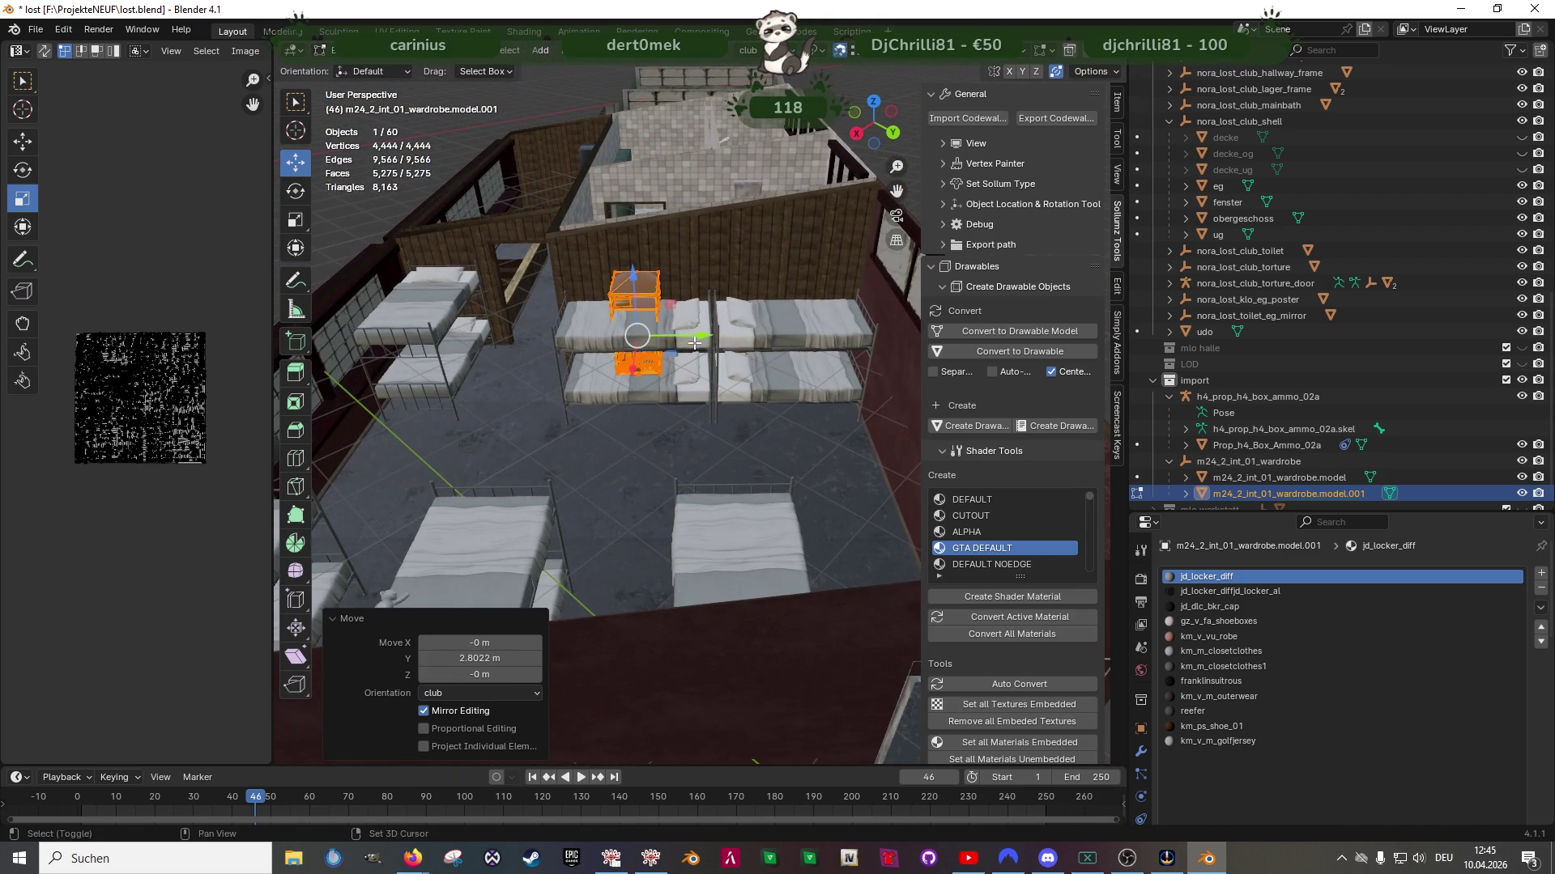
left_click_drag(689, 335, 639, 333)
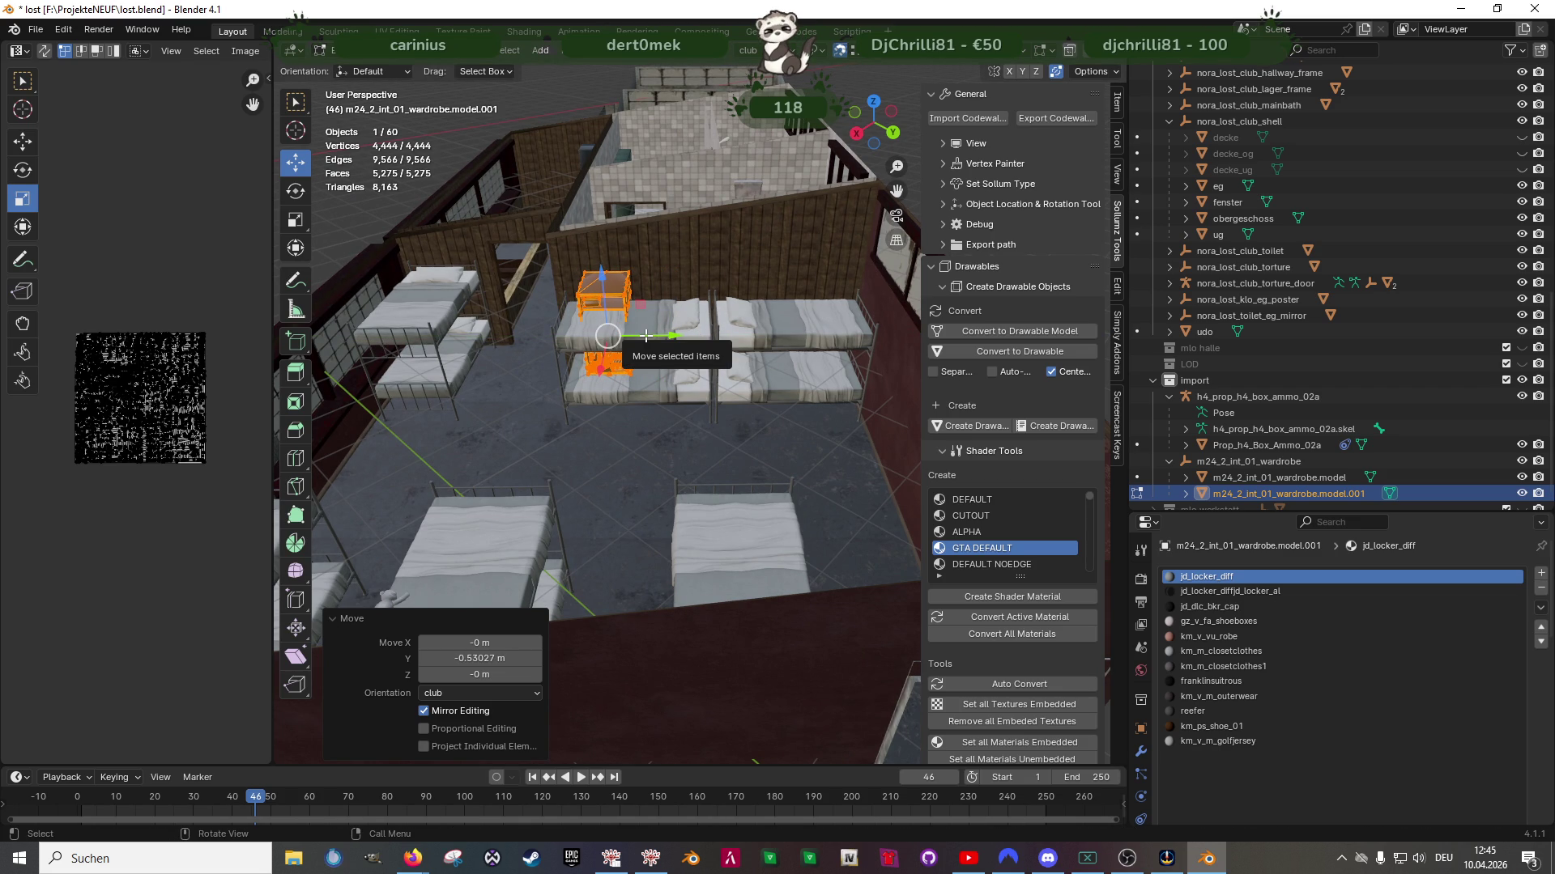
middle_click_drag(646, 334, 606, 394)
Move the wardrobe along X to its spot between the beds
key("g")
key("x")
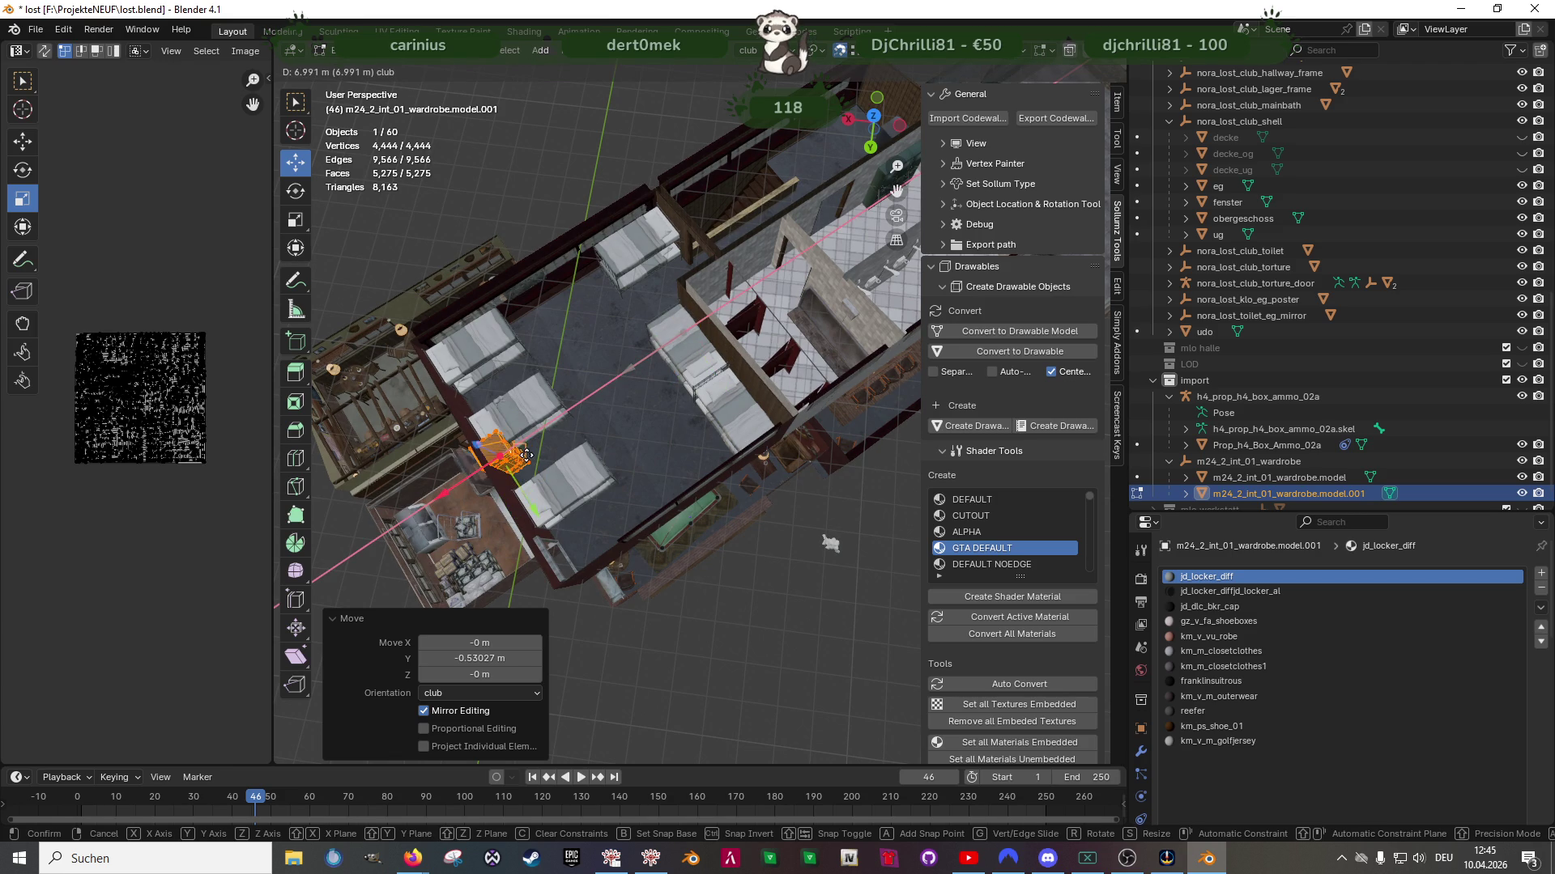
left_click(530, 441)
key("KP_Decimal")
mouse_move(530, 441)
middle_mouse_down()
mouse_move(651, 430)
mouse_move(674, 414)
middle_mouse_up()
Turn the wardrobe 180°, centre it between the bunks along Y and lower it to the floor
key("shift+space")
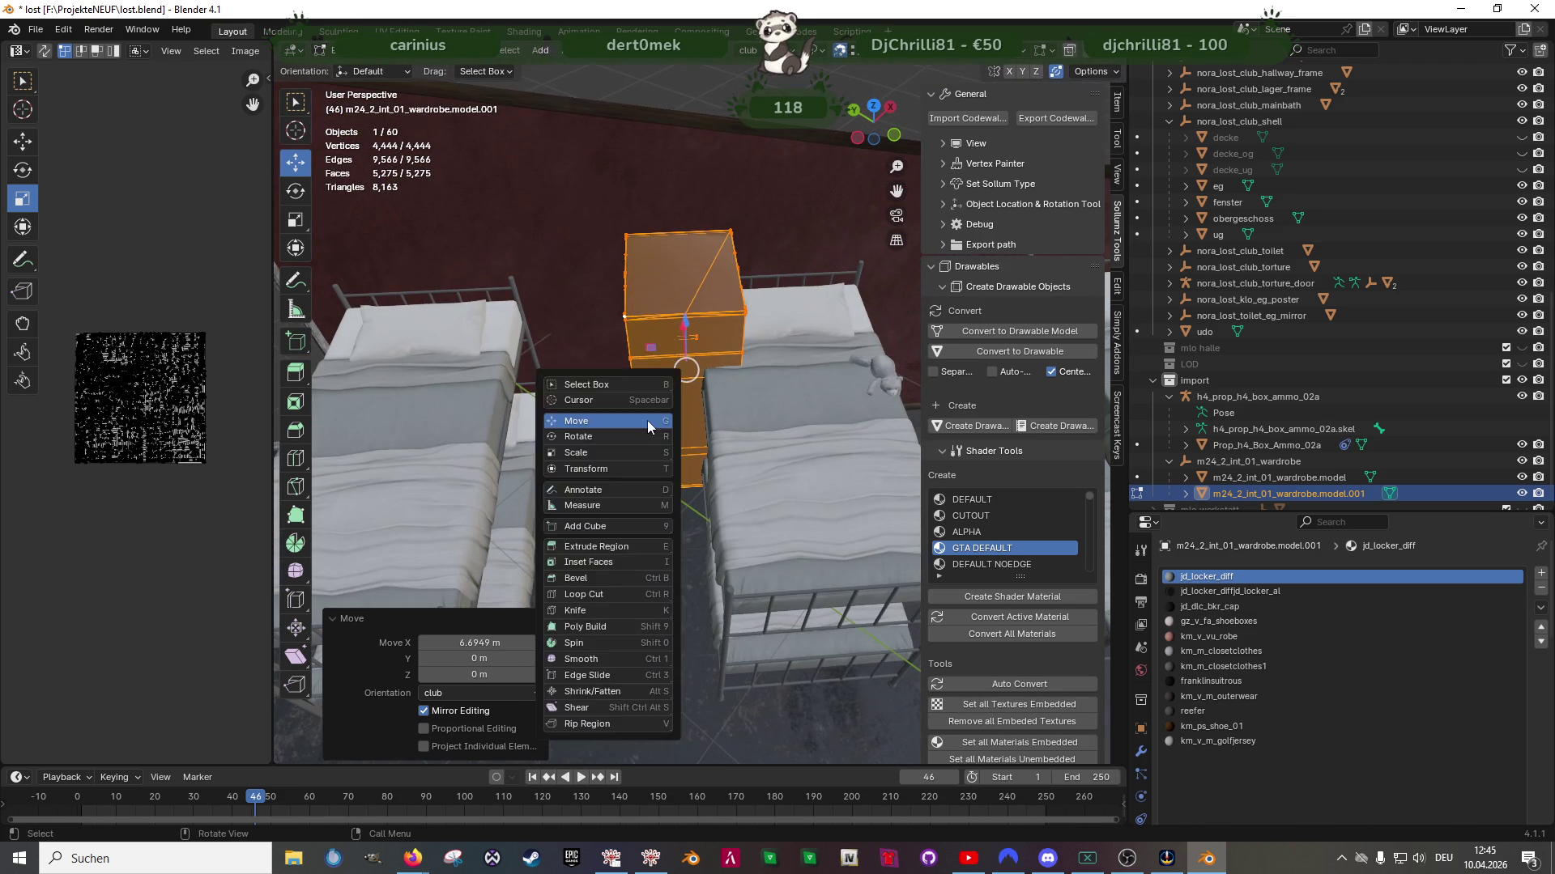
key("r")
mouse_move(671, 416)
left_mouse_down()
mouse_move(640, 401)
mouse_move(651, 324)
mouse_move(710, 277)
left_mouse_up()
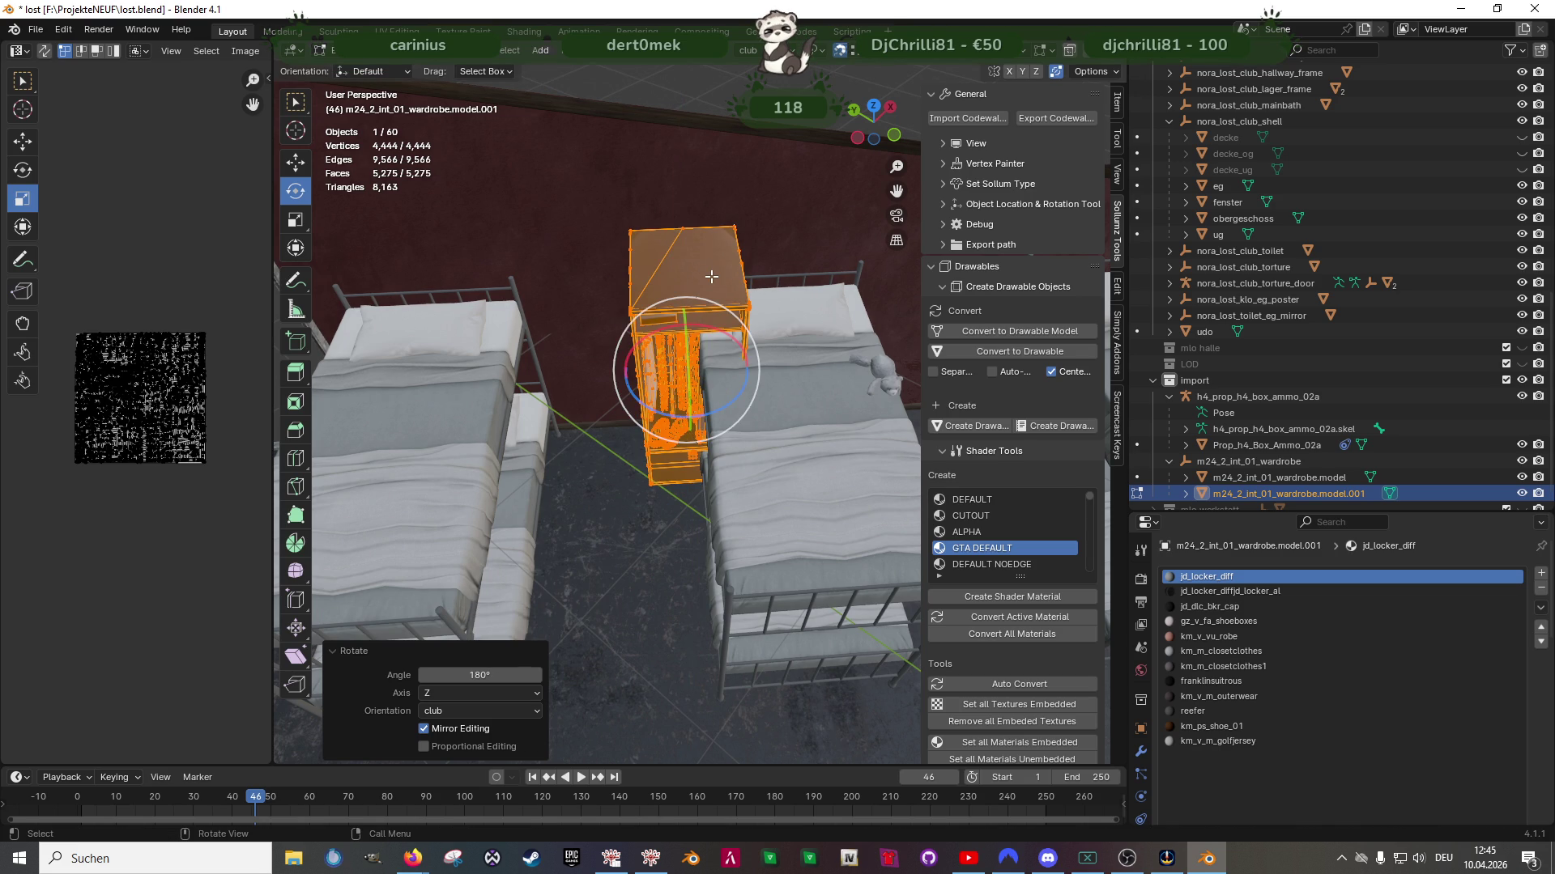
key("shift+space")
key("g")
middle_click_drag(656, 301, 648, 373)
mouse_move(647, 373)
left_mouse_down()
mouse_move(495, 374)
mouse_move(571, 375)
mouse_move(627, 328)
left_mouse_up()
mouse_move(627, 328)
middle_mouse_down()
mouse_move(657, 324)
mouse_move(665, 446)
middle_mouse_up()
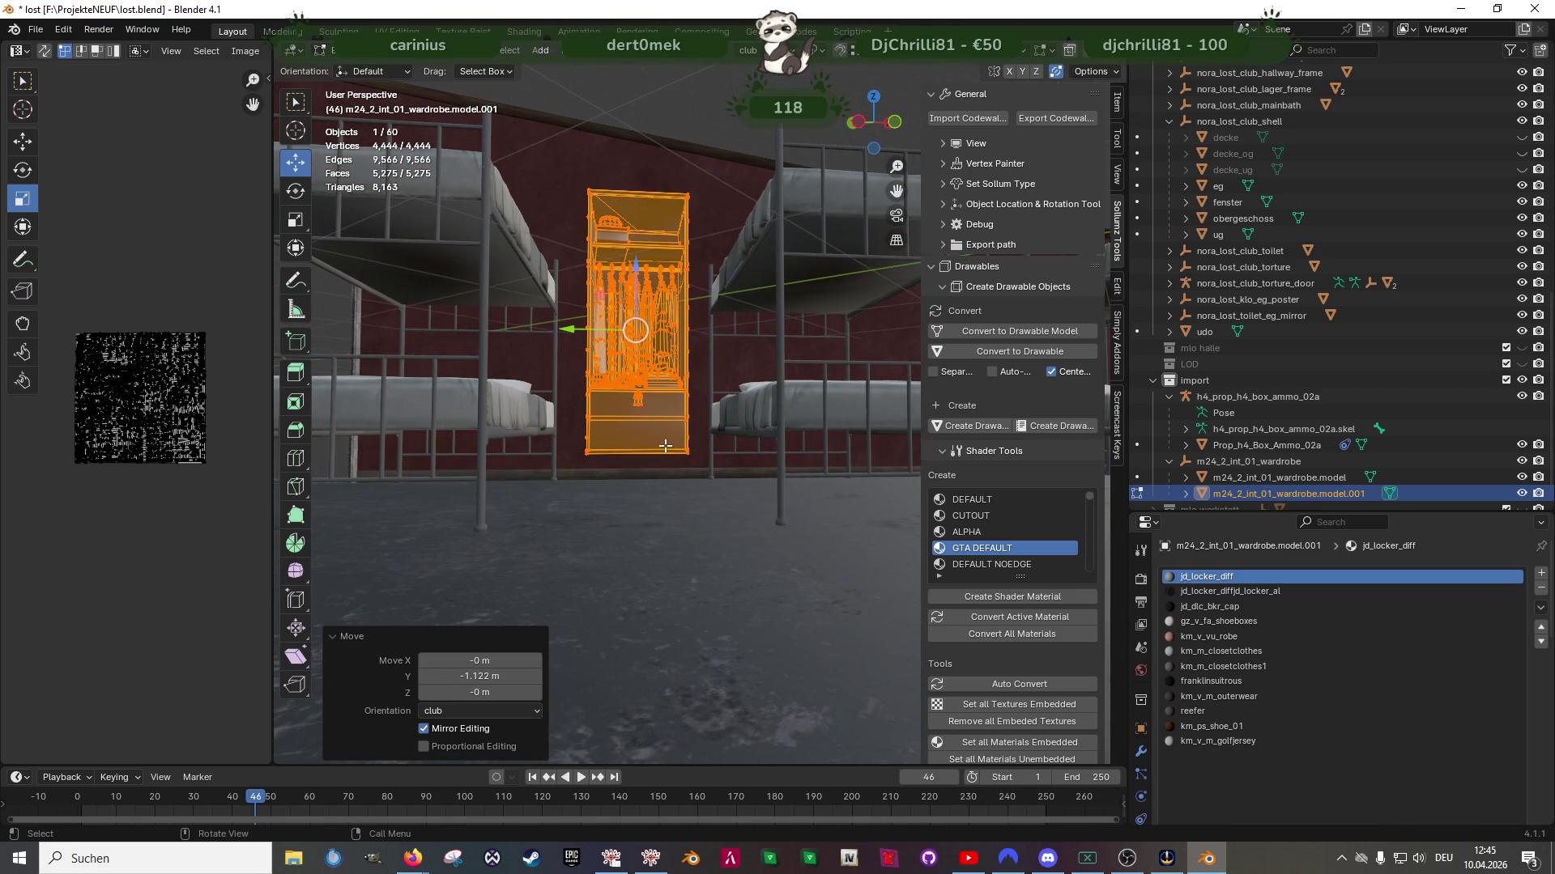
left_click(582, 459, "shift")
left_click_drag(637, 268, 637, 292)
Duplicate the wardrobe and slide the copy 0.38459 m along Y beside the next bed
mouse_move(637, 291)
middle_mouse_down()
mouse_move(685, 405)
mouse_move(675, 458)
middle_mouse_up()
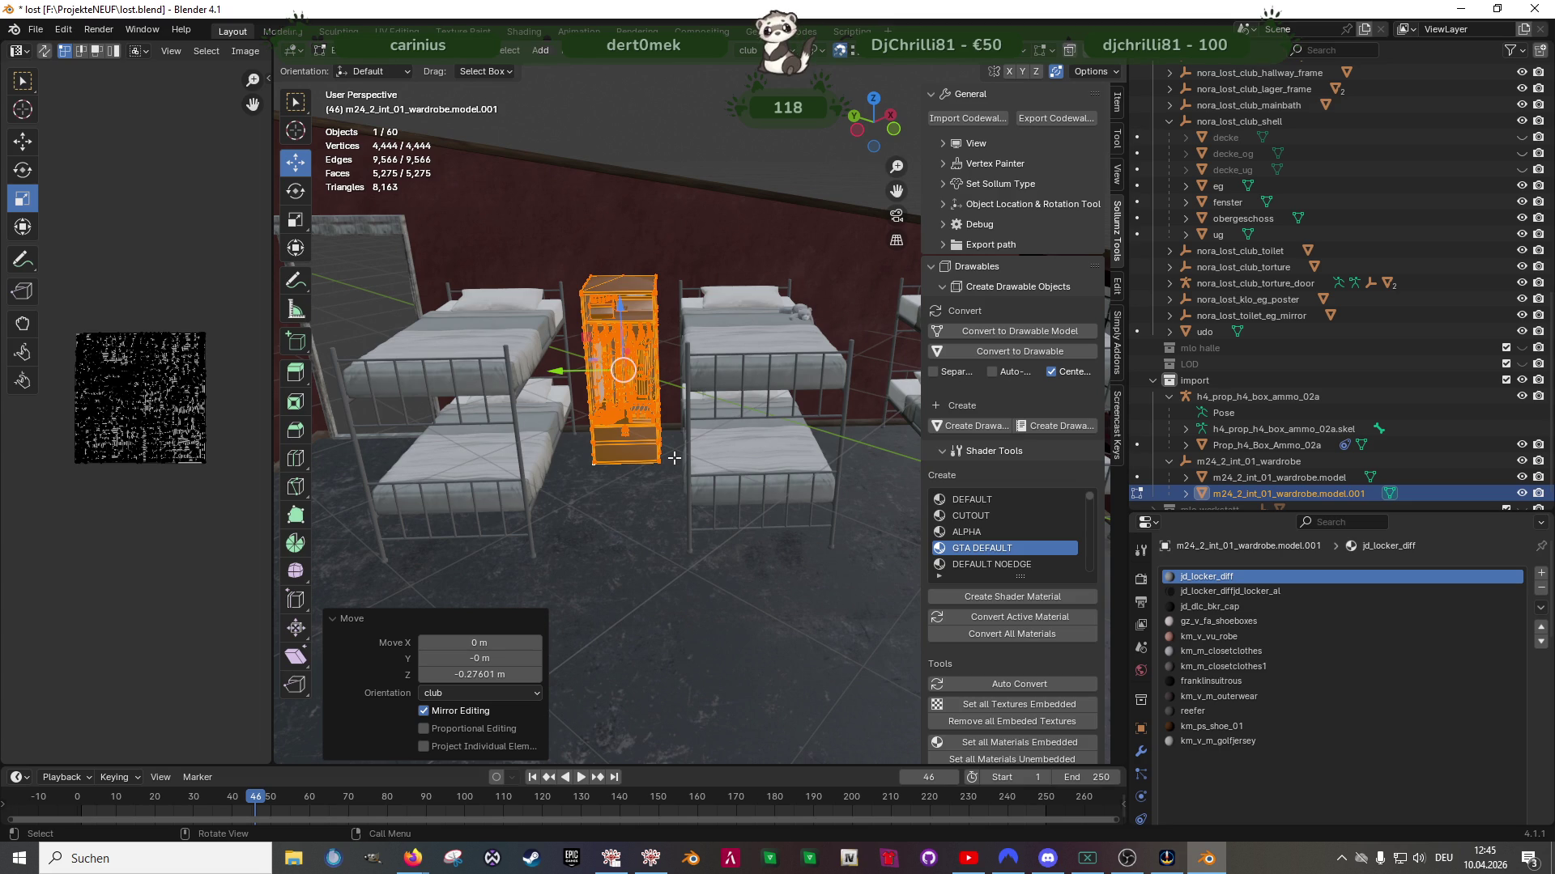
middle_click_drag(675, 458, 640, 423)
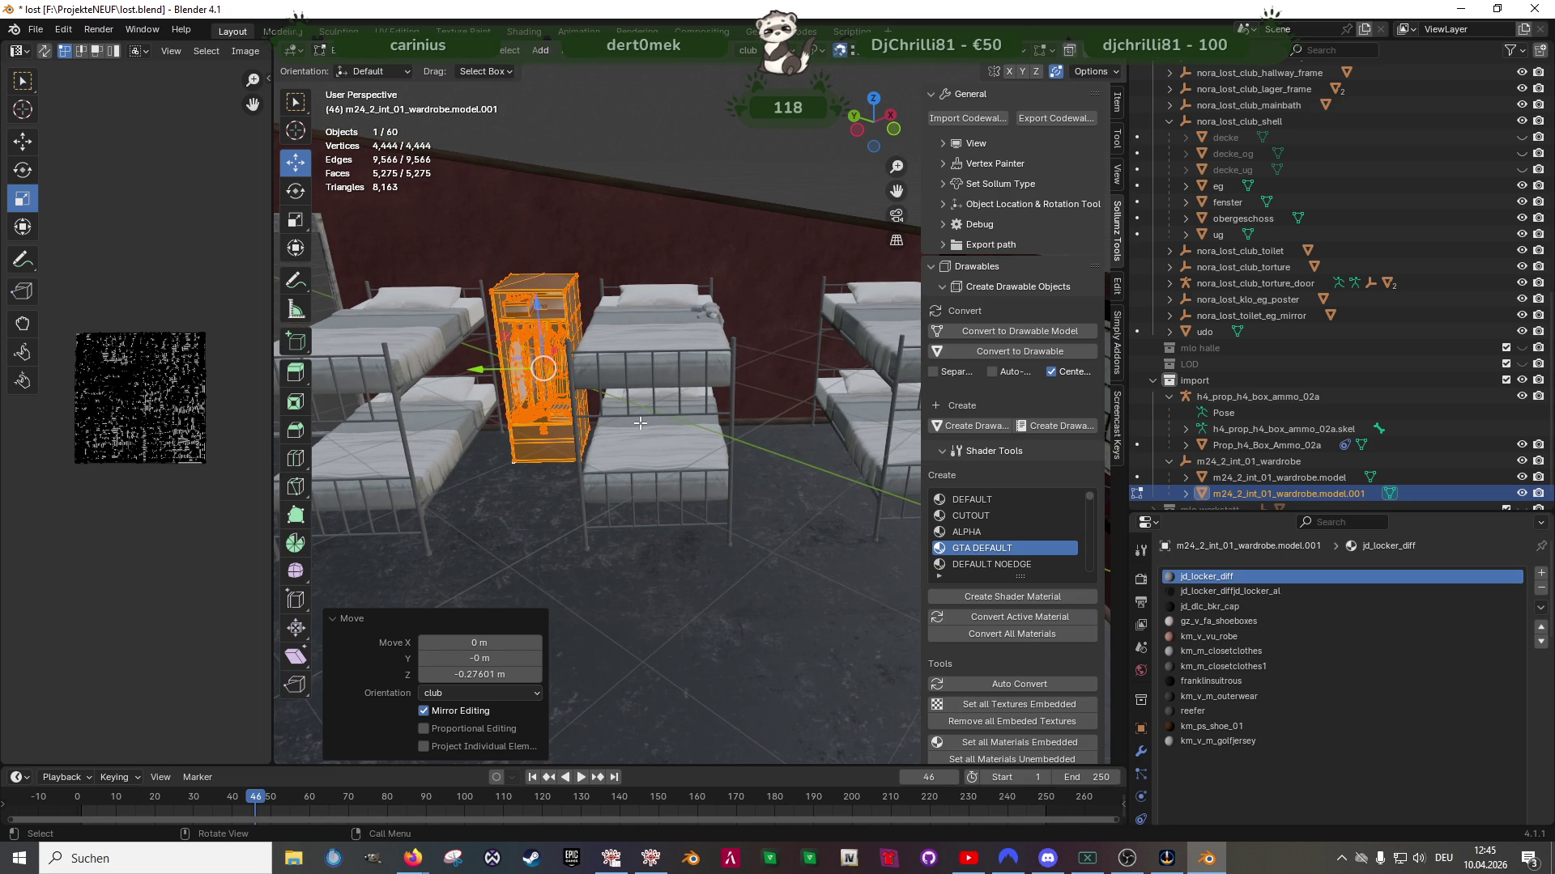
mouse_move(639, 423)
middle_mouse_down()
mouse_move(658, 438)
mouse_move(552, 424)
mouse_move(670, 439)
mouse_move(769, 376)
middle_mouse_up()
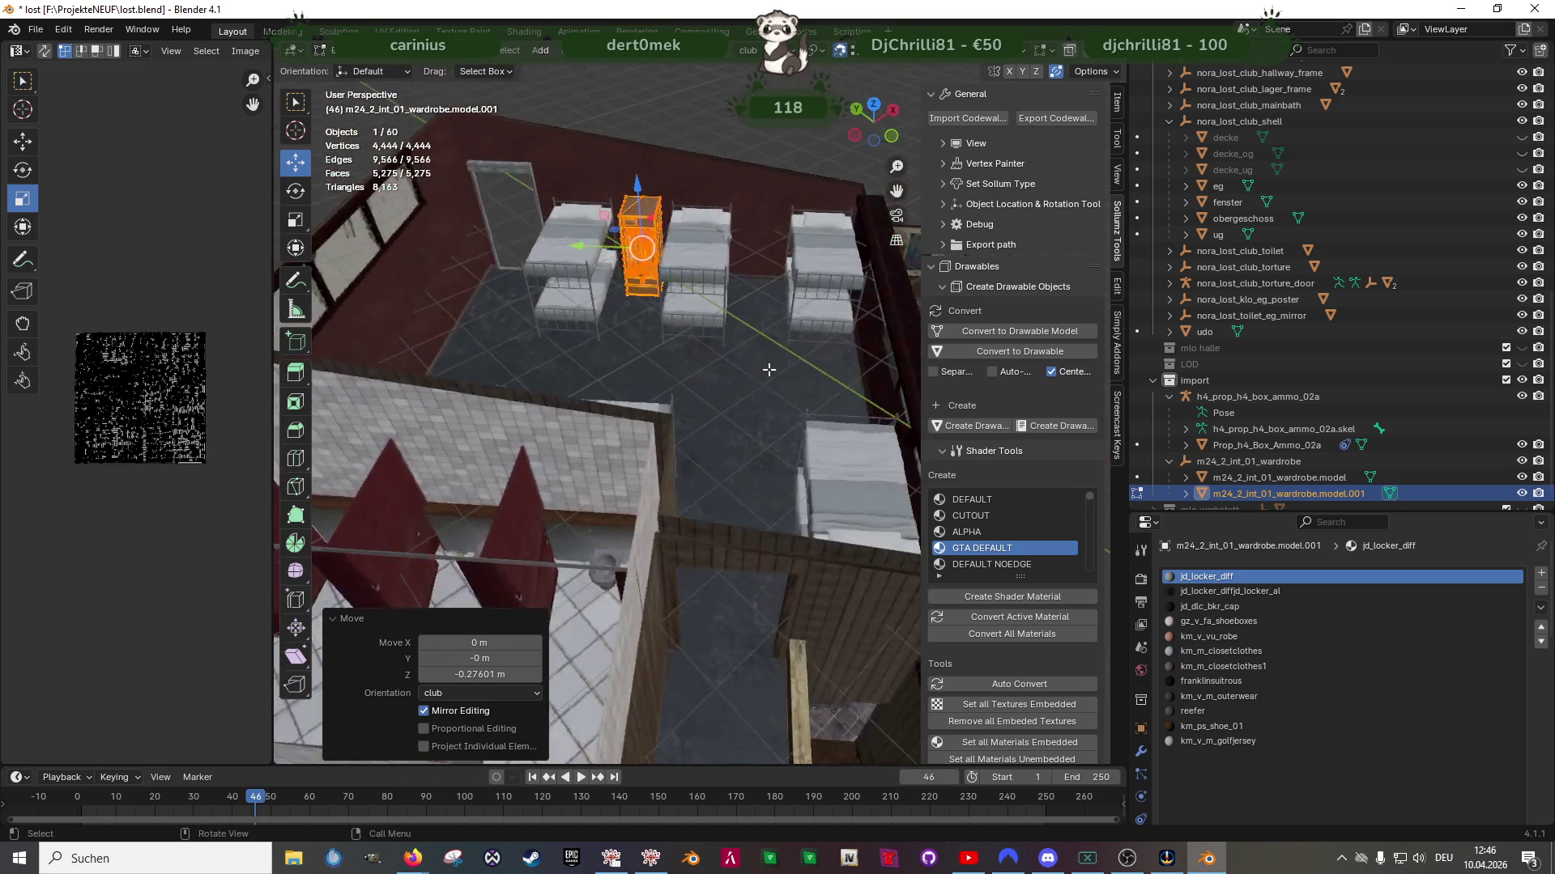
scroll(768, 376, "up", 3)
key("shift+d")
right_click(583, 248)
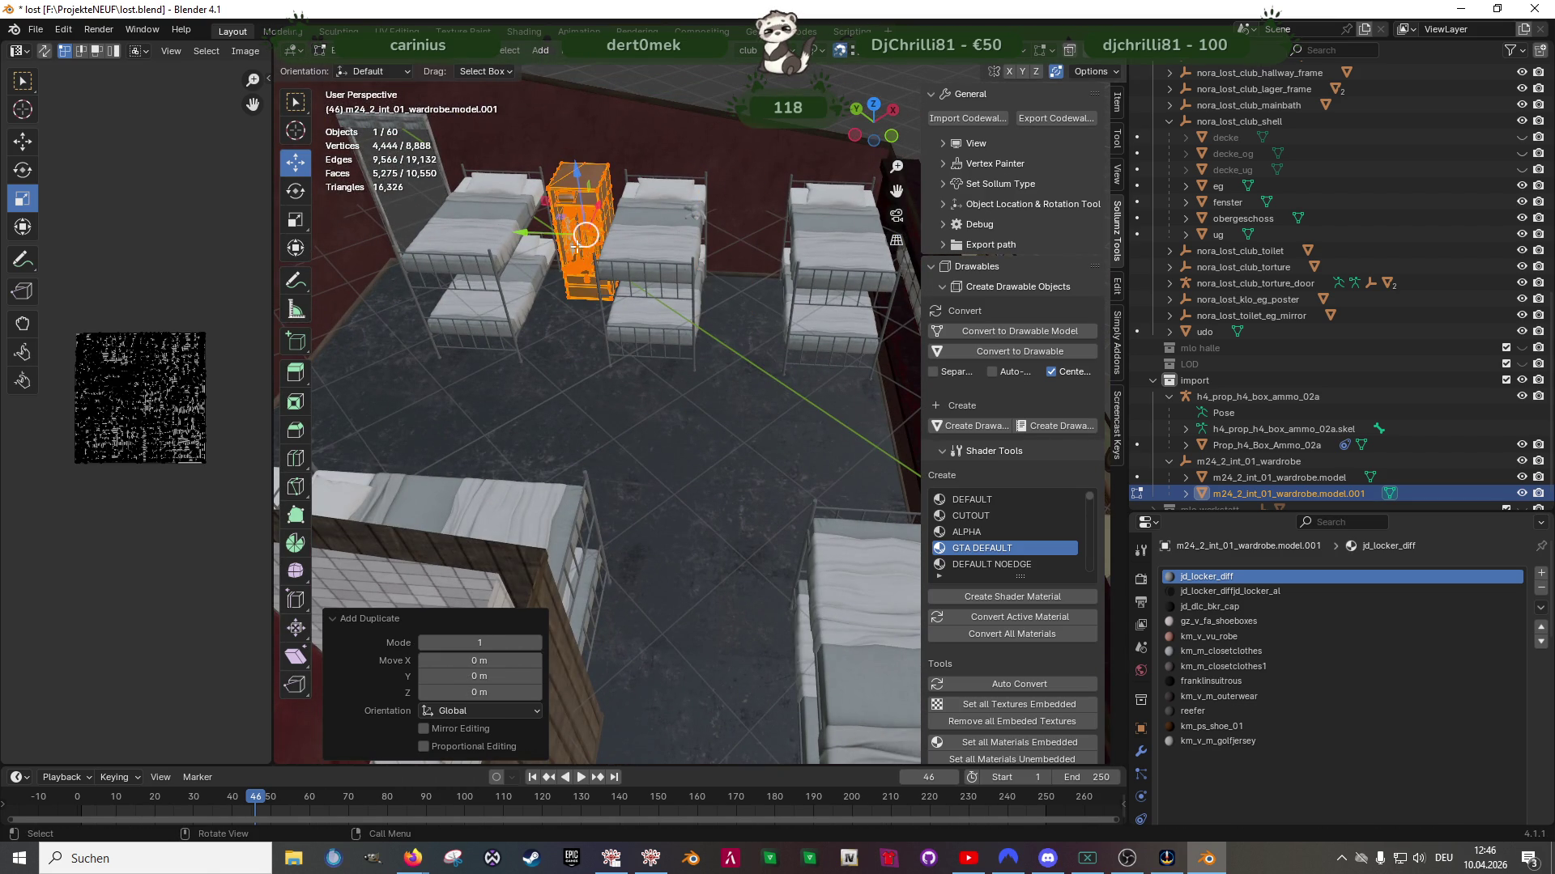
mouse_move(549, 234)
left_mouse_down()
mouse_move(733, 239)
mouse_move(700, 249)
left_mouse_up()
scroll(729, 409, "up", 5)
middle_click_drag(729, 410, 763, 263)
scroll(762, 263, "down", 3)
mouse_move(741, 364)
middle_mouse_down()
mouse_move(713, 406)
mouse_move(734, 423)
middle_mouse_up()
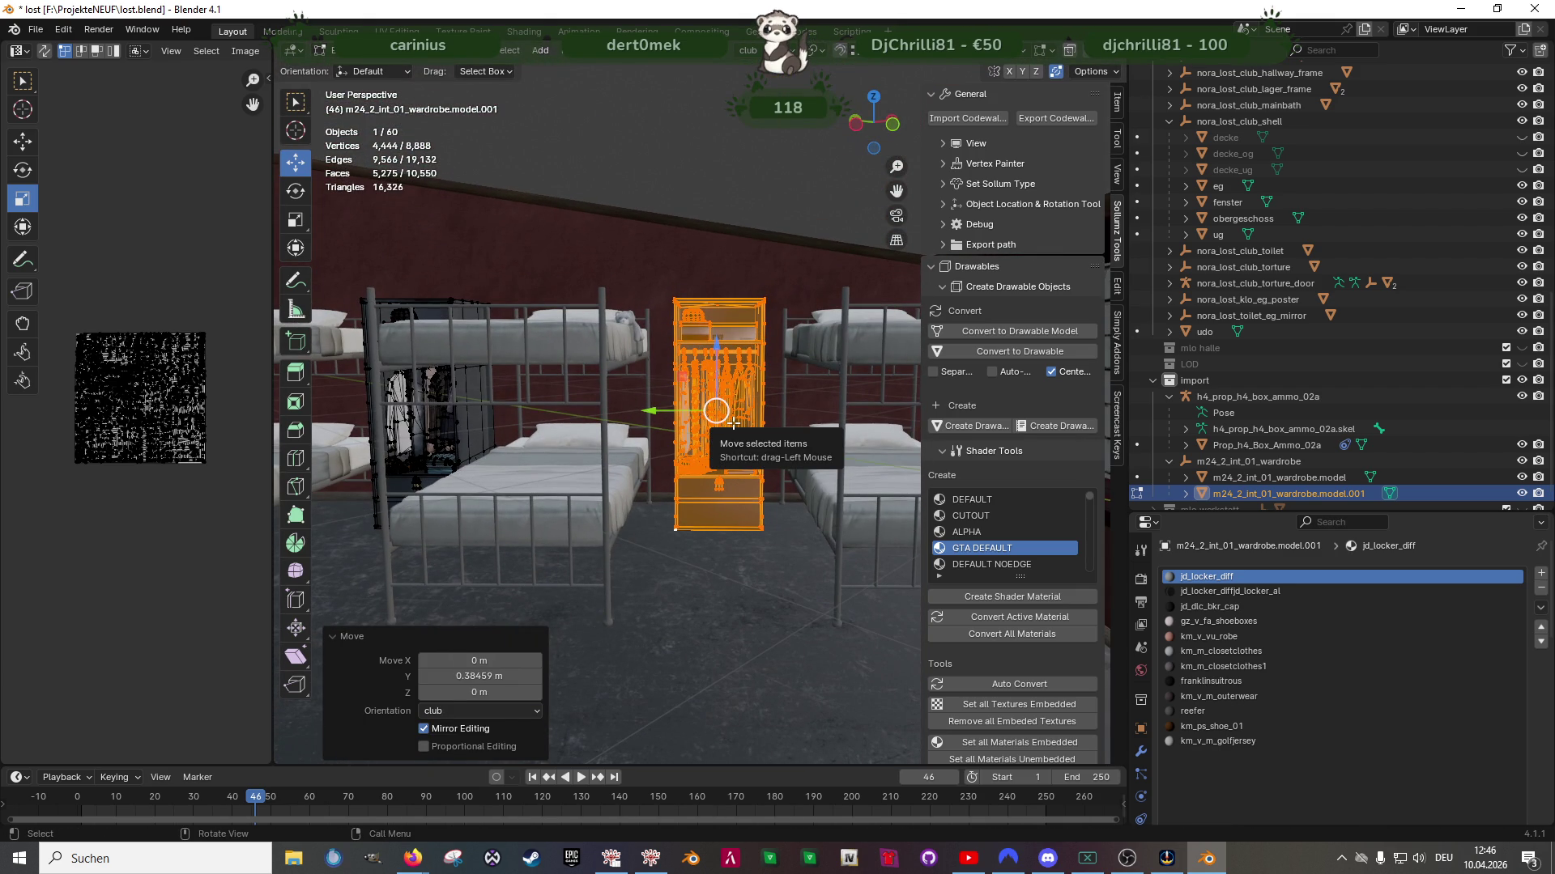
mouse_move(743, 421)
middle_mouse_down()
mouse_move(645, 631)
mouse_move(683, 486)
mouse_move(513, 556)
mouse_move(538, 361)
mouse_move(658, 313)
middle_mouse_up()
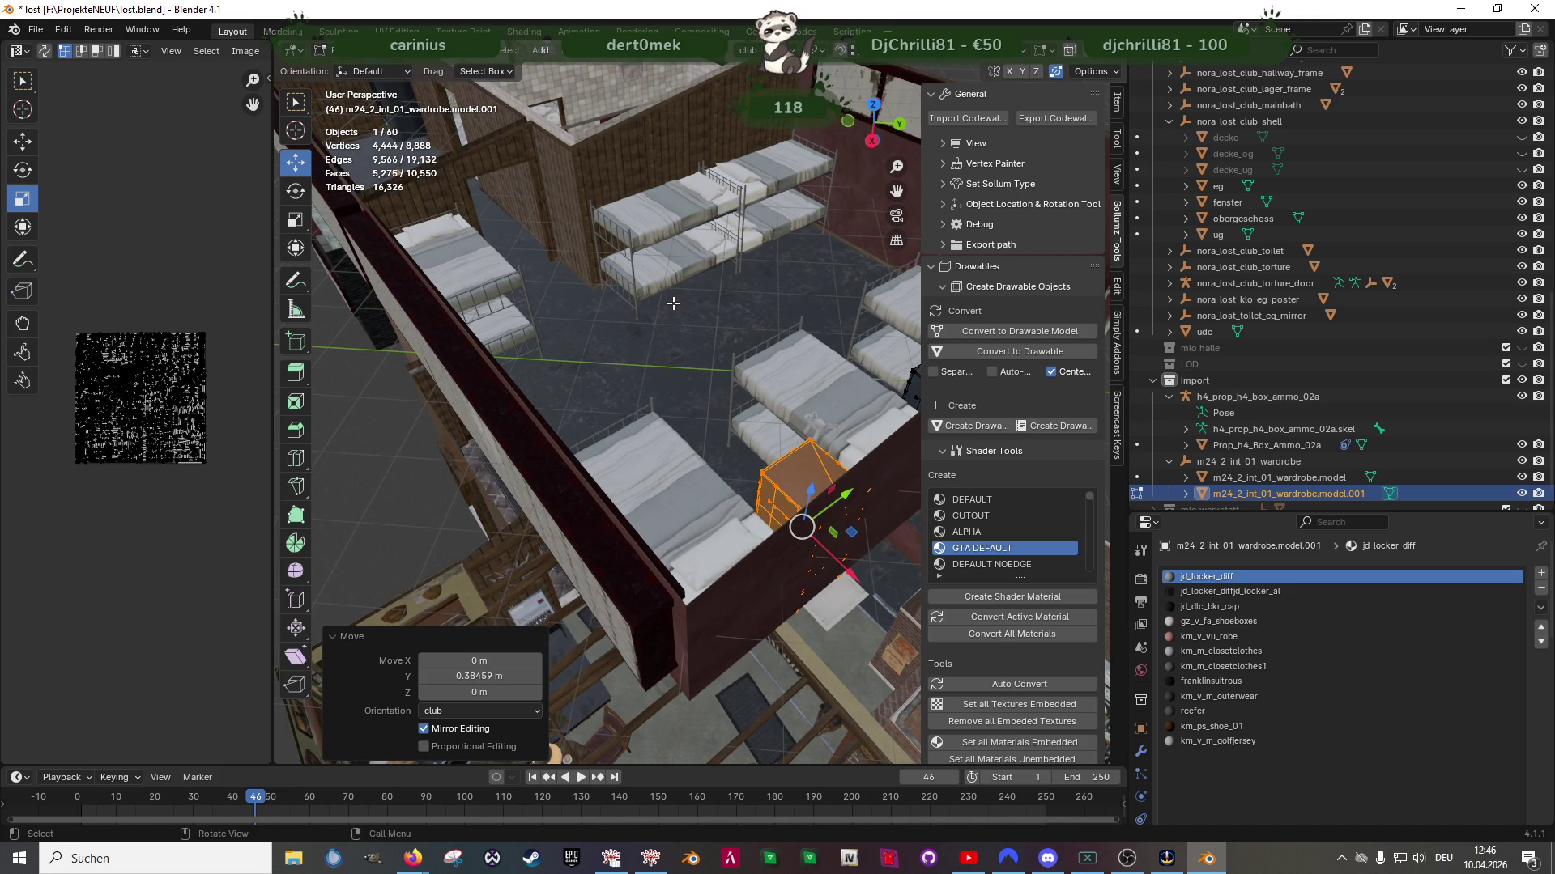
middle_click_drag(673, 303, 743, 323)
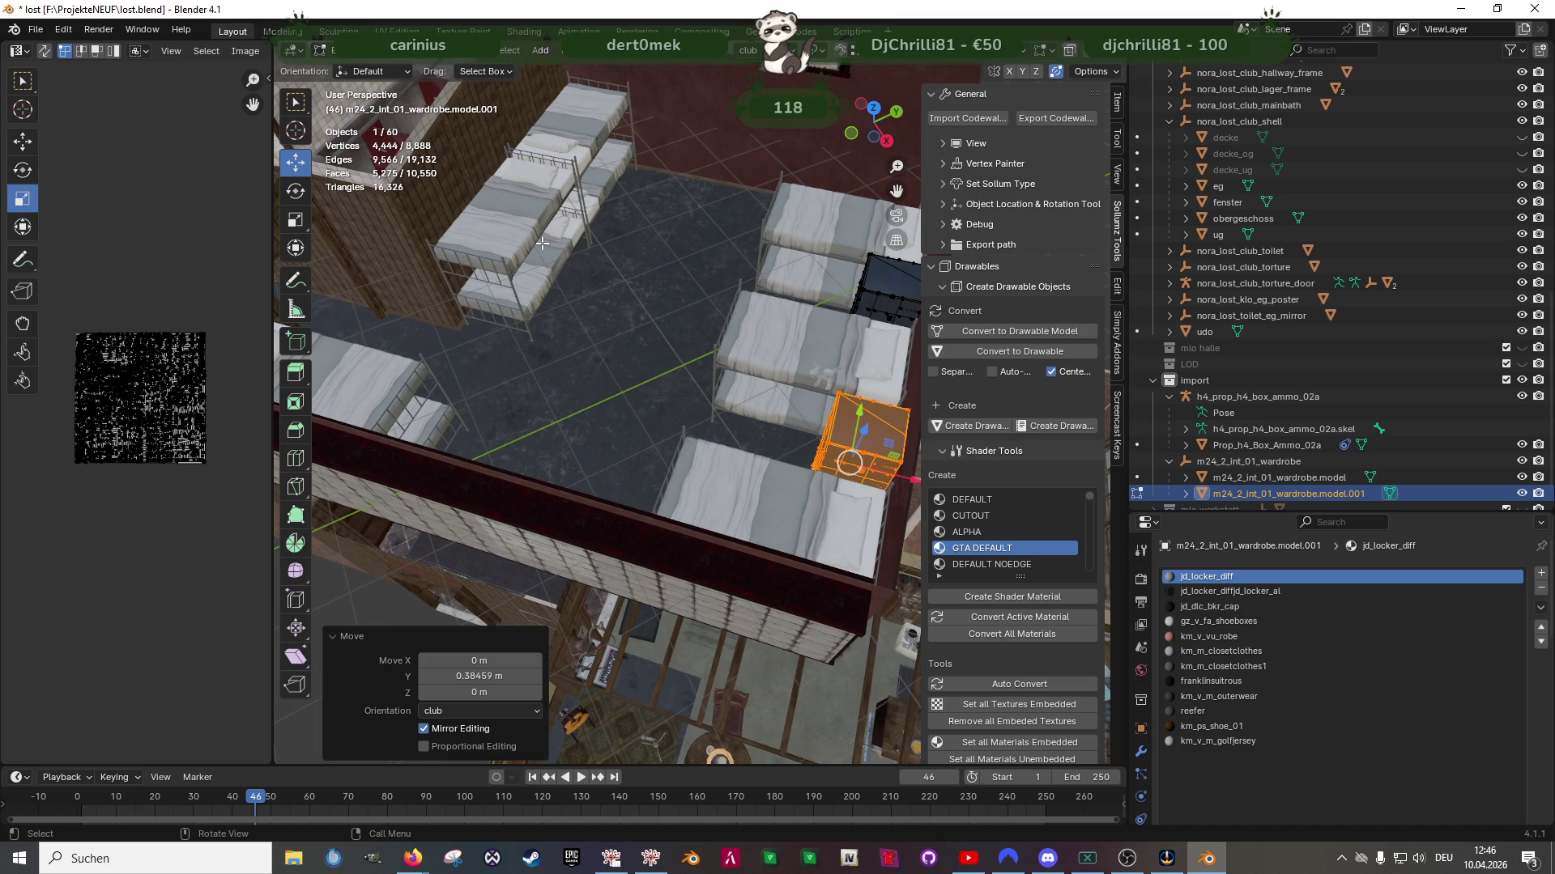
Edit the bunk bed model in wireframe view and shift the tall left bed along Y
key("Tab")
scroll(553, 267, "up", 3)
left_click(547, 289)
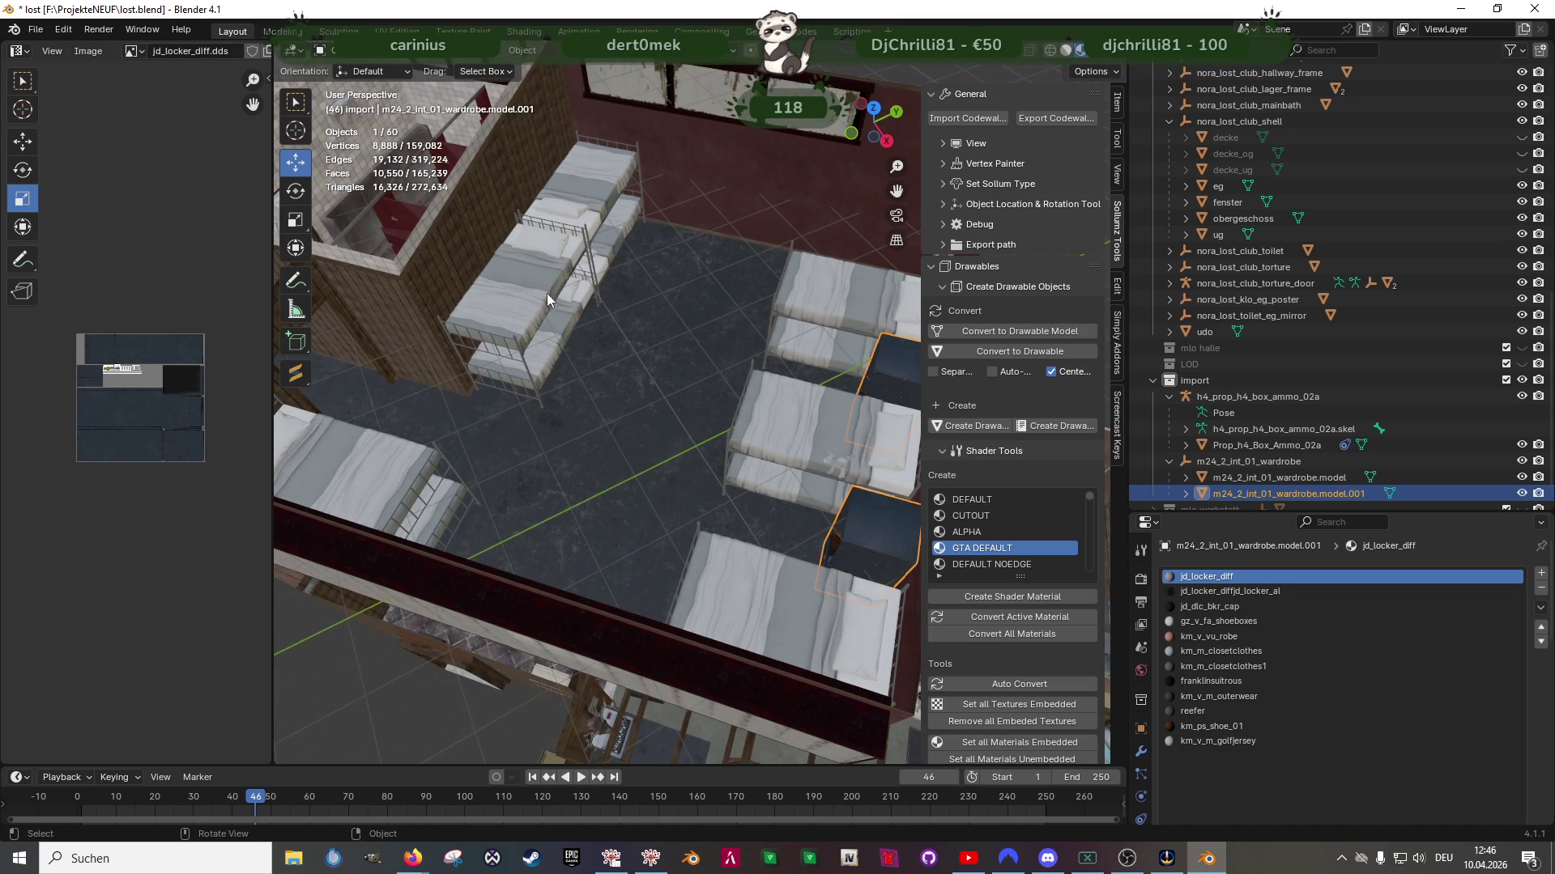
key("Tab")
scroll(559, 324, "down", 3)
key("alt+z")
scroll(586, 369, "down", 2)
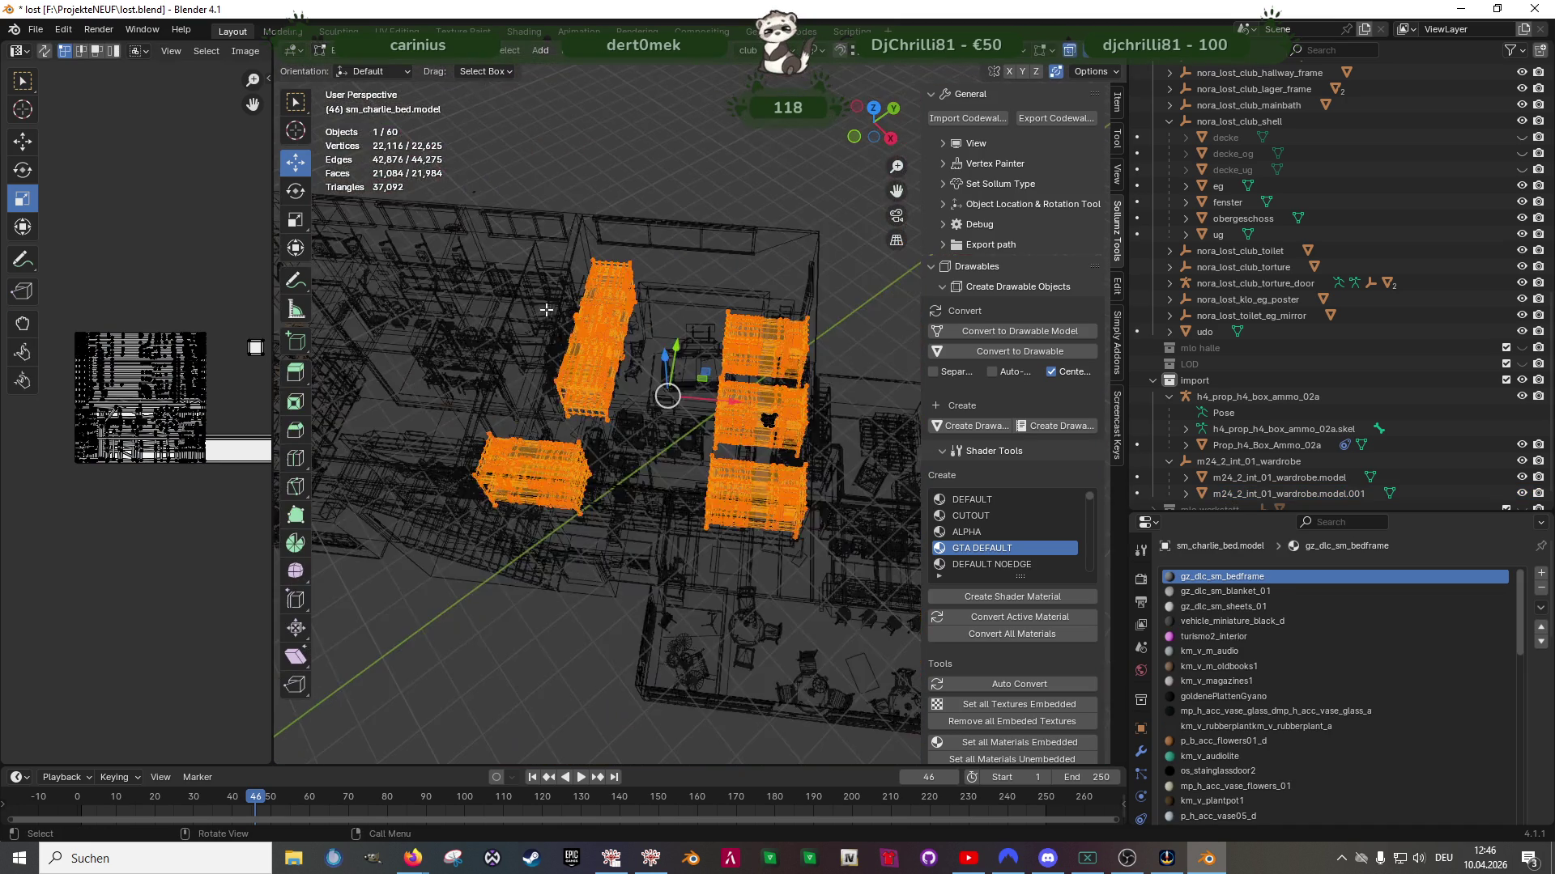
left_click_drag(466, 192, 648, 433)
mouse_move(648, 433)
middle_mouse_down()
mouse_move(616, 401)
mouse_move(634, 325)
middle_mouse_up()
left_click_drag(630, 277, 832, 71)
middle_click_drag(777, 315, 630, 344)
Duplicate two bunk beds, shift the copies along X and rotate them 180° about Z
left_click_drag(630, 345, 814, 496)
key("shift+d")
right_click(813, 496)
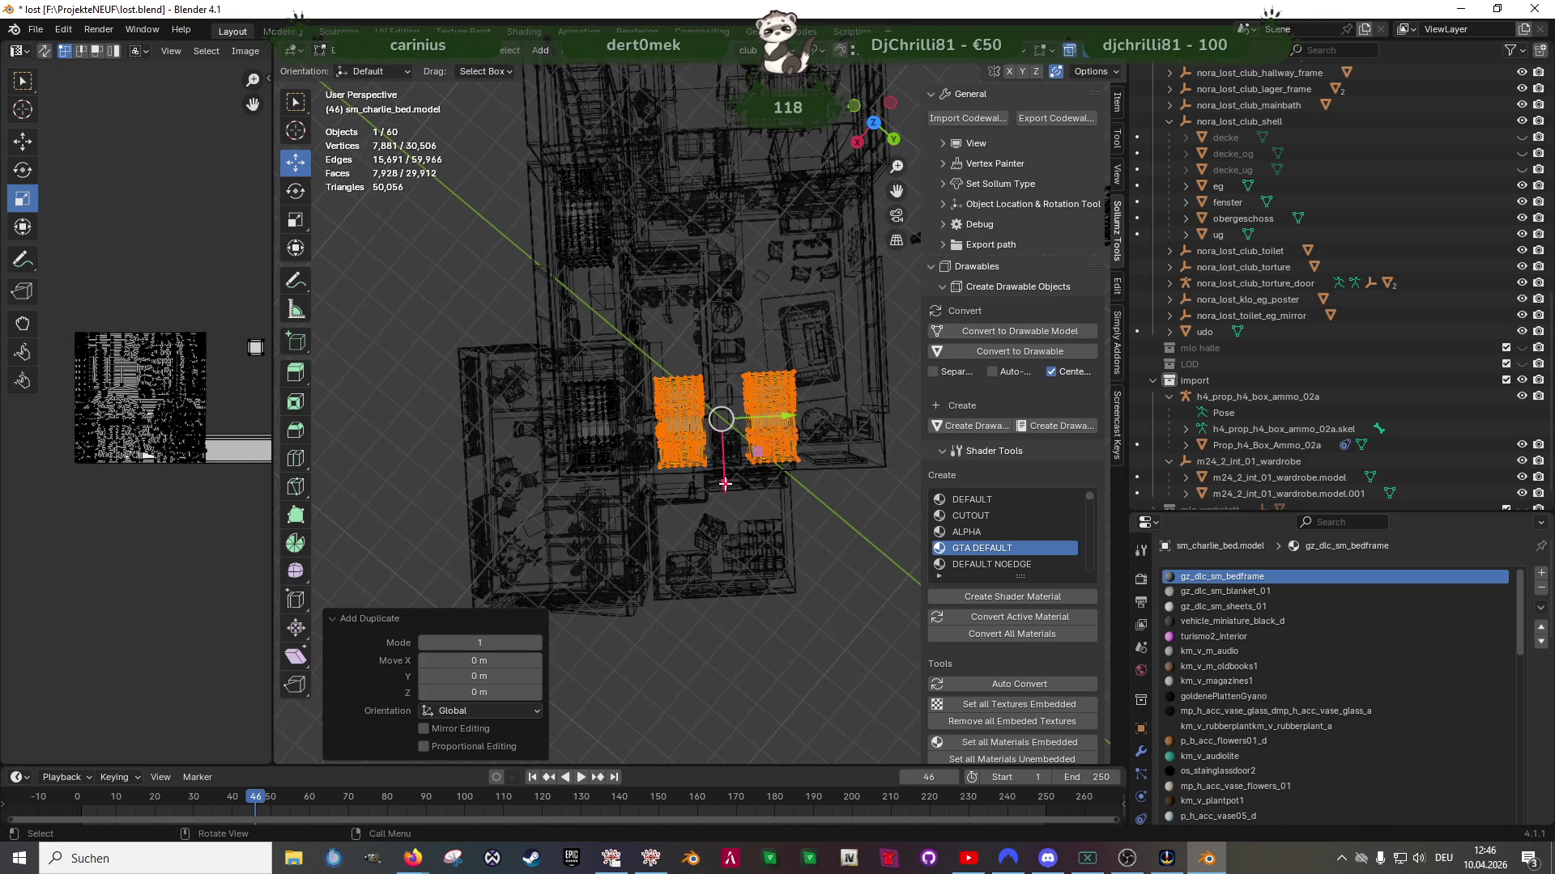
key("g")
key("x")
left_click(729, 318)
key("shift+space")
key("r")
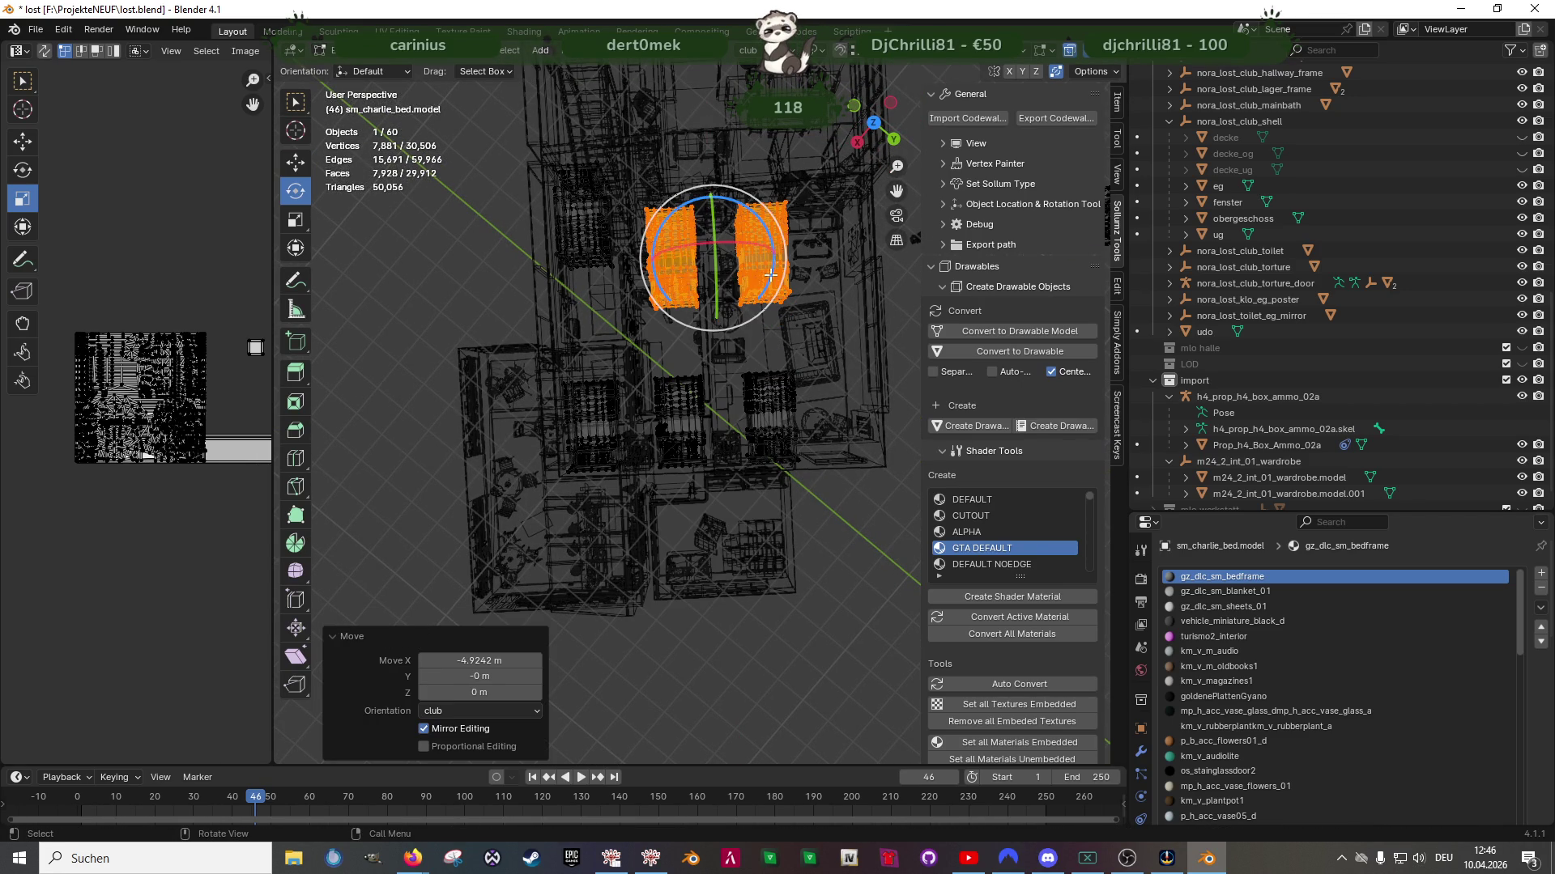
left_click_drag(764, 220, 706, 329)
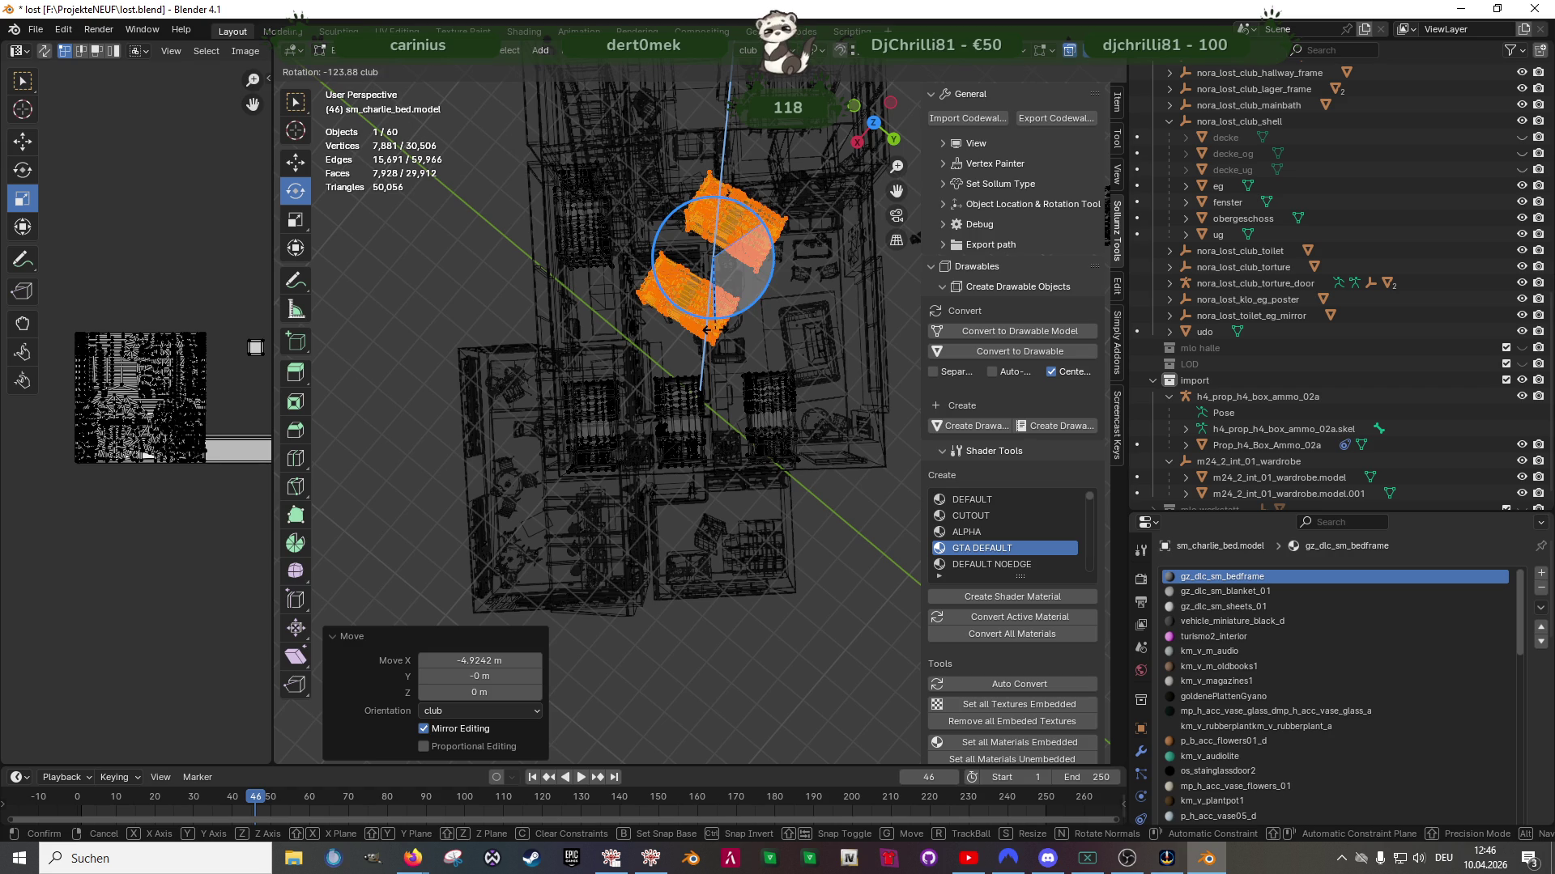
type("180")
key("Return")
Slide the copied beds along Y toward the window wall, about 0.10825 m
key("shift+space")
key("g")
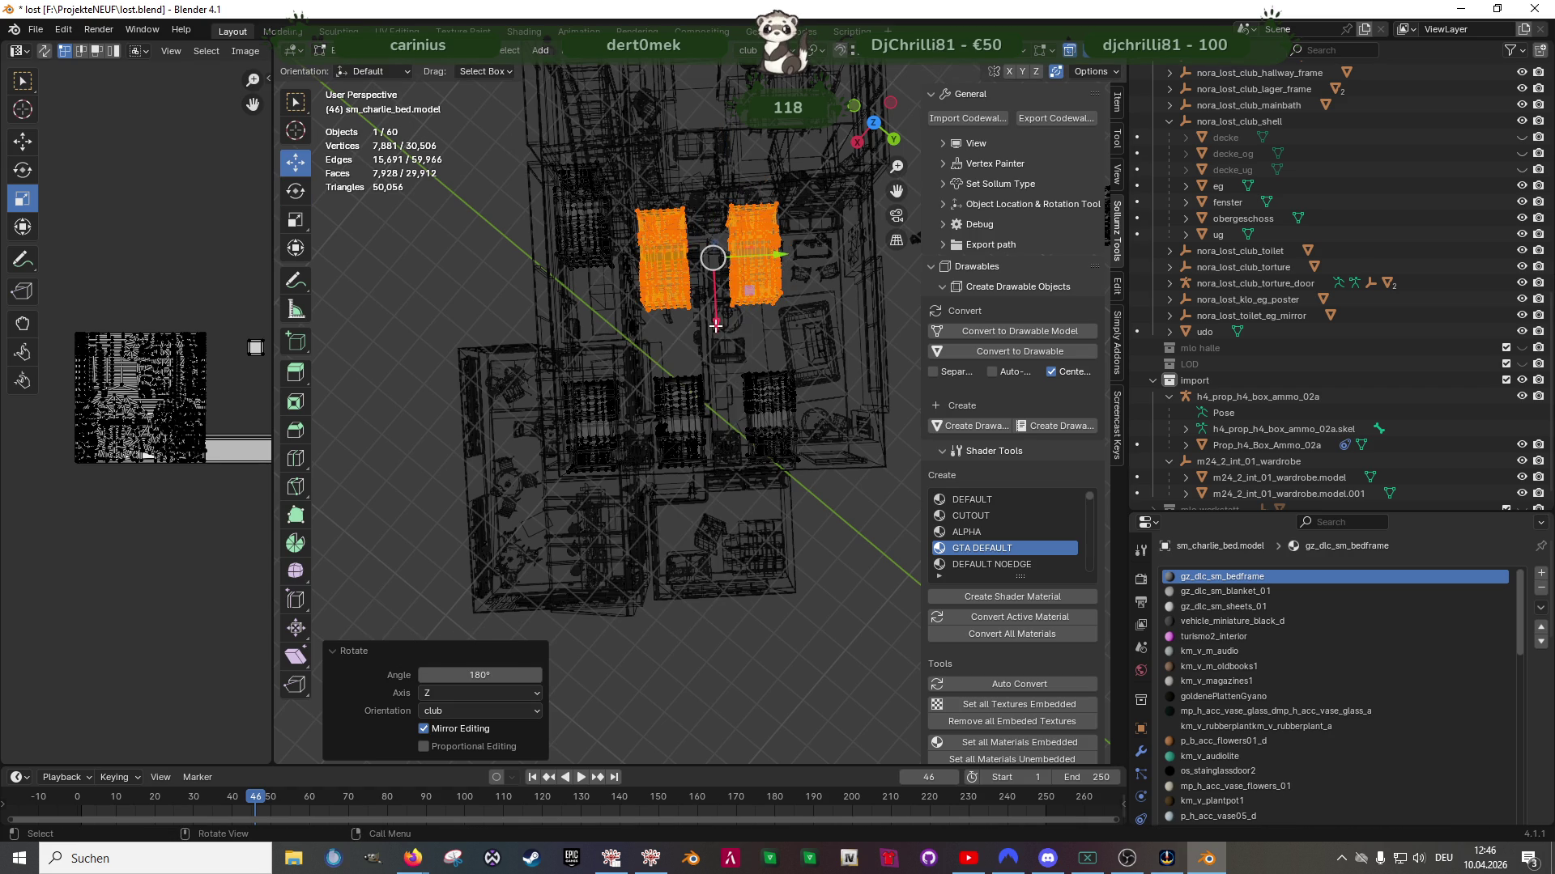
key("shift+z")
middle_click_drag(741, 306, 708, 318, "shift")
left_click_drag(747, 264, 792, 265)
scroll(789, 306, "up", 2)
mouse_move(789, 306)
middle_mouse_down()
mouse_move(787, 327)
mouse_move(753, 342)
mouse_move(794, 381)
mouse_move(792, 405)
middle_mouse_up()
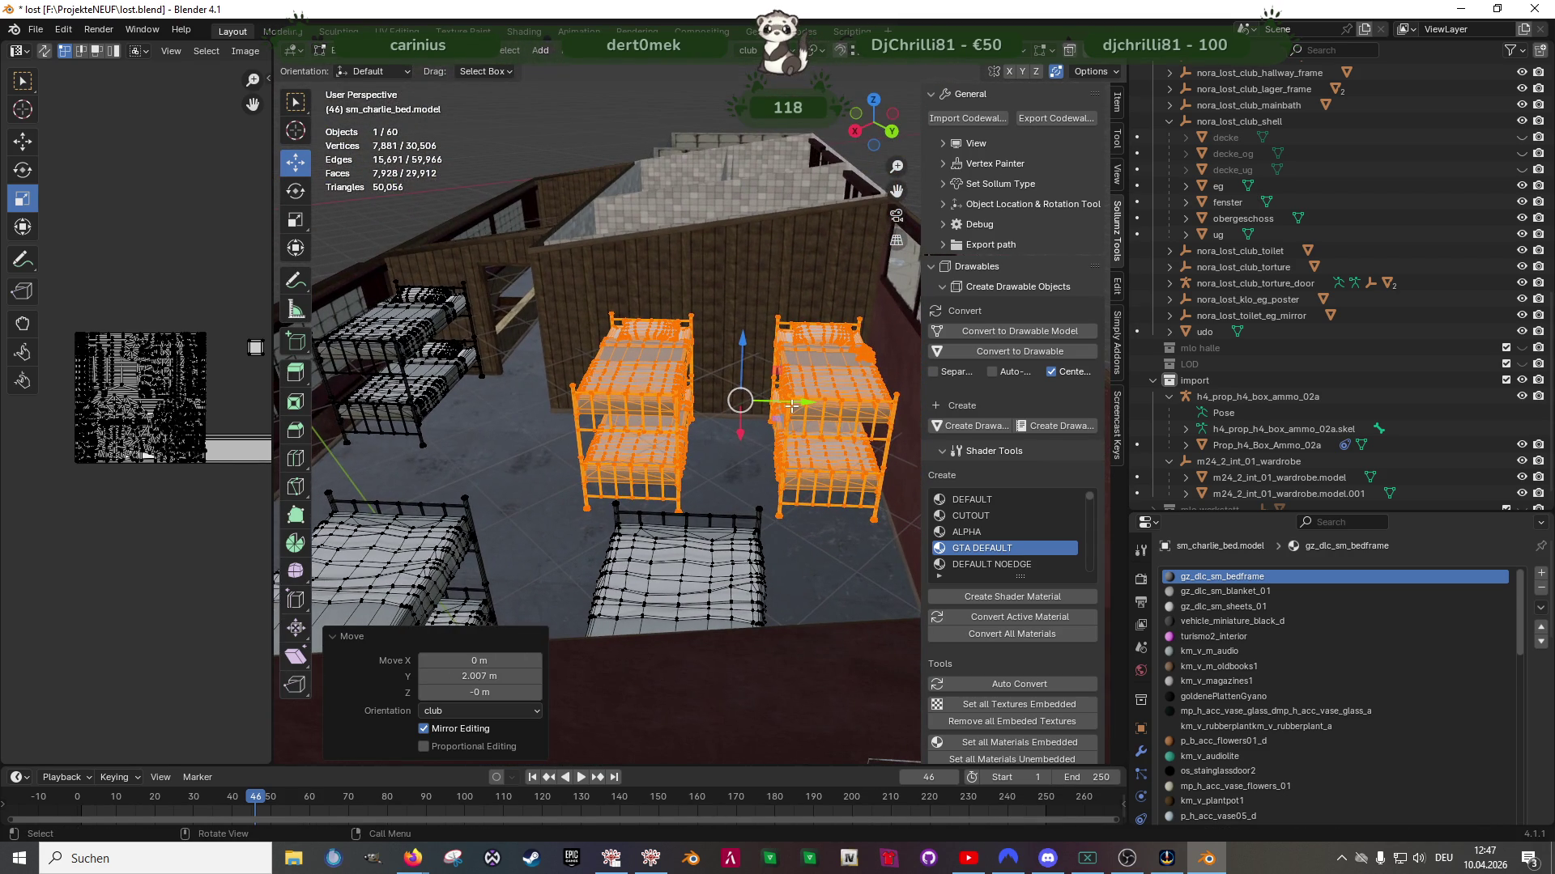
left_click_drag(792, 405, 700, 417)
mouse_move(700, 417)
middle_mouse_down()
mouse_move(706, 534)
mouse_move(720, 508)
mouse_move(626, 461)
mouse_move(618, 480)
middle_mouse_up()
Delete the two copied bunk beds and orbit around the room to check the remaining beds
key("x")
left_click(625, 461)
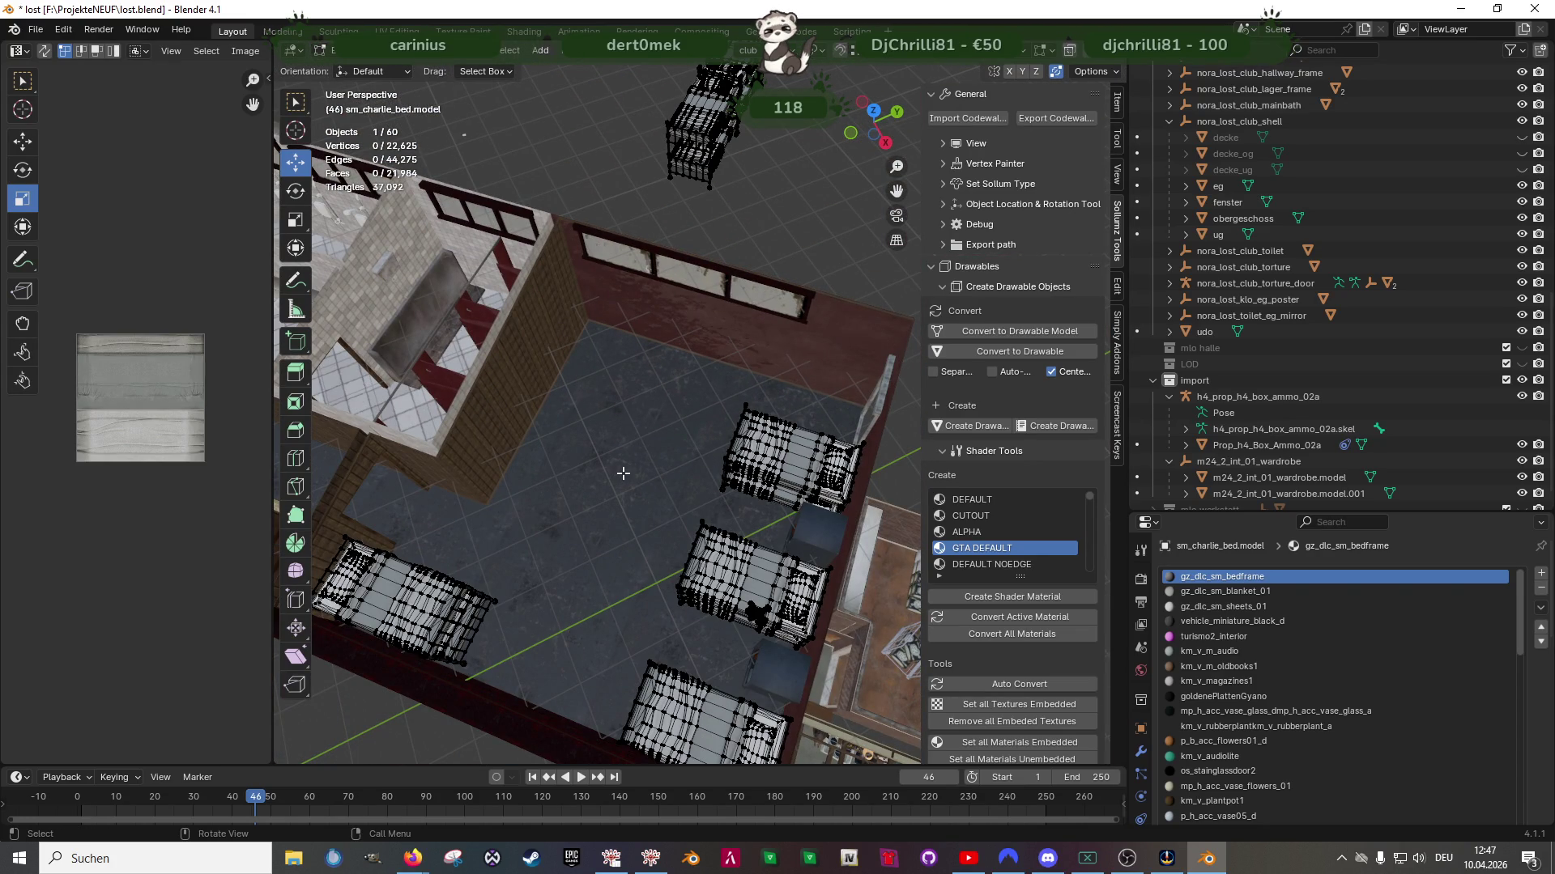
mouse_move(618, 439)
middle_mouse_down()
mouse_move(590, 420)
mouse_move(860, 186)
middle_mouse_up()
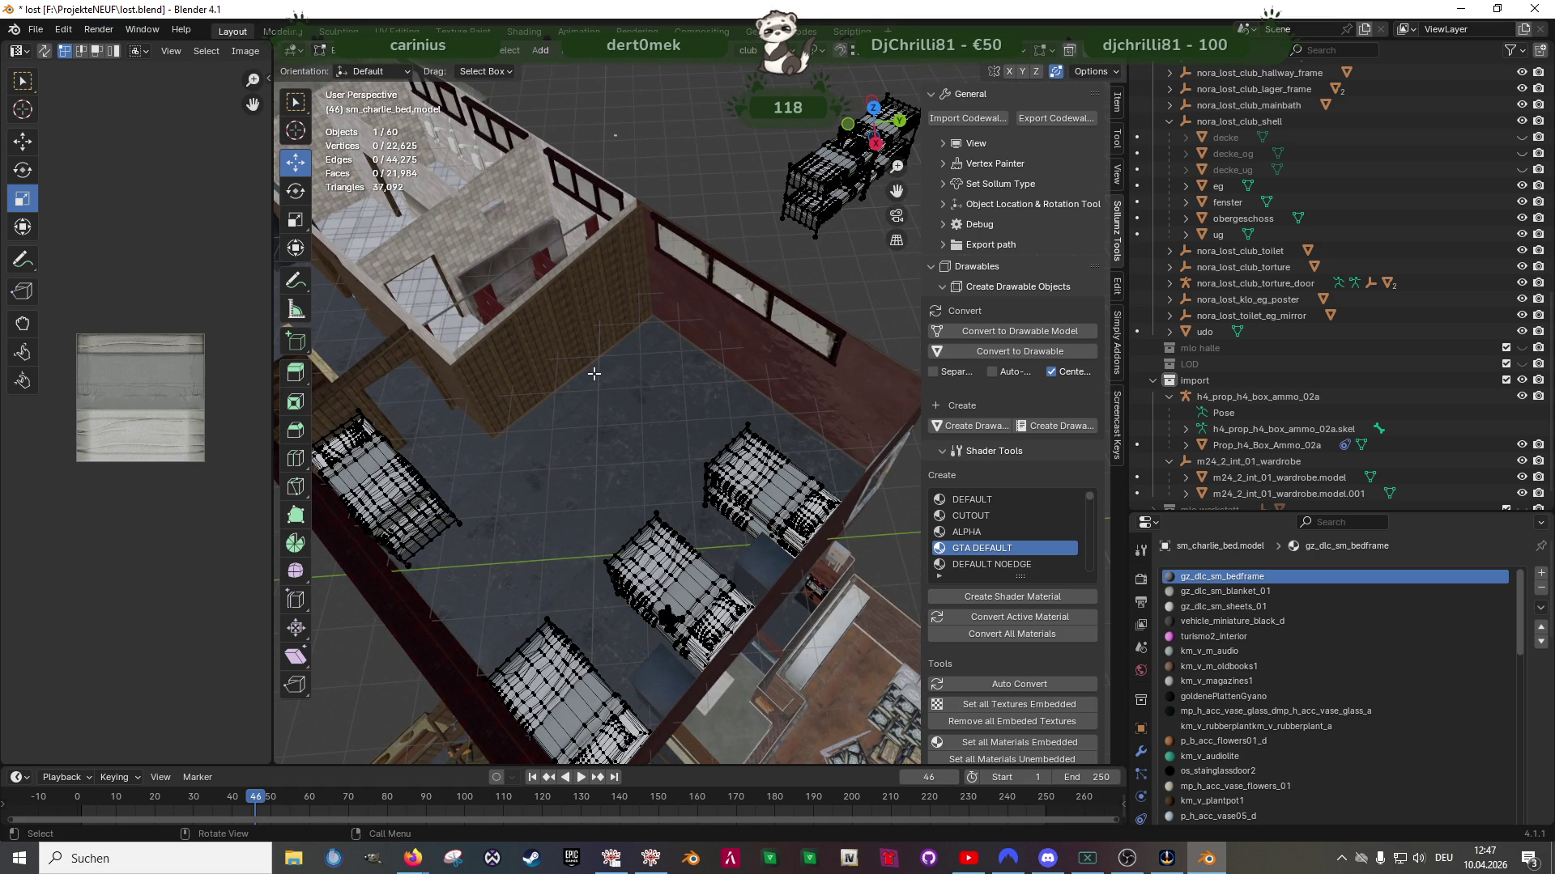
middle_click_drag(622, 385, 597, 389)
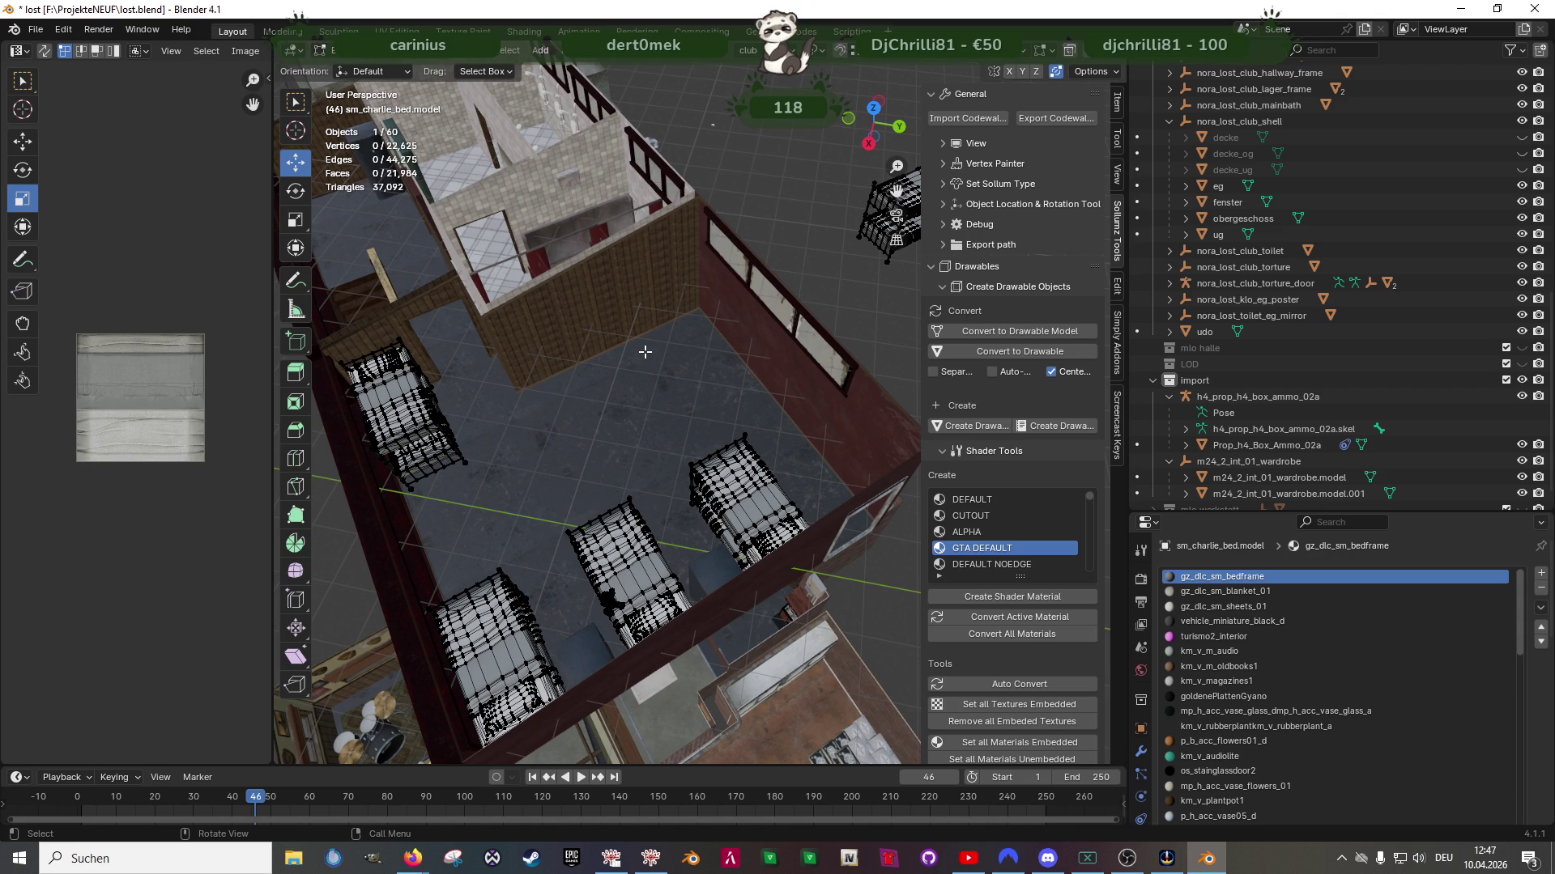
mouse_move(654, 338)
middle_mouse_down()
mouse_move(705, 366)
mouse_move(541, 485)
middle_mouse_up()
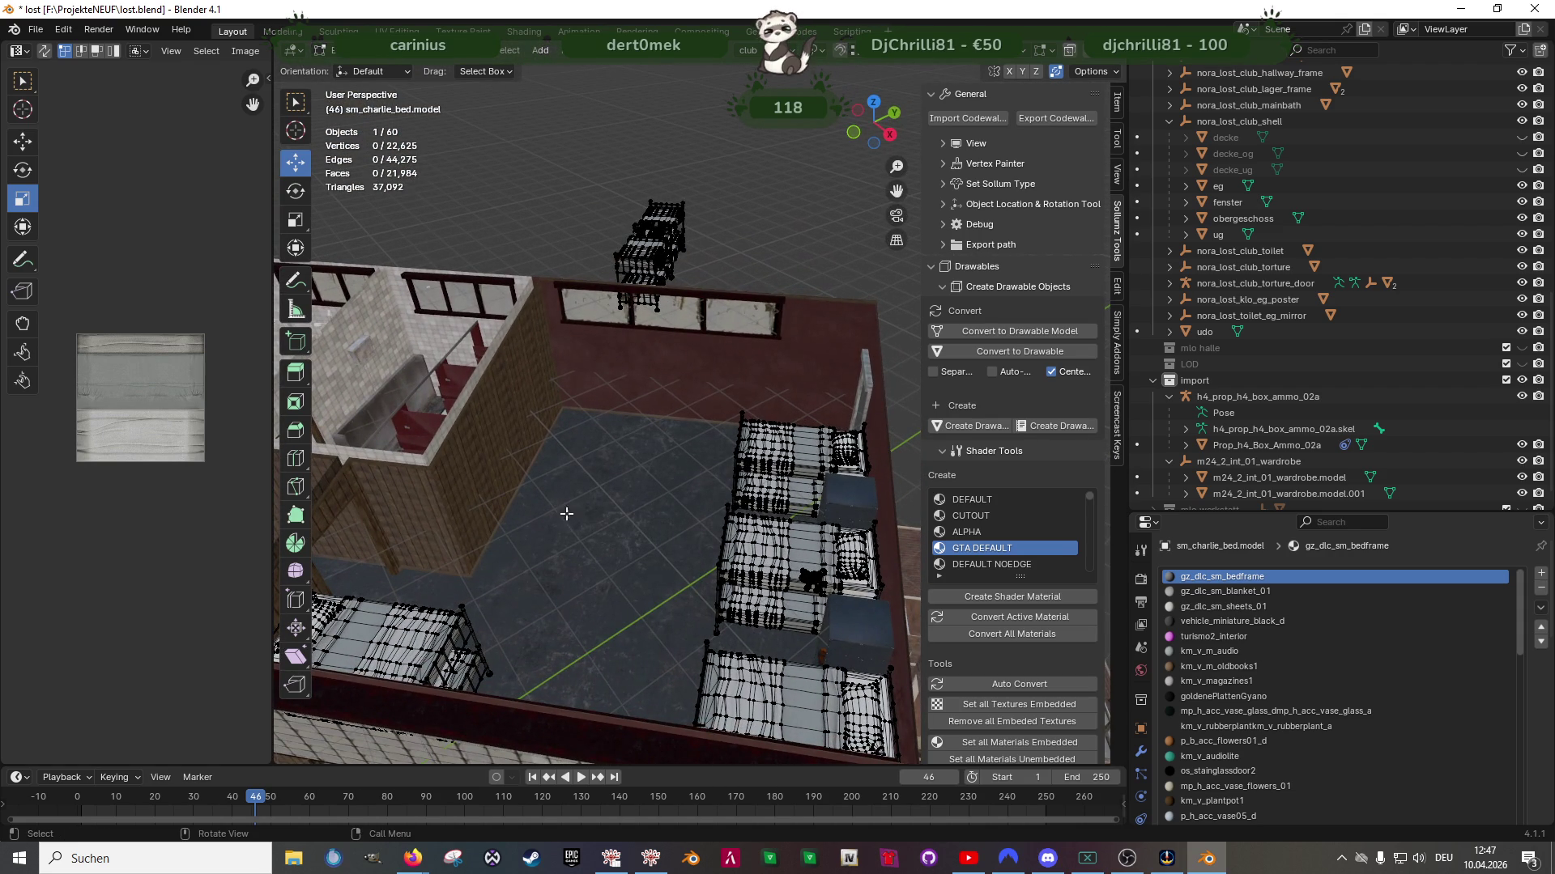
mouse_move(620, 440)
middle_mouse_down()
mouse_move(656, 403)
mouse_move(542, 458)
middle_mouse_up()
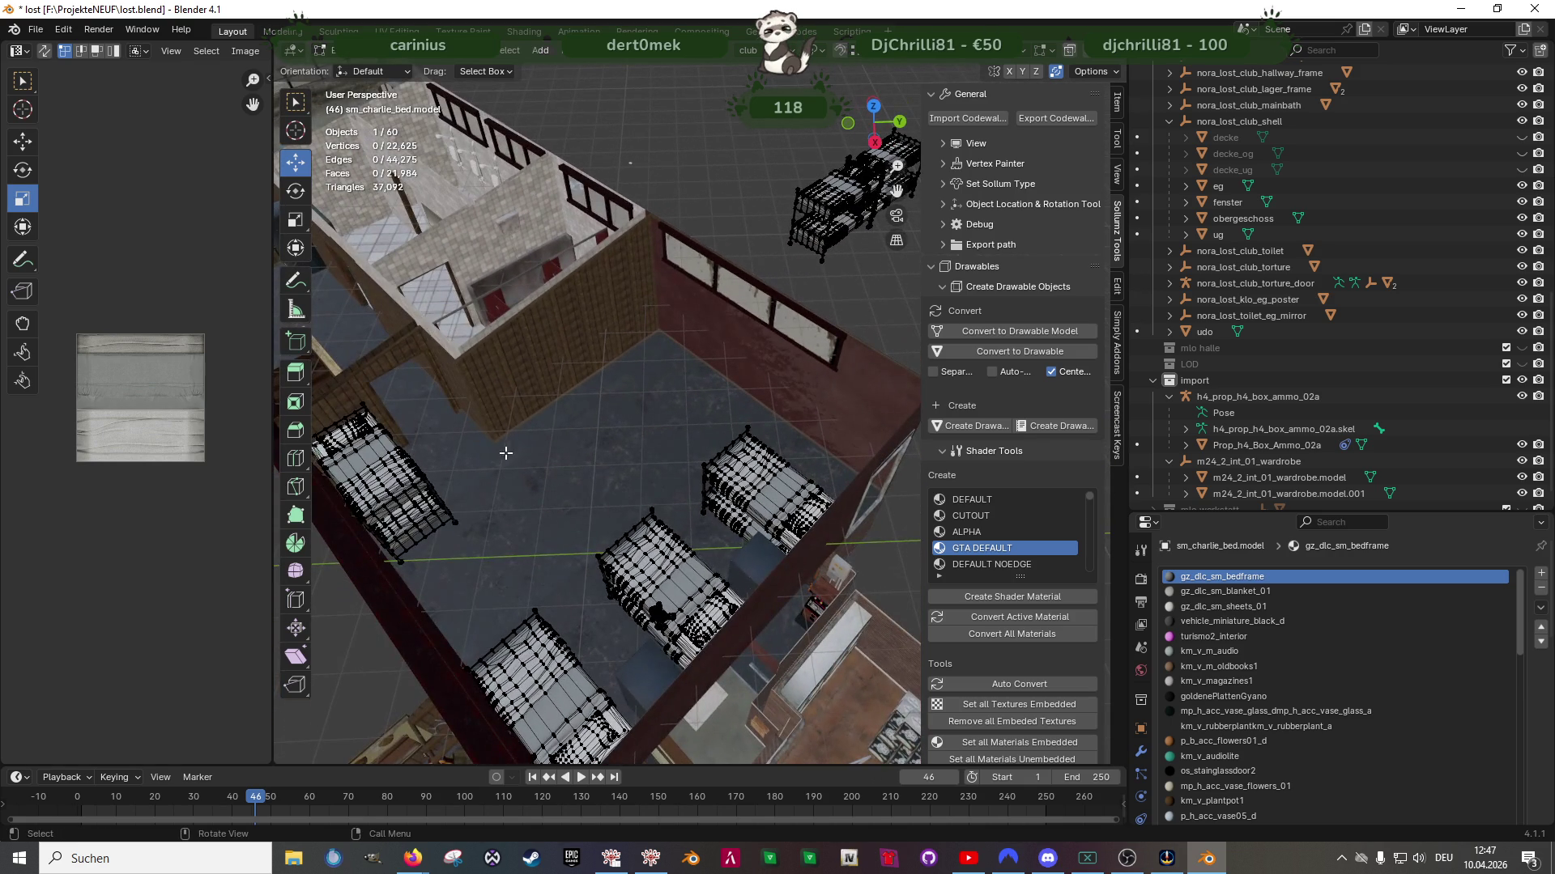
mouse_move(555, 473)
middle_mouse_down()
mouse_move(586, 438)
mouse_move(736, 421)
mouse_move(749, 458)
mouse_move(670, 441)
mouse_move(649, 538)
mouse_move(617, 403)
mouse_move(640, 388)
mouse_move(622, 399)
middle_mouse_up()
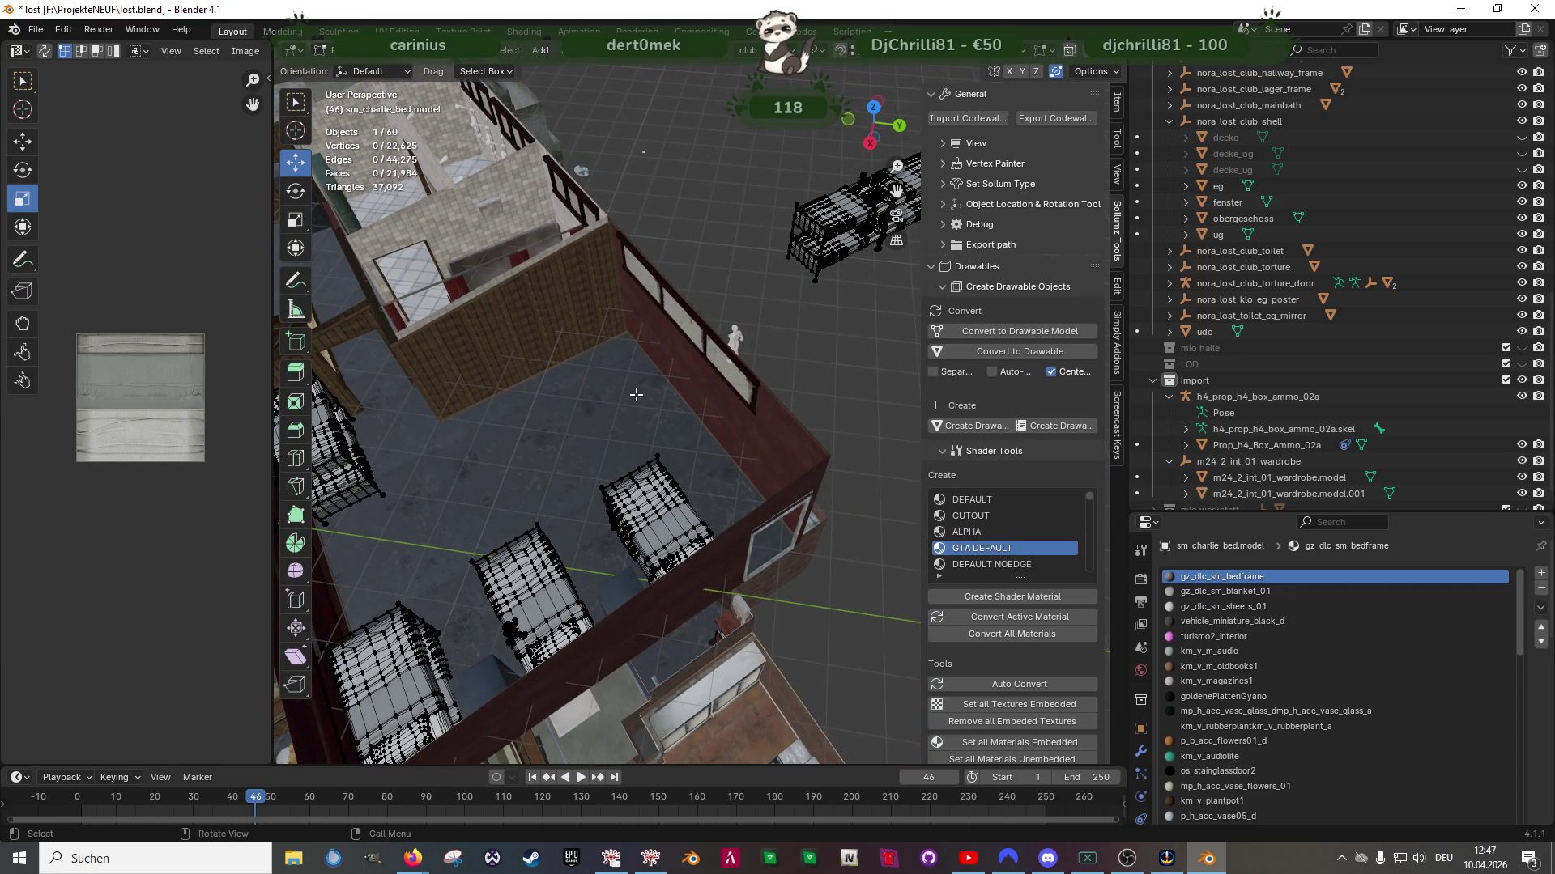
mouse_move(635, 394)
middle_mouse_down()
mouse_move(708, 374)
mouse_move(772, 289)
middle_mouse_up()
Box-select one bunk bed mesh and slide it along its length into the room
scroll(708, 373, "down", 4)
key("shift+z")
key("b")
mouse_move(714, 241)
left_mouse_down()
mouse_move(911, 365)
mouse_move(911, 387)
left_mouse_up()
key("shift+z")
left_click_drag(871, 333, 705, 341)
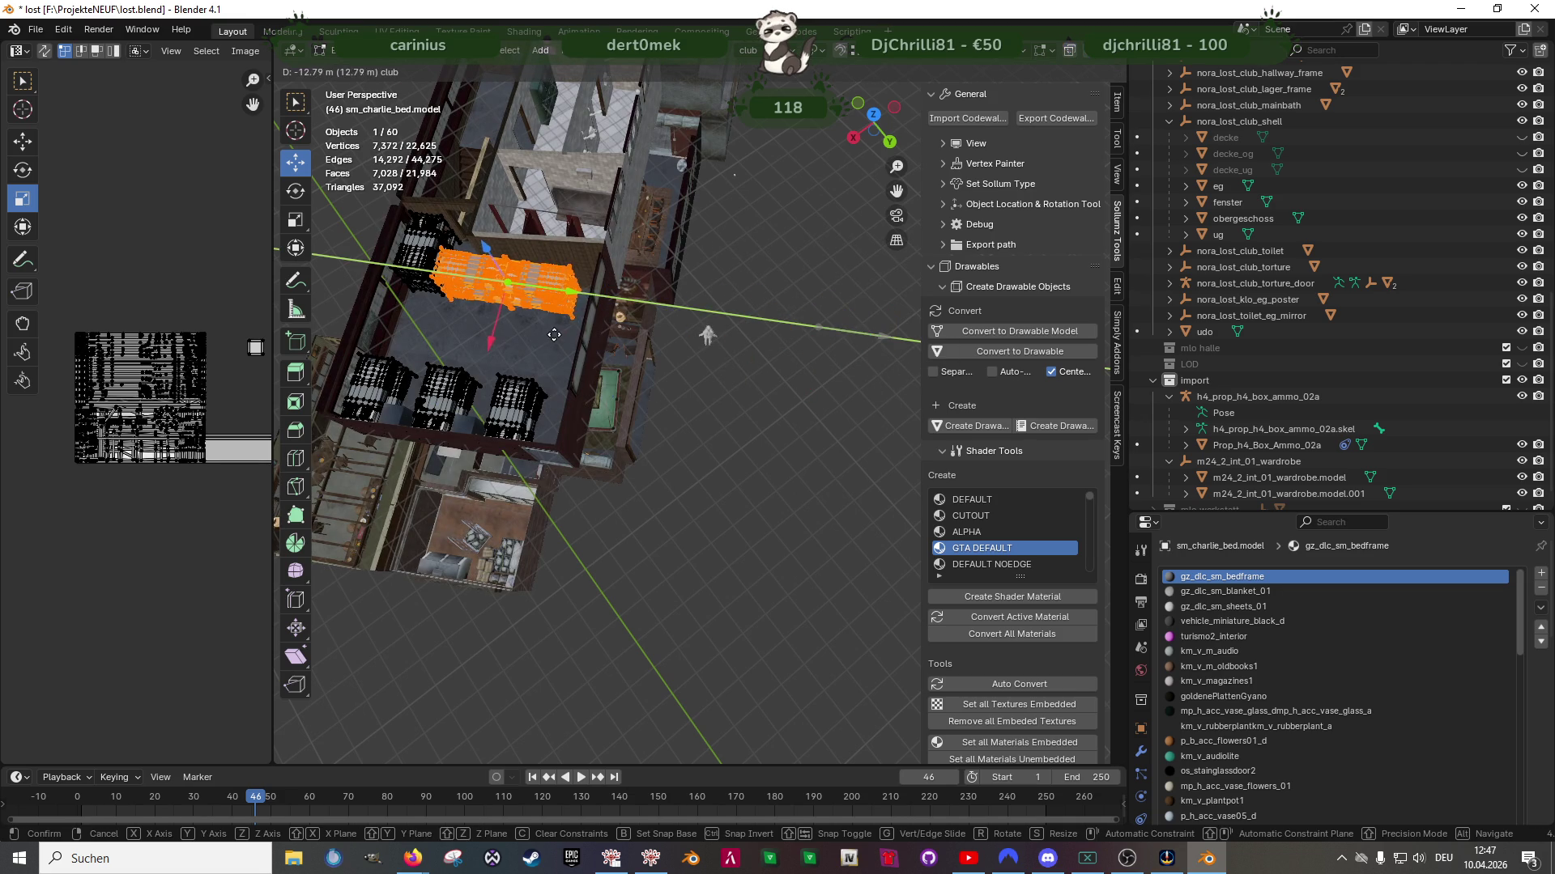
left_click_drag(574, 328, 587, 326)
Frame the bunk bed and slide it against the back wall, 0.36791 m along Y
key("KP_Decimal")
middle_click_drag(587, 326, 587, 347)
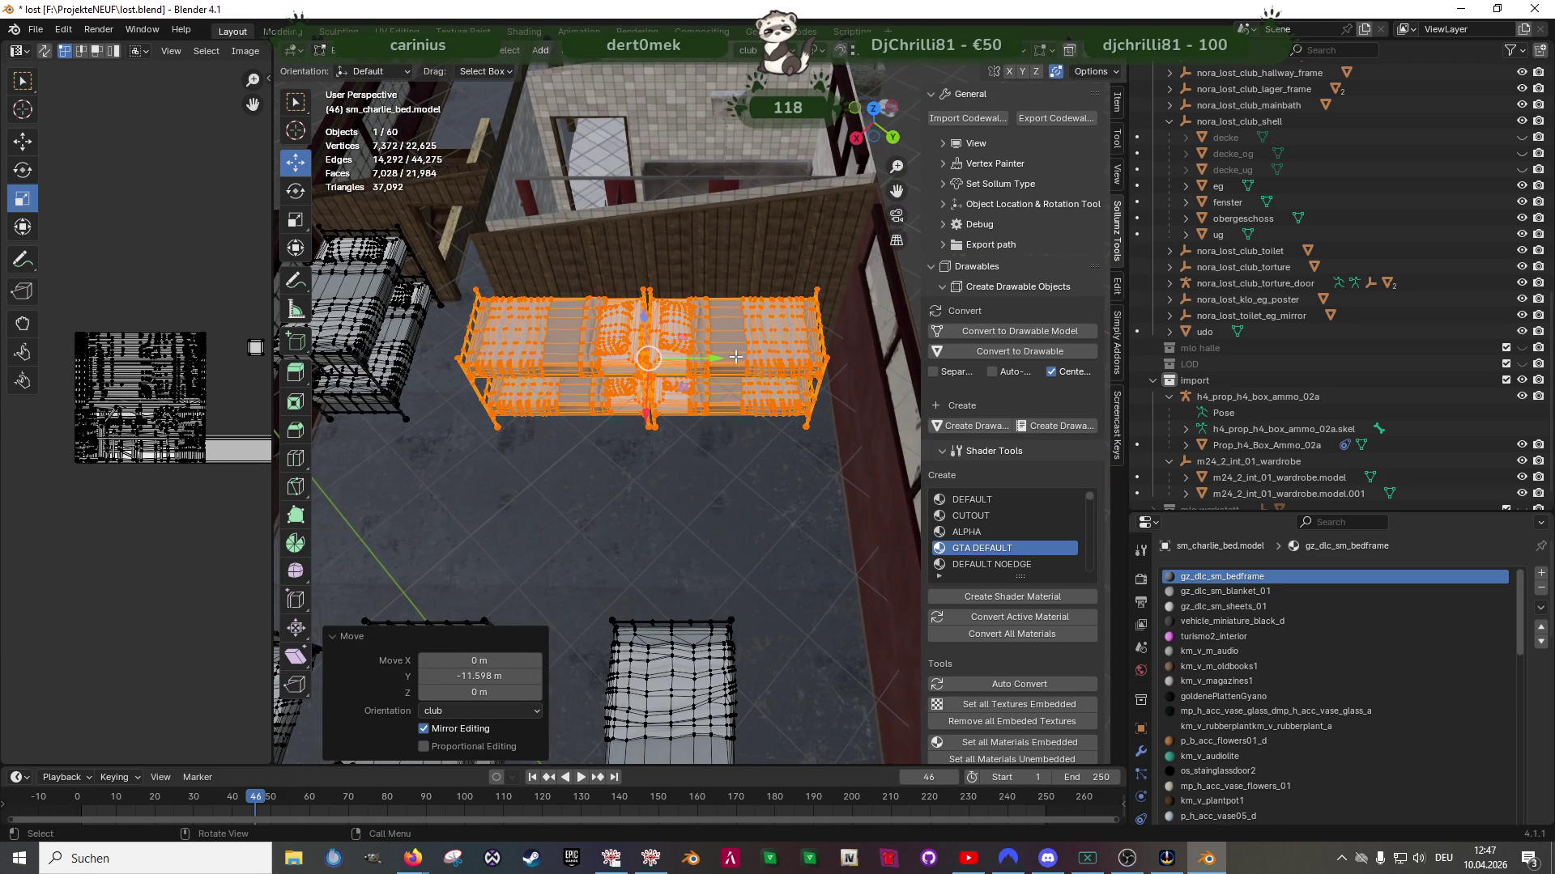
left_click_drag(714, 362, 740, 346)
mouse_move(740, 346)
middle_mouse_down()
mouse_move(668, 387)
mouse_move(618, 379)
middle_mouse_up()
scroll(618, 378, "up", 8)
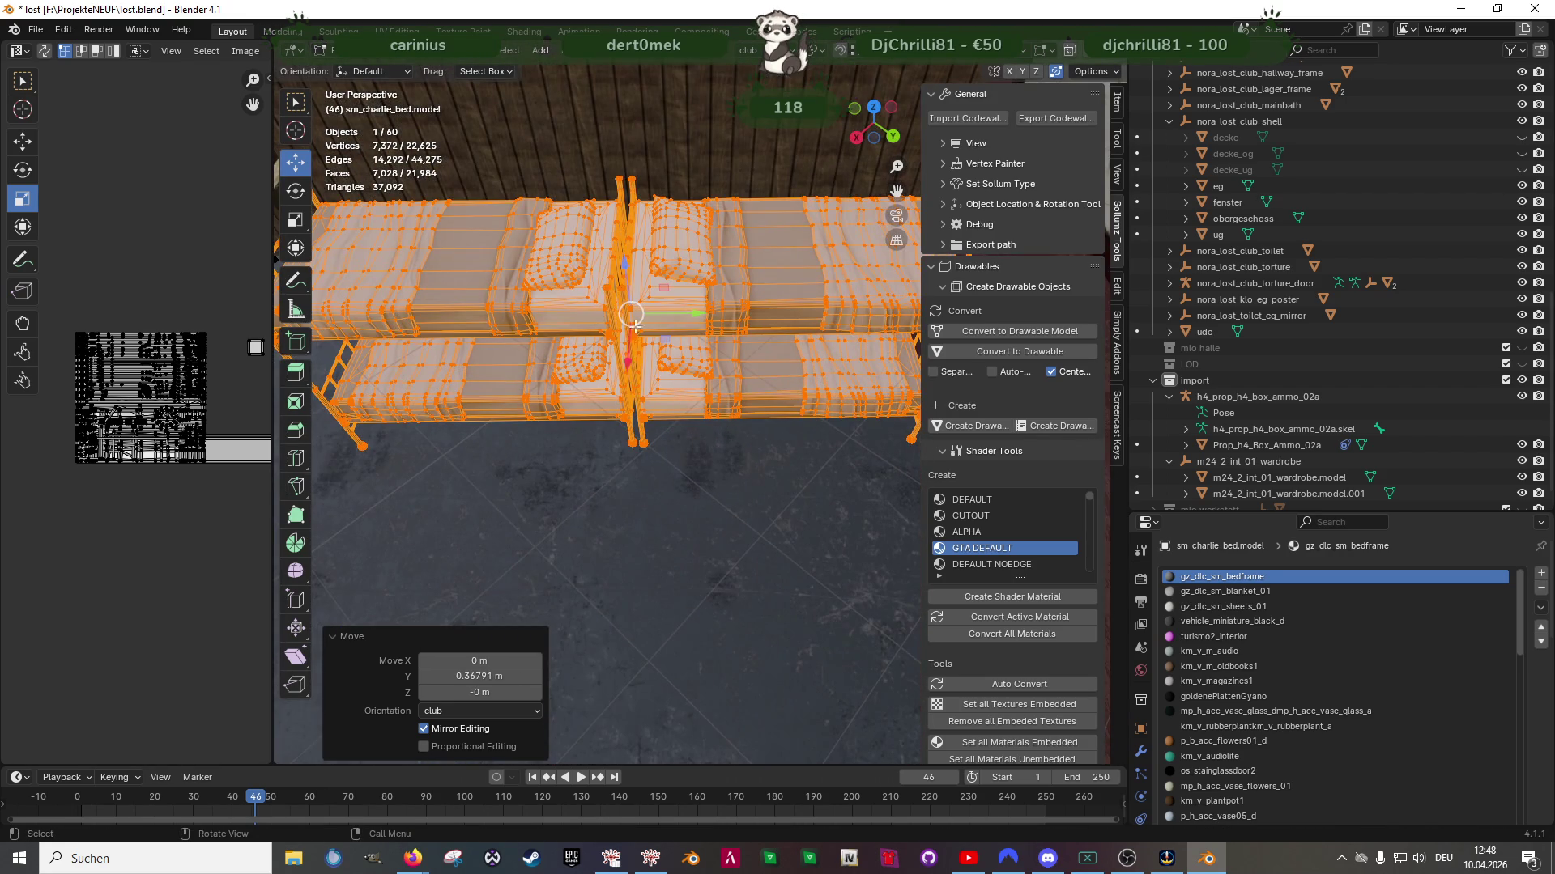
middle_click_drag(567, 259, 617, 276, "shift")
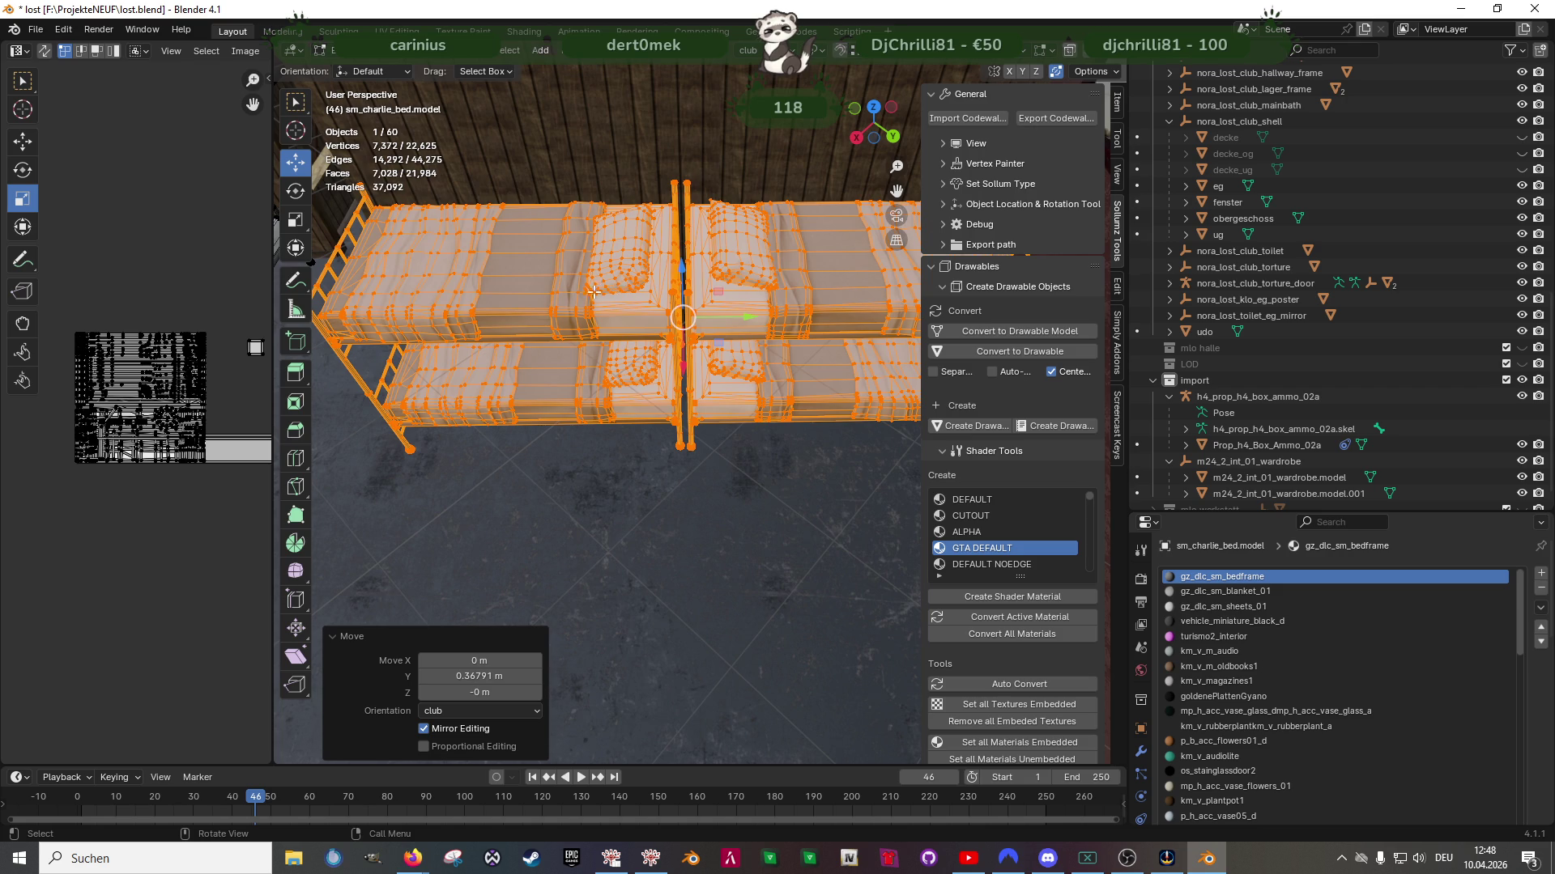
Orbit and zoom around the club floor to check the bunk bed's placement beside the other beds
scroll(594, 277, "down", 8)
mouse_move(594, 278)
middle_mouse_down()
mouse_move(555, 480)
mouse_move(719, 525)
mouse_move(805, 525)
middle_mouse_up()
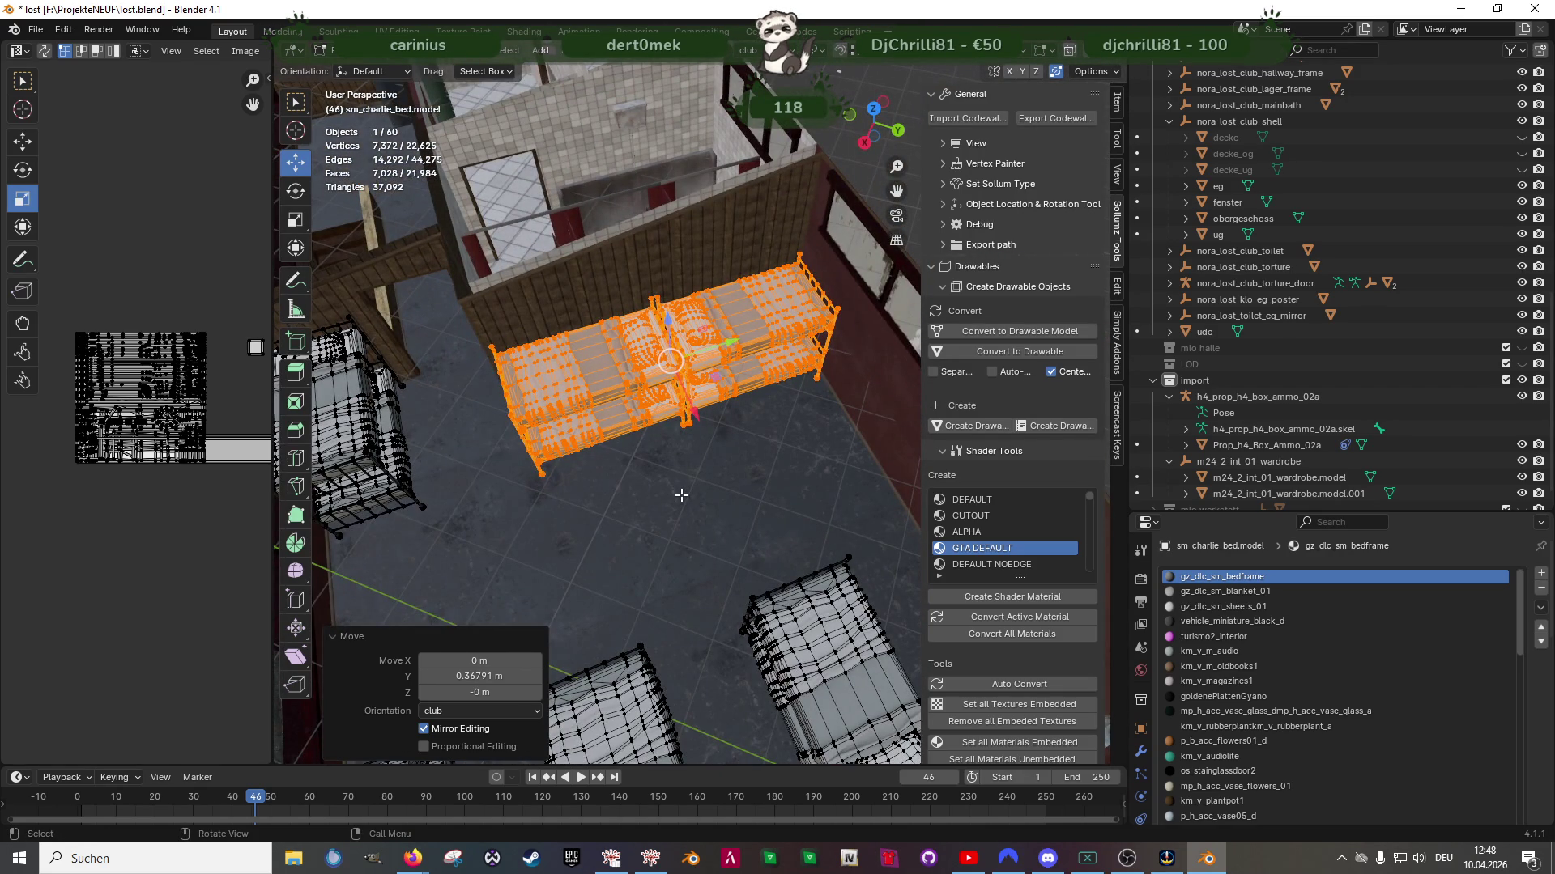
middle_click_drag(681, 495, 681, 446)
scroll(687, 478, "up", 4)
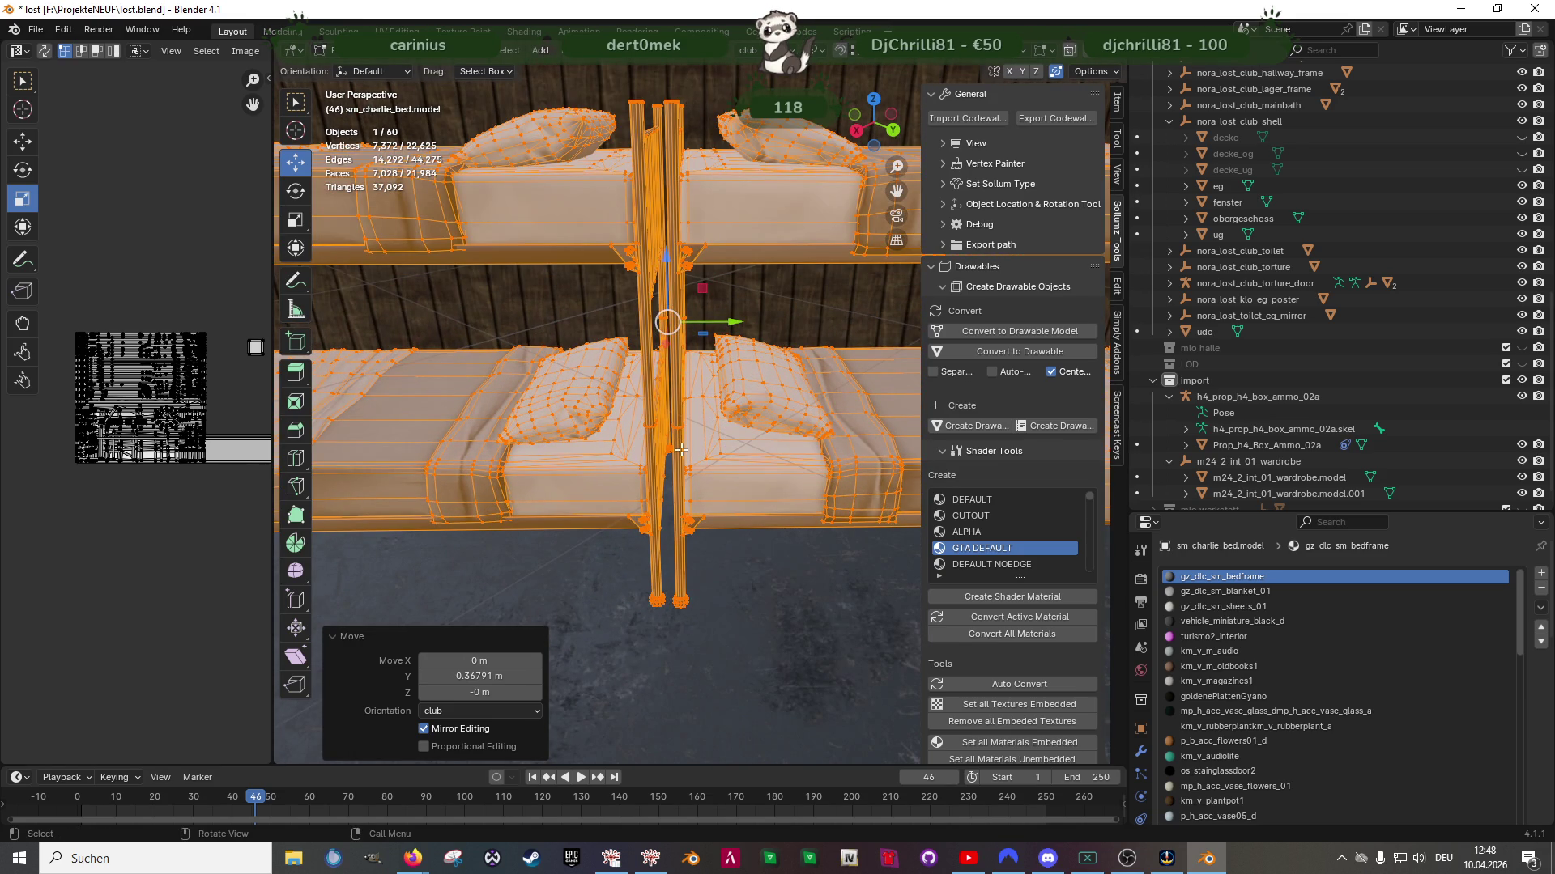
scroll(682, 450, "down", 6)
mouse_move(681, 450)
middle_mouse_down()
mouse_move(736, 458)
mouse_move(710, 398)
middle_mouse_up()
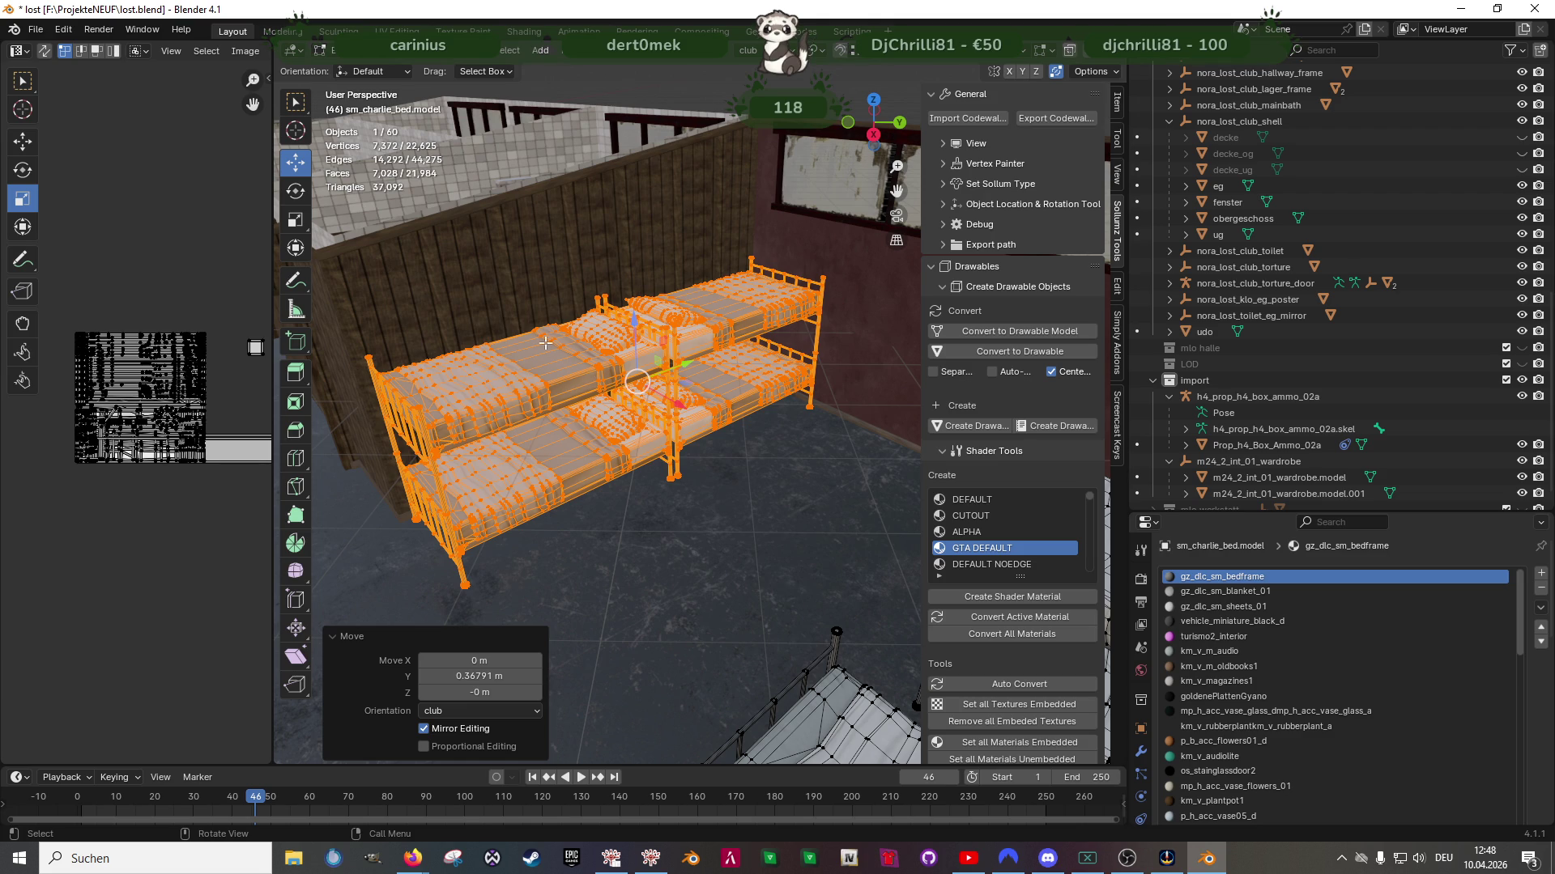
middle_click_drag(723, 418, 691, 411)
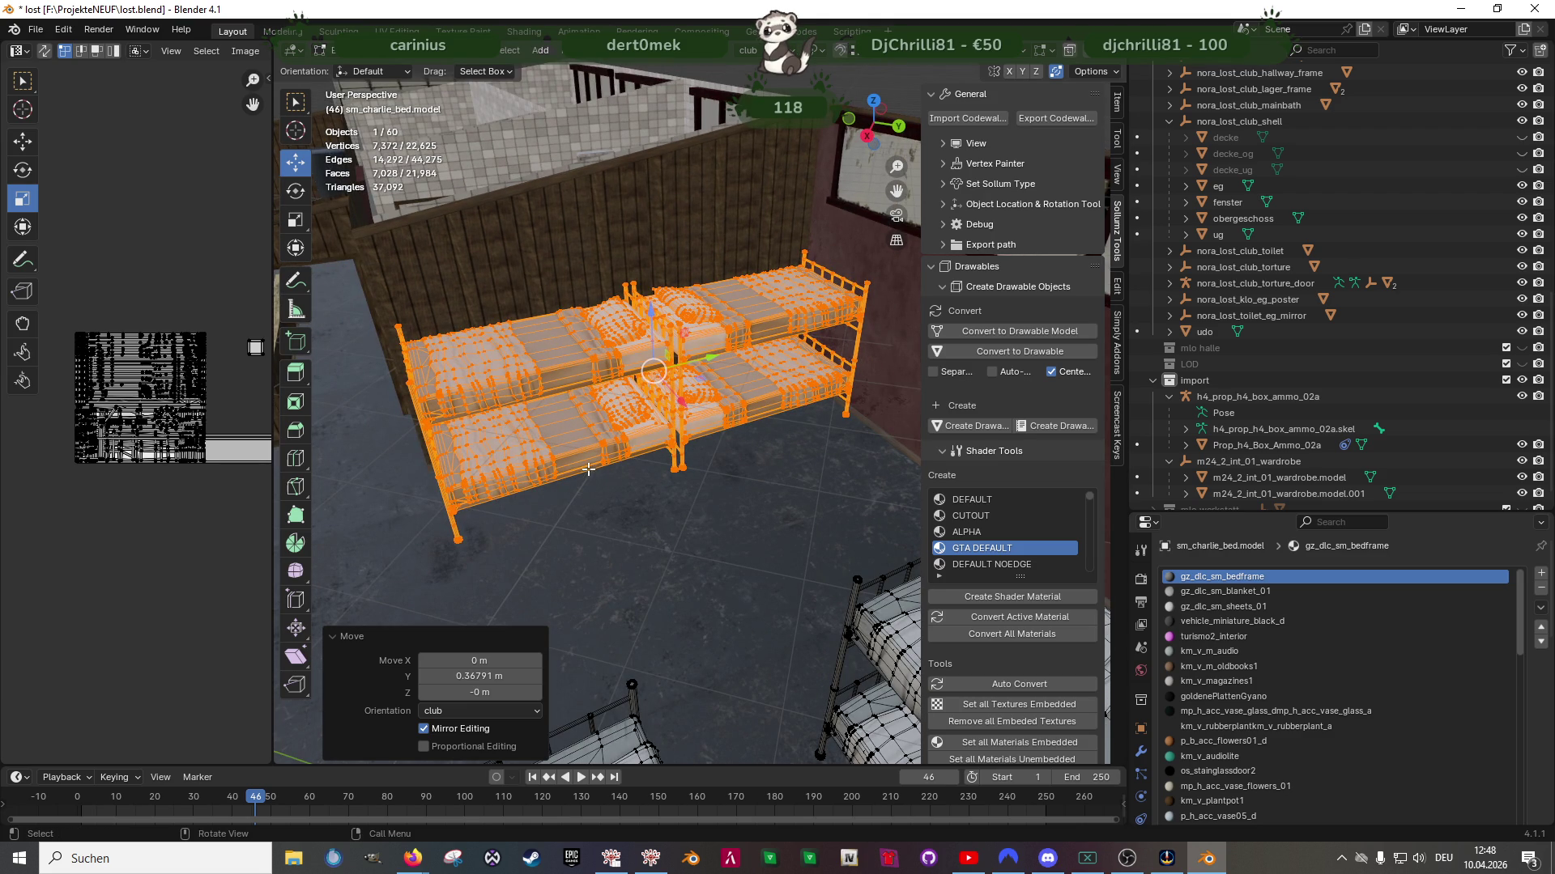
scroll(587, 470, "down", 5)
scroll(615, 485, "up", 5)
mouse_move(632, 493)
middle_mouse_down()
mouse_move(677, 512)
mouse_move(617, 461)
mouse_move(736, 416)
mouse_move(771, 419)
mouse_move(673, 456)
mouse_move(762, 480)
middle_mouse_up()
scroll(673, 456, "down", 3)
scroll(672, 456, "up", 2)
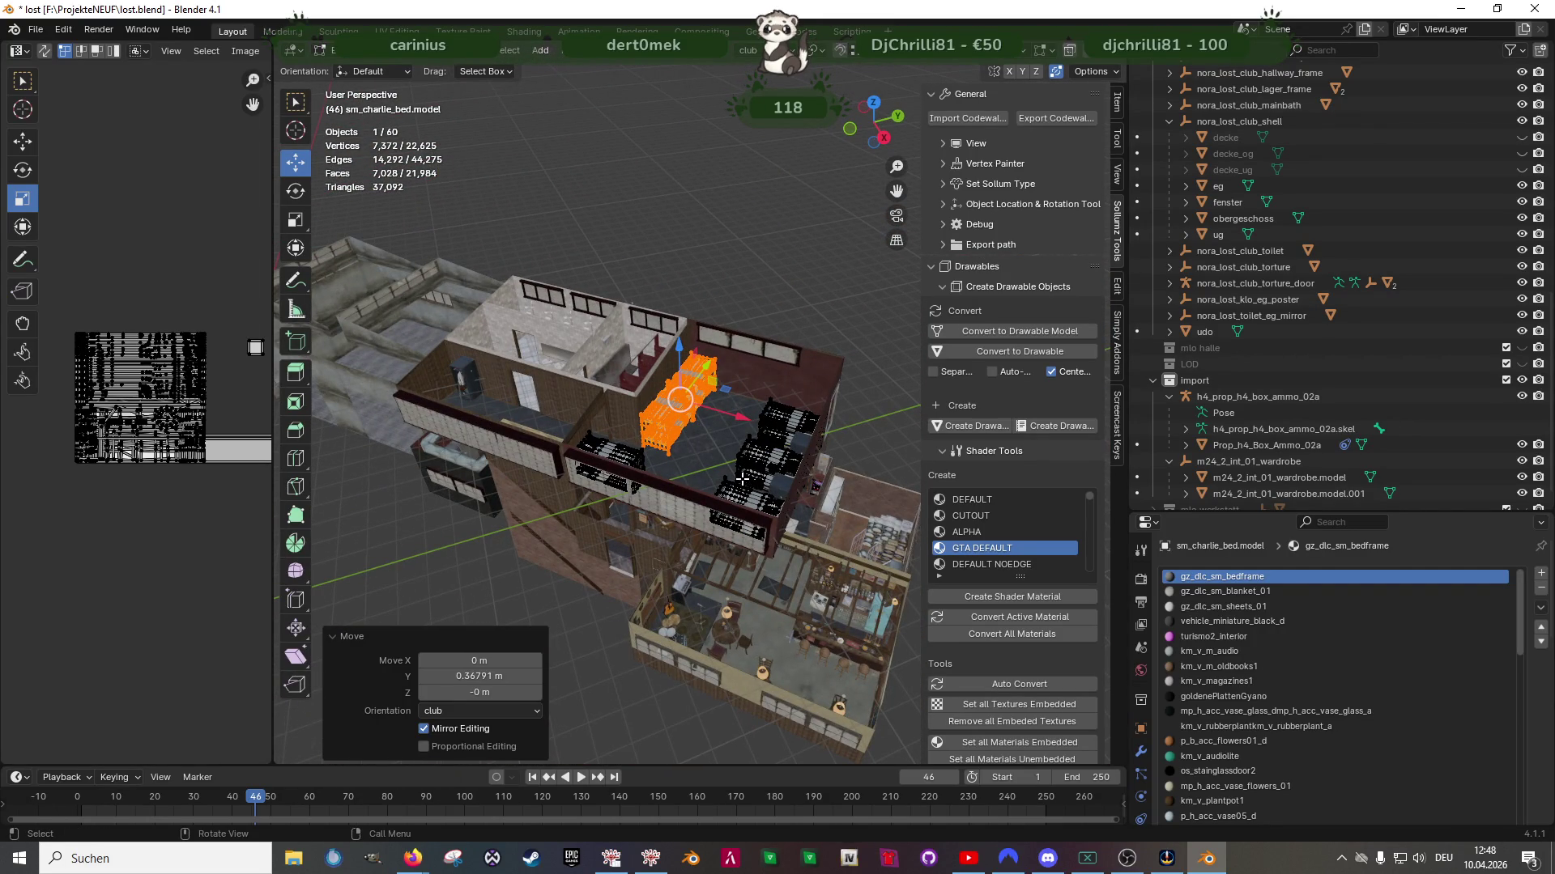
scroll(664, 507, "up", 2)
left_click(374, 377)
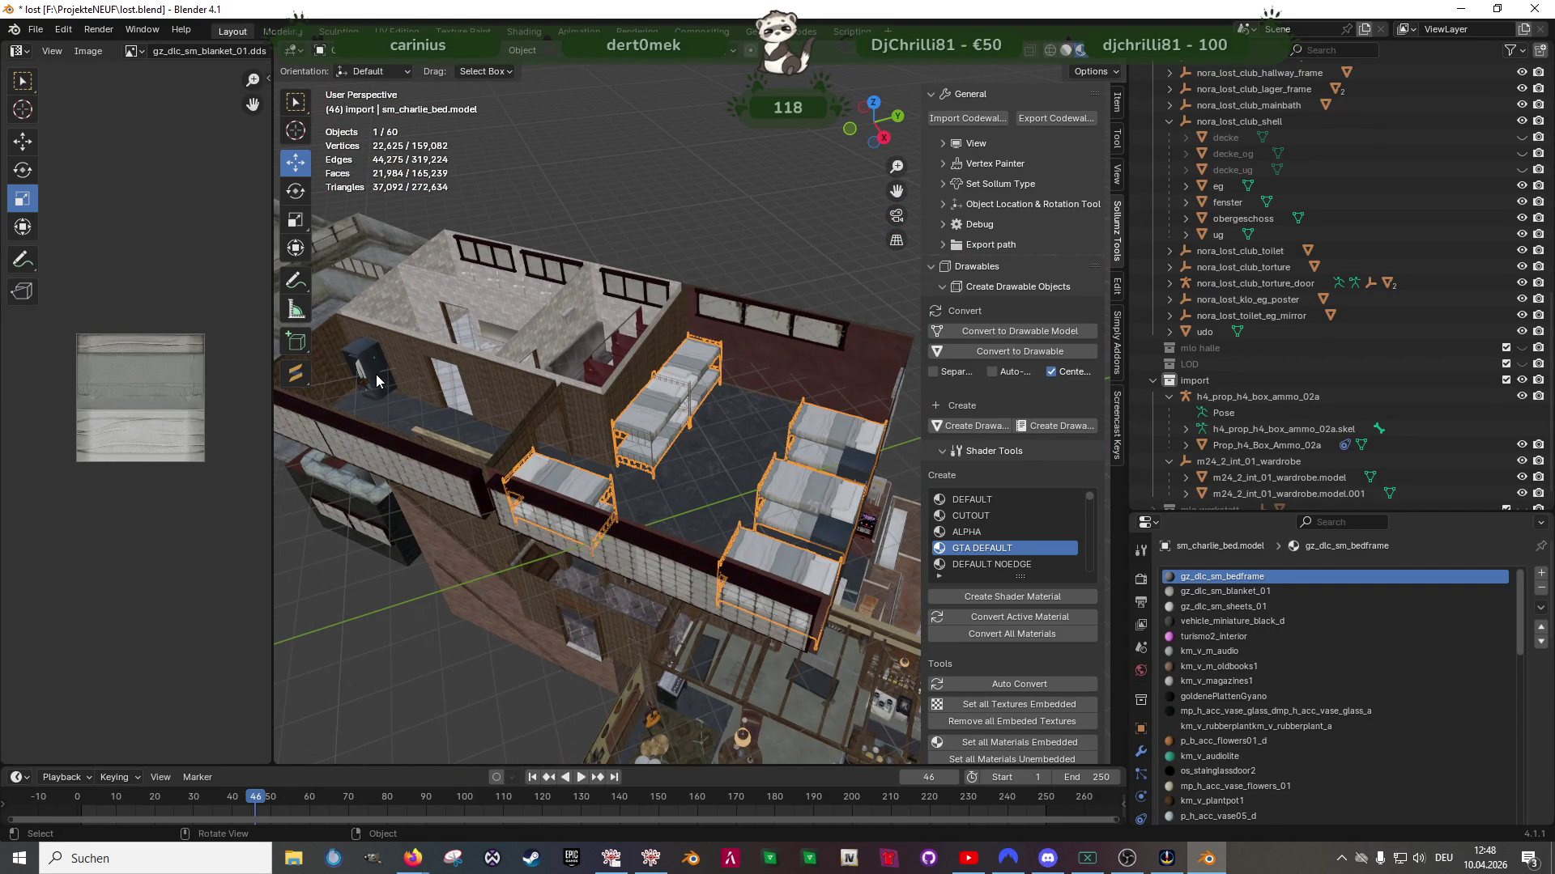
Move the wardrobe from outside into the bunk room and lower it onto the floor
mouse_move(406, 387)
left_mouse_down()
mouse_move(620, 446)
mouse_move(676, 503)
left_mouse_up()
left_click_drag(690, 430, 755, 324)
key("KP_Decimal")
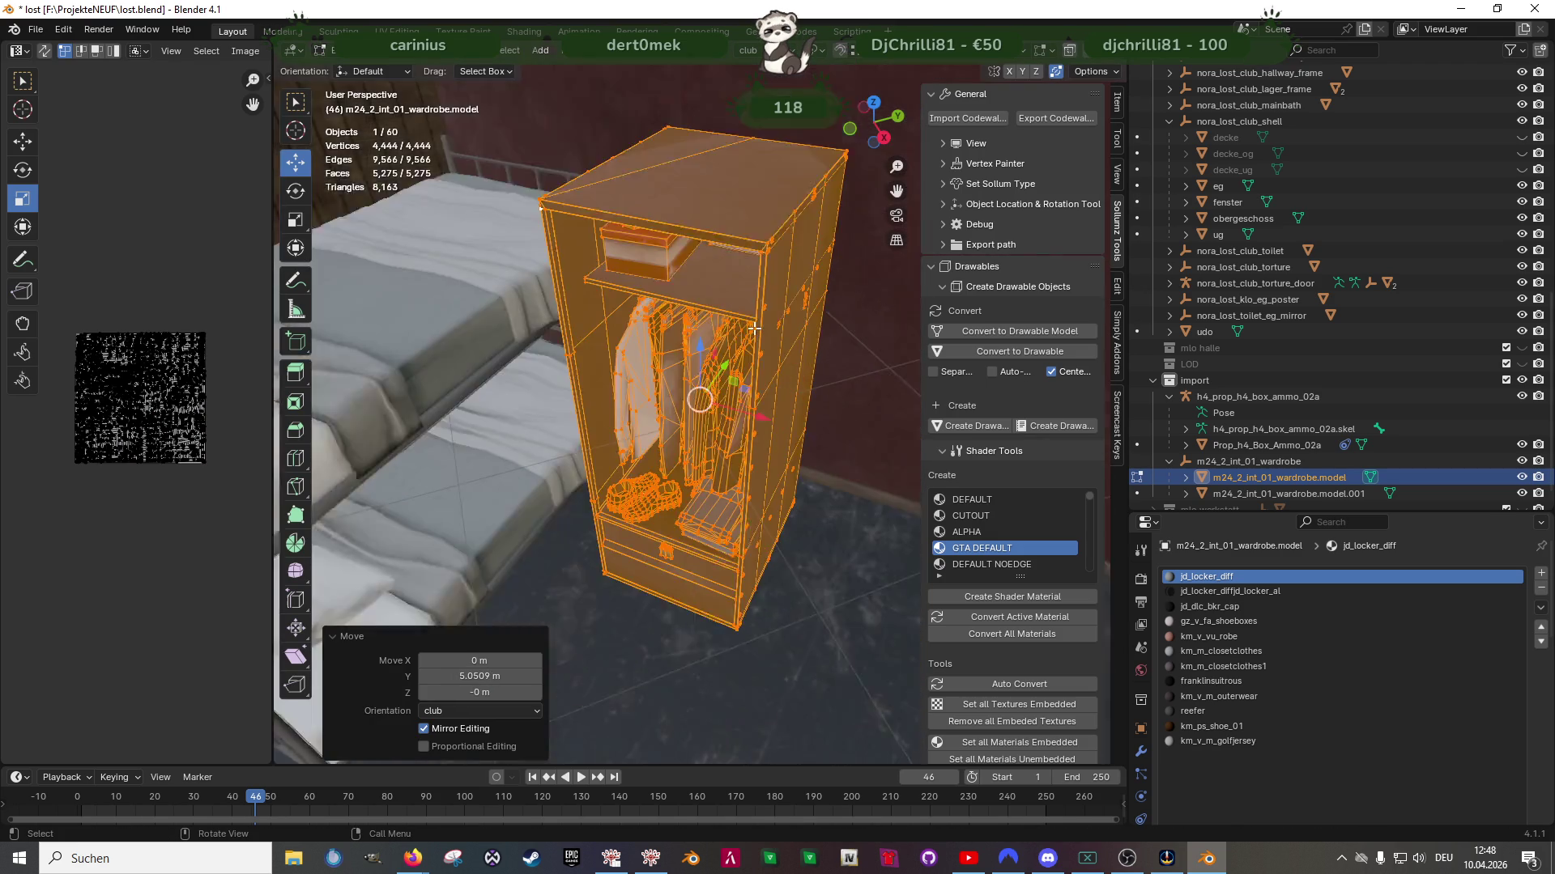
middle_click_drag(712, 388, 680, 652)
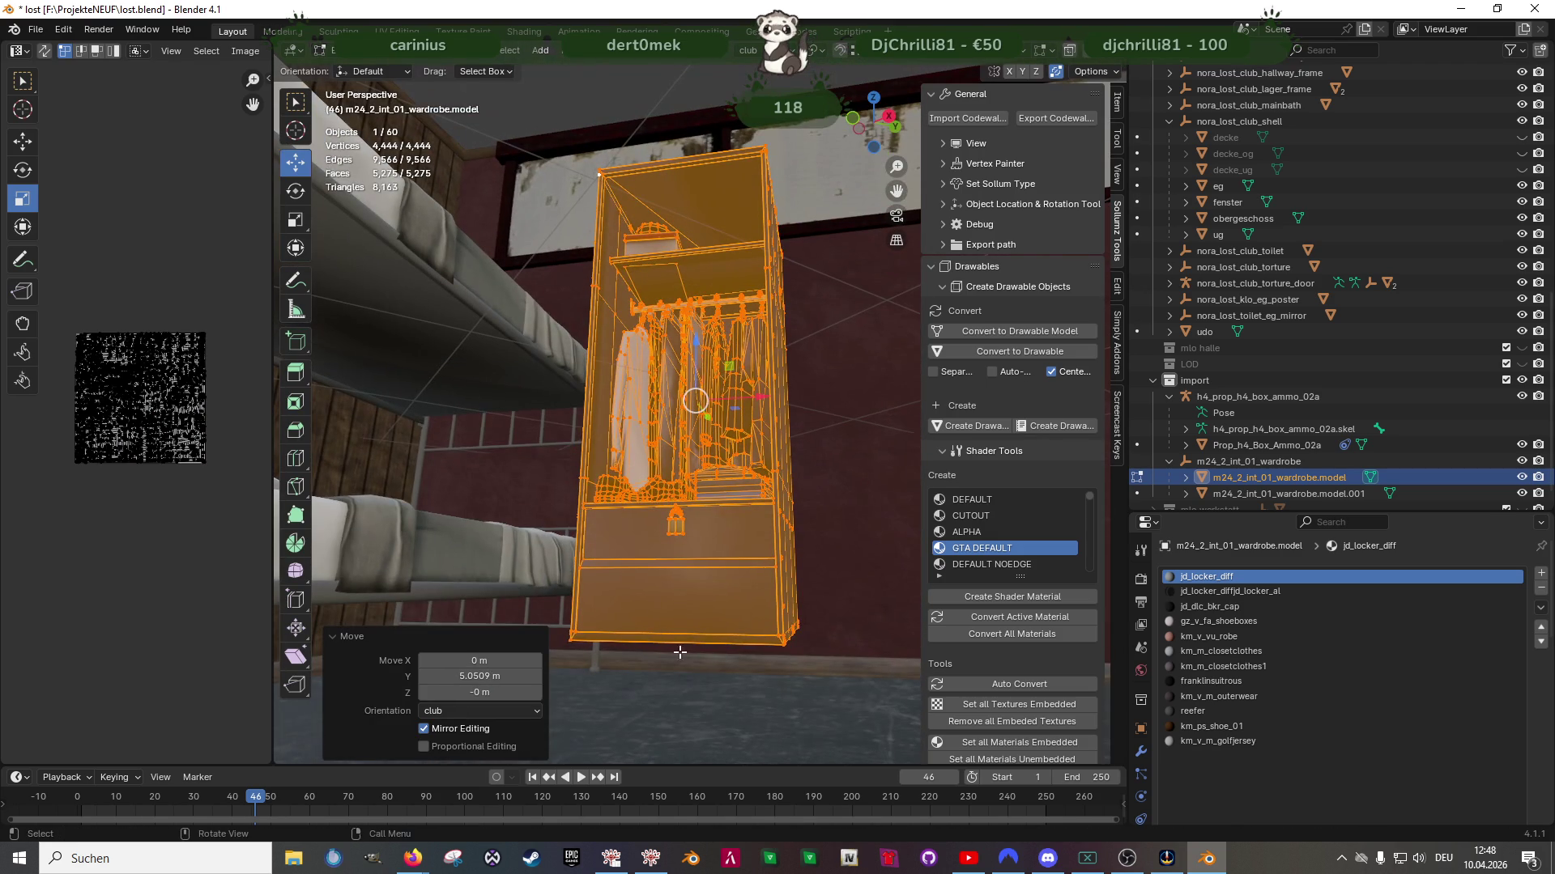
left_click(567, 642, "shift")
left_click(623, 589, "shift")
mouse_move(699, 338)
left_mouse_down()
mouse_move(698, 502)
mouse_move(695, 389)
left_mouse_up()
Push the wardrobe back toward the wall and slide it beside the bunk bed
mouse_move(695, 389)
middle_mouse_down()
mouse_move(691, 605)
mouse_move(776, 428)
middle_mouse_up()
left_click_drag(776, 427, 825, 415)
middle_click_drag(825, 415, 798, 382)
left_click_drag(798, 382, 775, 383)
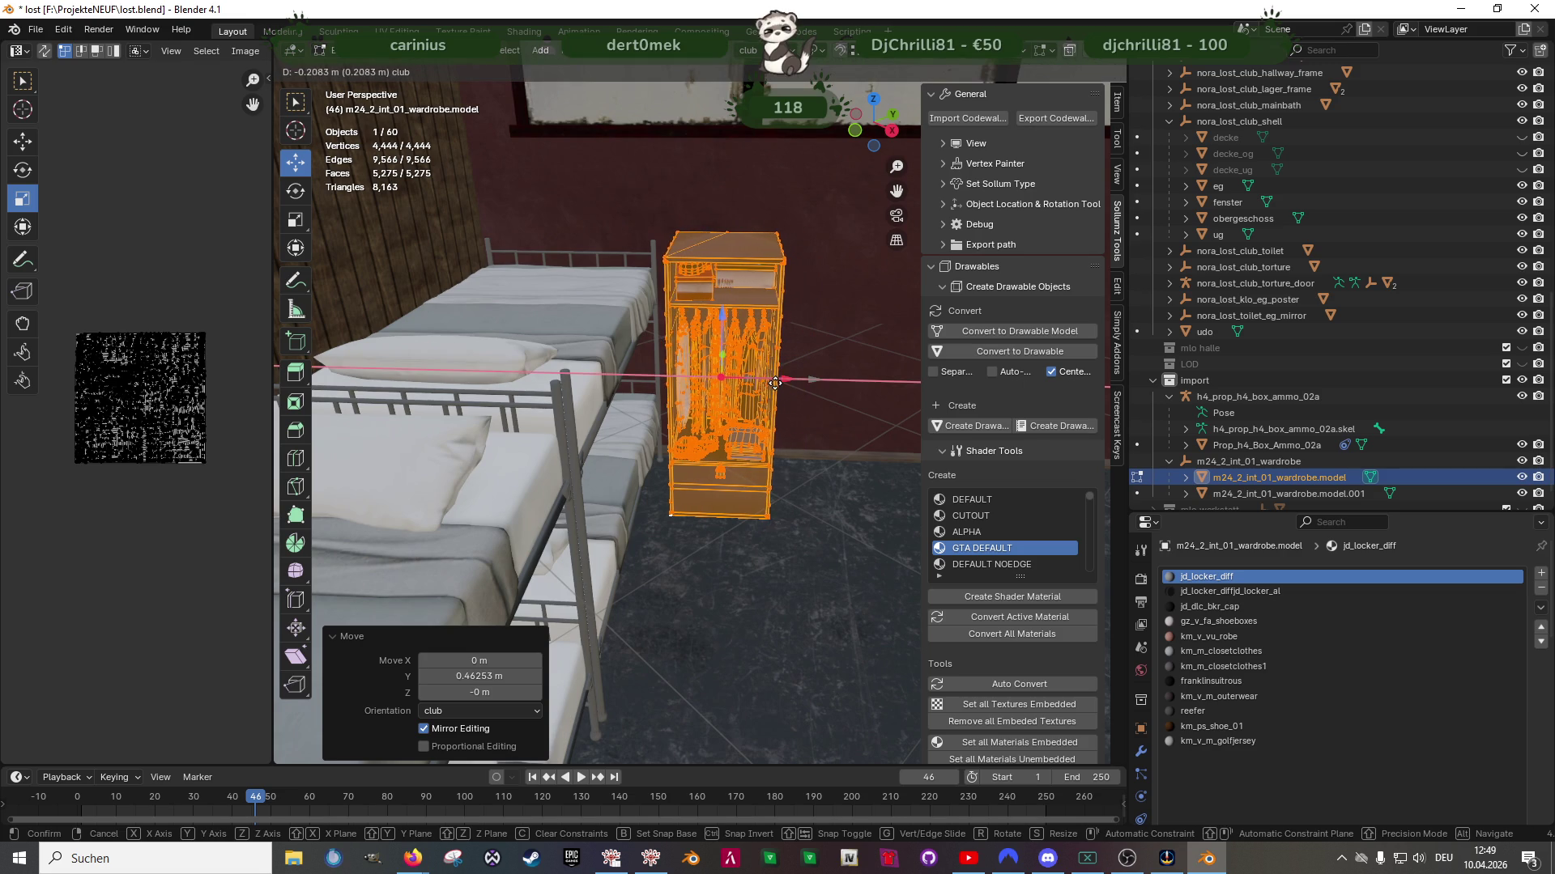
left_click(775, 383)
Orbit around the building to inspect the furnished bunk room and return to object mode
mouse_move(775, 383)
middle_mouse_down()
mouse_move(723, 450)
mouse_move(644, 503)
mouse_move(606, 452)
mouse_move(624, 481)
mouse_move(724, 536)
mouse_move(690, 504)
mouse_move(738, 467)
middle_mouse_up()
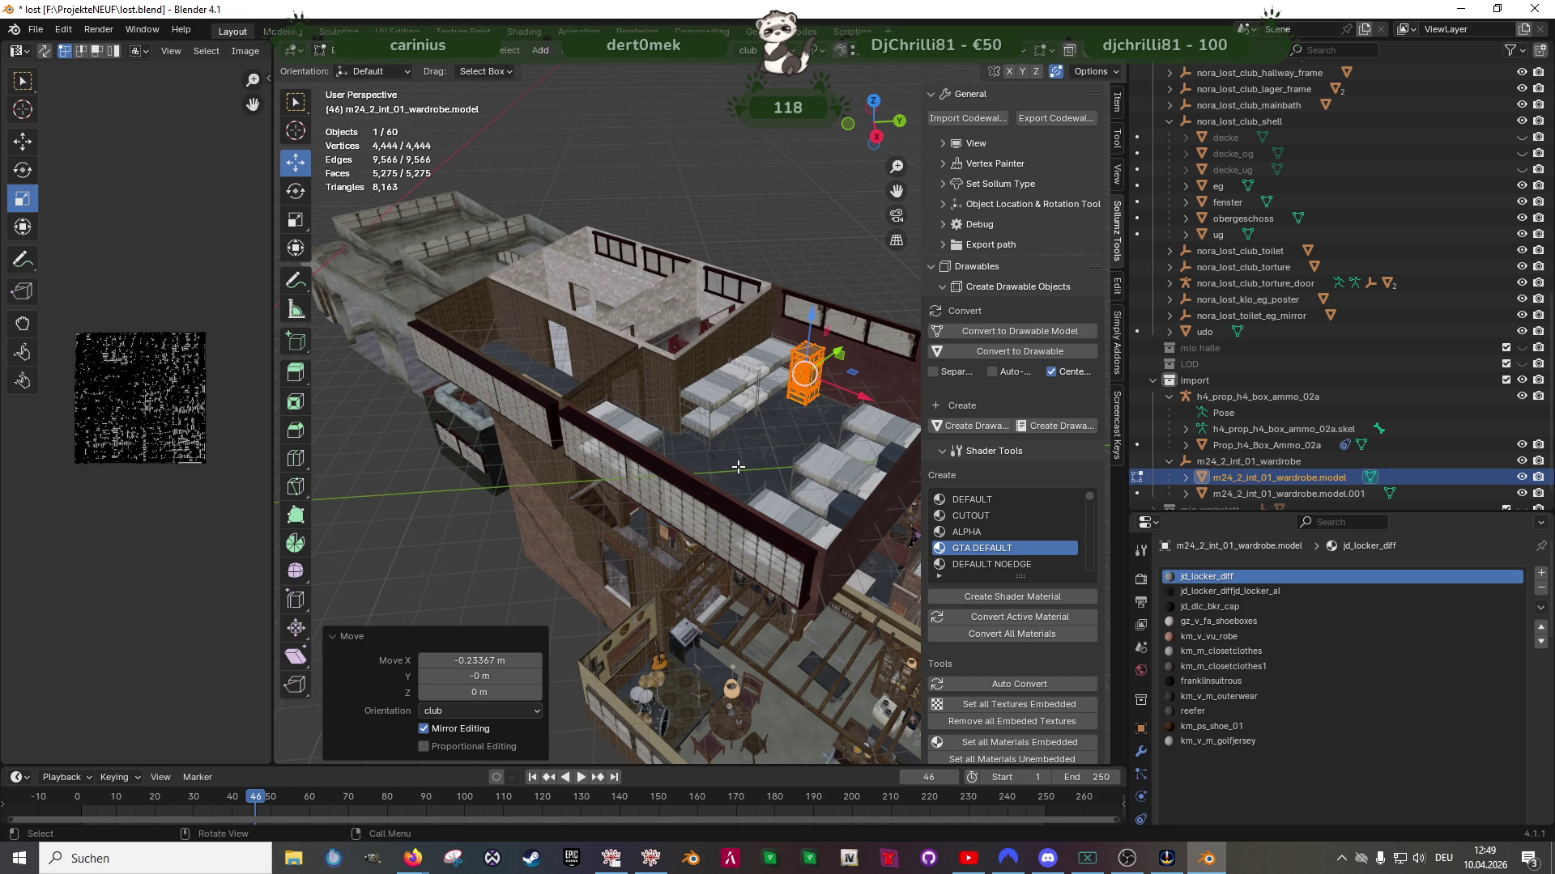
mouse_move(683, 467)
middle_mouse_down()
mouse_move(701, 493)
mouse_move(627, 411)
middle_mouse_up()
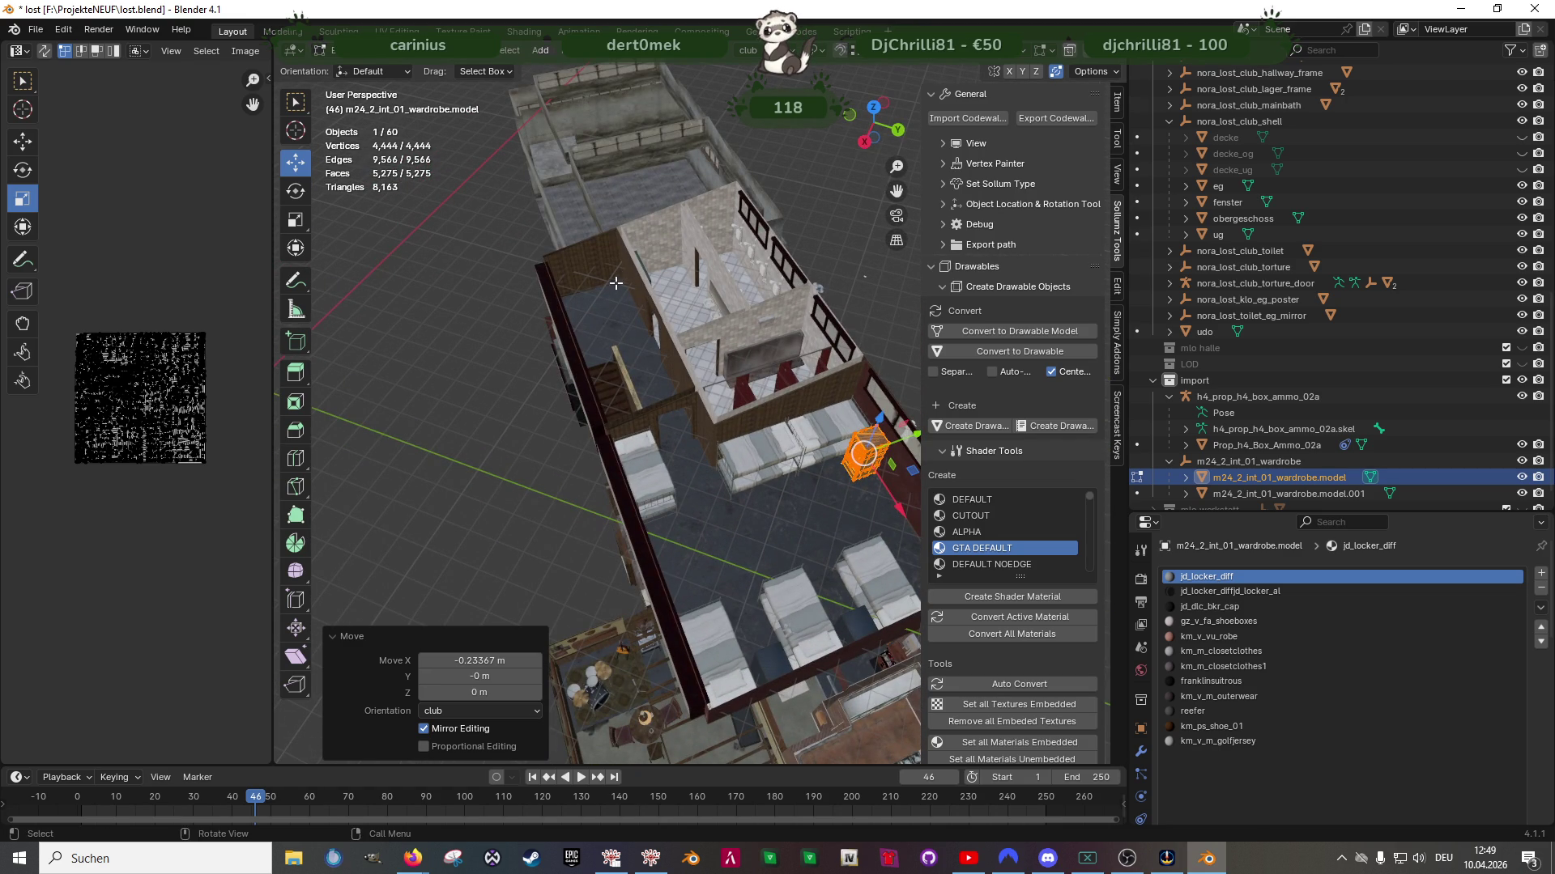
mouse_move(601, 327)
middle_mouse_down()
mouse_move(692, 336)
mouse_move(739, 372)
mouse_move(622, 397)
mouse_move(661, 301)
mouse_move(583, 359)
mouse_move(739, 462)
mouse_move(648, 454)
middle_mouse_up()
scroll(556, 447, "down", 4)
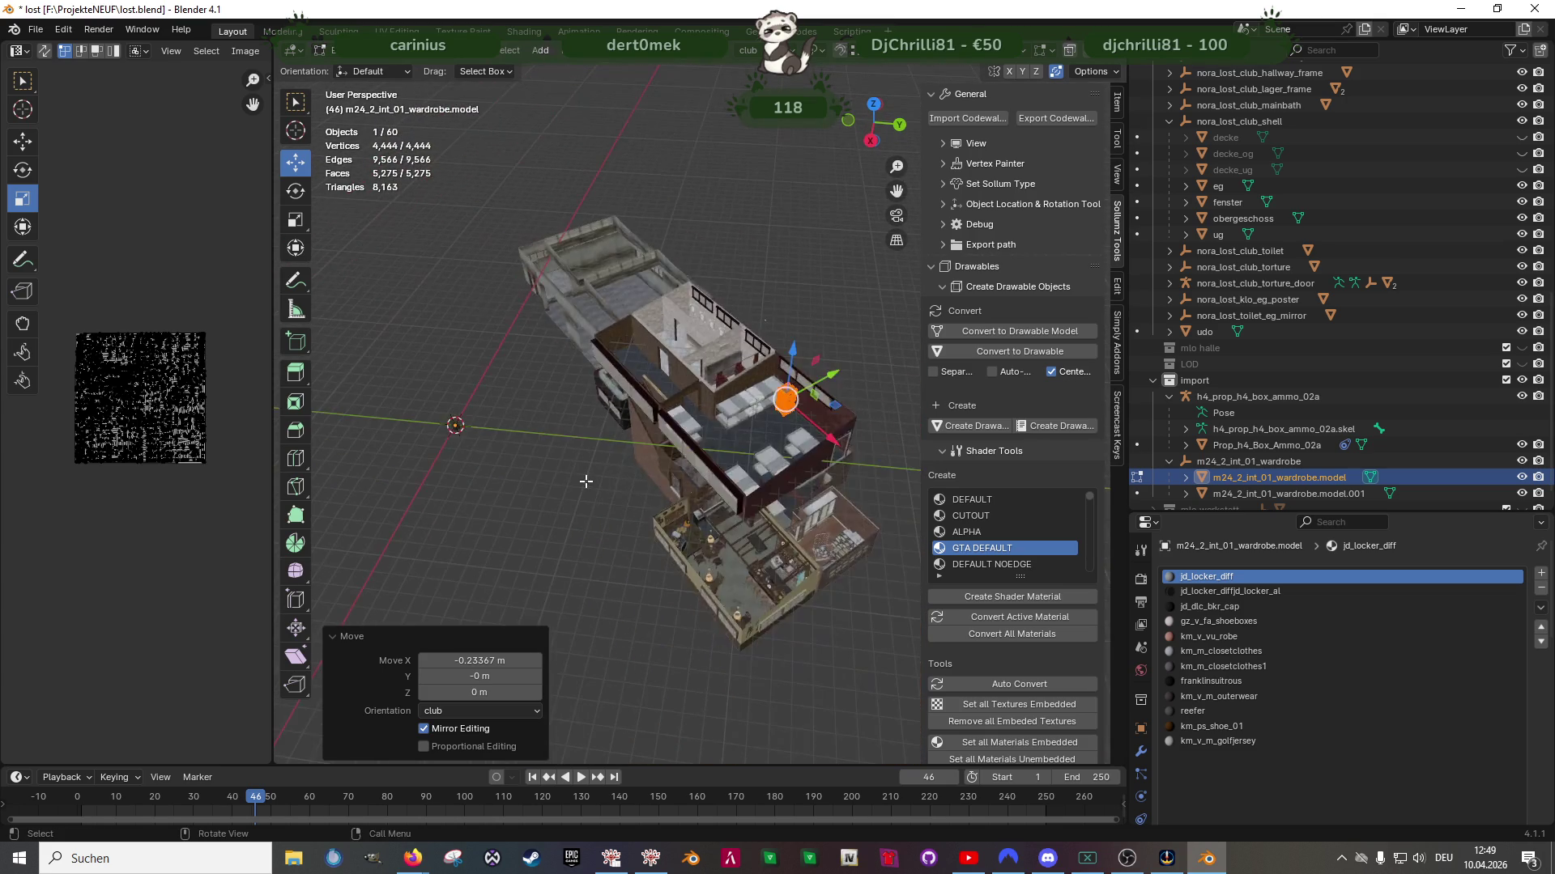
key("Tab")
scroll(556, 447, "up", 3)
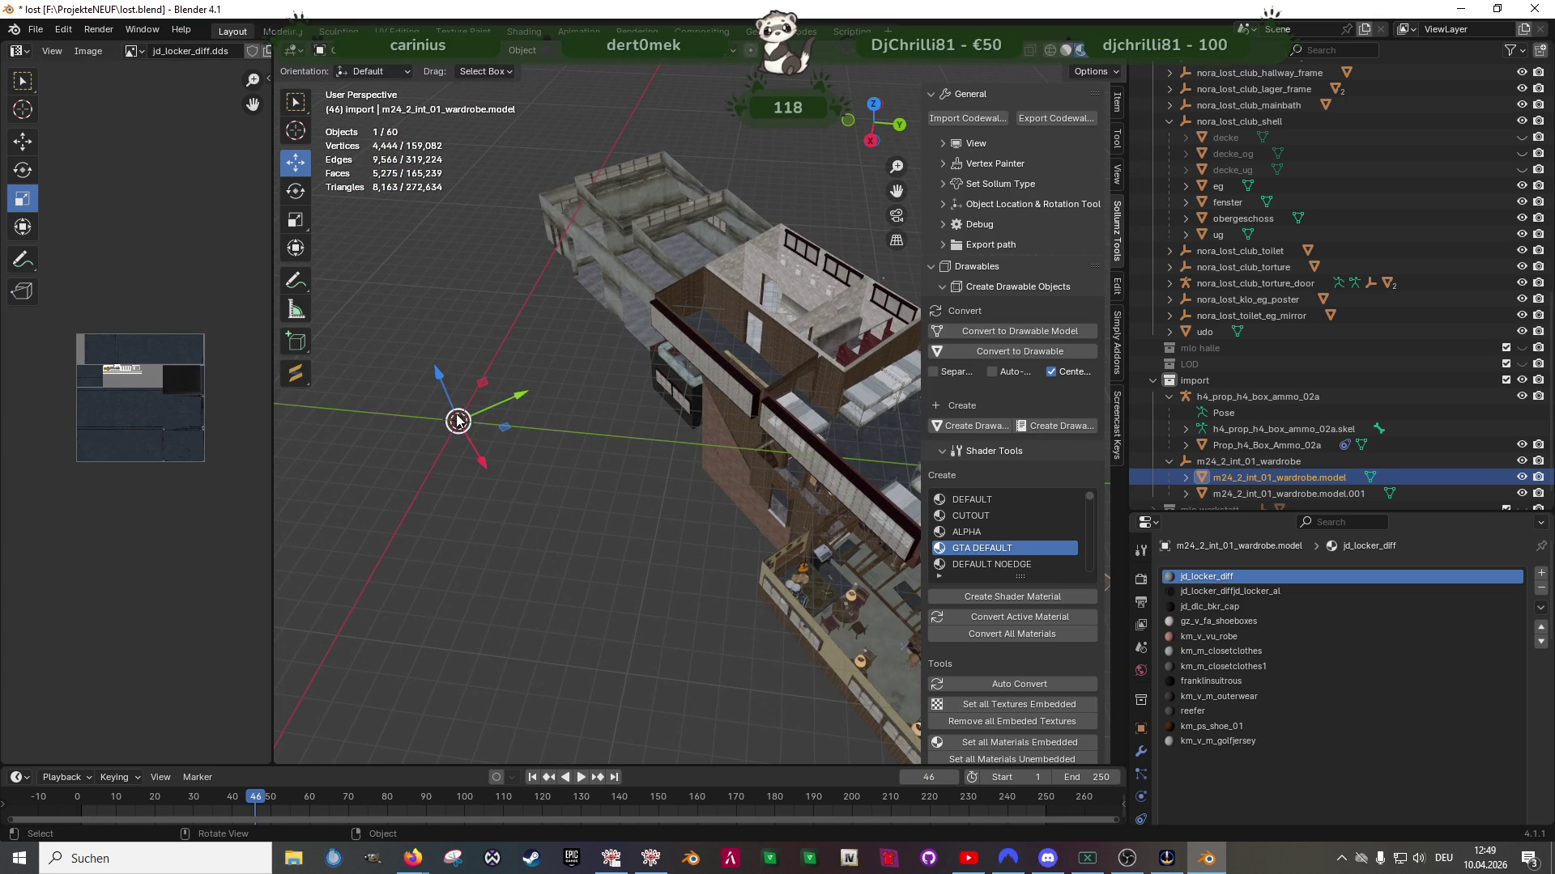
Edit the Prop_h4_Box_Ammo_02a mesh and convert its triangles to quads with Alt+J
left_click(458, 421)
key("Tab")
key("KP_Decimal")
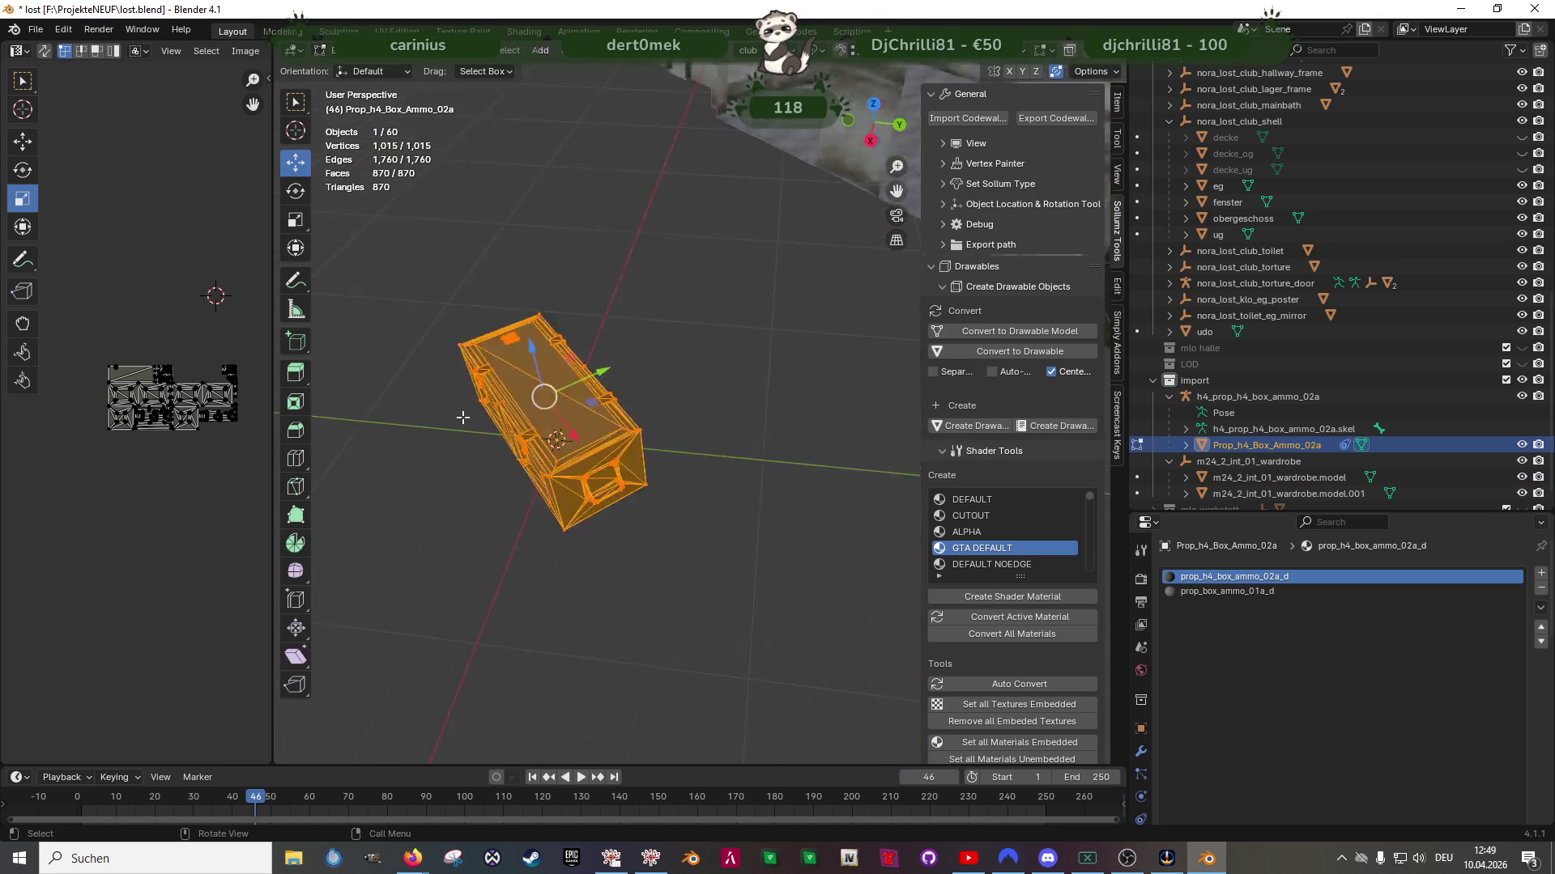
middle_click_drag(696, 250, 716, 421)
scroll(720, 428, "up", 3)
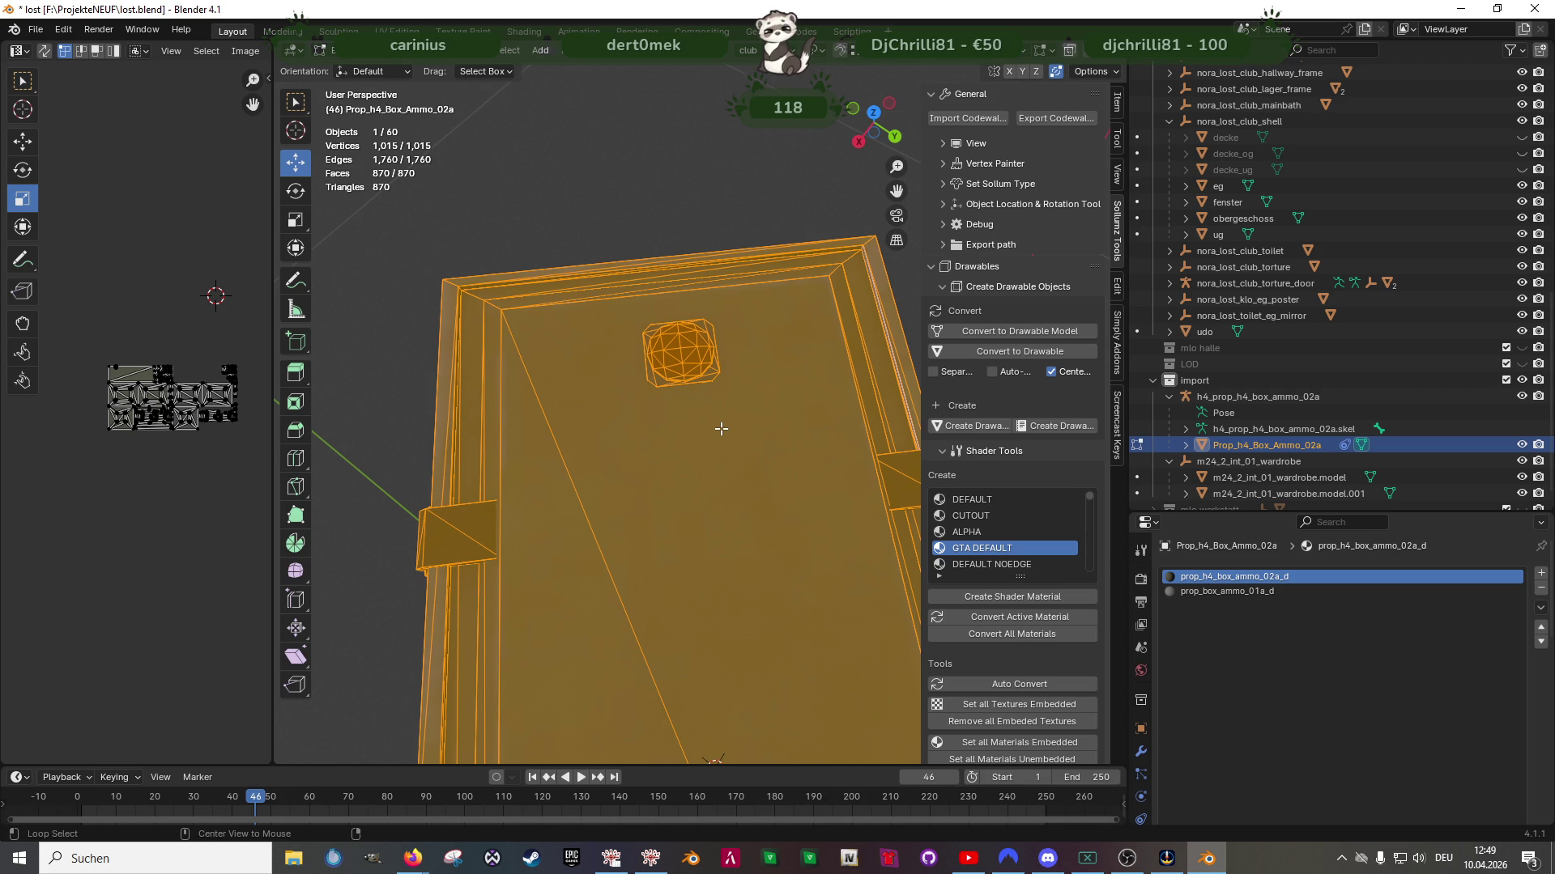
key("alt+j")
mouse_move(721, 428)
middle_mouse_down()
mouse_move(665, 399)
mouse_move(680, 380)
middle_mouse_up()
Select the connected round part on the ammo box lid and delete it
left_click(685, 369)
key("ctrl+l")
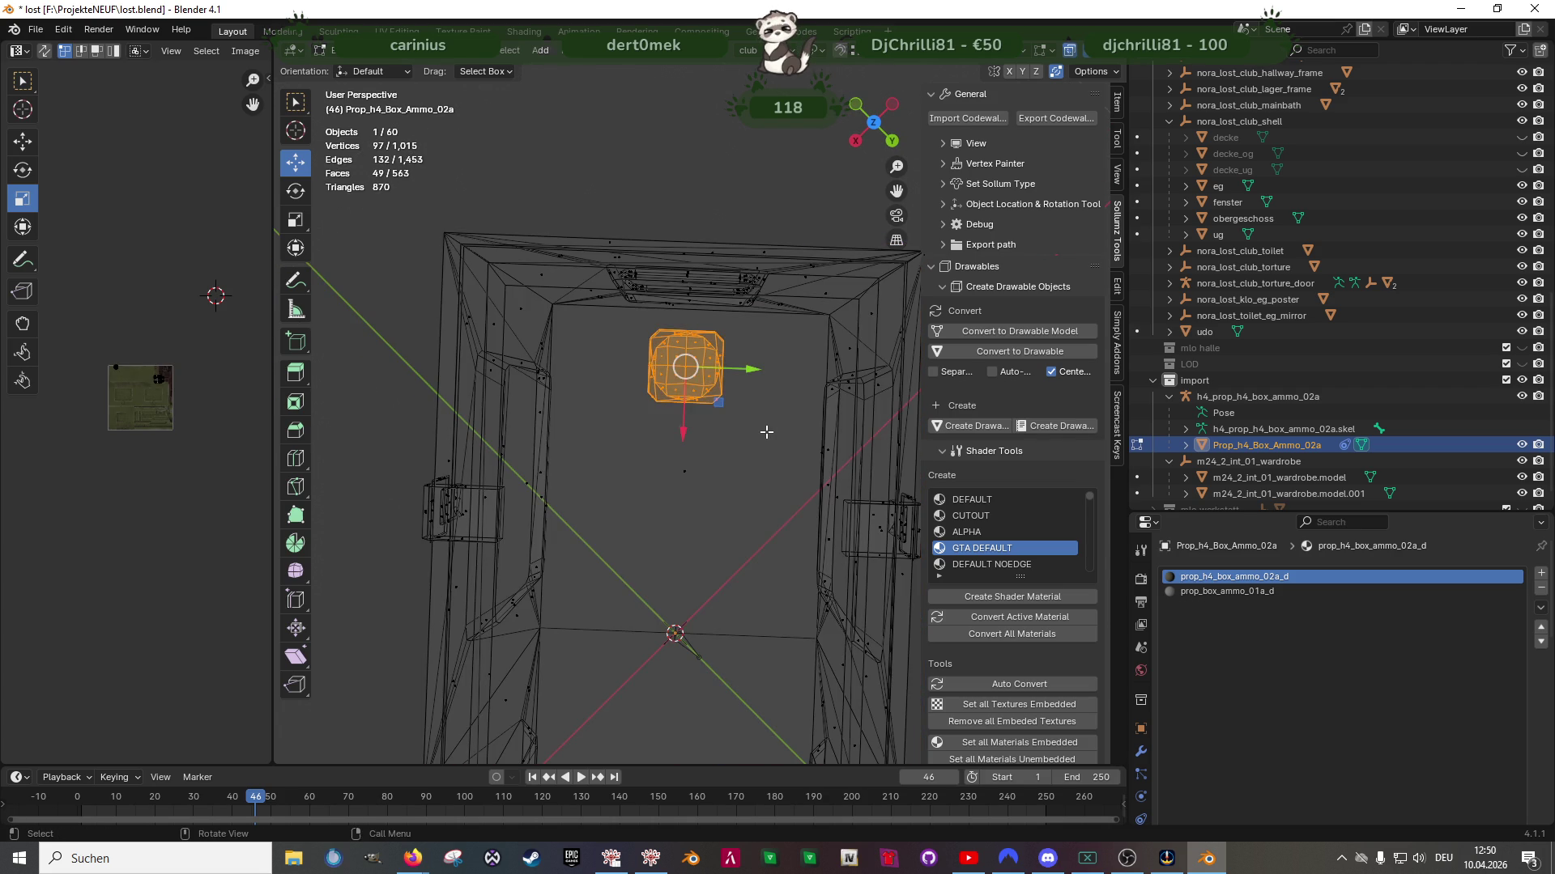
key("x")
left_click(766, 432)
key("shift+z")
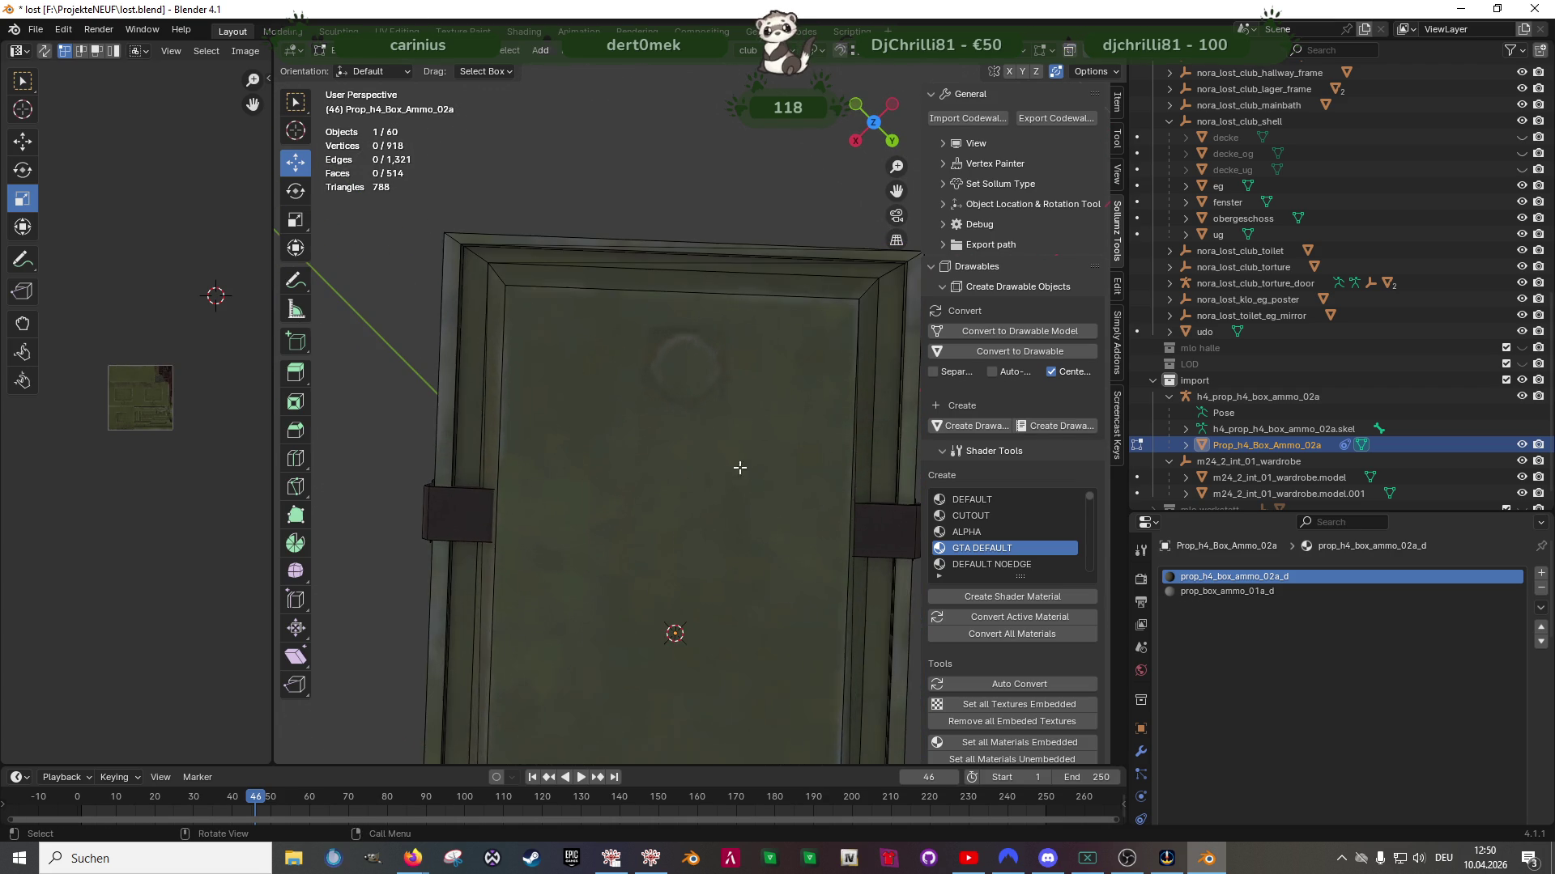
Select the whole box mesh and merge its remaining triangles into quads
left_click(677, 363)
scroll(676, 364, "down", 5)
mouse_move(684, 389)
middle_mouse_down()
mouse_move(731, 494)
mouse_move(769, 499)
middle_mouse_up()
key("a")
key("alt+j")
scroll(753, 500, "up", 3)
mouse_move(680, 520)
middle_mouse_down()
mouse_move(553, 480)
mouse_move(654, 527)
mouse_move(729, 591)
mouse_move(729, 521)
mouse_move(638, 492)
mouse_move(764, 521)
mouse_move(642, 486)
mouse_move(550, 497)
mouse_move(490, 419)
middle_mouse_up()
left_click(599, 532, "shift")
scroll(600, 532, "down", 4)
Move the ammo box into the building, lower it to the floor and slide it into the bunk room
left_click_drag(508, 373, 715, 471)
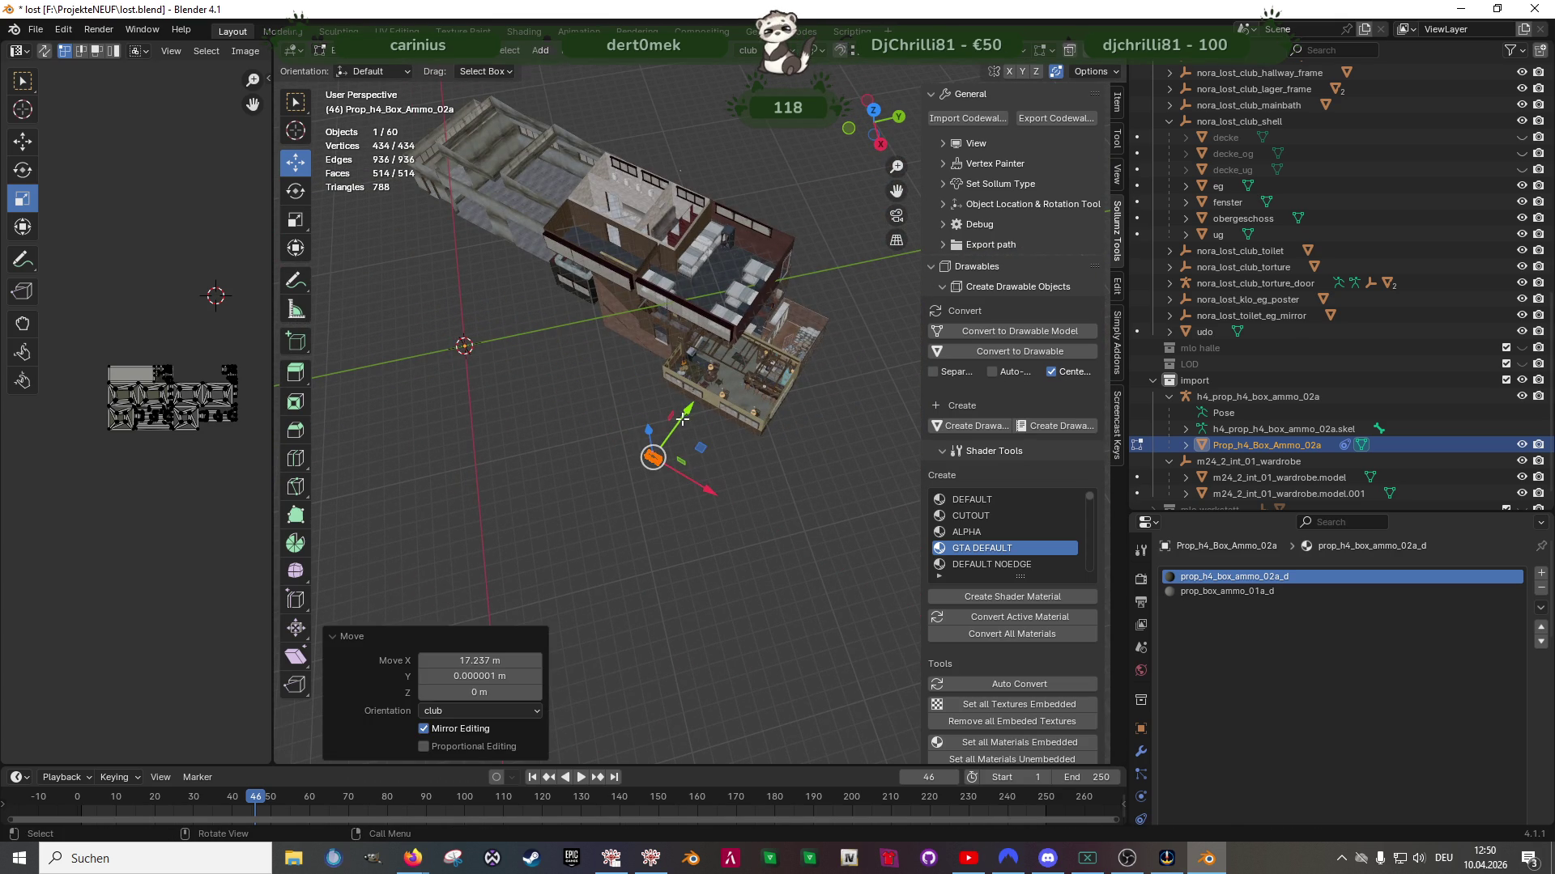
left_click_drag(679, 421, 704, 377)
left_click_drag(746, 267, 746, 266)
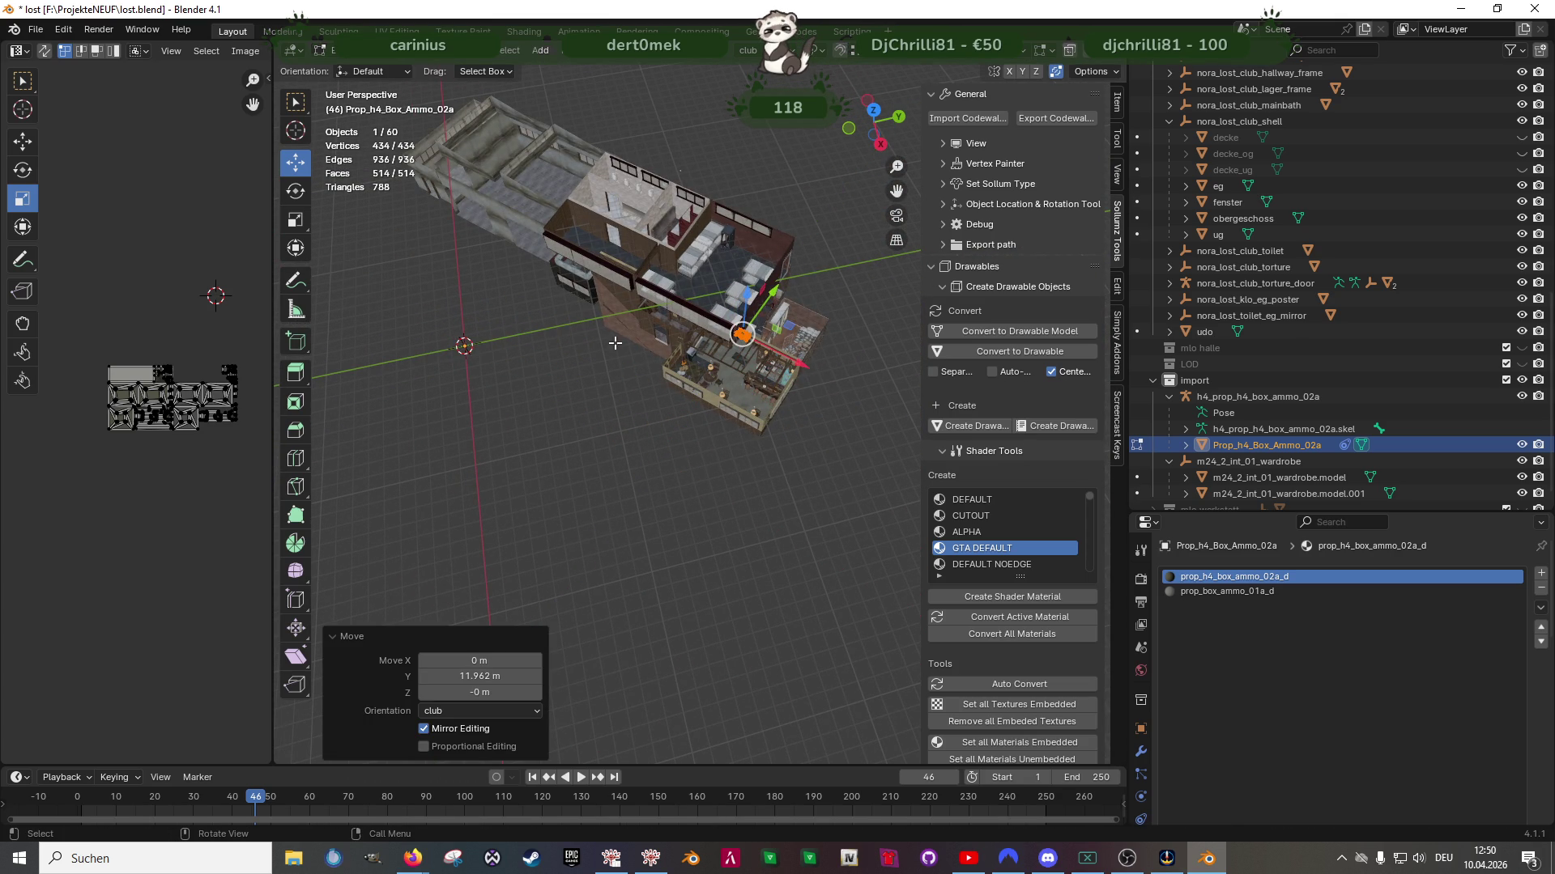
key("KP_Decimal")
scroll(697, 385, "down", 4)
mouse_move(697, 386)
middle_mouse_down()
mouse_move(695, 455)
mouse_move(700, 346)
middle_mouse_up()
mouse_move(699, 329)
left_mouse_down()
mouse_move(698, 477)
mouse_move(699, 463)
left_mouse_up()
middle_click_drag(699, 463, 620, 490)
left_click_drag(755, 478, 628, 485)
mouse_move(628, 486)
middle_mouse_down()
mouse_move(636, 435)
mouse_move(786, 523)
mouse_move(748, 455)
middle_mouse_up()
Move the ammo box along Y toward the bunk bed and rotate it 90° about Z
left_click_drag(755, 376, 703, 375)
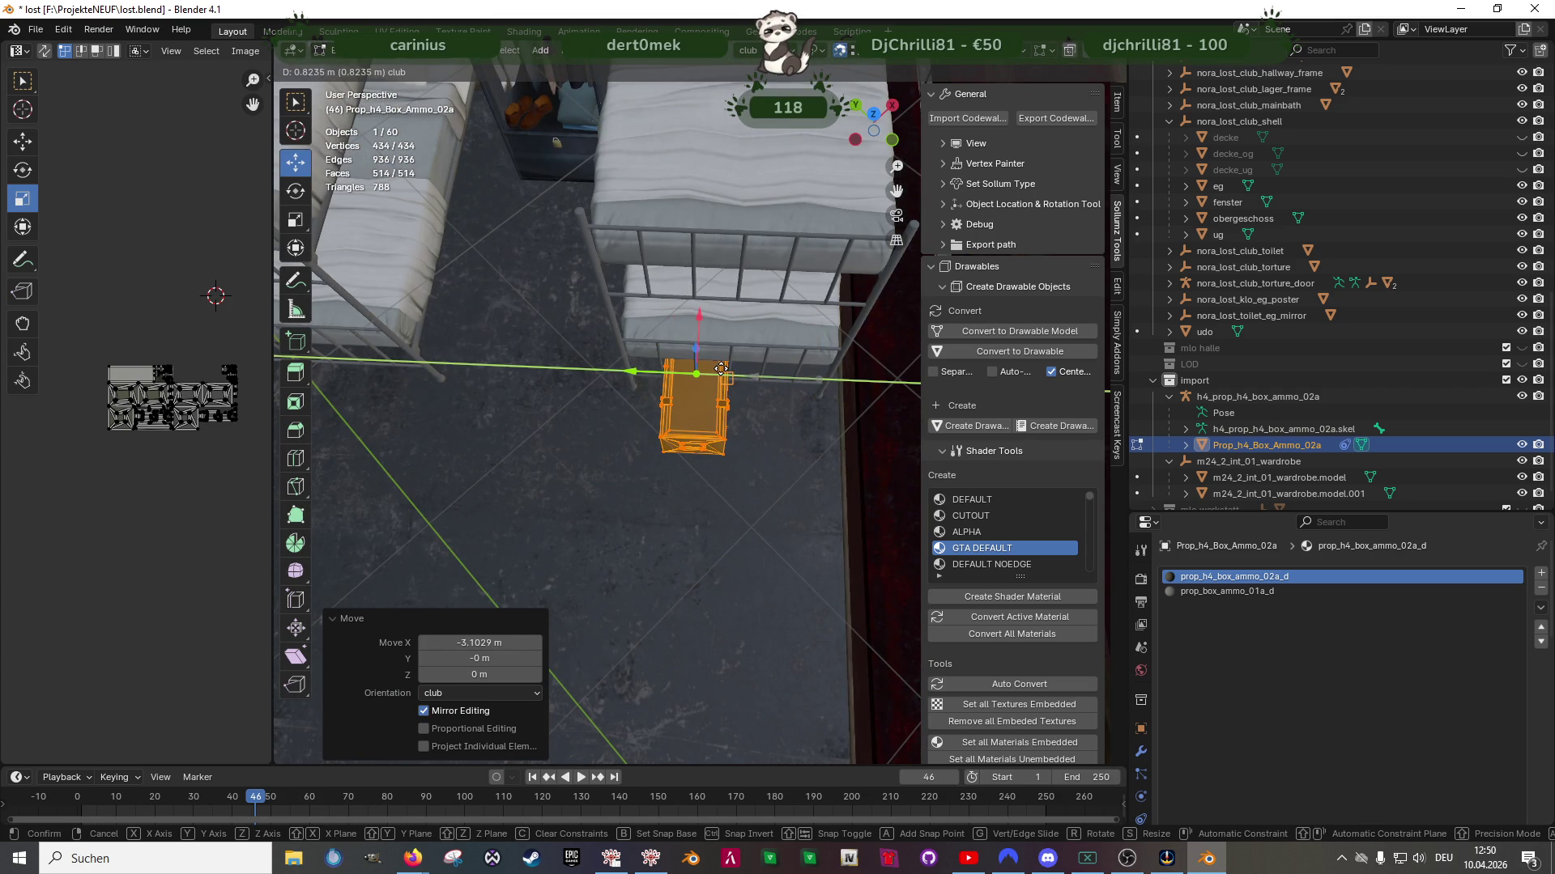
left_click(720, 371)
key("shift+space")
left_click(720, 394)
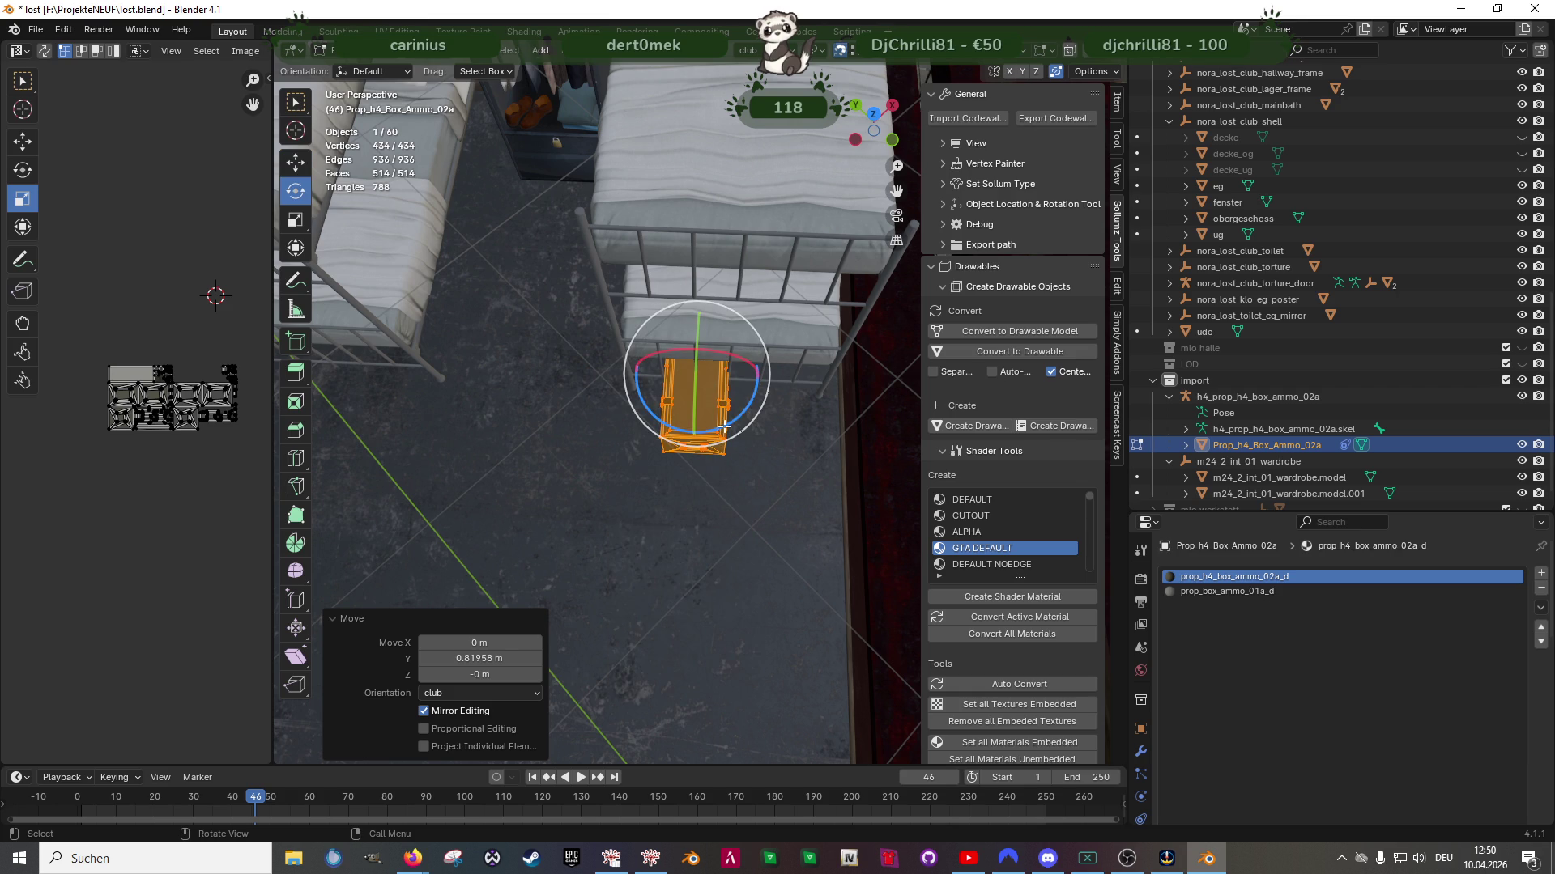
left_click_drag(723, 427, 736, 421)
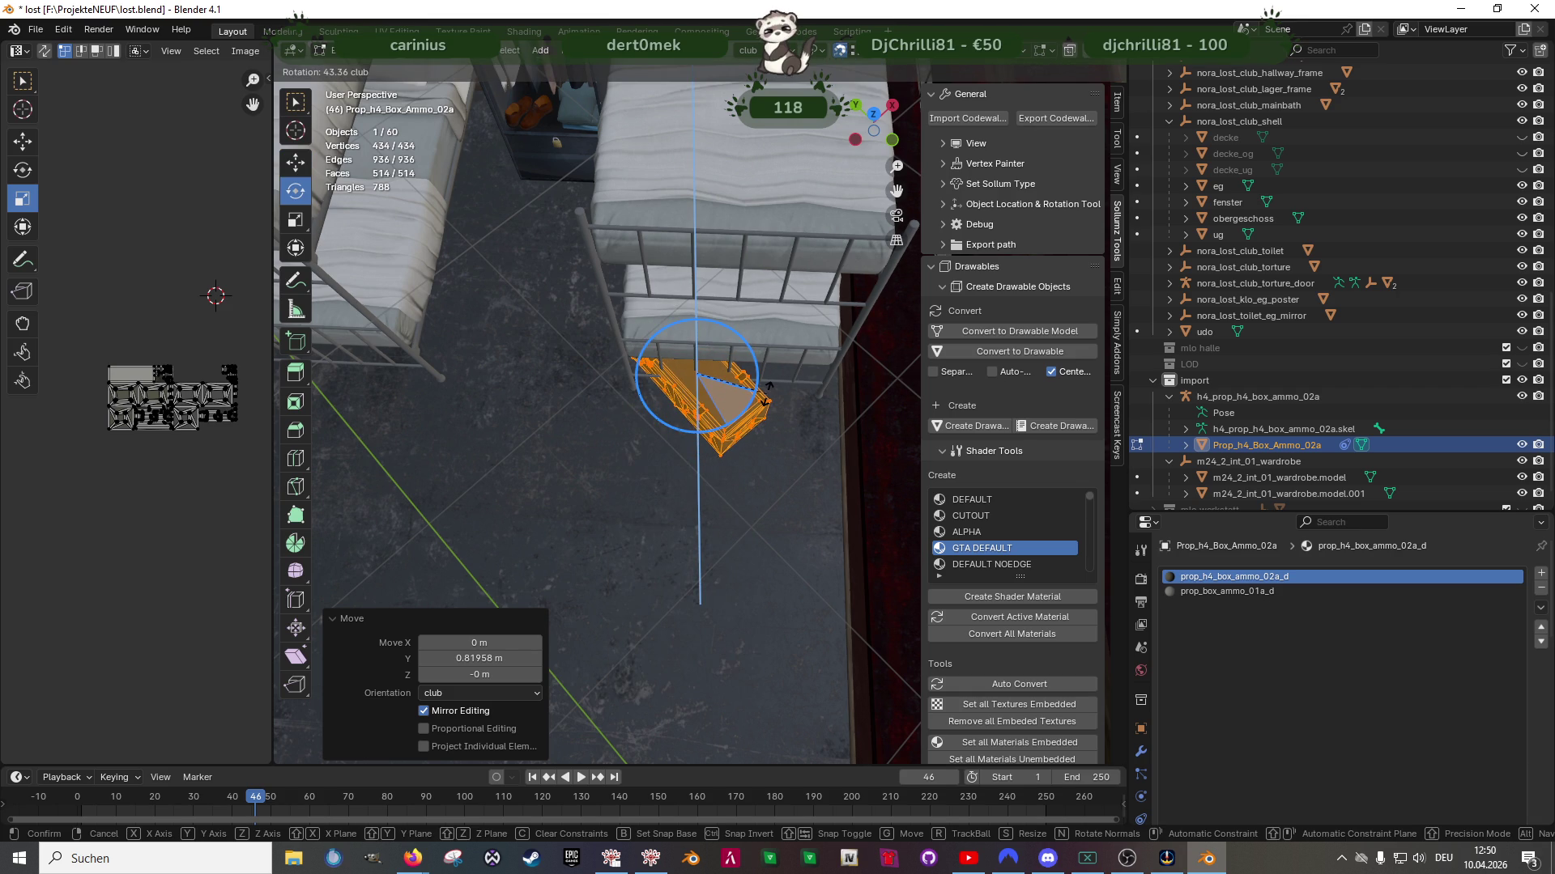
key("Return")
mouse_move(765, 399)
middle_mouse_down()
mouse_move(689, 486)
mouse_move(701, 401)
middle_mouse_up()
Shift the ammo box along X and scale it up by 1.304
key("shift+space")
key("g")
left_click_drag(702, 401, 706, 414)
middle_click_drag(706, 414, 730, 479)
key("shift+space")
key("s")
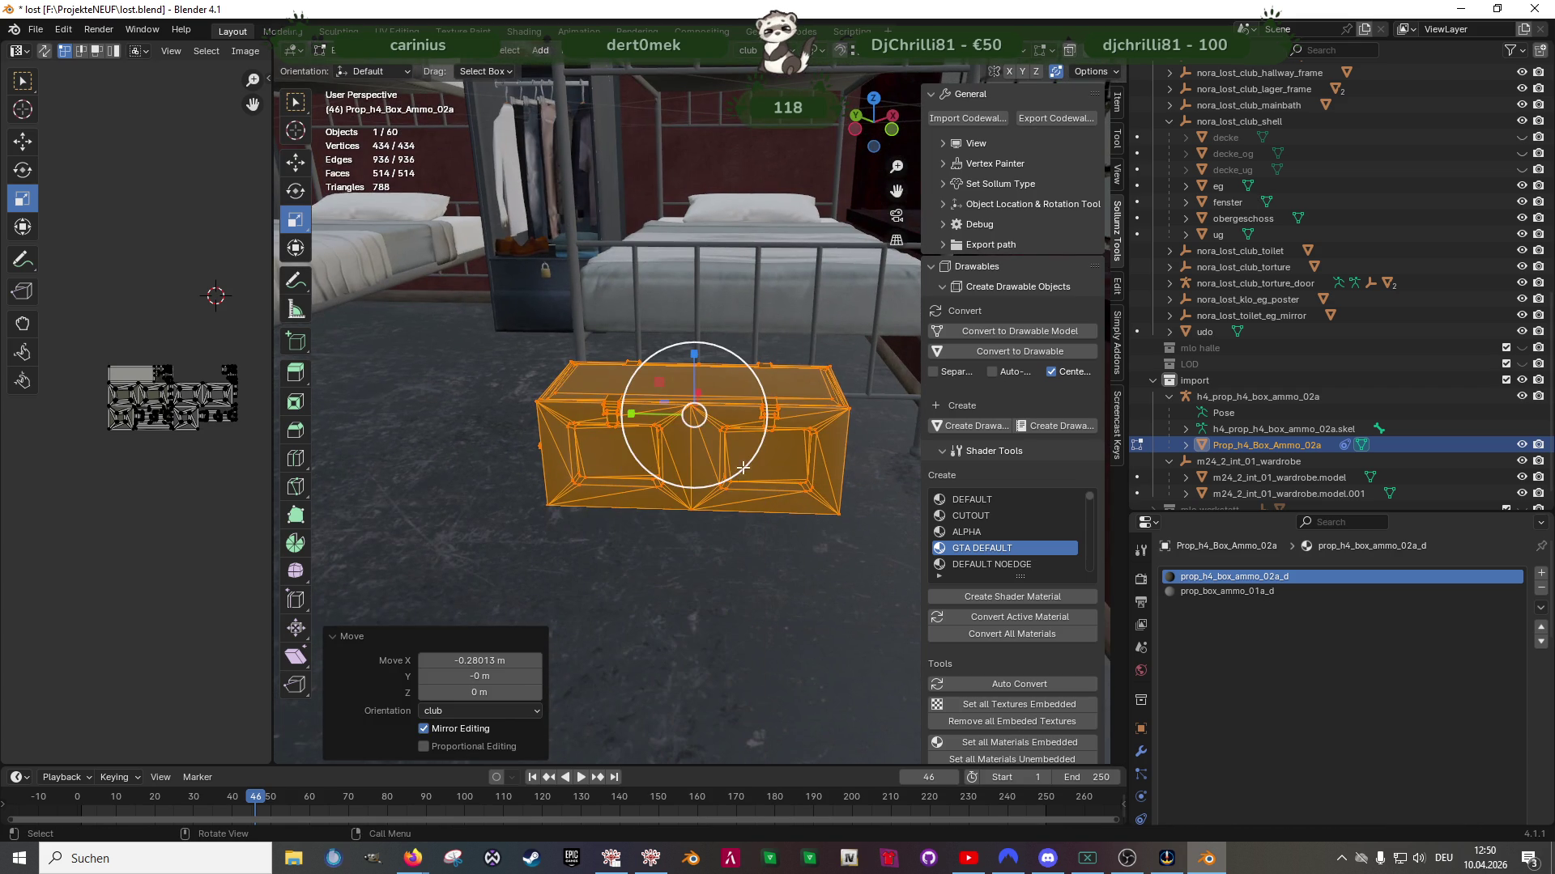
left_click_drag(730, 479, 753, 430)
Nudge the ammo box along Y, Z and X into place at the foot of the bunk bed
key("shift+space")
key("g")
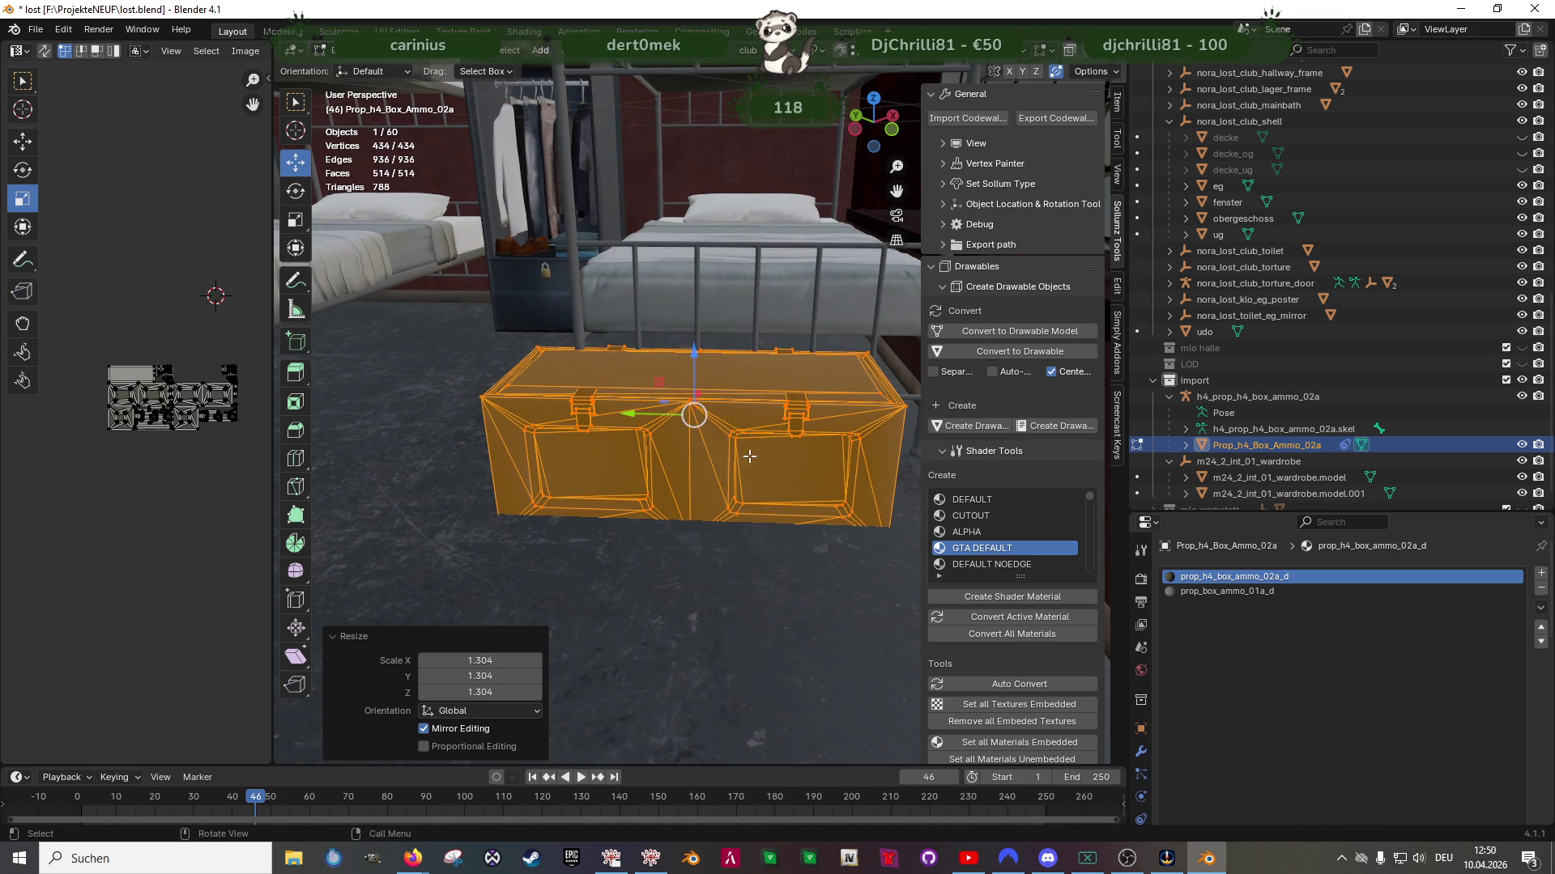
middle_click_drag(753, 431, 670, 461)
left_click_drag(569, 391, 651, 394)
middle_click_drag(652, 393, 708, 443)
mouse_move(743, 324)
left_mouse_down()
mouse_move(737, 308)
mouse_move(719, 316)
left_mouse_up()
middle_click_drag(719, 316, 725, 455)
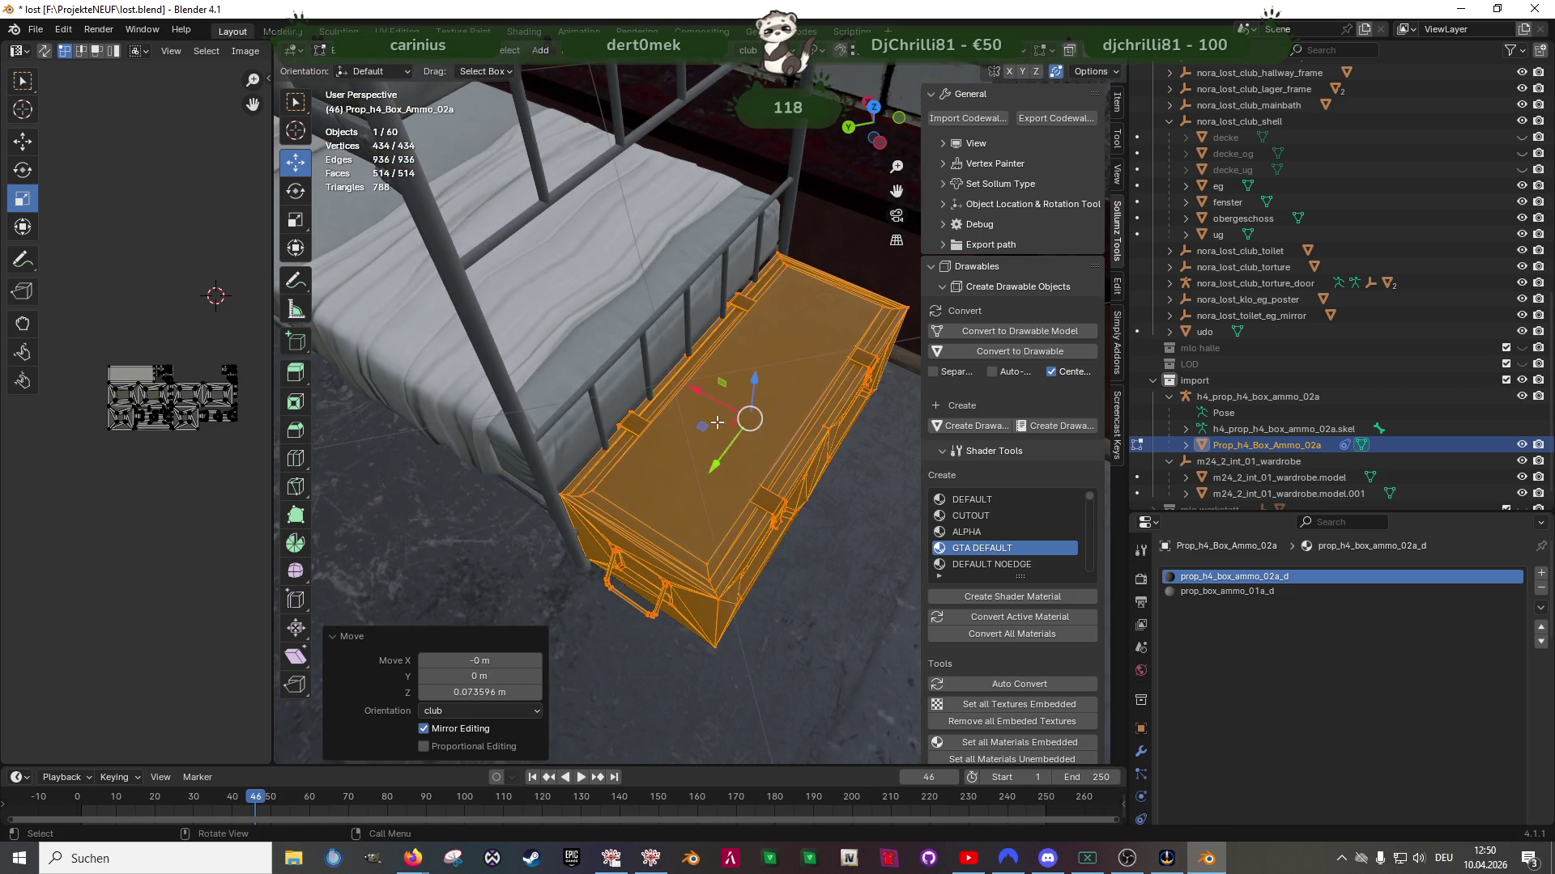
left_click_drag(708, 401, 717, 411)
middle_click_drag(716, 411, 675, 474)
left_click_drag(605, 451, 637, 478)
middle_click_drag(636, 478, 737, 447)
Duplicate the ammo box and slide the copy along the bed row to the first bed's foot
key("shift+d")
right_click(675, 475)
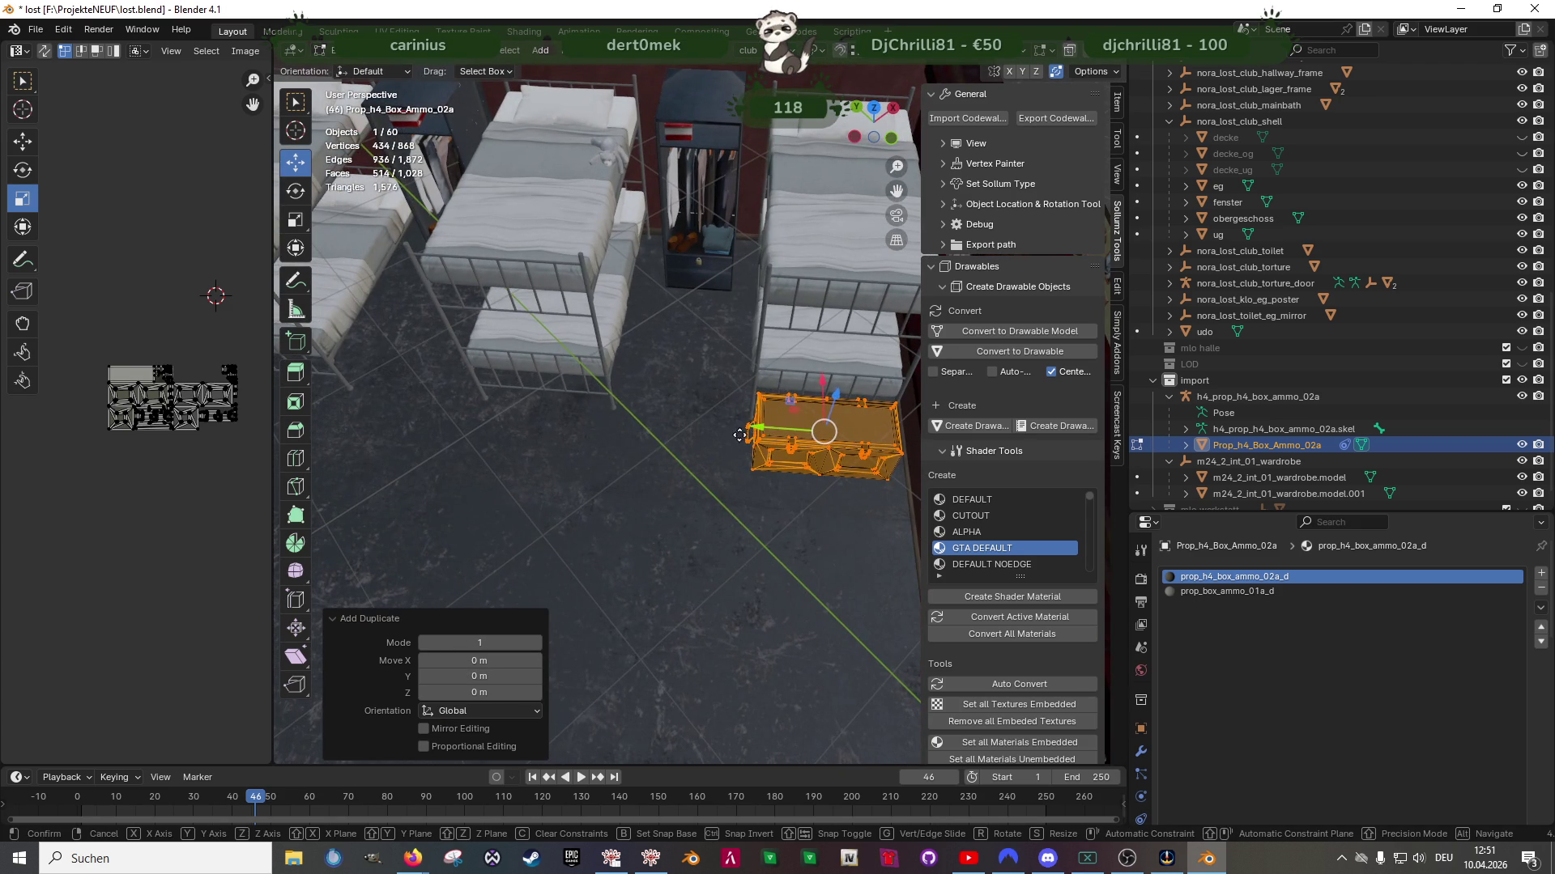
left_click_drag(762, 430, 487, 440)
left_click(468, 442)
mouse_move(470, 442)
middle_mouse_down()
mouse_move(737, 450)
mouse_move(586, 378)
middle_mouse_up()
scroll(738, 449, "up", 5)
left_click(559, 364)
scroll(559, 364, "down", 8)
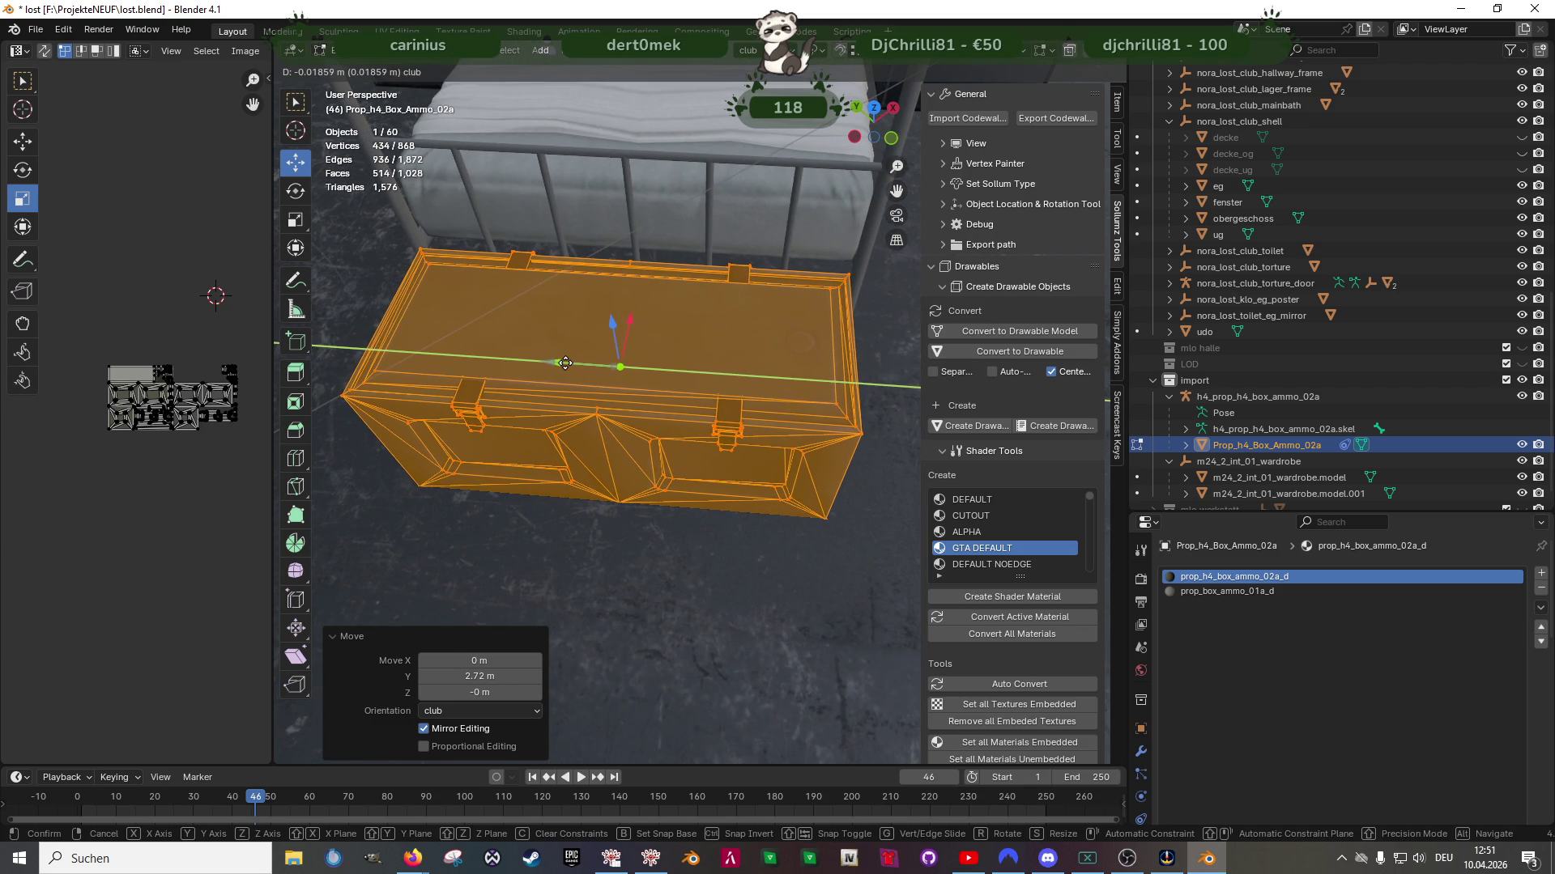
Place a second ammo box copy at the next bed, constrained to Y and fine-tuned
key("shift+d")
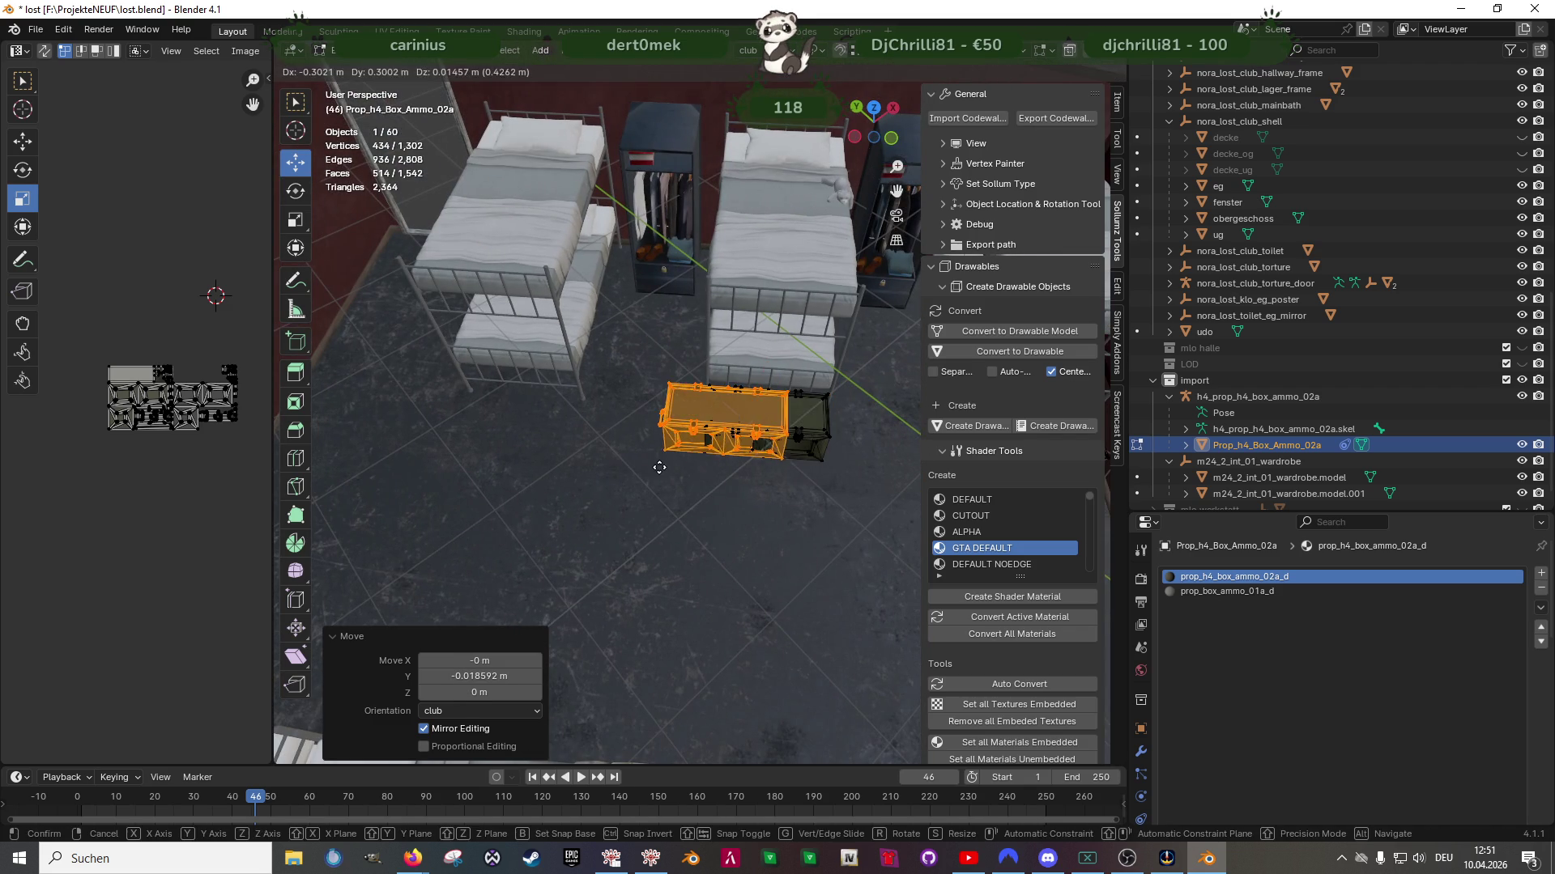
key("y")
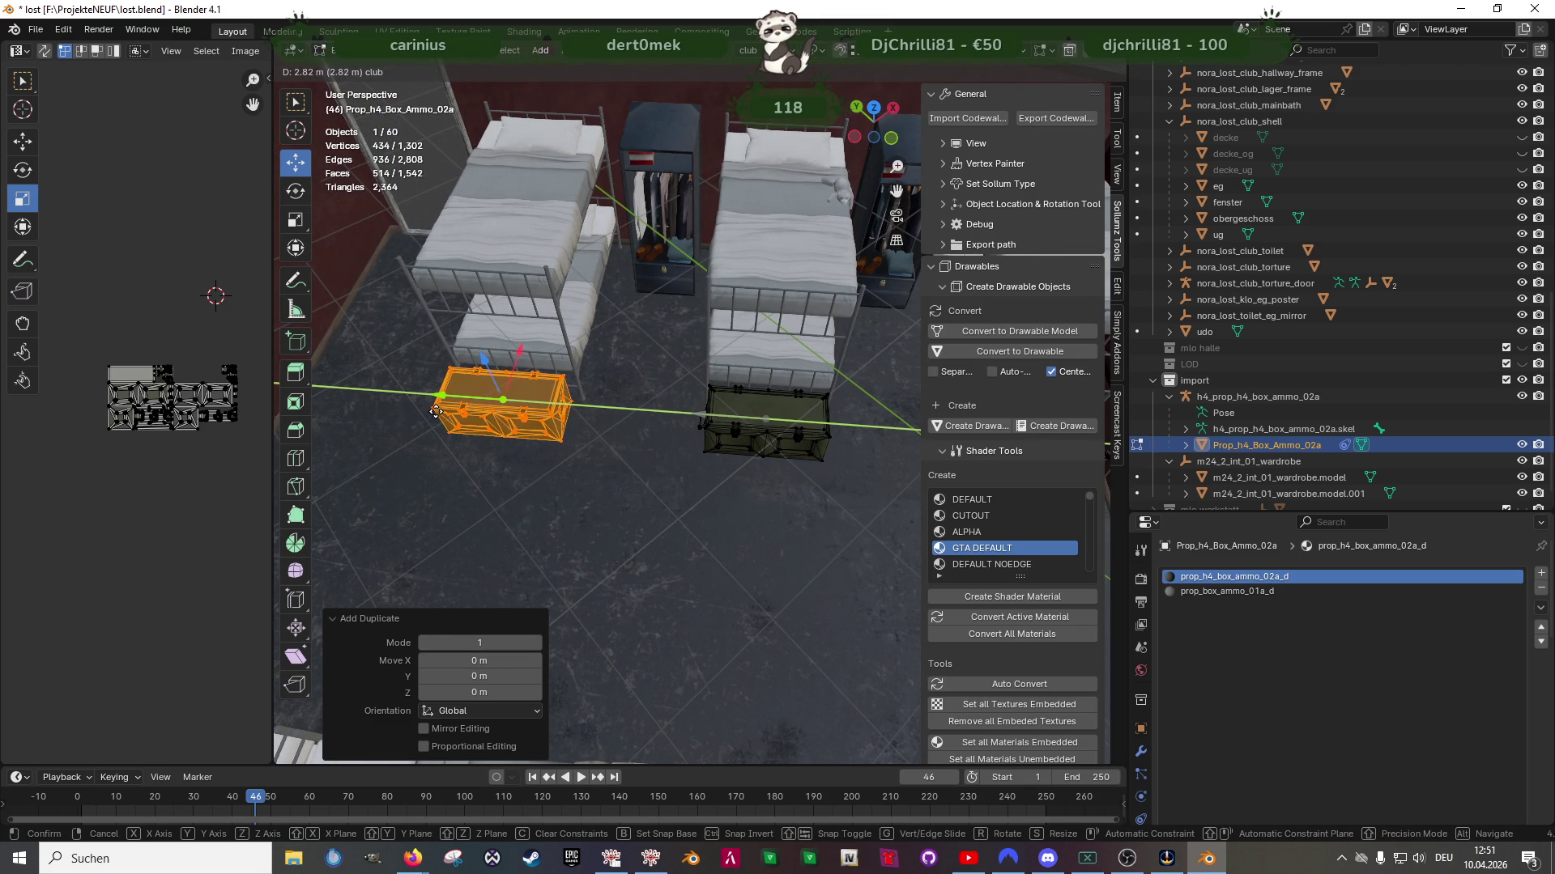
left_click(442, 408)
middle_click_drag(451, 451, 631, 444, "shift")
scroll(632, 444, "up", 4)
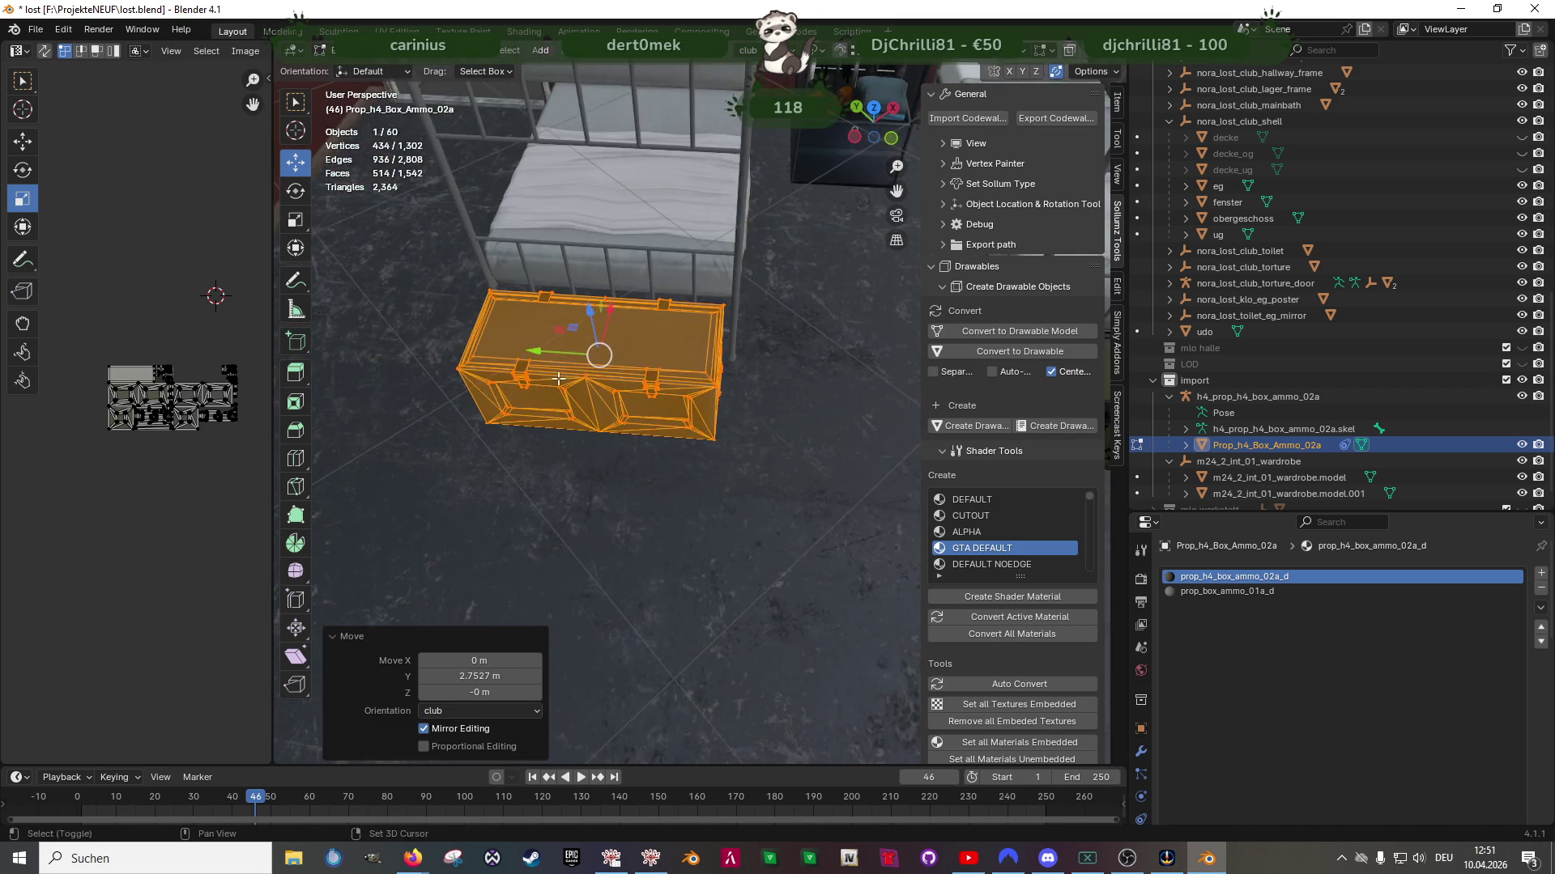
scroll(698, 446, "up", 2)
left_click_drag(668, 420, 667, 419)
middle_click_drag(666, 419, 551, 414)
left_click_drag(566, 416, 576, 417)
scroll(600, 462, "down", 5)
mouse_move(599, 461)
middle_mouse_down()
mouse_move(621, 501)
mouse_move(629, 483)
mouse_move(681, 528)
mouse_move(682, 468)
middle_mouse_up()
scroll(621, 502, "down", 3)
Duplicate the ammo box again and move it along X to the far bed
key("shift+d")
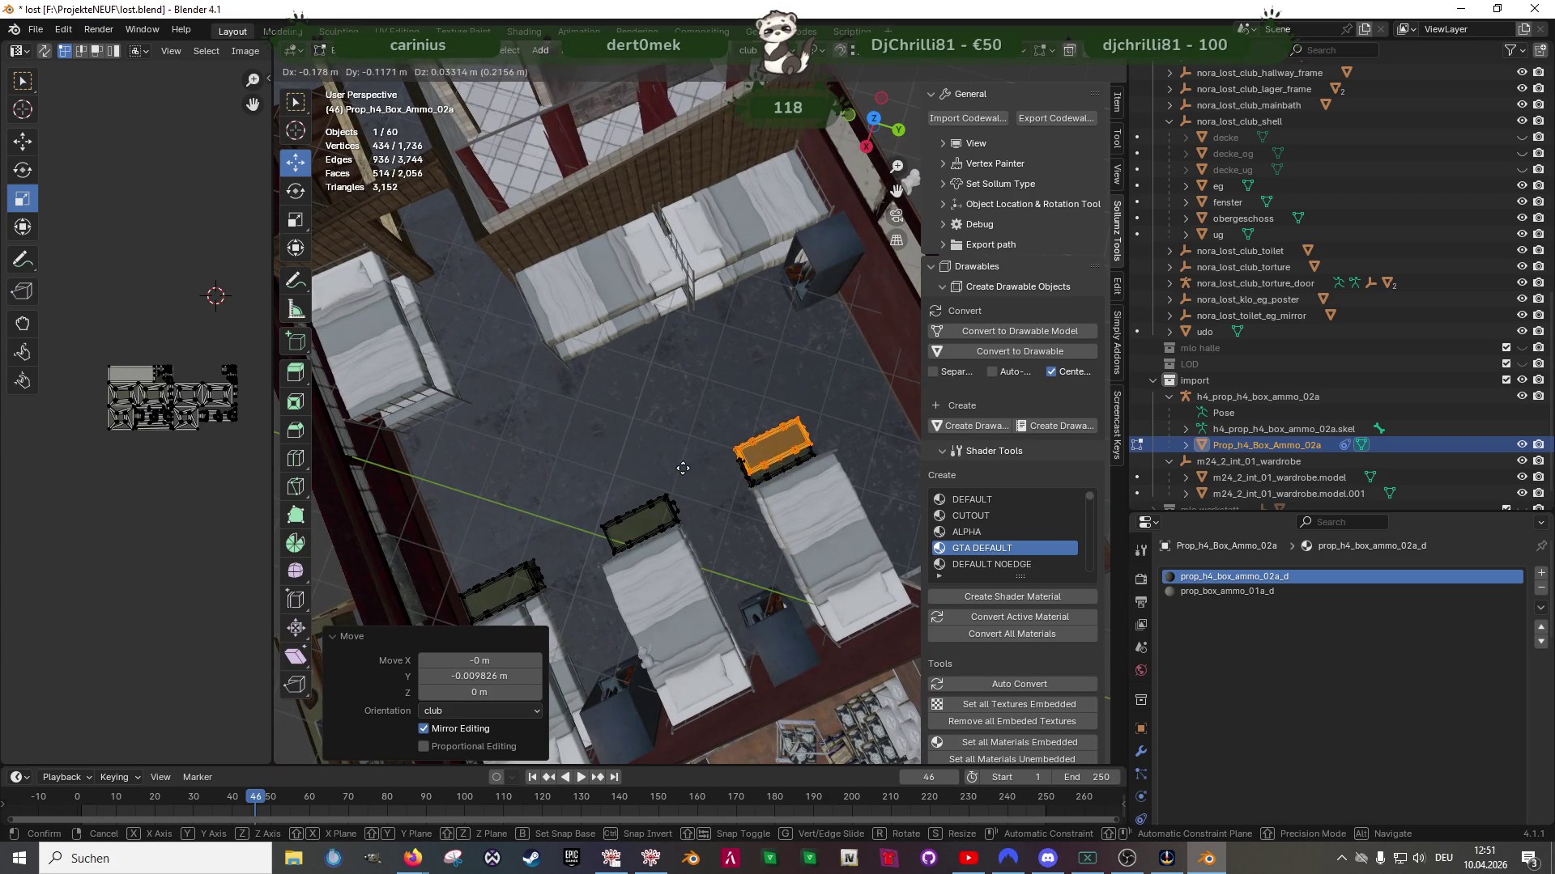
key("Escape")
left_click_drag(804, 510, 731, 376)
scroll(471, 459, "up", 5)
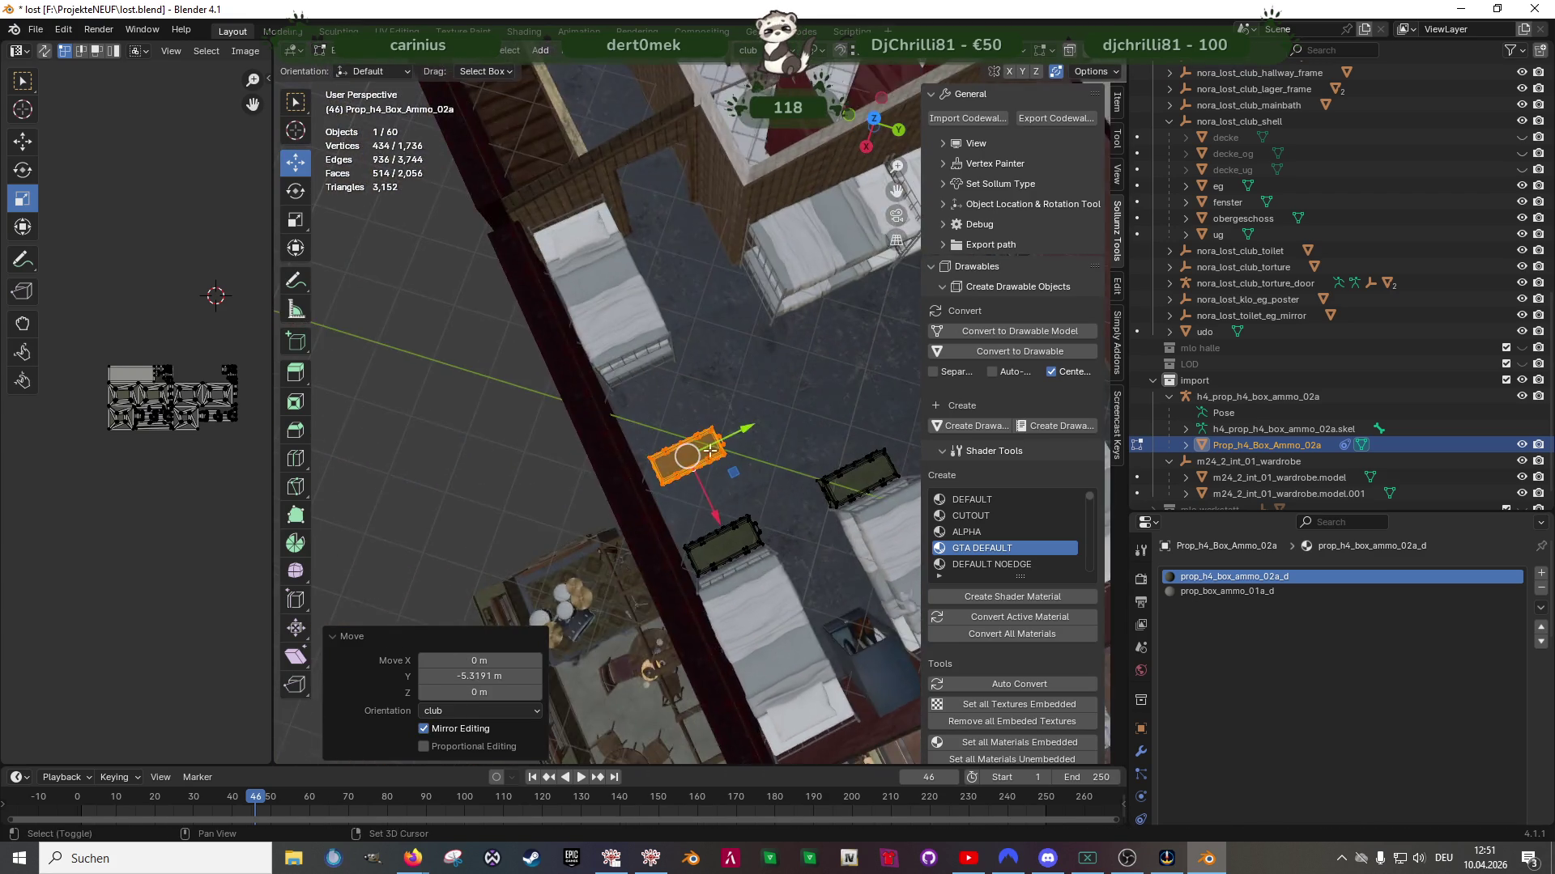
key("g")
key("x")
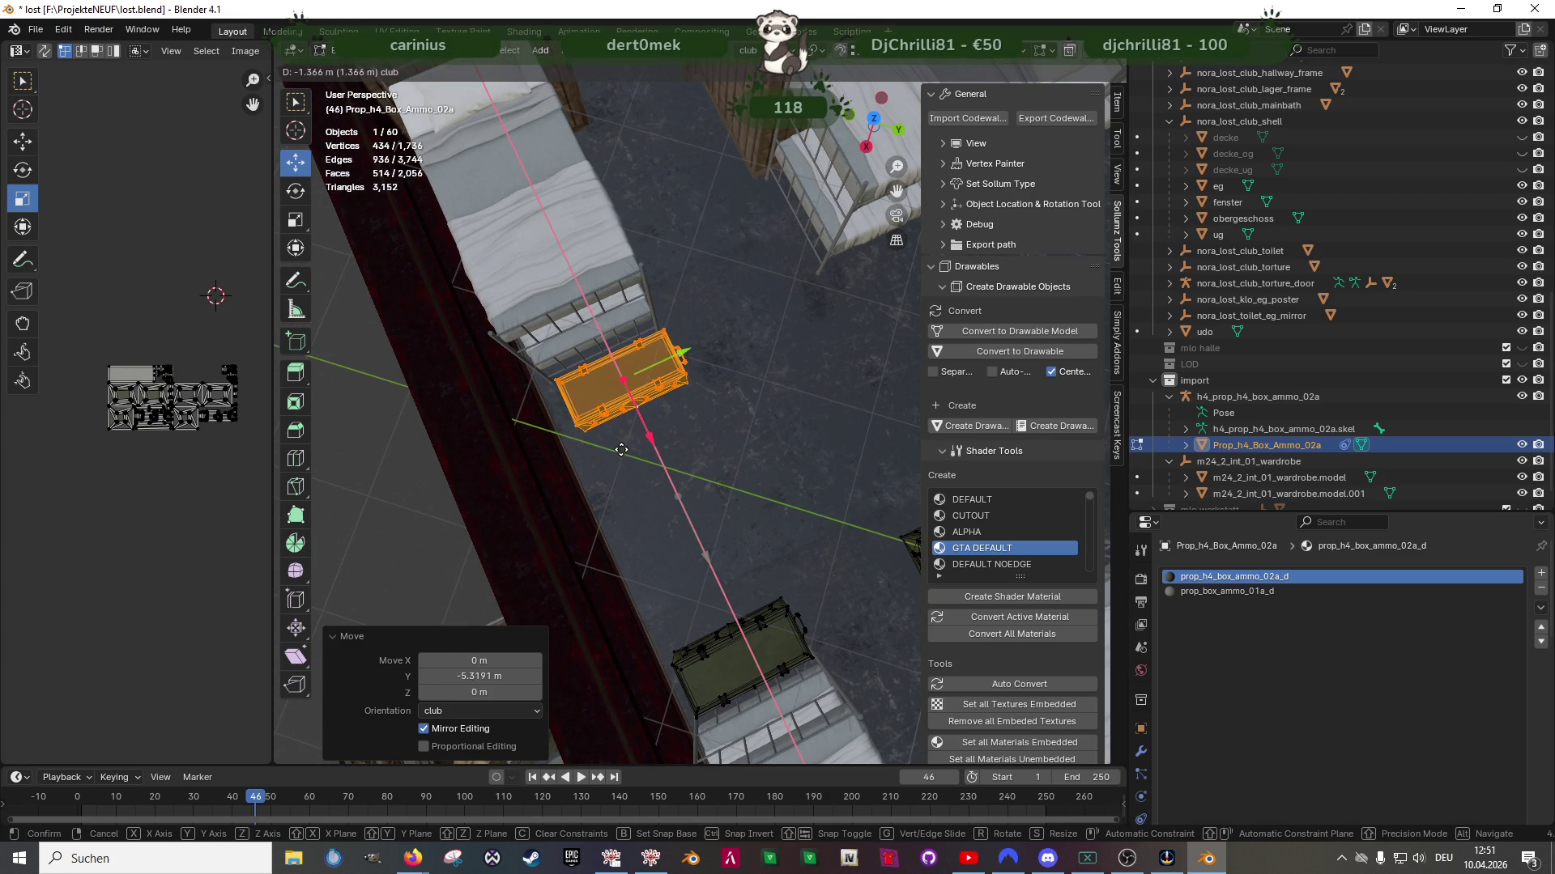
left_click(621, 446)
Fine-tune the far ammo box along X and Y, ending with a -0.012238 m X nudge
scroll(624, 441, "up", 5)
mouse_move(624, 441)
middle_mouse_down()
mouse_move(636, 433)
mouse_move(660, 508)
middle_mouse_up()
left_click_drag(638, 366, 671, 368)
middle_click_drag(671, 368, 673, 416)
left_click_drag(731, 403, 698, 403)
mouse_move(698, 404)
middle_mouse_down()
mouse_move(546, 404)
mouse_move(651, 423)
middle_mouse_up()
left_click_drag(648, 365, 644, 366)
mouse_move(644, 366)
middle_mouse_down()
mouse_move(770, 483)
mouse_move(665, 478)
middle_mouse_up()
scroll(770, 483, "down", 5)
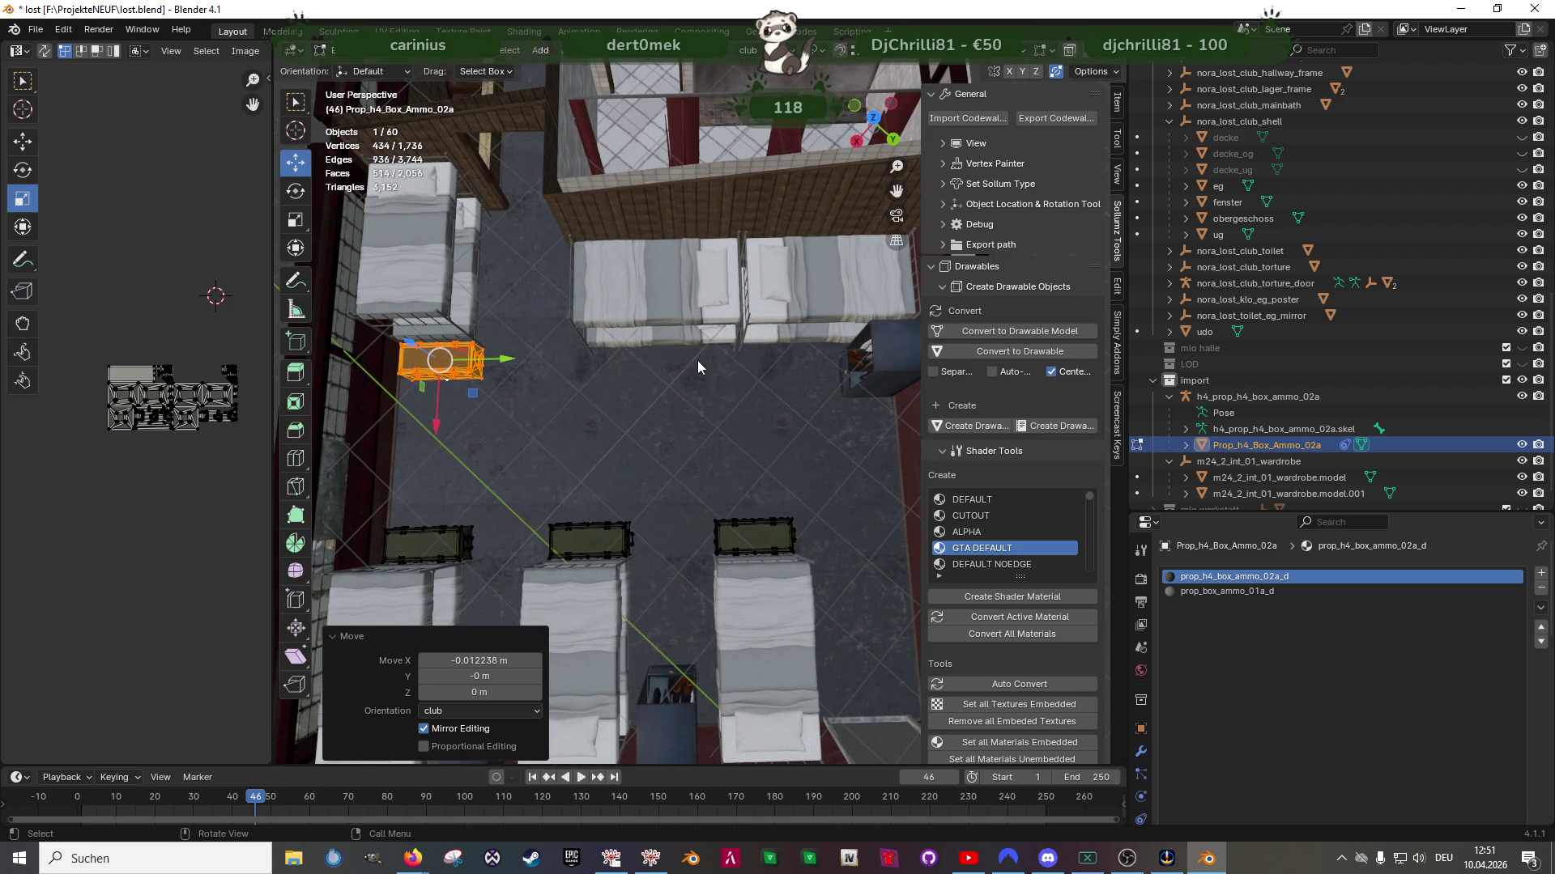
left_click(692, 314)
Box-select two of the bunk beds' geometry in wireframe Edit Mode
scroll(697, 332, "down", 4)
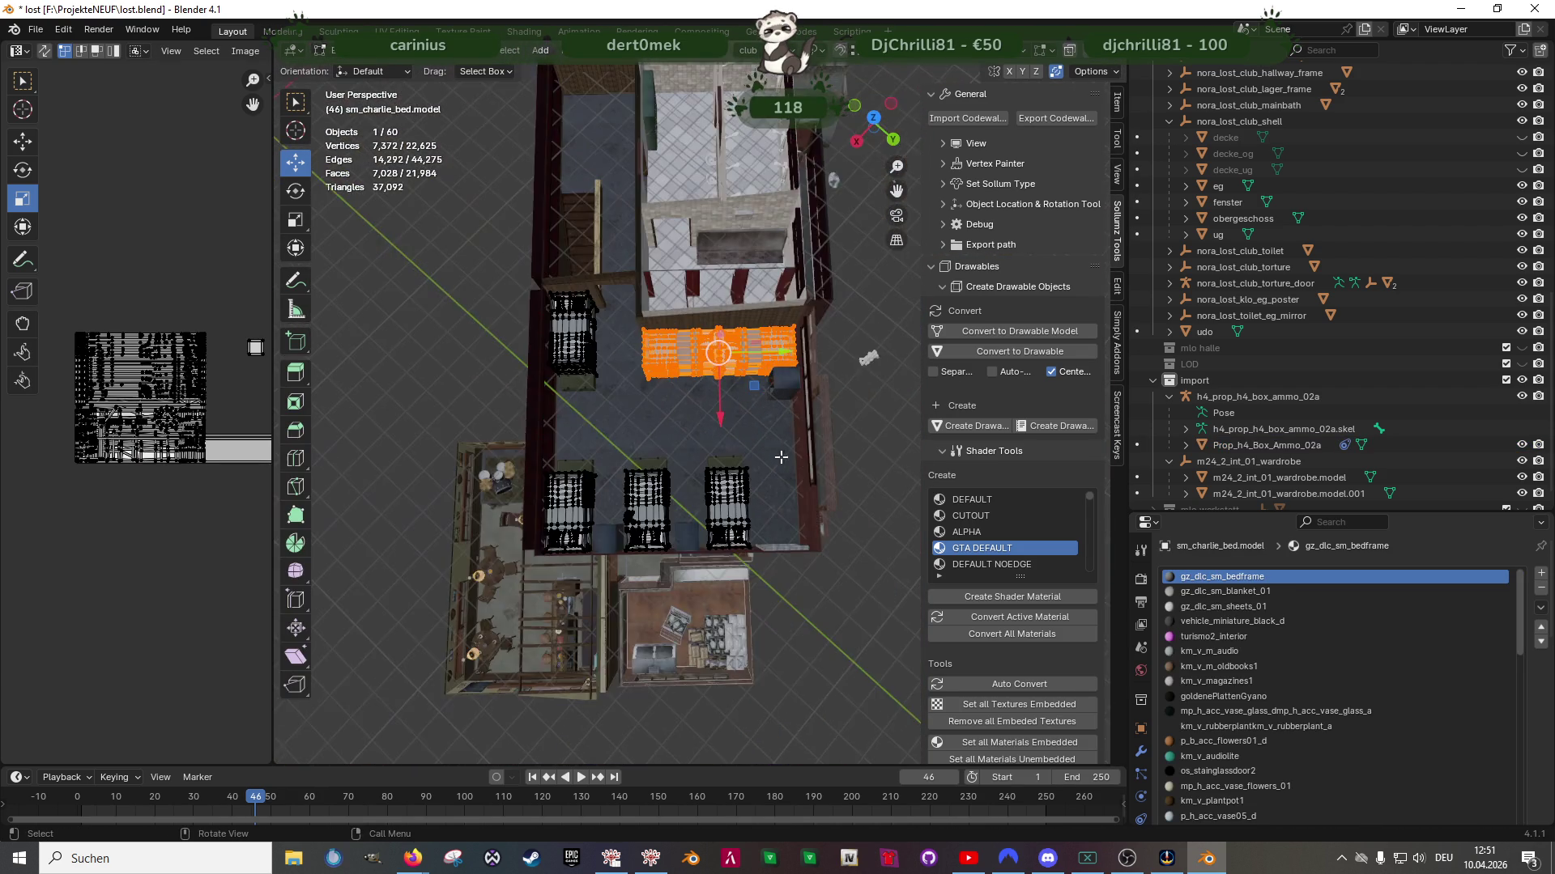
middle_click_drag(782, 456, 662, 447, "shift")
left_click_drag(685, 359, 931, 358)
scroll(646, 476, "up", 2)
scroll(646, 476, "down", 2)
key("Tab")
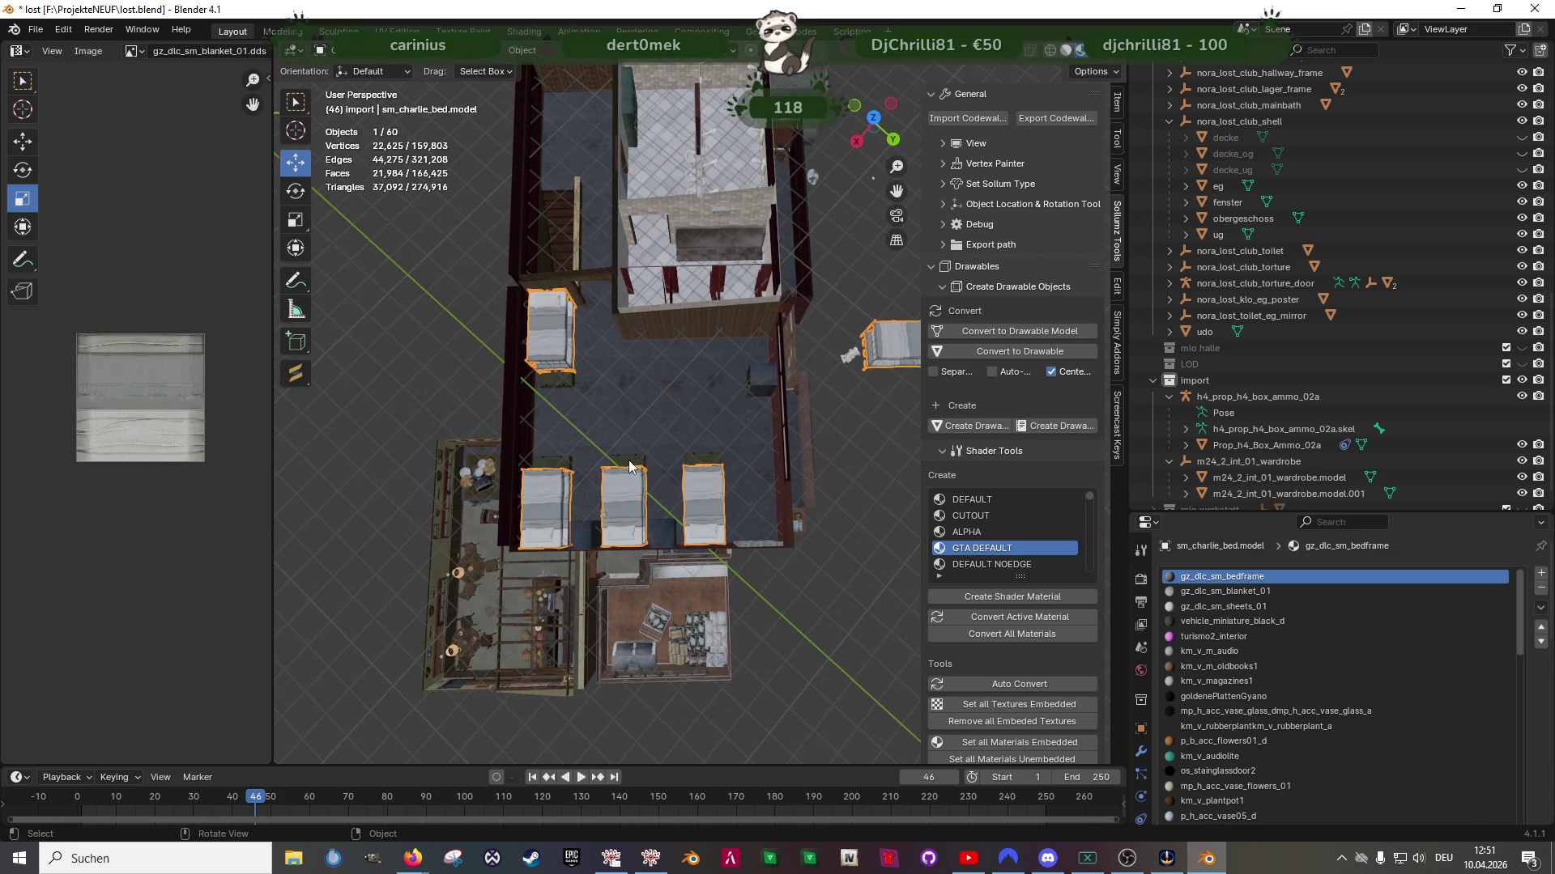
left_click(630, 494, "shift")
left_click(630, 494, "shift")
key("Tab")
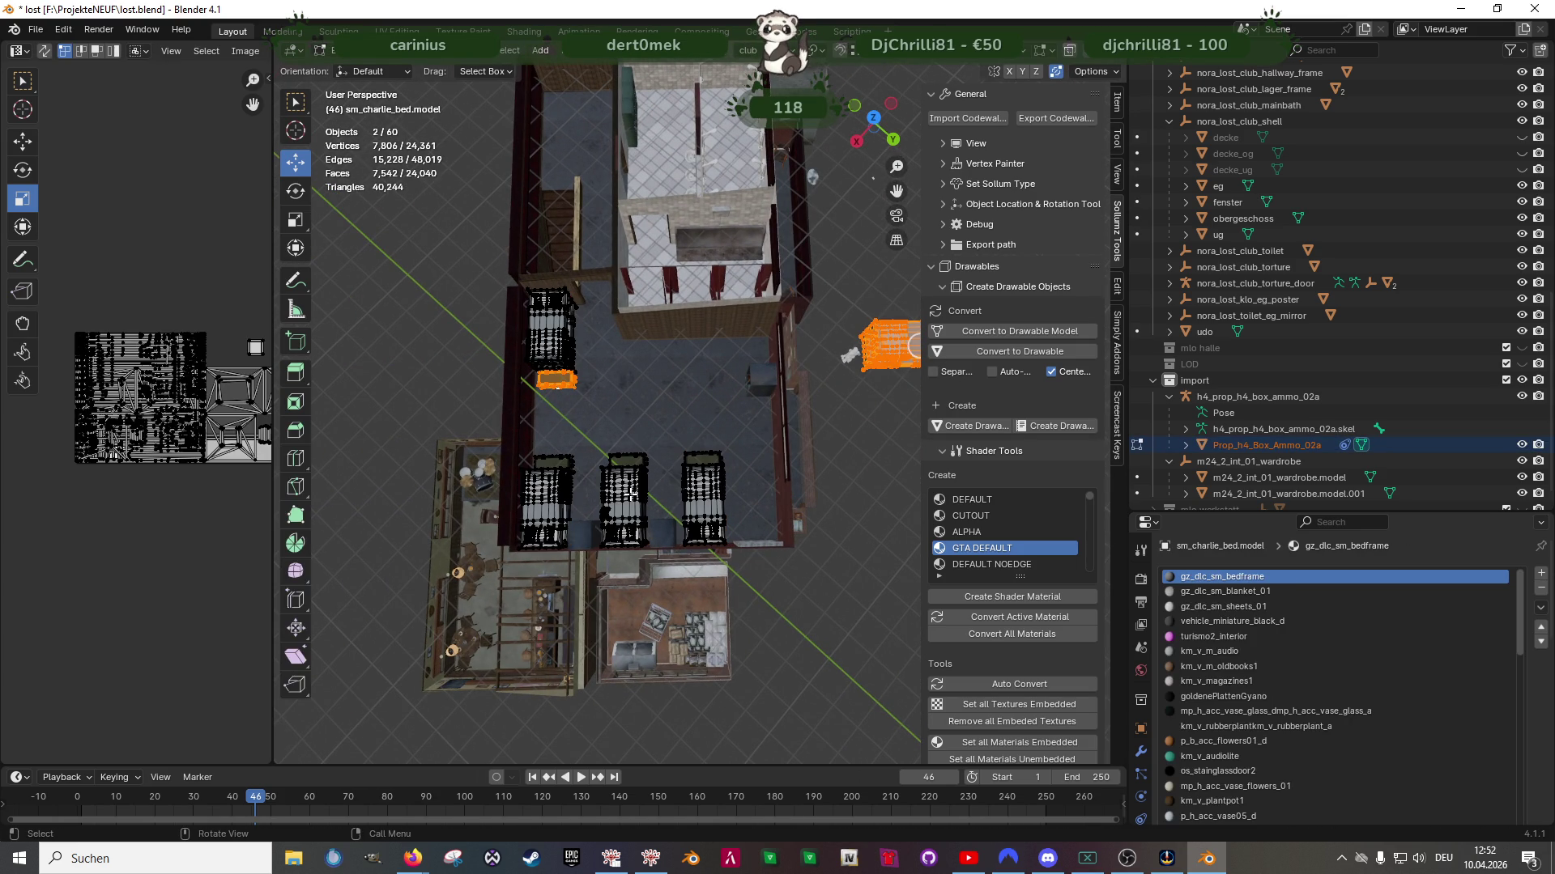
key("shift+z")
middle_click_drag(630, 494, 723, 485, "shift")
left_click_drag(680, 424, 834, 566)
middle_click_drag(834, 567, 684, 514)
Duplicate the two bunk beds, move the copies into the room, and rotate them 180°
key("shift+d")
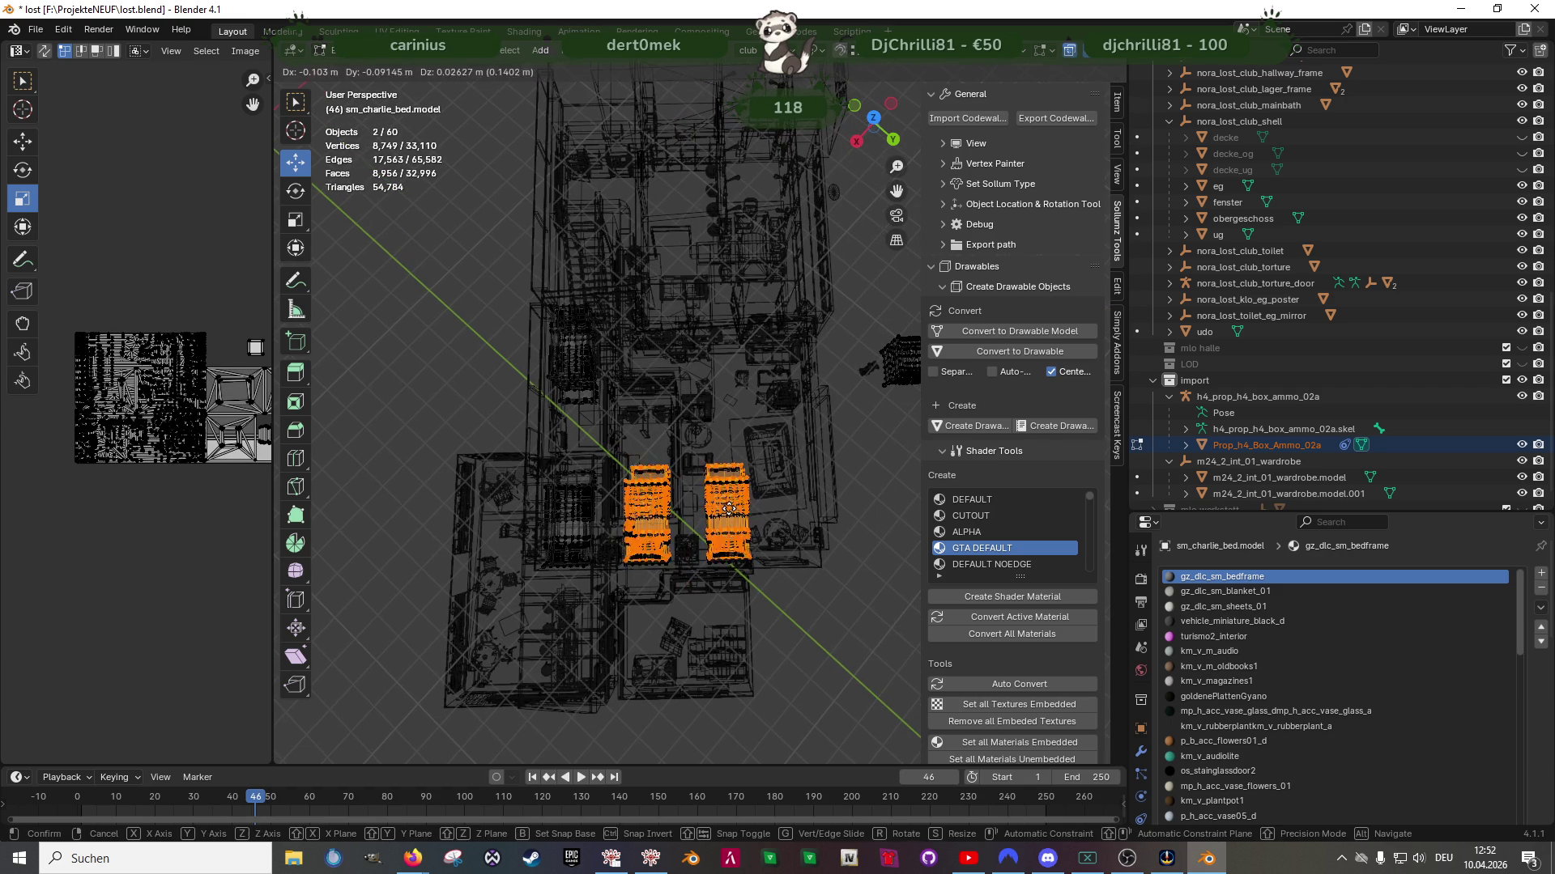
left_click(728, 512)
mouse_move(684, 574)
left_mouse_down()
mouse_move(683, 455)
mouse_move(738, 426)
left_mouse_up()
key("shift+space")
key("r")
type("180")
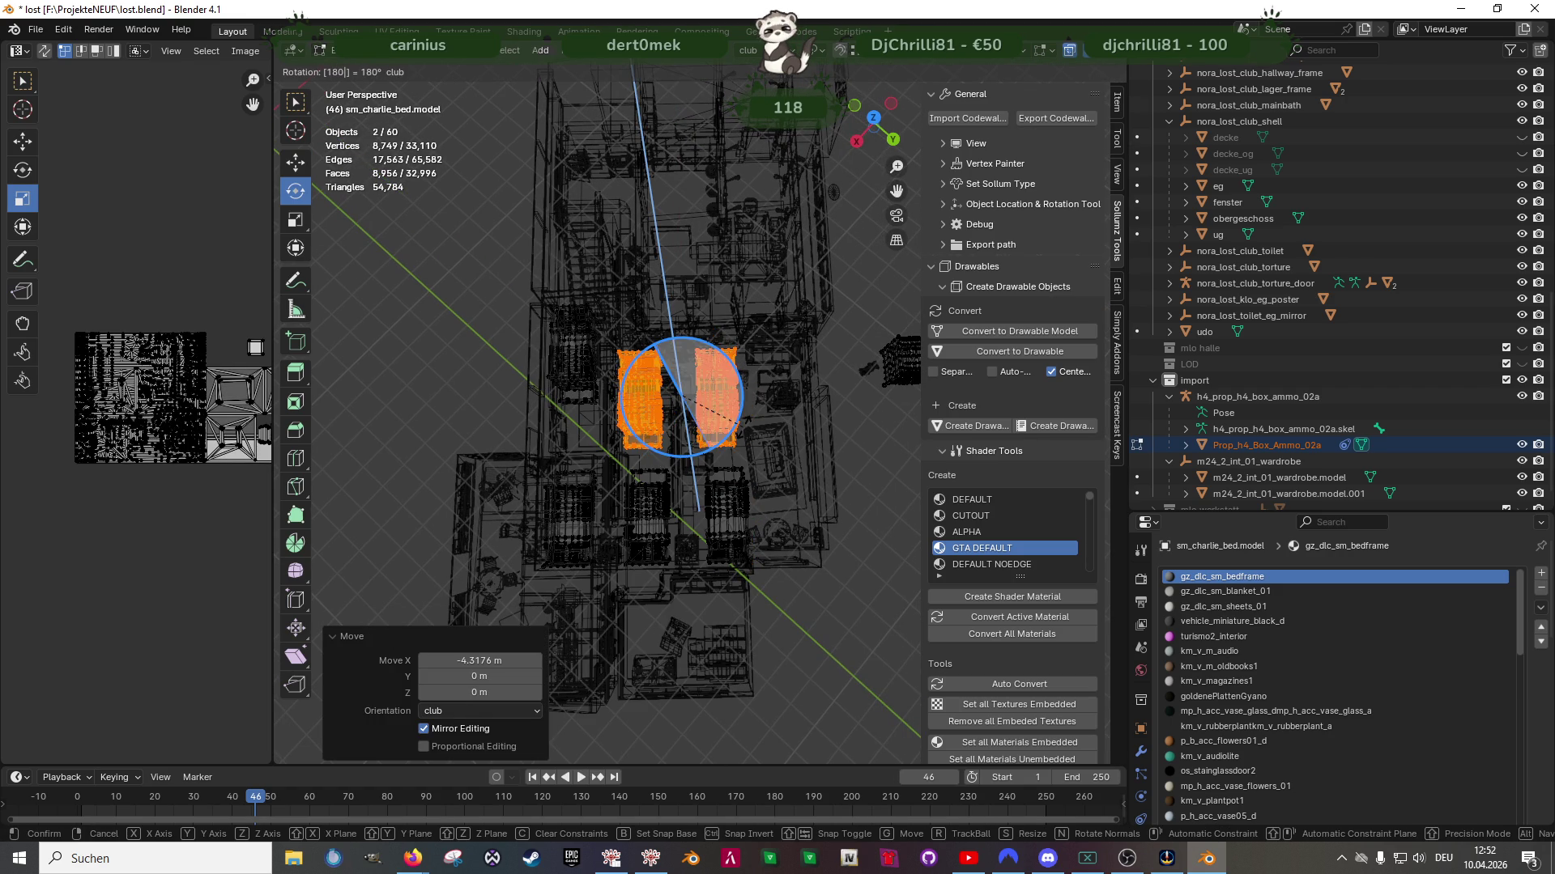
key("Return")
key("shift+space")
key("g")
Move the copied beds along Y toward the bathroom wall and shift them along X
key("shift+z")
scroll(742, 427, "up", 2)
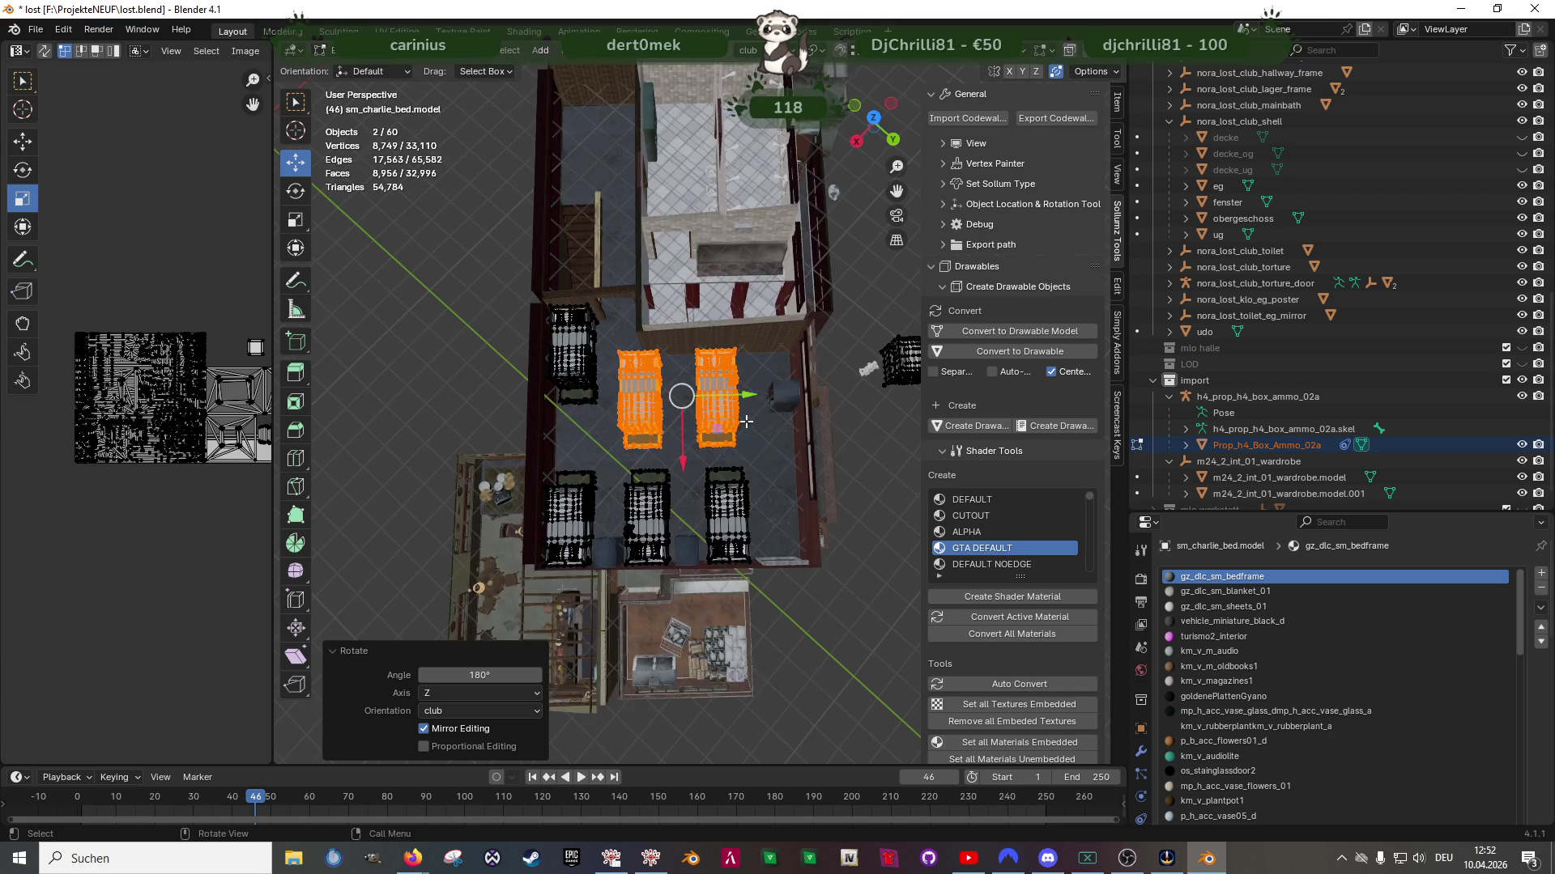
left_click_drag(765, 395, 801, 386)
scroll(802, 386, "up", 2)
middle_click_drag(801, 386, 729, 398)
left_click_drag(712, 350, 692, 367)
left_click(694, 382)
Fine-tune the copied beds along X and Y, ending with a 0.014233 m X nudge
mouse_move(694, 382)
middle_mouse_down()
mouse_move(725, 472)
mouse_move(820, 316)
middle_mouse_up()
left_click_drag(822, 315, 817, 318)
mouse_move(816, 317)
middle_mouse_down()
mouse_move(727, 464)
mouse_move(718, 444)
middle_mouse_up()
left_click_drag(731, 397, 775, 387)
middle_click_drag(775, 387, 676, 390)
left_click_drag(648, 372, 665, 369)
middle_click_drag(665, 369, 687, 455)
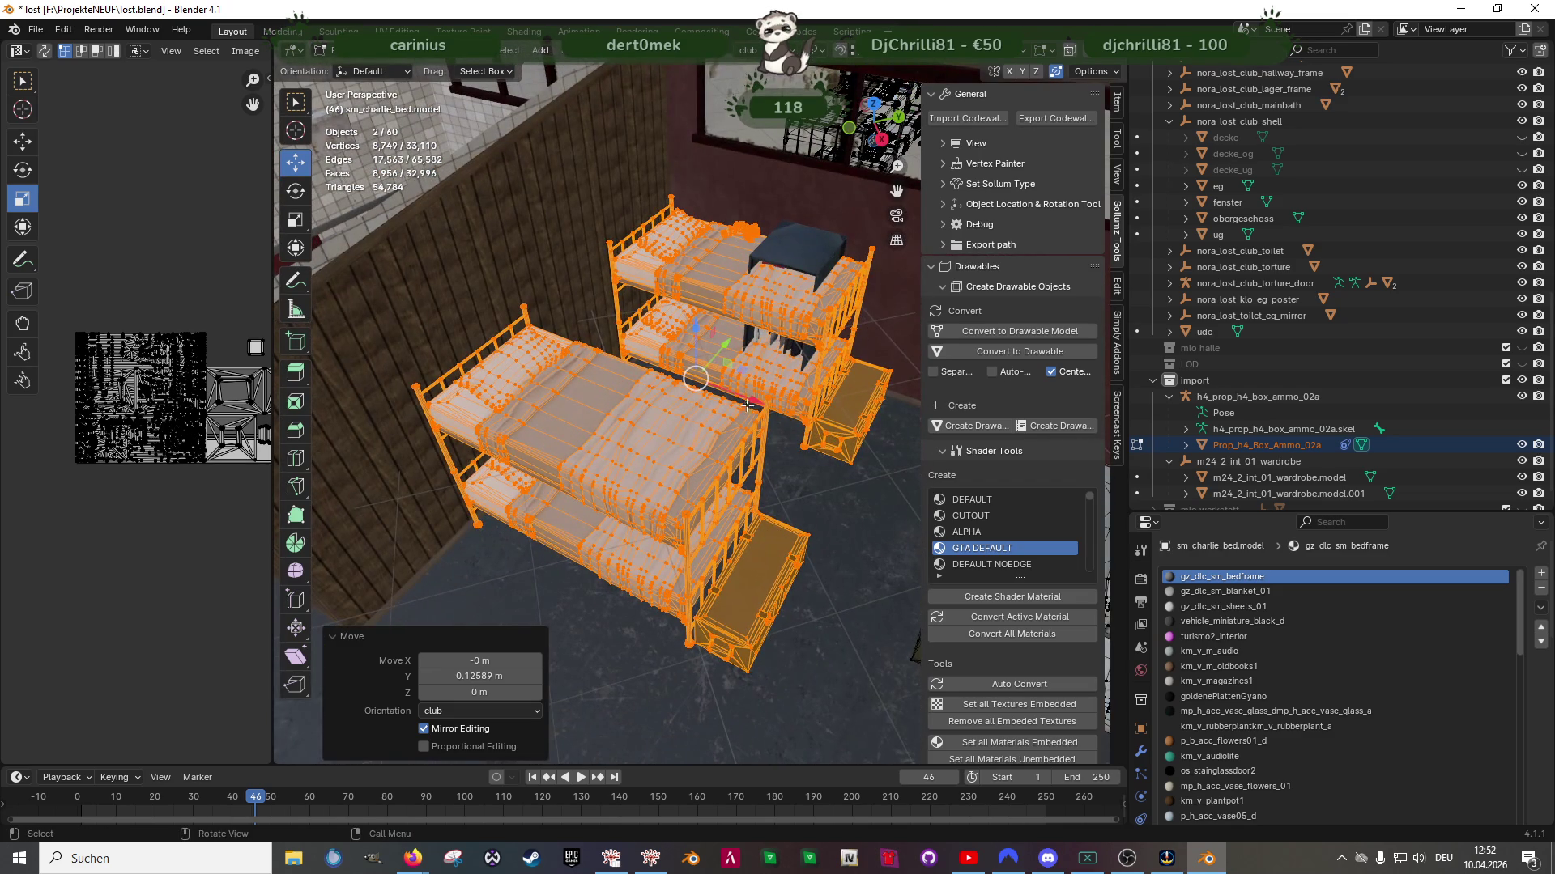
left_click_drag(752, 401, 756, 403)
scroll(771, 483, "down", 3)
mouse_move(770, 484)
middle_mouse_down()
mouse_move(748, 469)
mouse_move(823, 555)
middle_mouse_up()
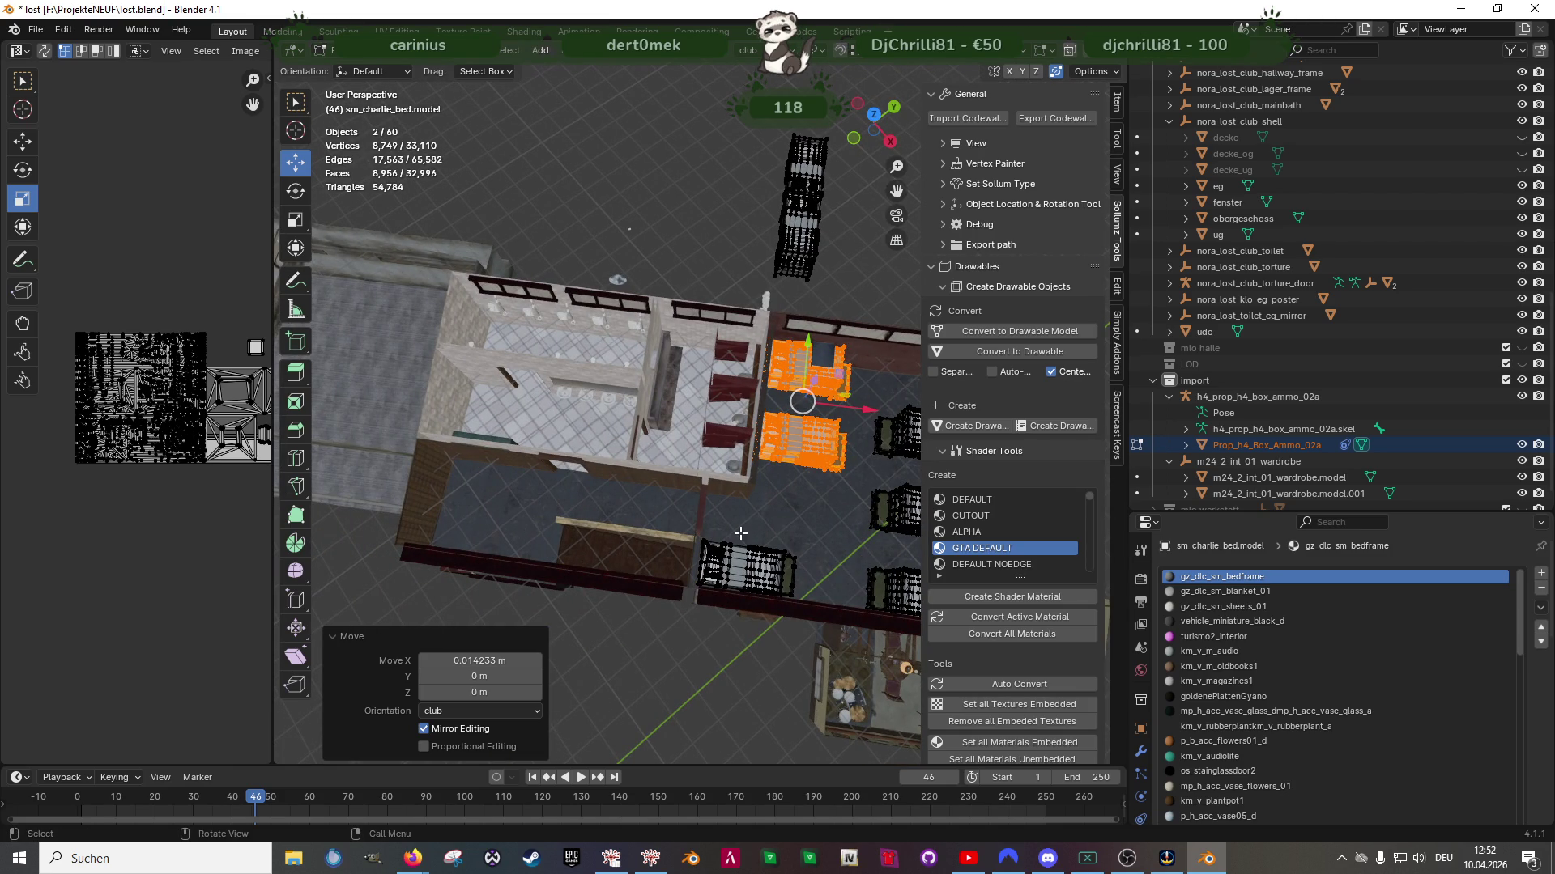
mouse_move(583, 461)
middle_mouse_down()
mouse_move(598, 426)
mouse_move(648, 457)
mouse_move(665, 494)
middle_mouse_up()
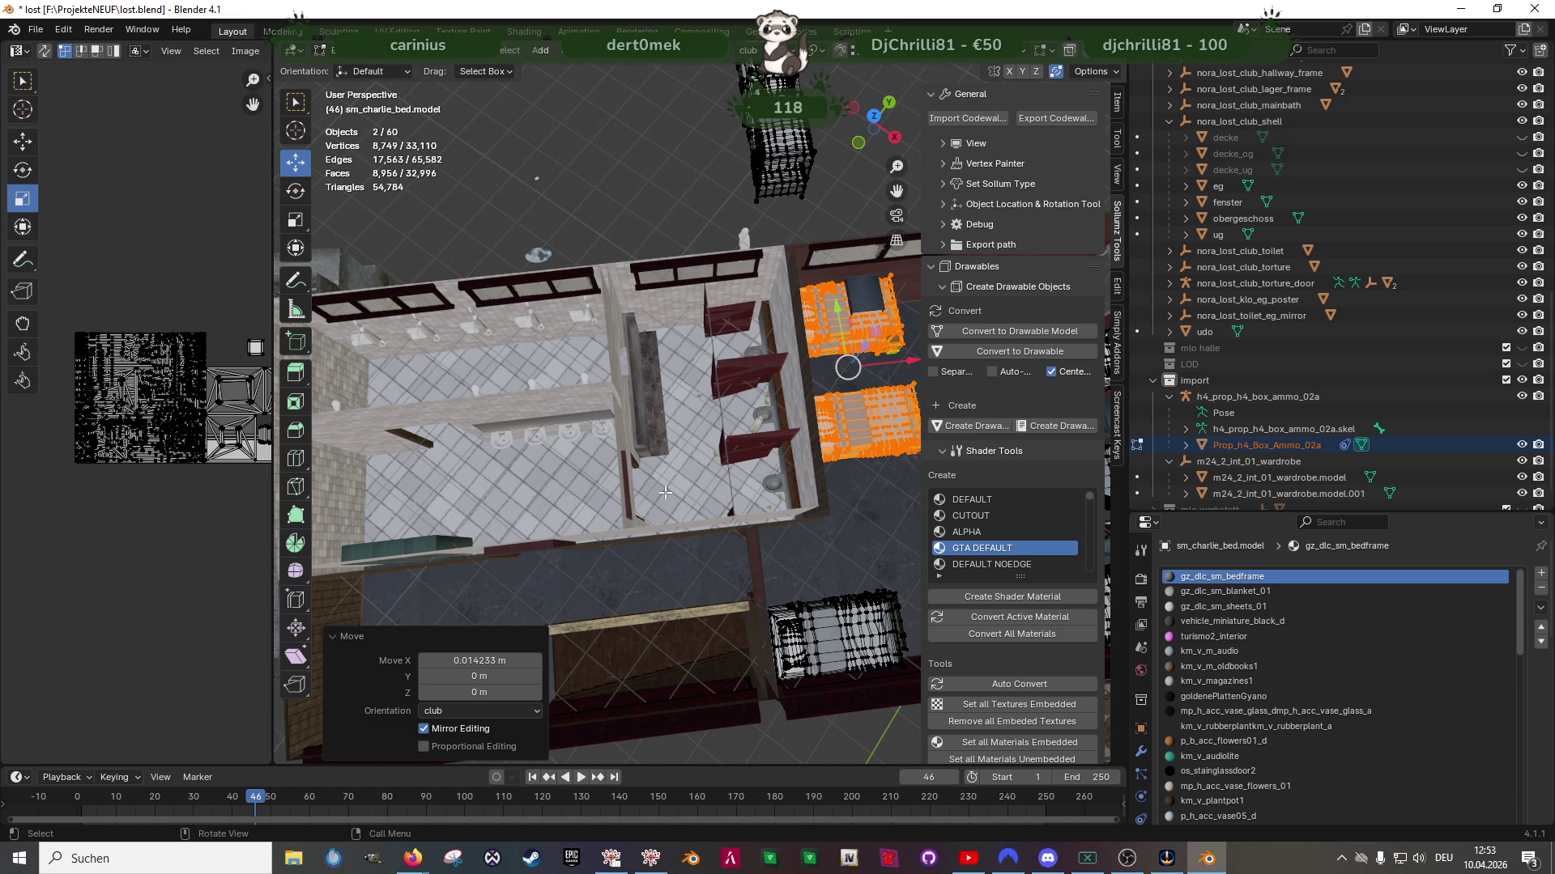
middle_click_drag(666, 503, 676, 477)
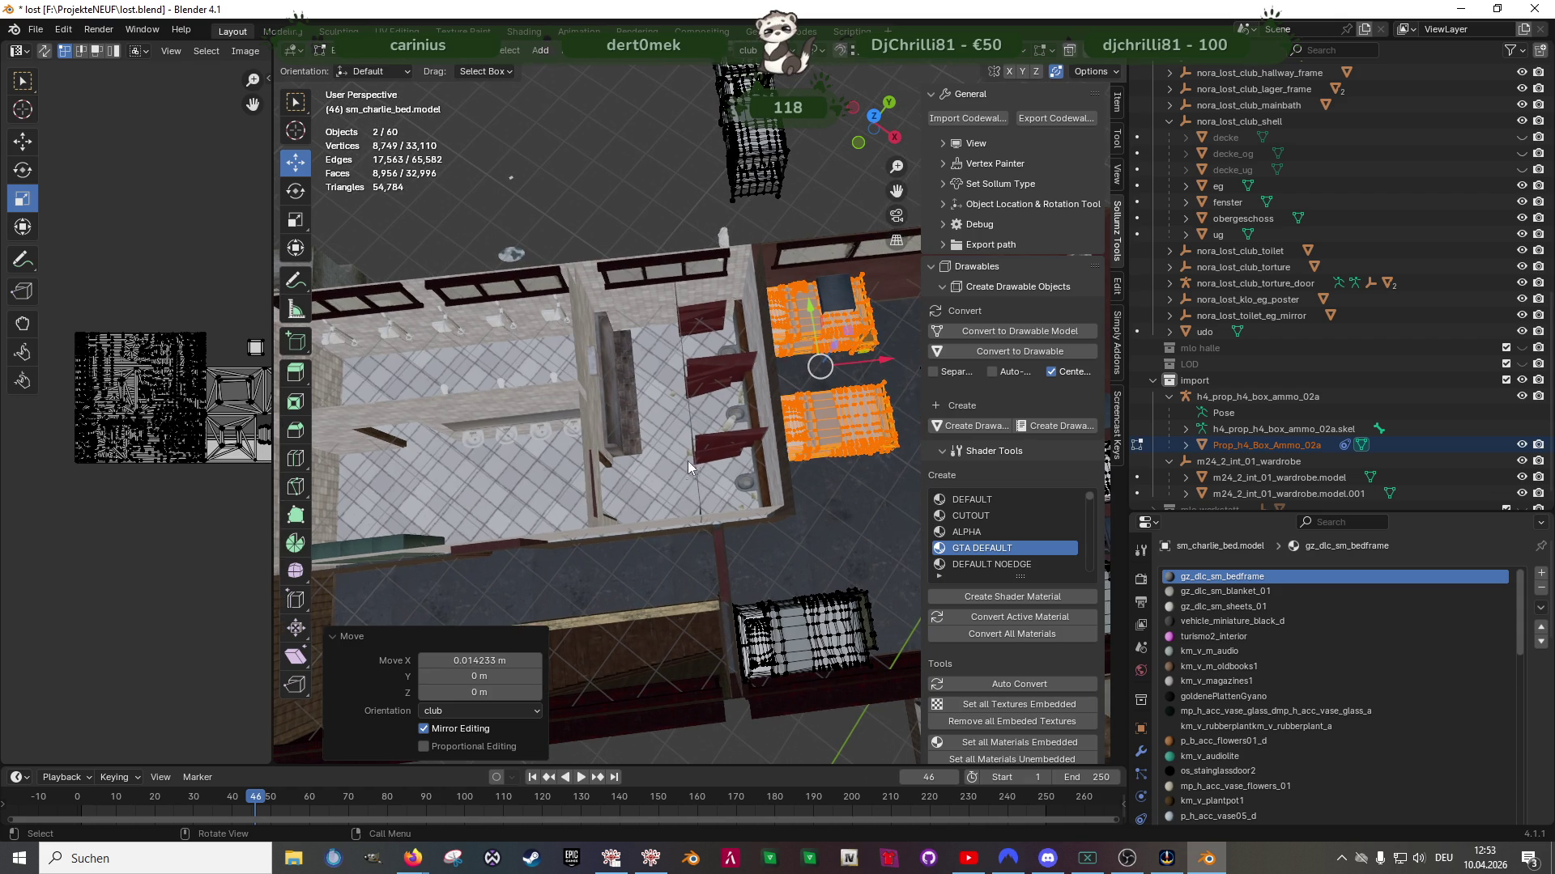
Box-select the stall partition vertices of the bathroom mesh in wireframe Edit Mode
left_click(708, 456)
key("Tab")
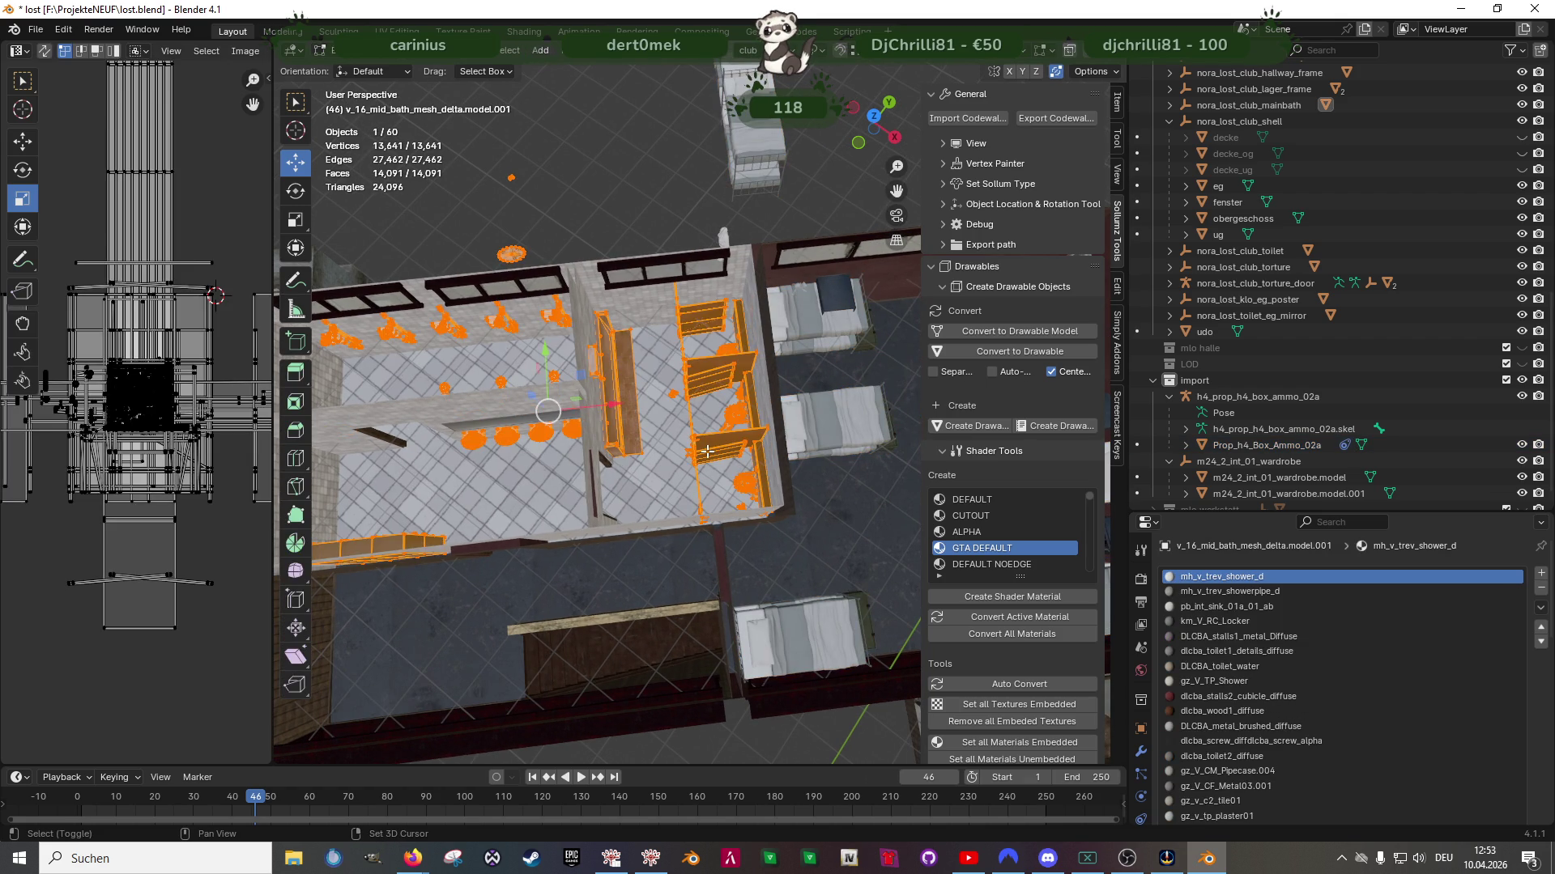
key("shift+z")
middle_click_drag(707, 451, 721, 304)
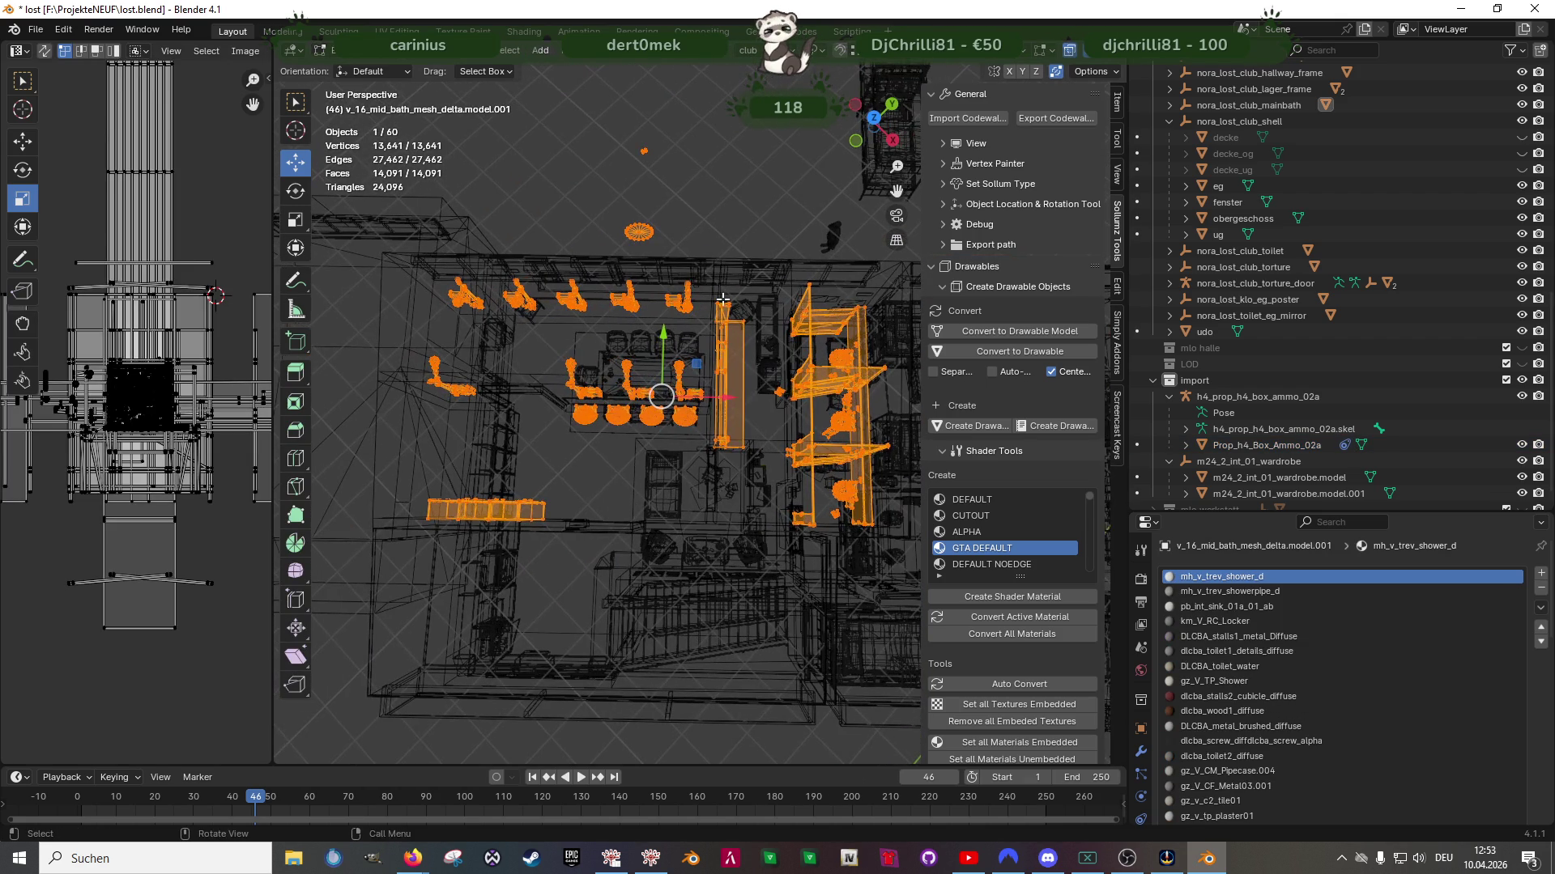
mouse_move(711, 285)
left_mouse_down()
mouse_move(824, 498)
mouse_move(891, 531)
left_mouse_up()
middle_click_drag(890, 530, 834, 530, "shift")
left_click_drag(668, 244, 858, 569)
middle_click_drag(858, 569, 796, 511)
left_click_drag(653, 263, 832, 581, "shift")
Separate the selected stalls into their own object and start editing it
right_click(741, 489)
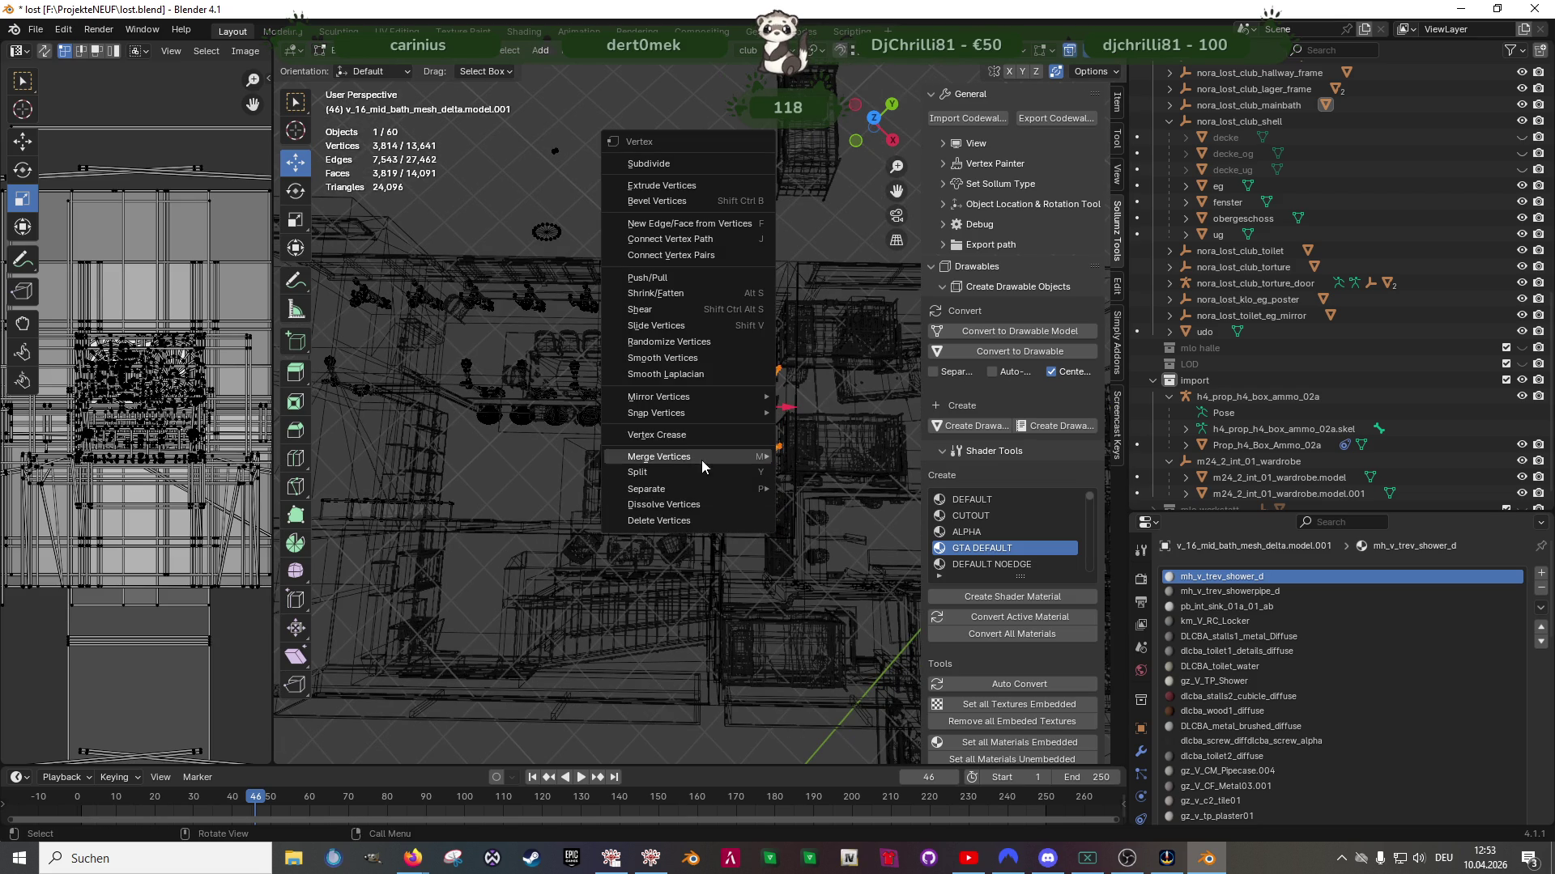
mouse_move(713, 489)
left_click(820, 489)
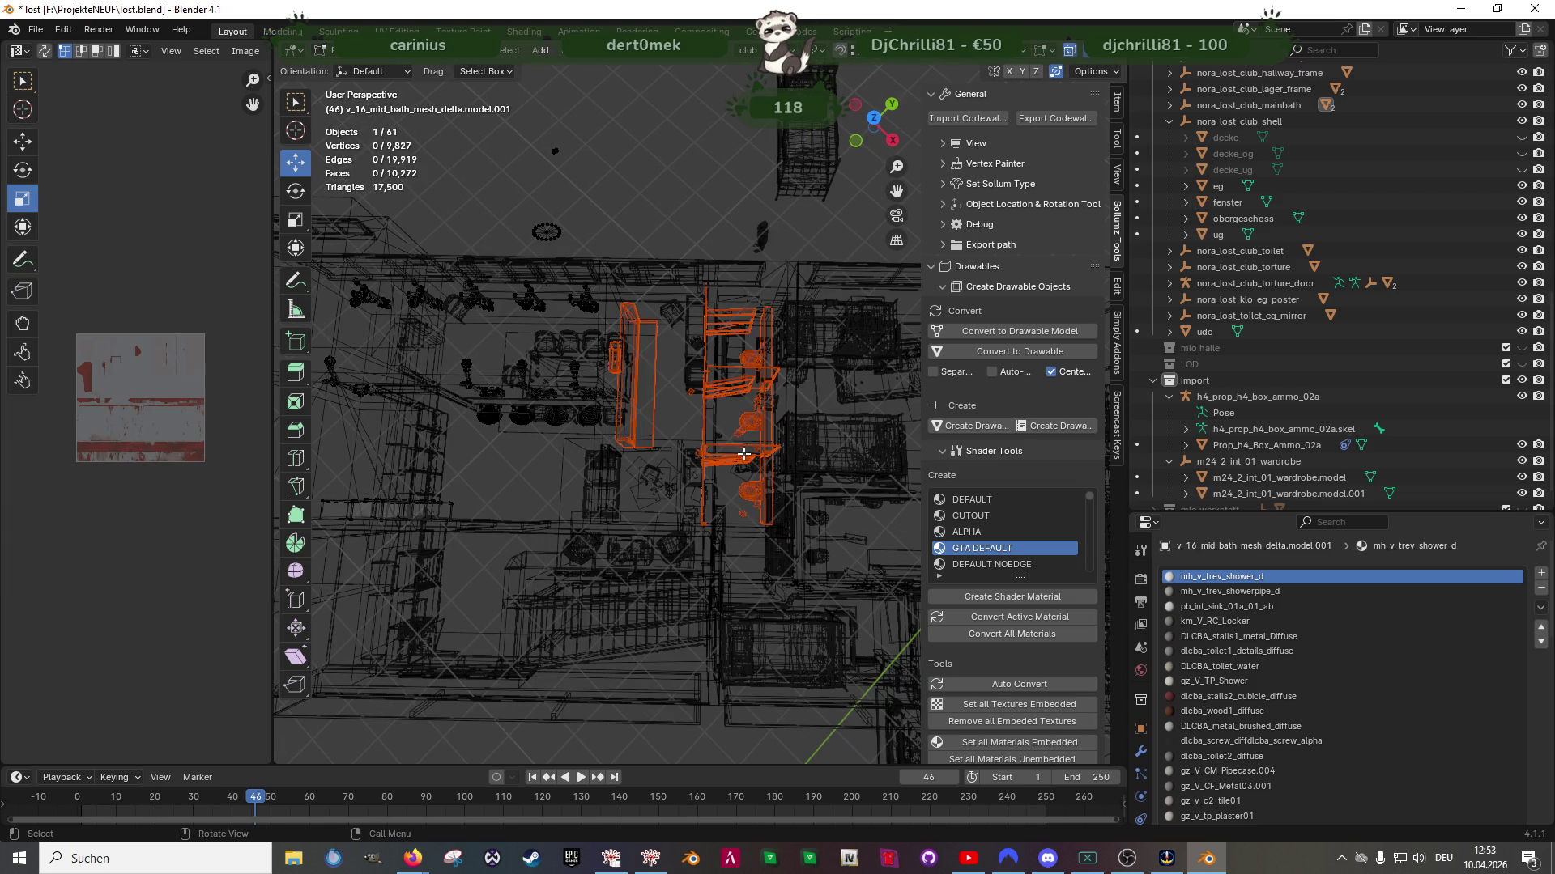
key("Tab")
left_click(717, 455)
key("Tab")
Rotate all stall vertices 90° about the vertical Z axis
key("shift+space")
left_click(717, 451)
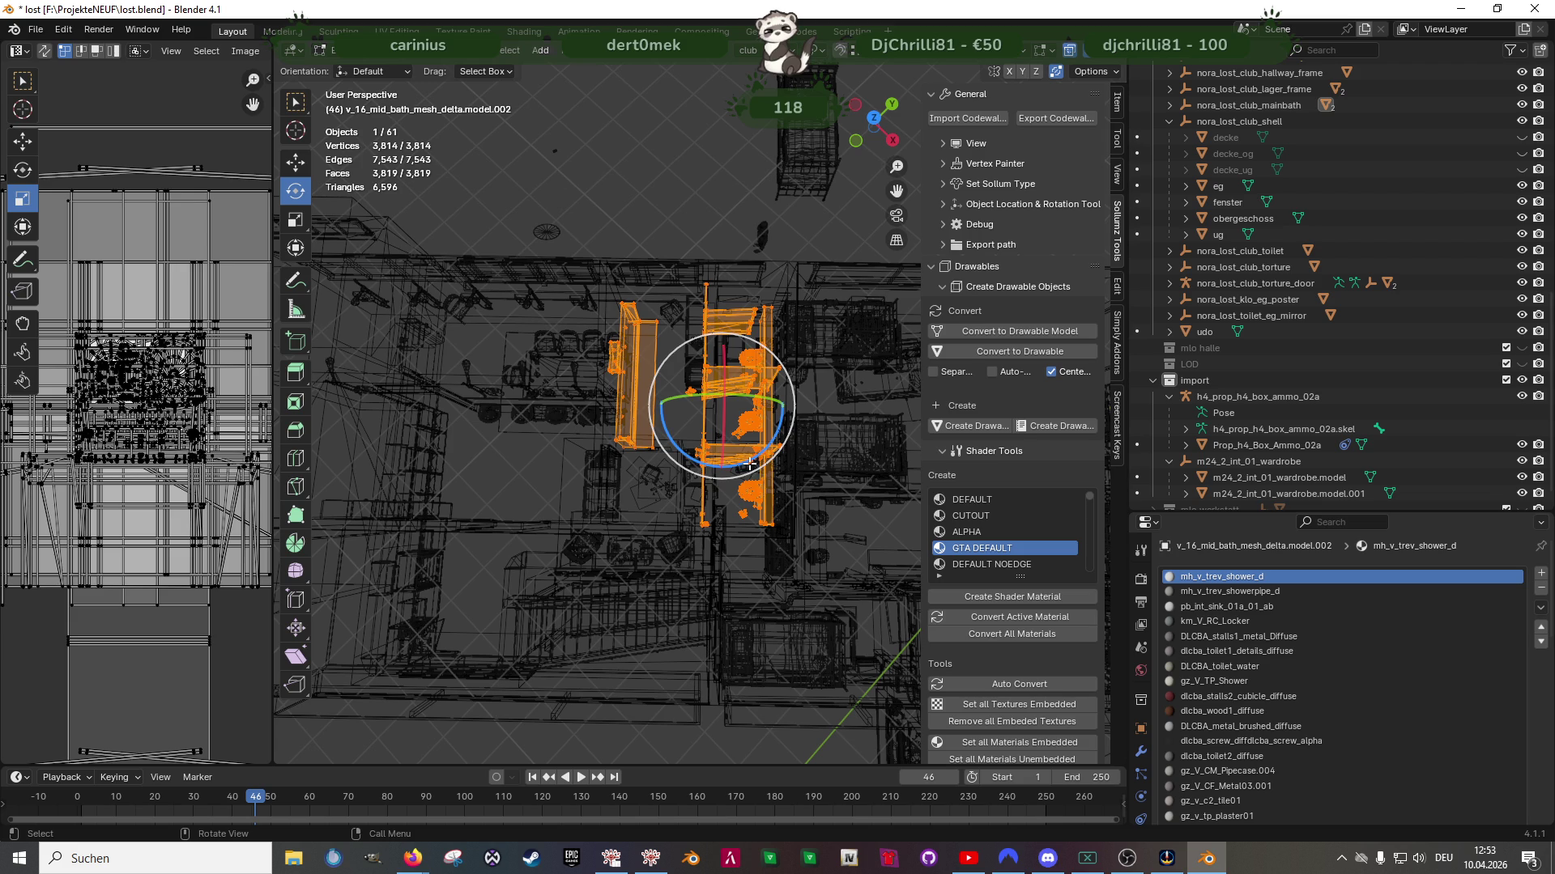
mouse_move(716, 451)
left_mouse_down()
mouse_move(766, 444)
mouse_move(793, 401)
left_mouse_up()
key("shift+space")
key("g")
scroll(741, 435, "up", 2)
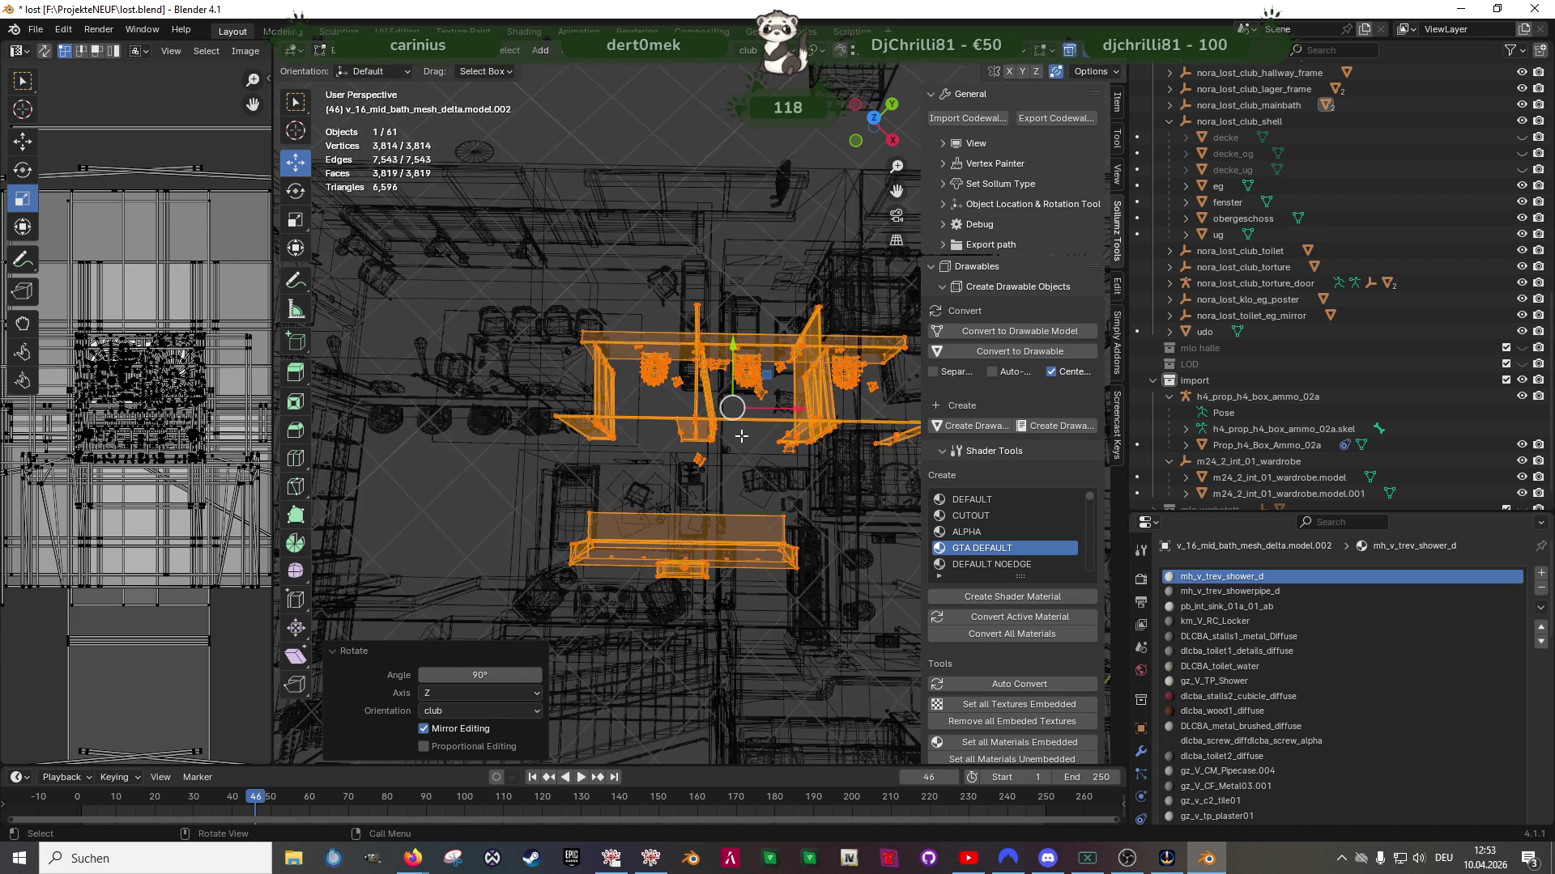
key("shift+z")
Move the stalls along Y, then -0.29204 m along X toward the wall
middle_click_drag(741, 437, 713, 460)
mouse_move(735, 431)
left_mouse_down()
mouse_move(787, 363)
mouse_move(763, 370)
left_mouse_up()
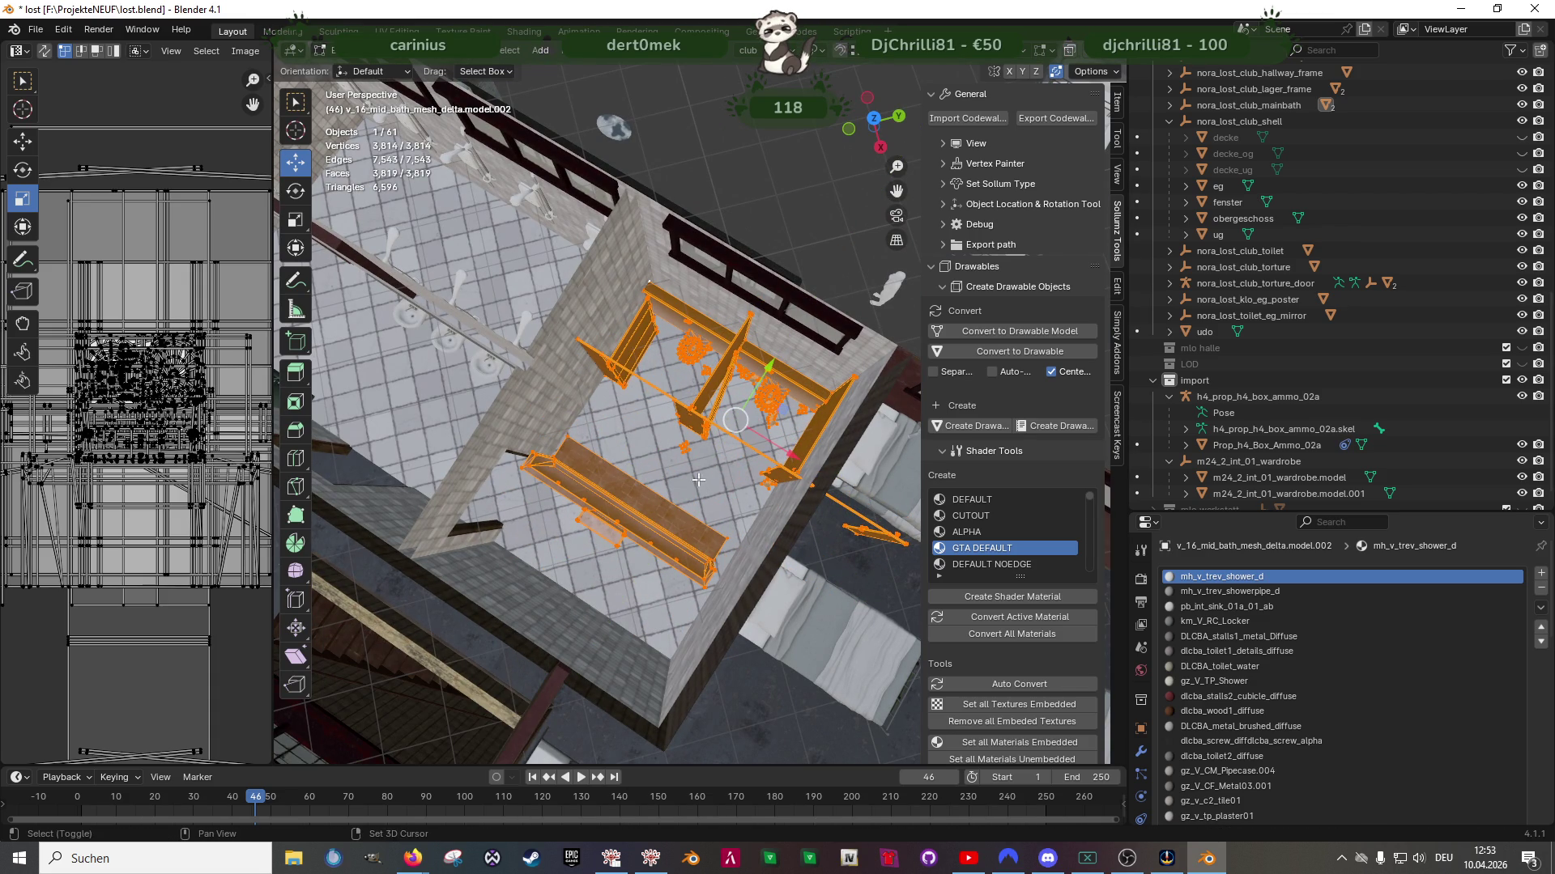
left_click_drag(769, 362, 637, 197)
mouse_move(637, 197)
middle_mouse_down()
mouse_move(774, 391)
mouse_move(784, 435)
mouse_move(746, 437)
mouse_move(889, 385)
middle_mouse_up()
left_click_drag(892, 388, 872, 396)
mouse_move(842, 447)
middle_mouse_down()
mouse_move(763, 461)
mouse_move(742, 440)
middle_mouse_up()
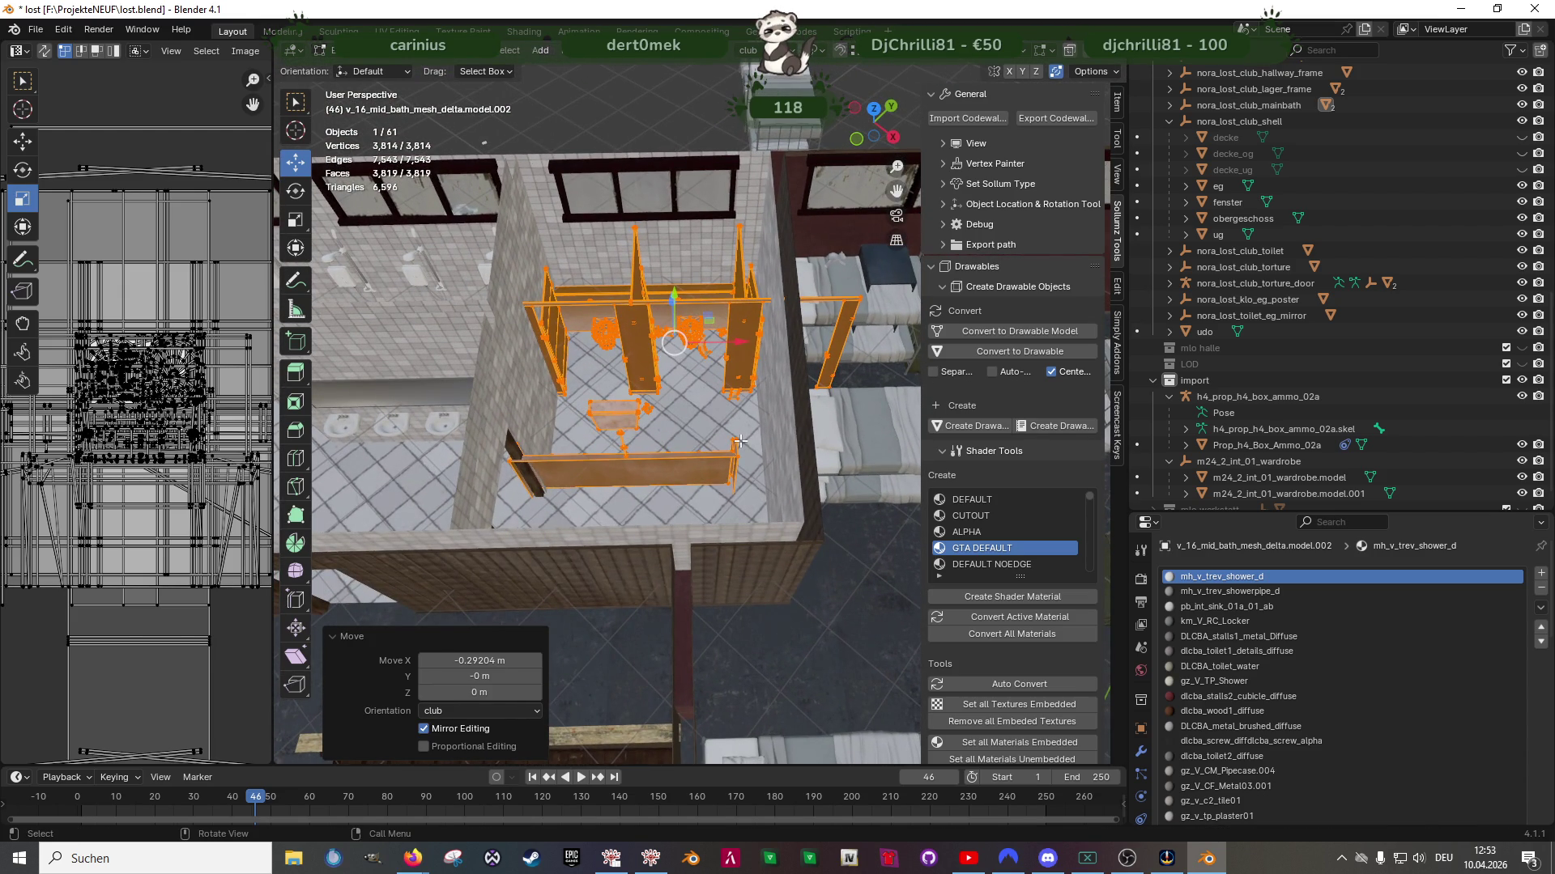
key("Tab")
In the obergeschoss mesh, select a bathroom wall face and move it along X
left_click(761, 426)
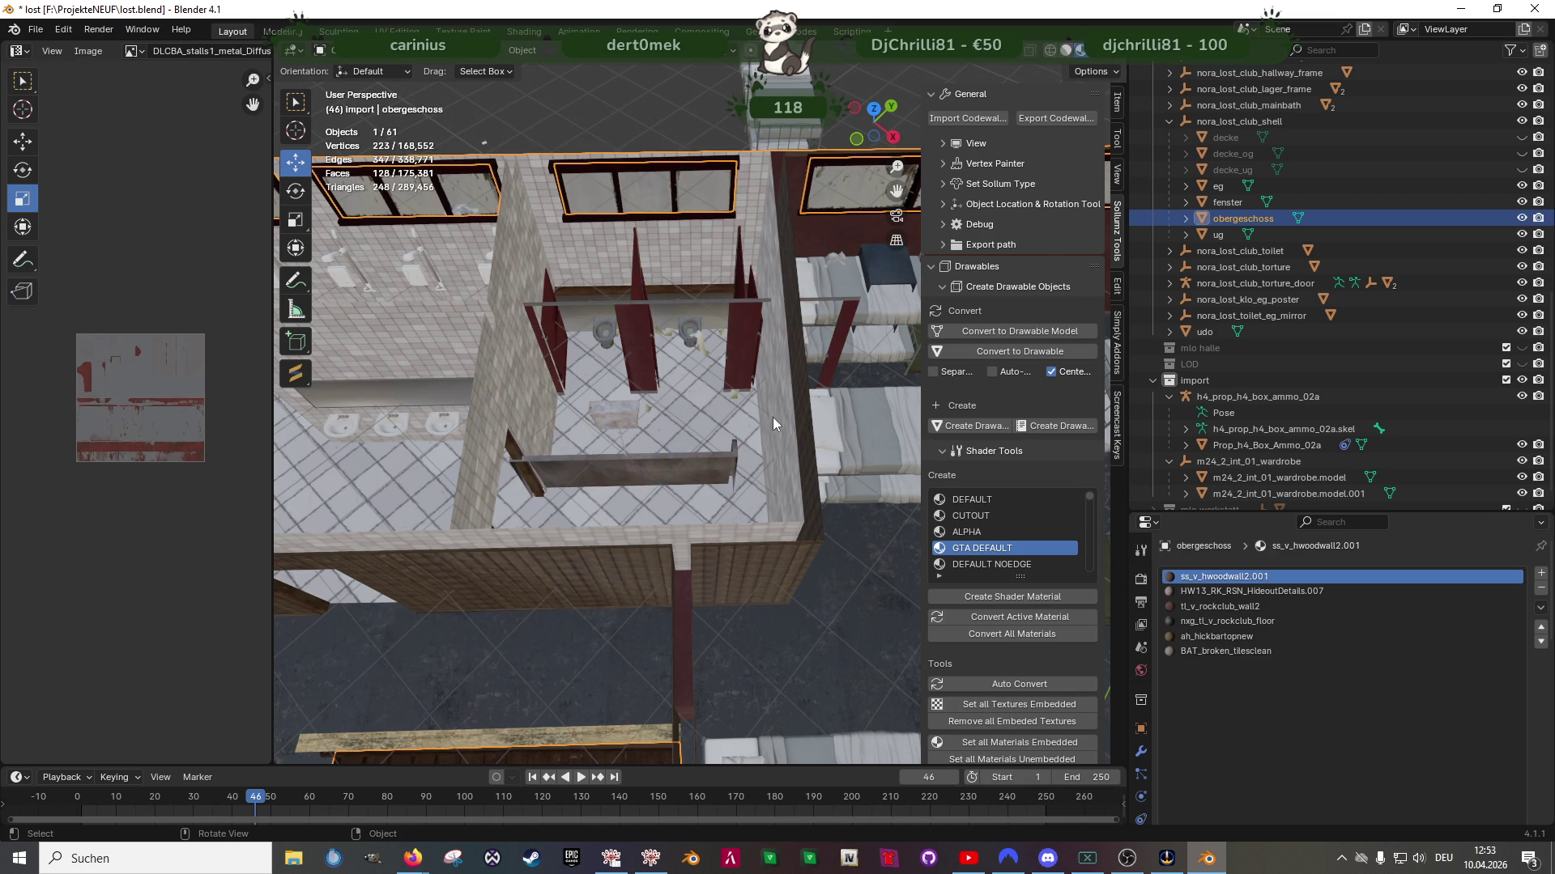
key("Tab")
left_click(774, 415)
mouse_move(774, 416)
middle_mouse_down()
mouse_move(635, 450)
mouse_move(778, 417)
mouse_move(638, 472)
mouse_move(755, 448)
middle_mouse_up()
key("alt+a")
left_click(777, 417)
left_click_drag(842, 420, 809, 441)
mouse_move(809, 441)
middle_mouse_down()
mouse_move(739, 623)
mouse_move(718, 614)
middle_mouse_up()
Shift the wall's corner vertex and another wall face along X, the last by -0.08395 m
left_click(716, 612)
mouse_move(781, 624)
left_mouse_down()
mouse_move(704, 609)
mouse_move(775, 146)
left_mouse_up()
mouse_move(775, 146)
middle_mouse_down()
mouse_move(840, 355)
mouse_move(766, 453)
mouse_move(763, 478)
mouse_move(811, 485)
mouse_move(763, 357)
mouse_move(750, 548)
mouse_move(699, 593)
mouse_move(754, 417)
middle_mouse_up()
left_click(800, 487)
left_click_drag(783, 399, 774, 403)
mouse_move(774, 402)
middle_mouse_down()
mouse_move(783, 469)
mouse_move(640, 418)
mouse_move(691, 372)
mouse_move(700, 504)
mouse_move(661, 482)
middle_mouse_up()
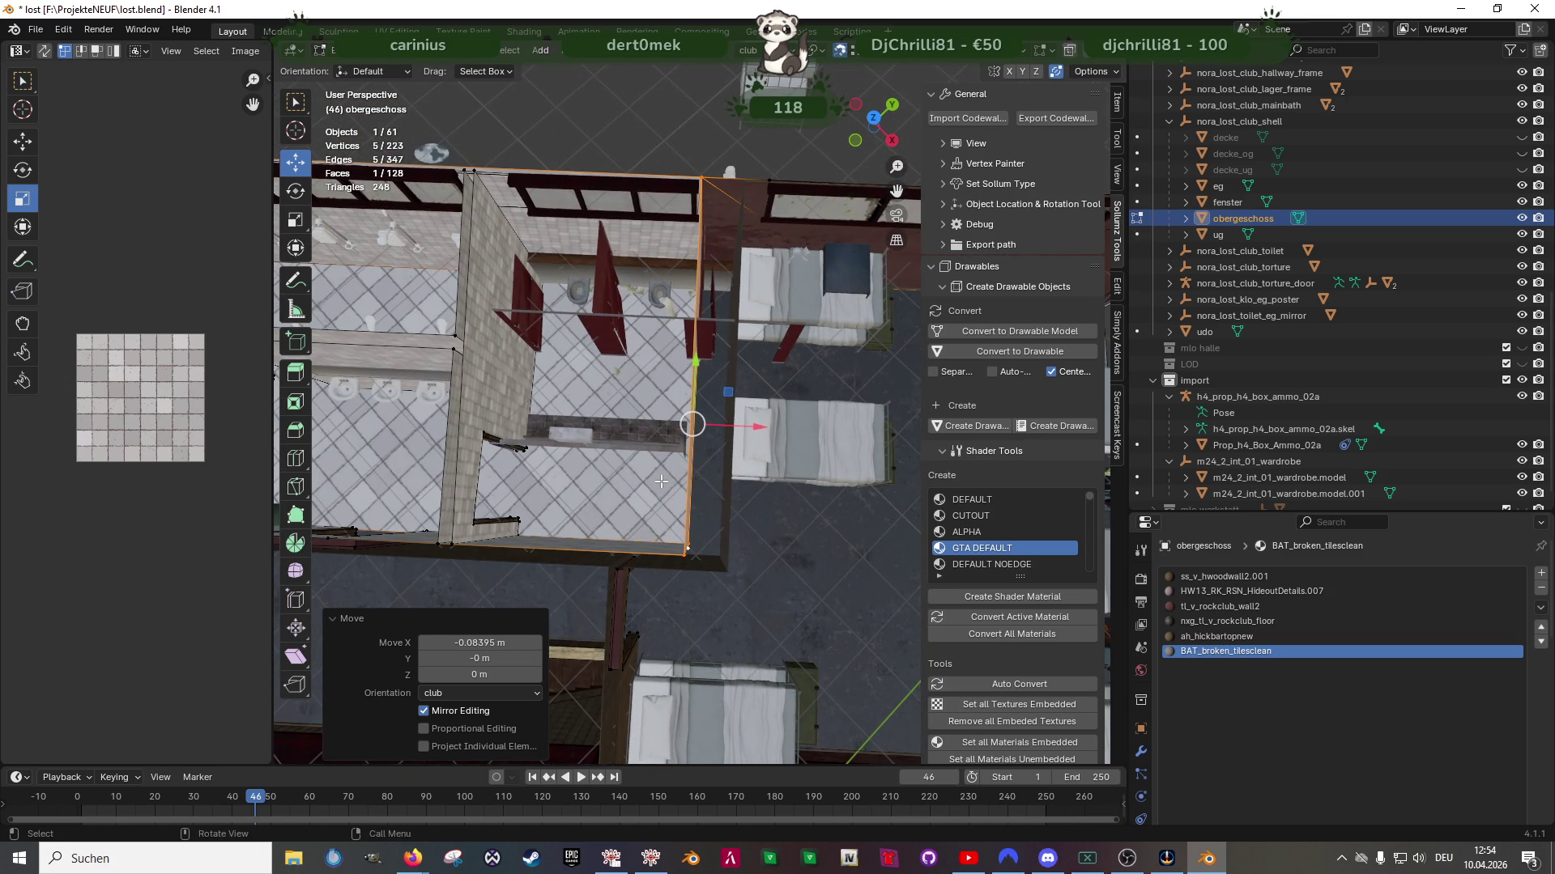